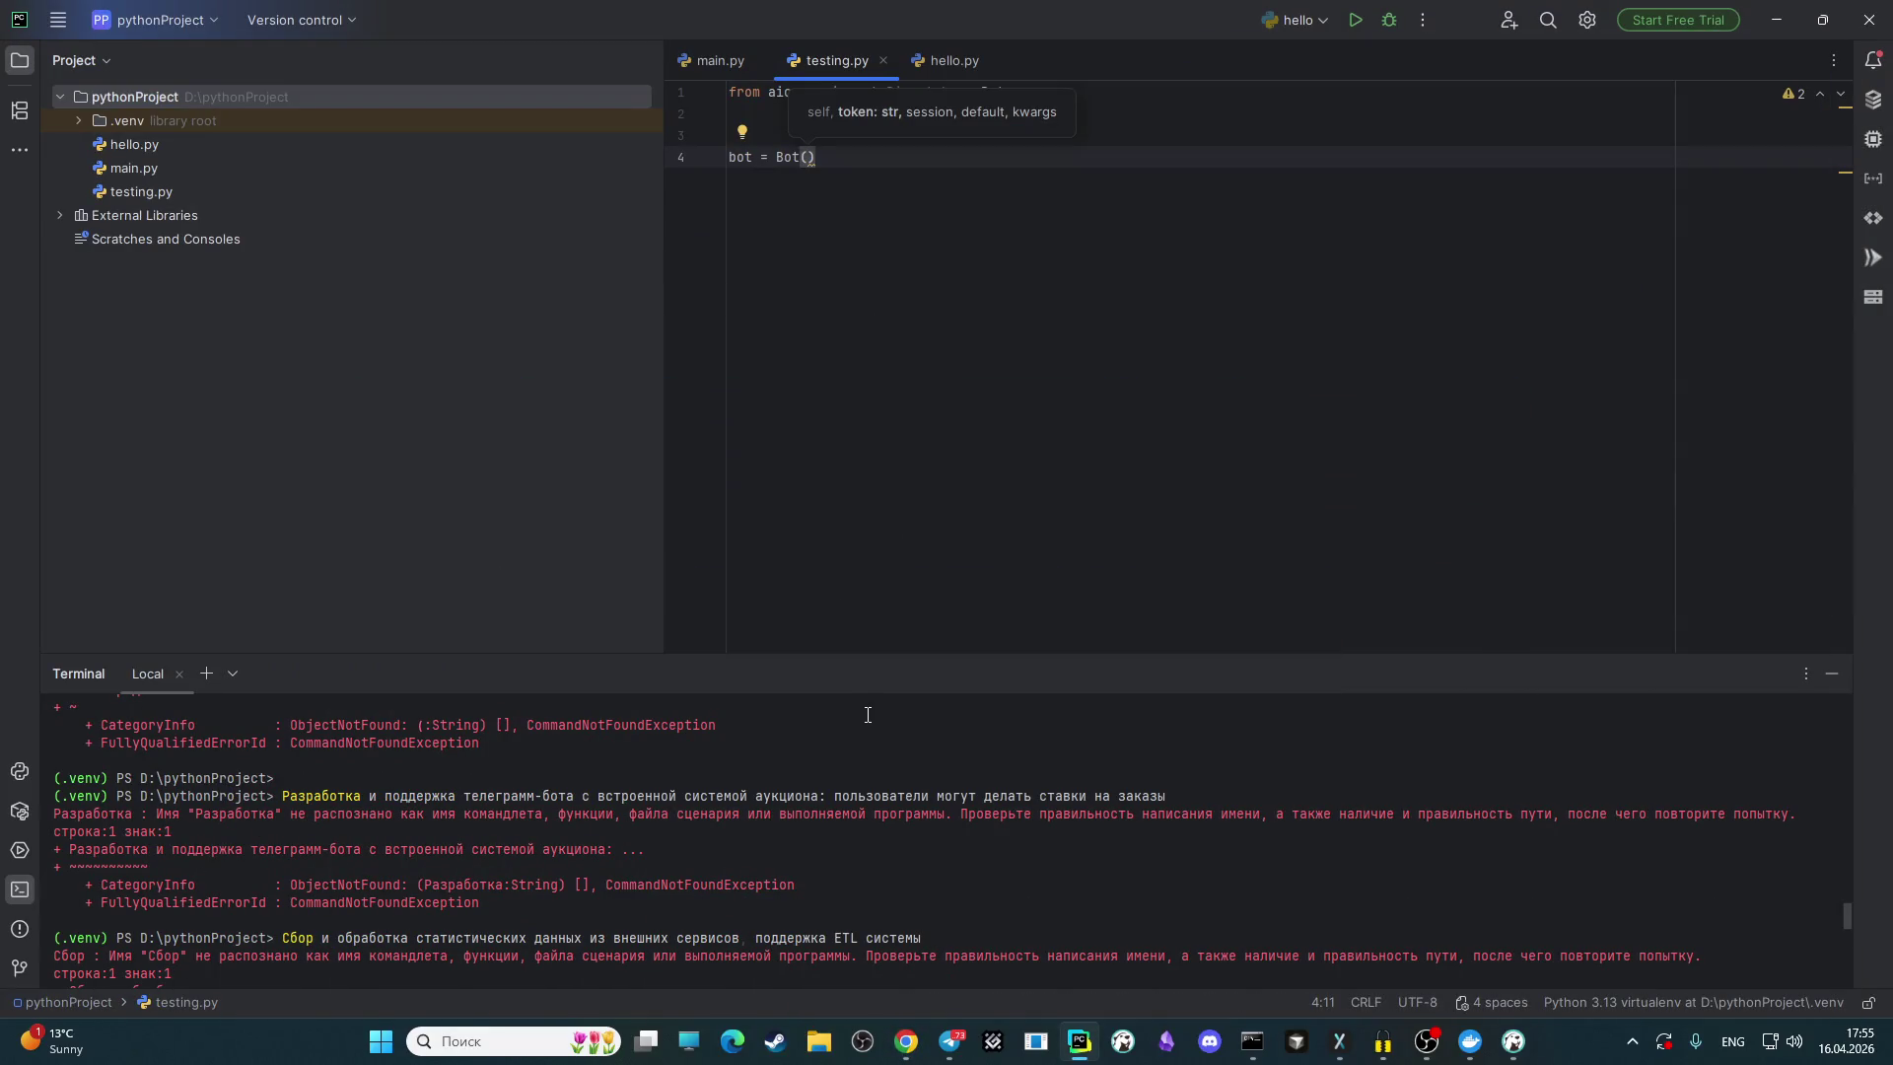
Step: Check the GitHub reference, then fill the Bot call as Bot(token=TG_TOKEN)
left_click(914, 1053)
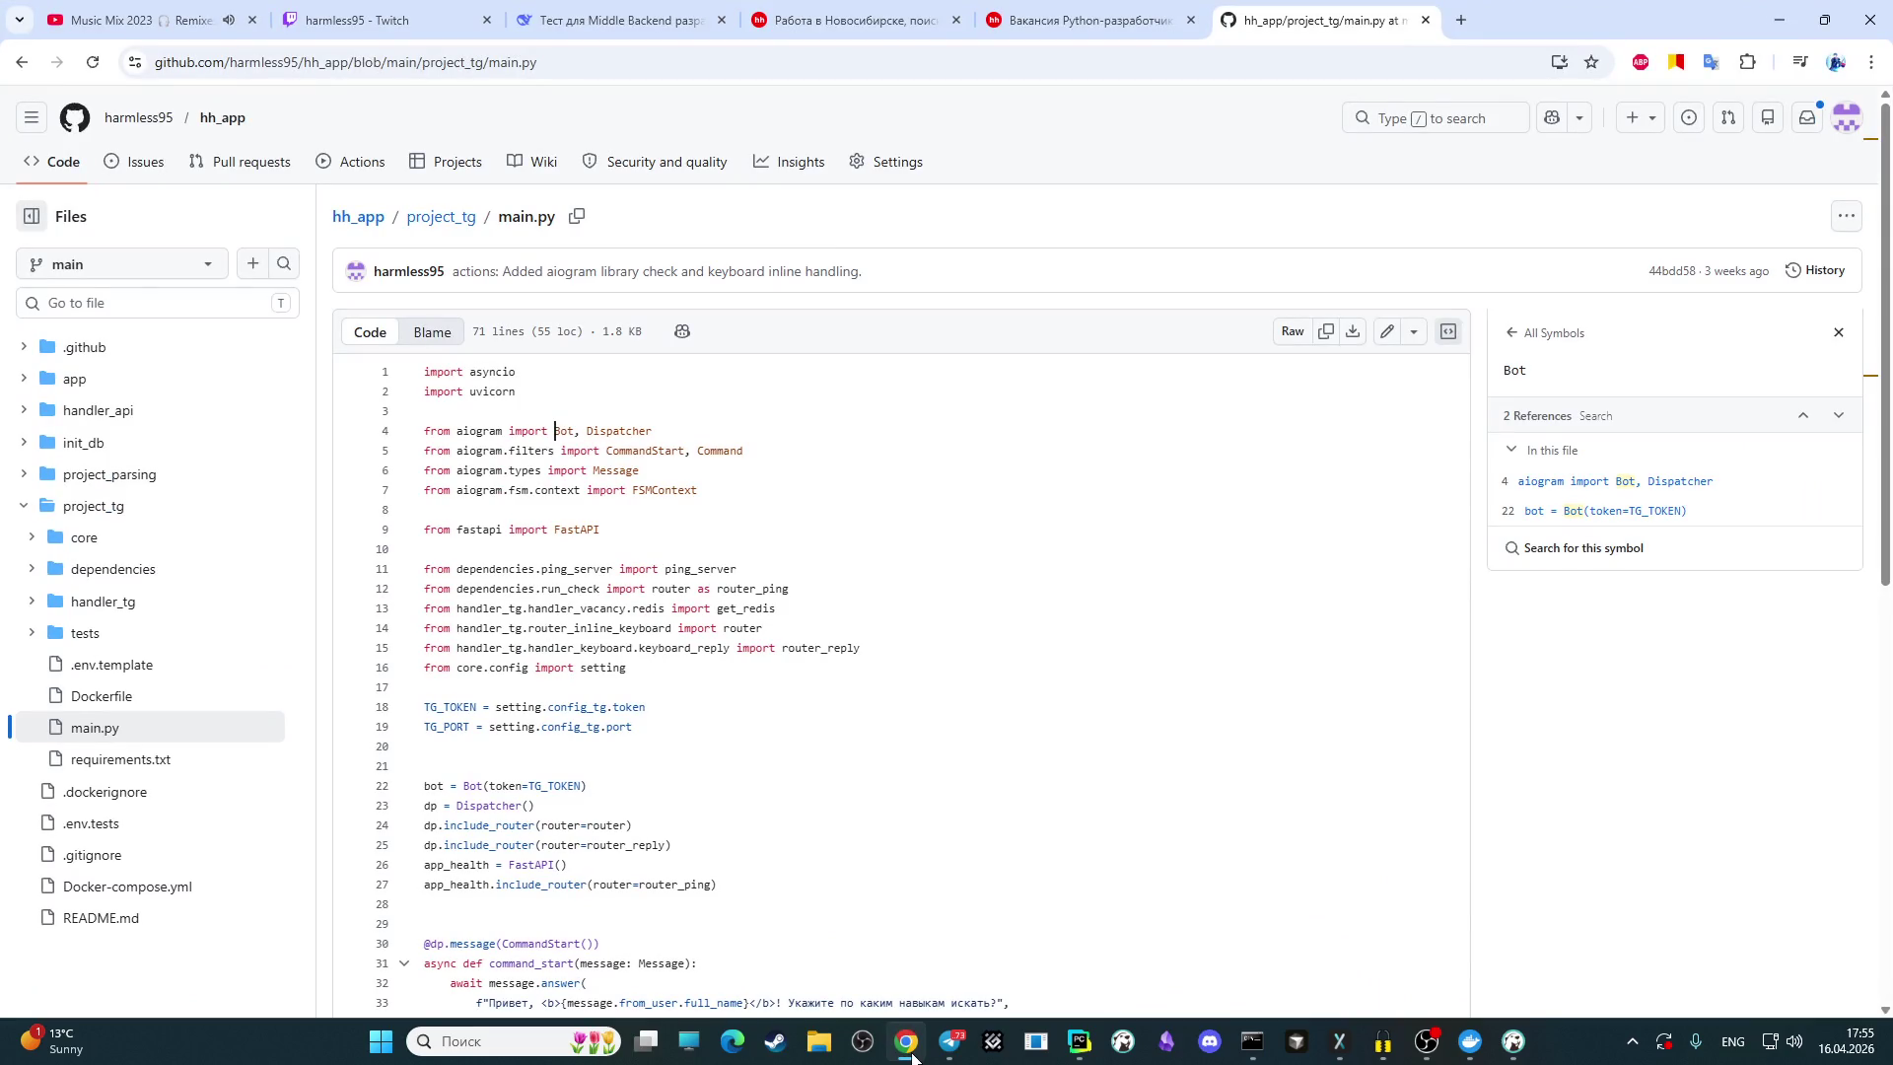
left_click(914, 1053)
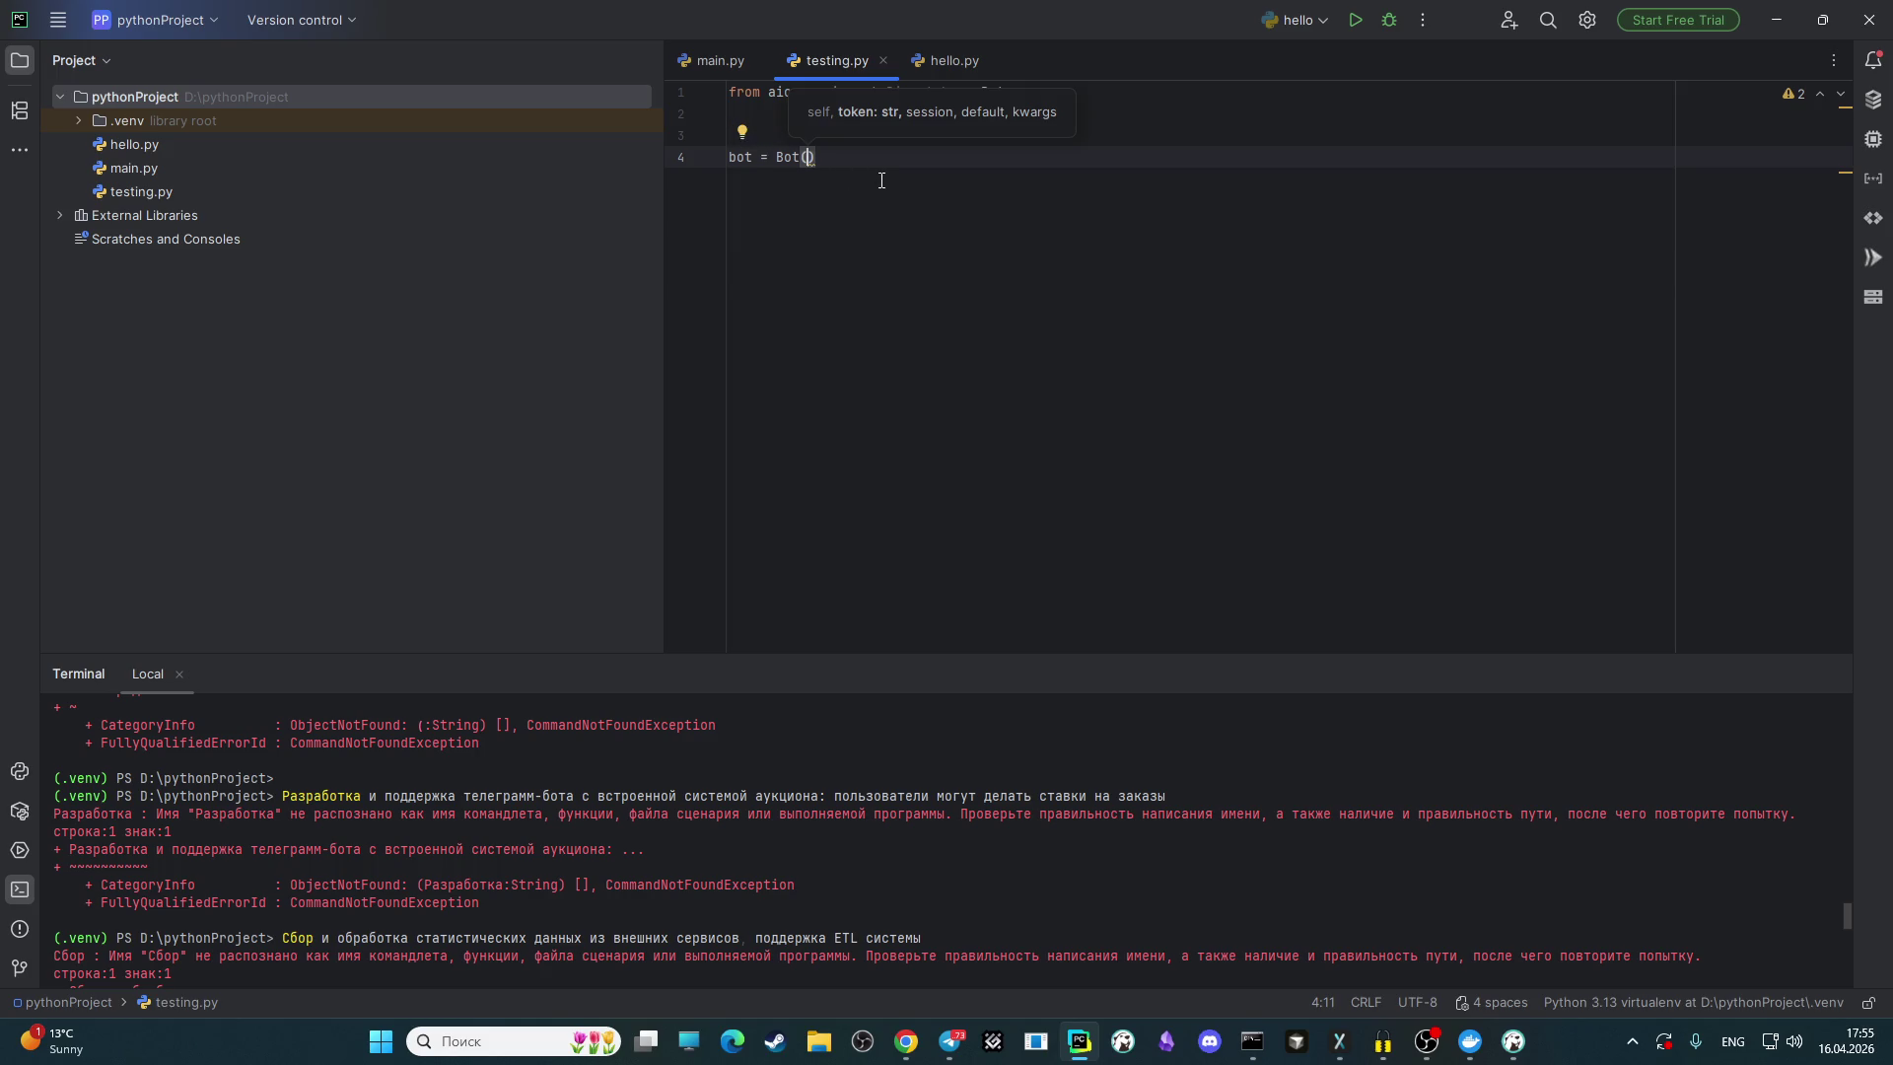
type("t")
key("Return")
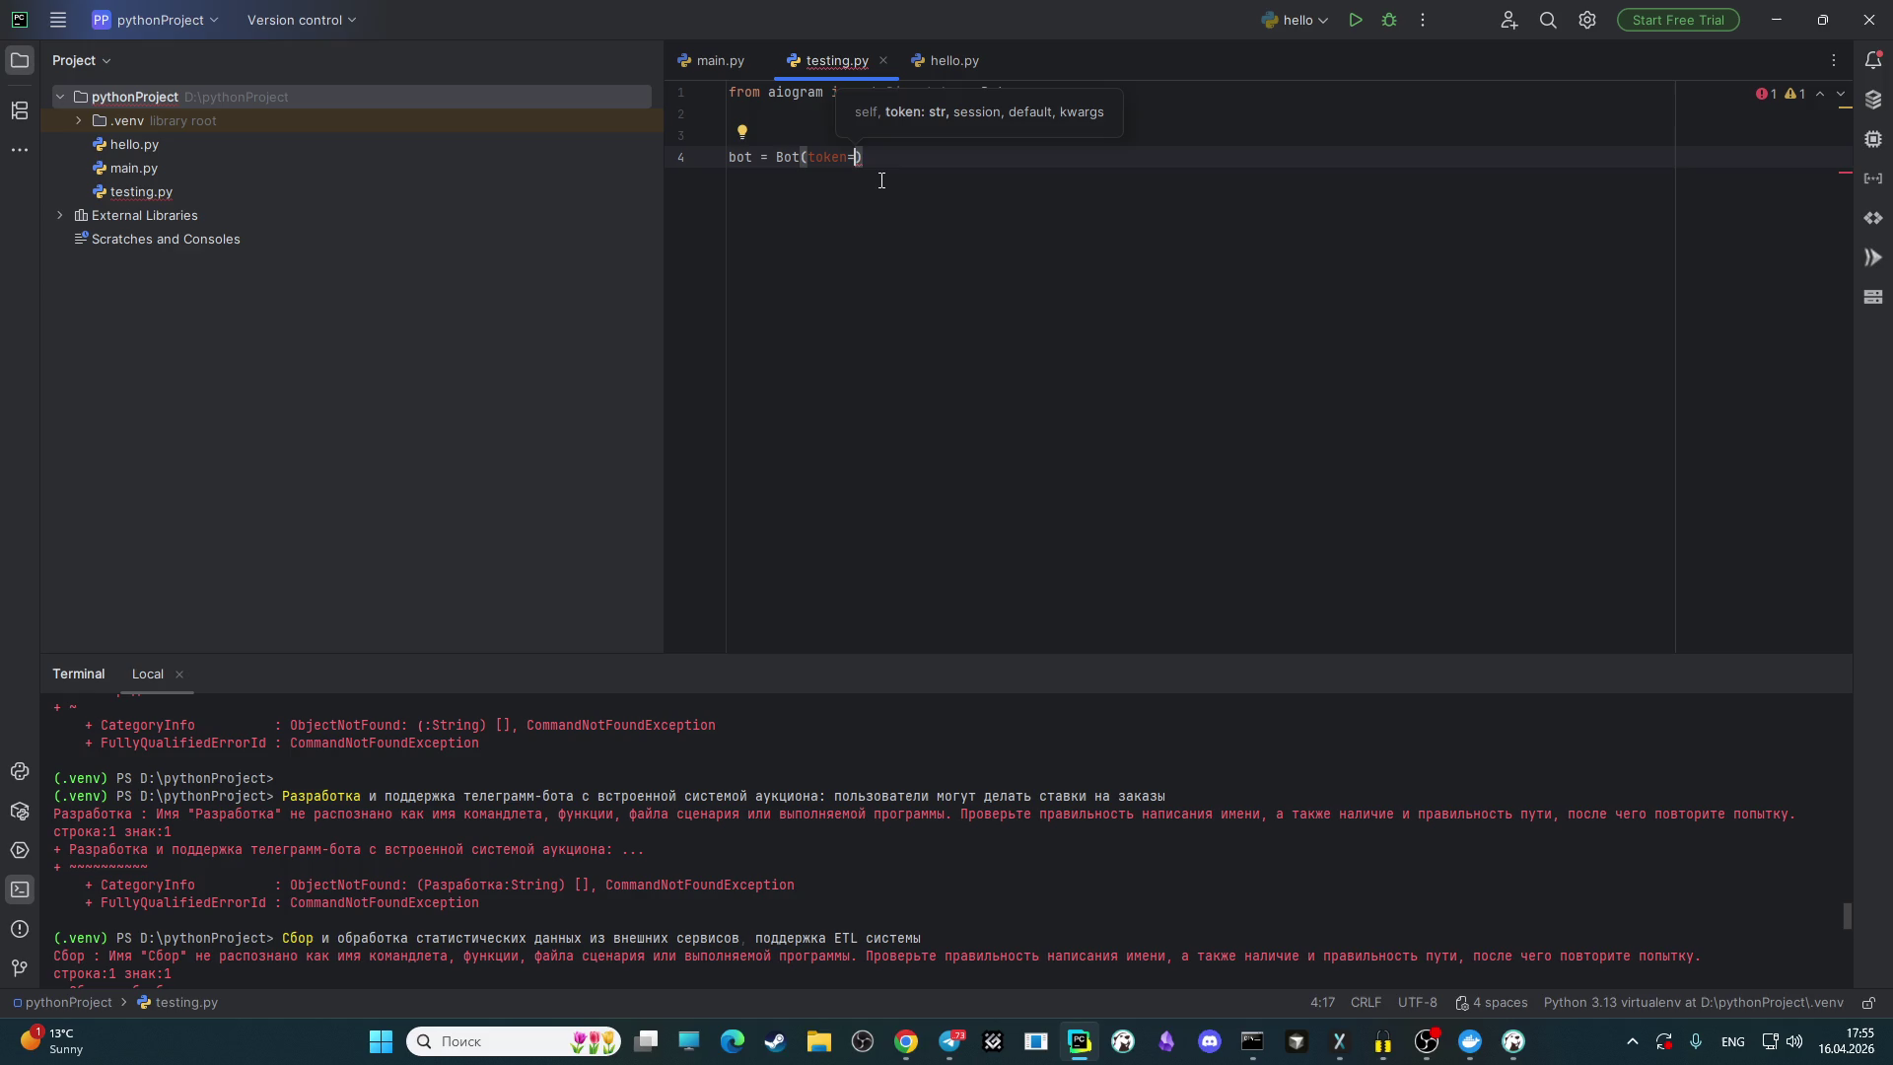
type("TG_")
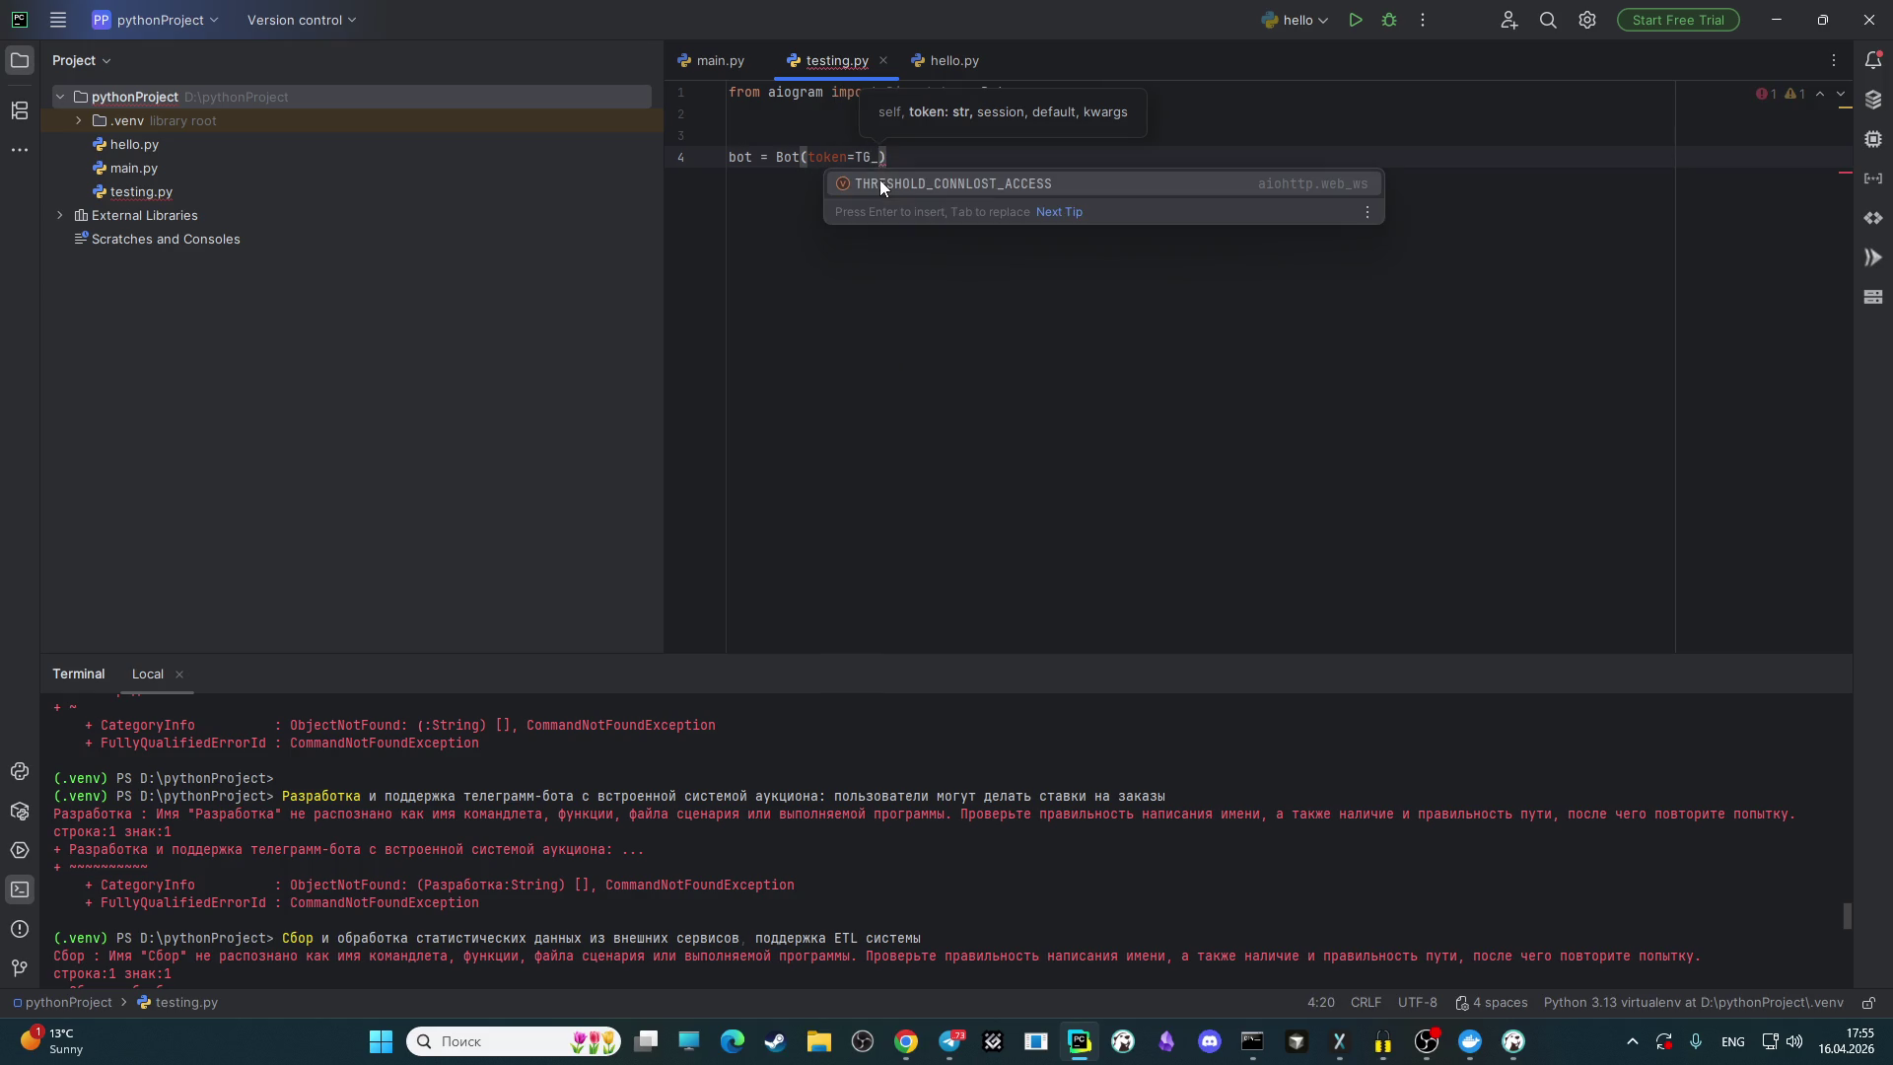
type("TOKEN")
Step: Add a TG_TOKEN = "" line above the bot line
left_click(797, 132)
key("Return")
key("Up")
type("TG")
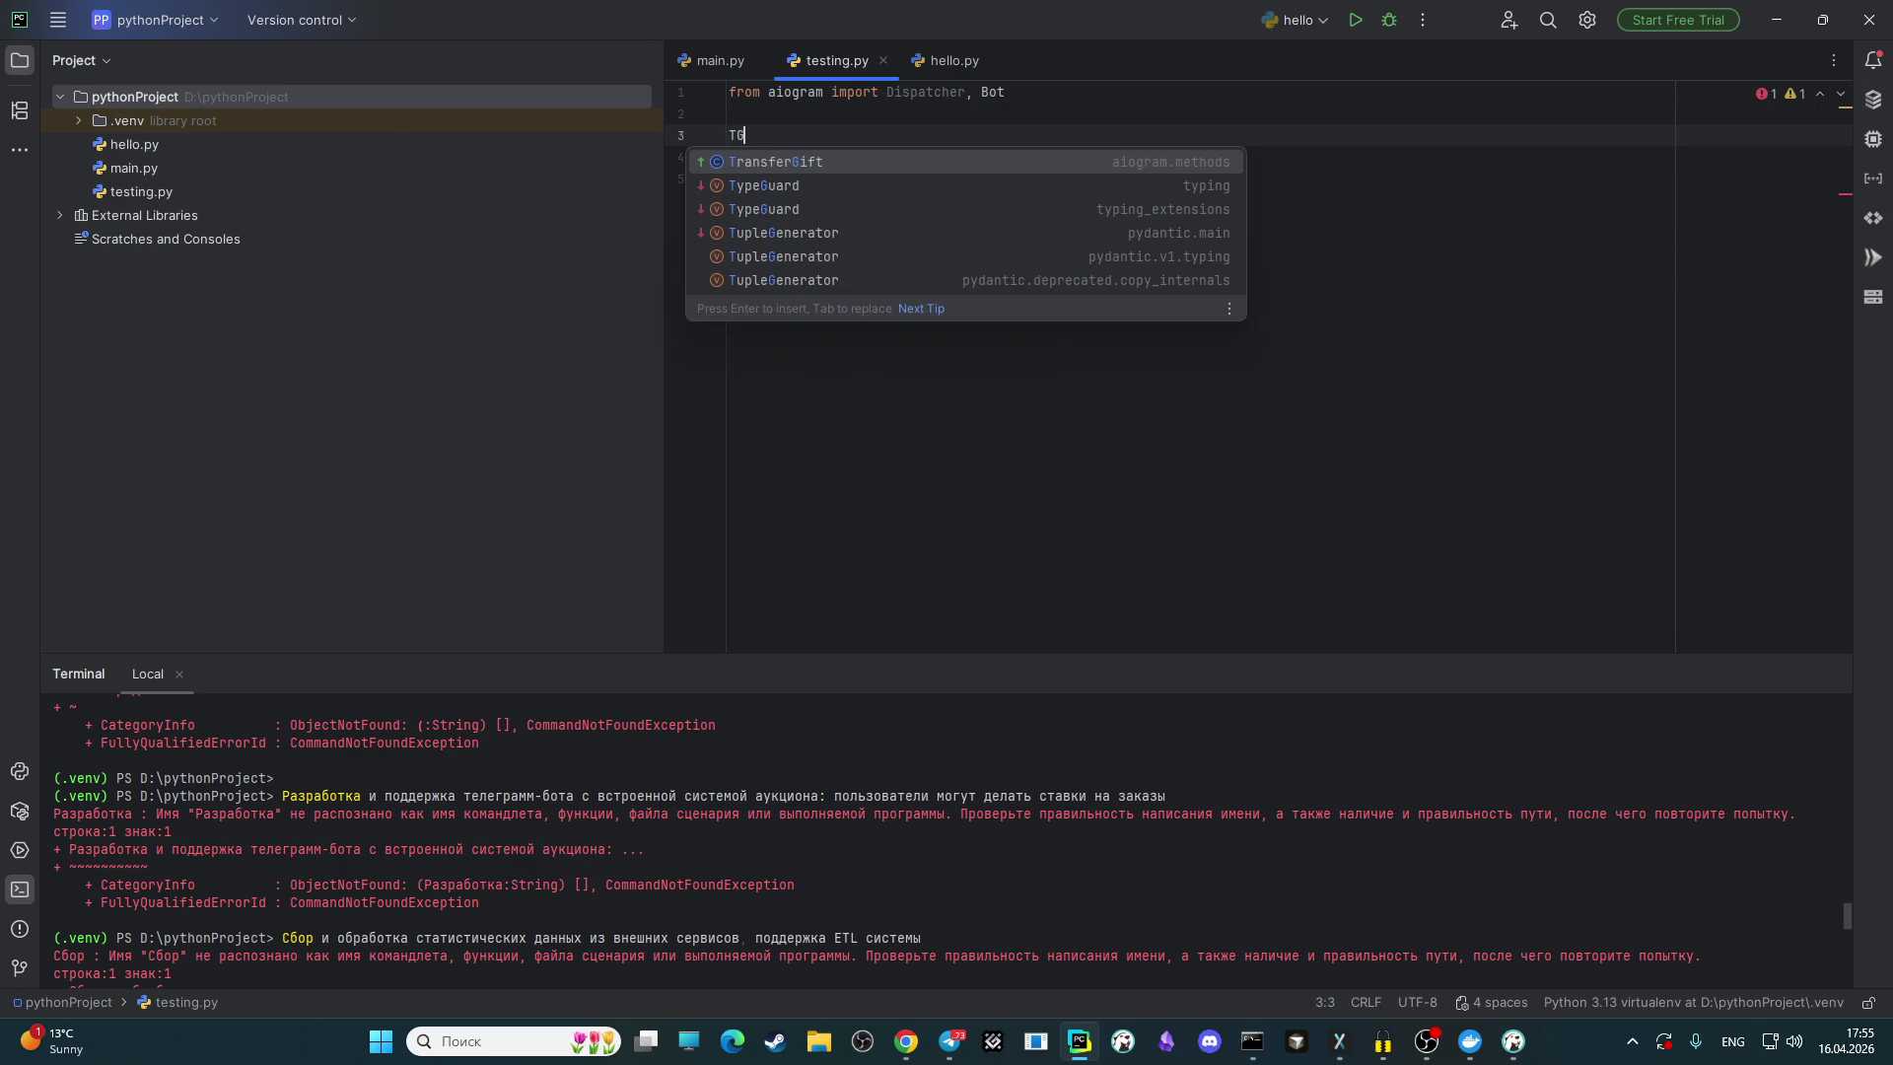
type("_")
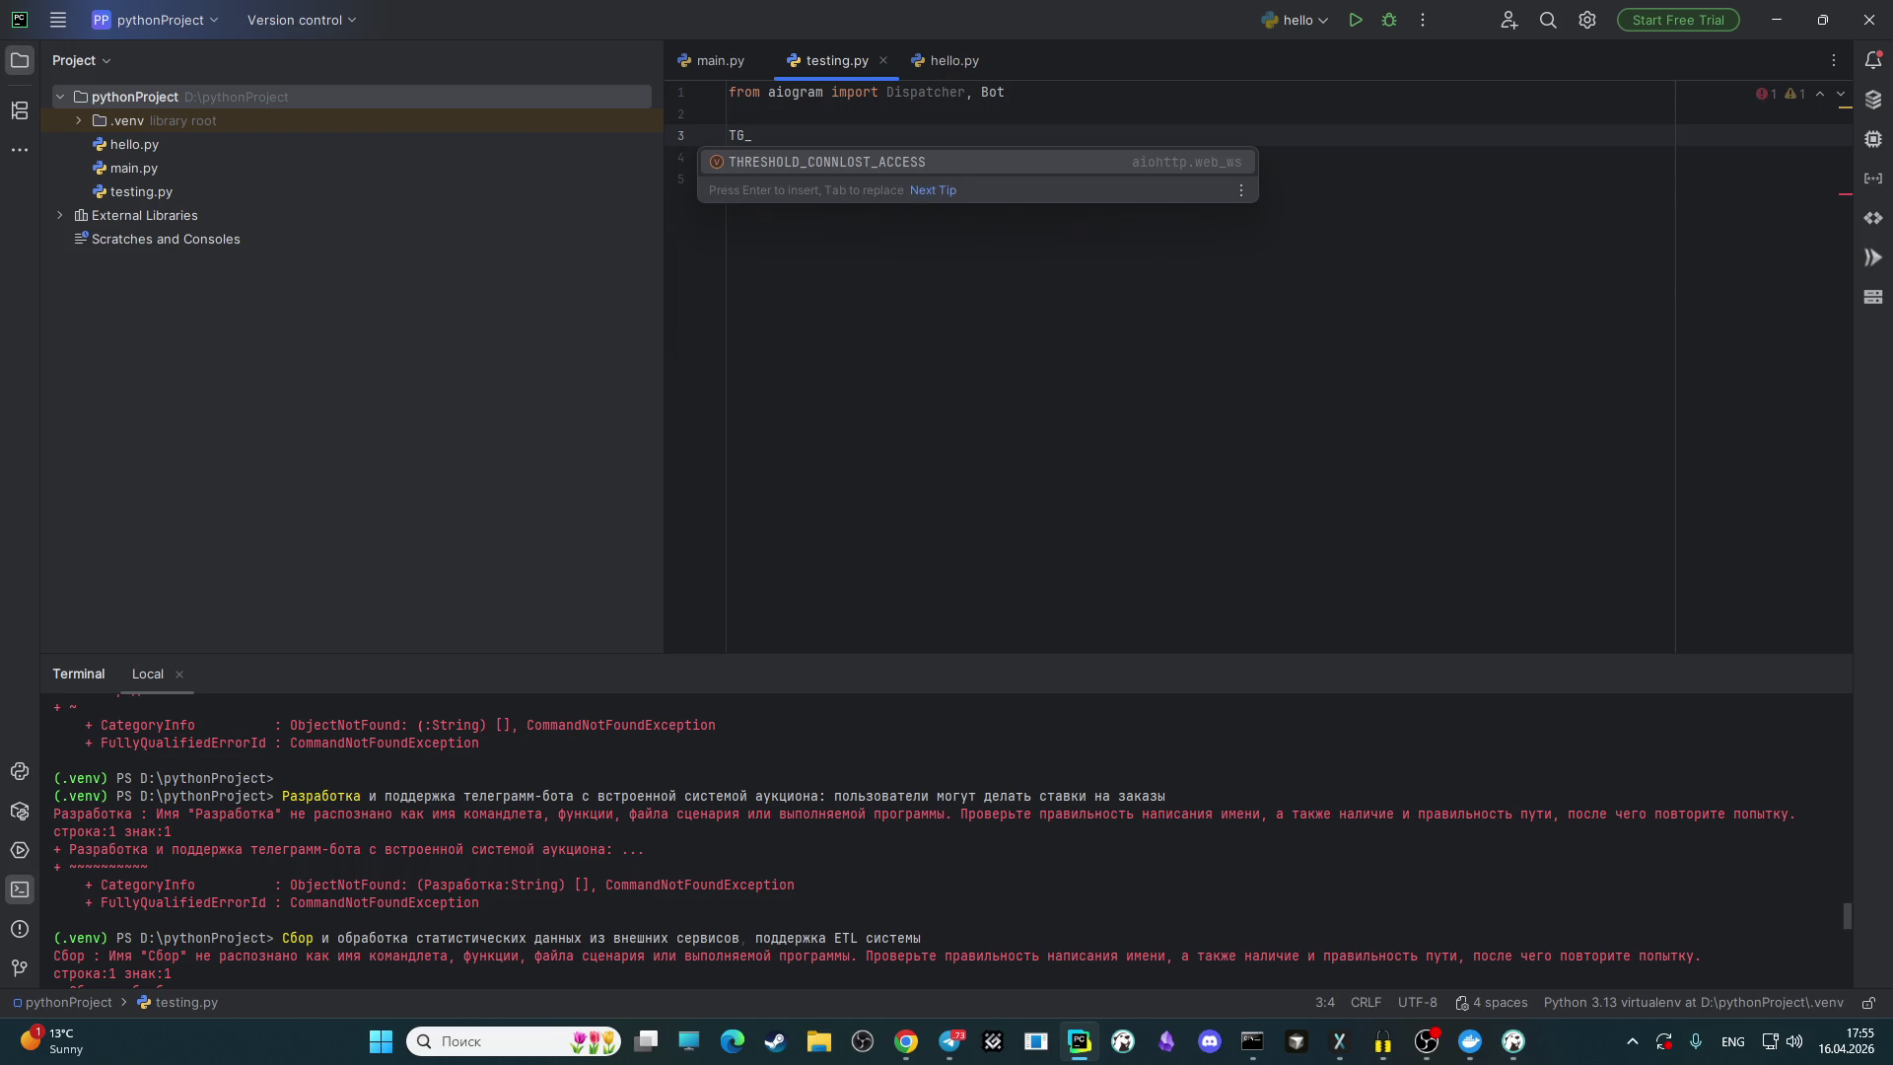
type("TOKEN = ")
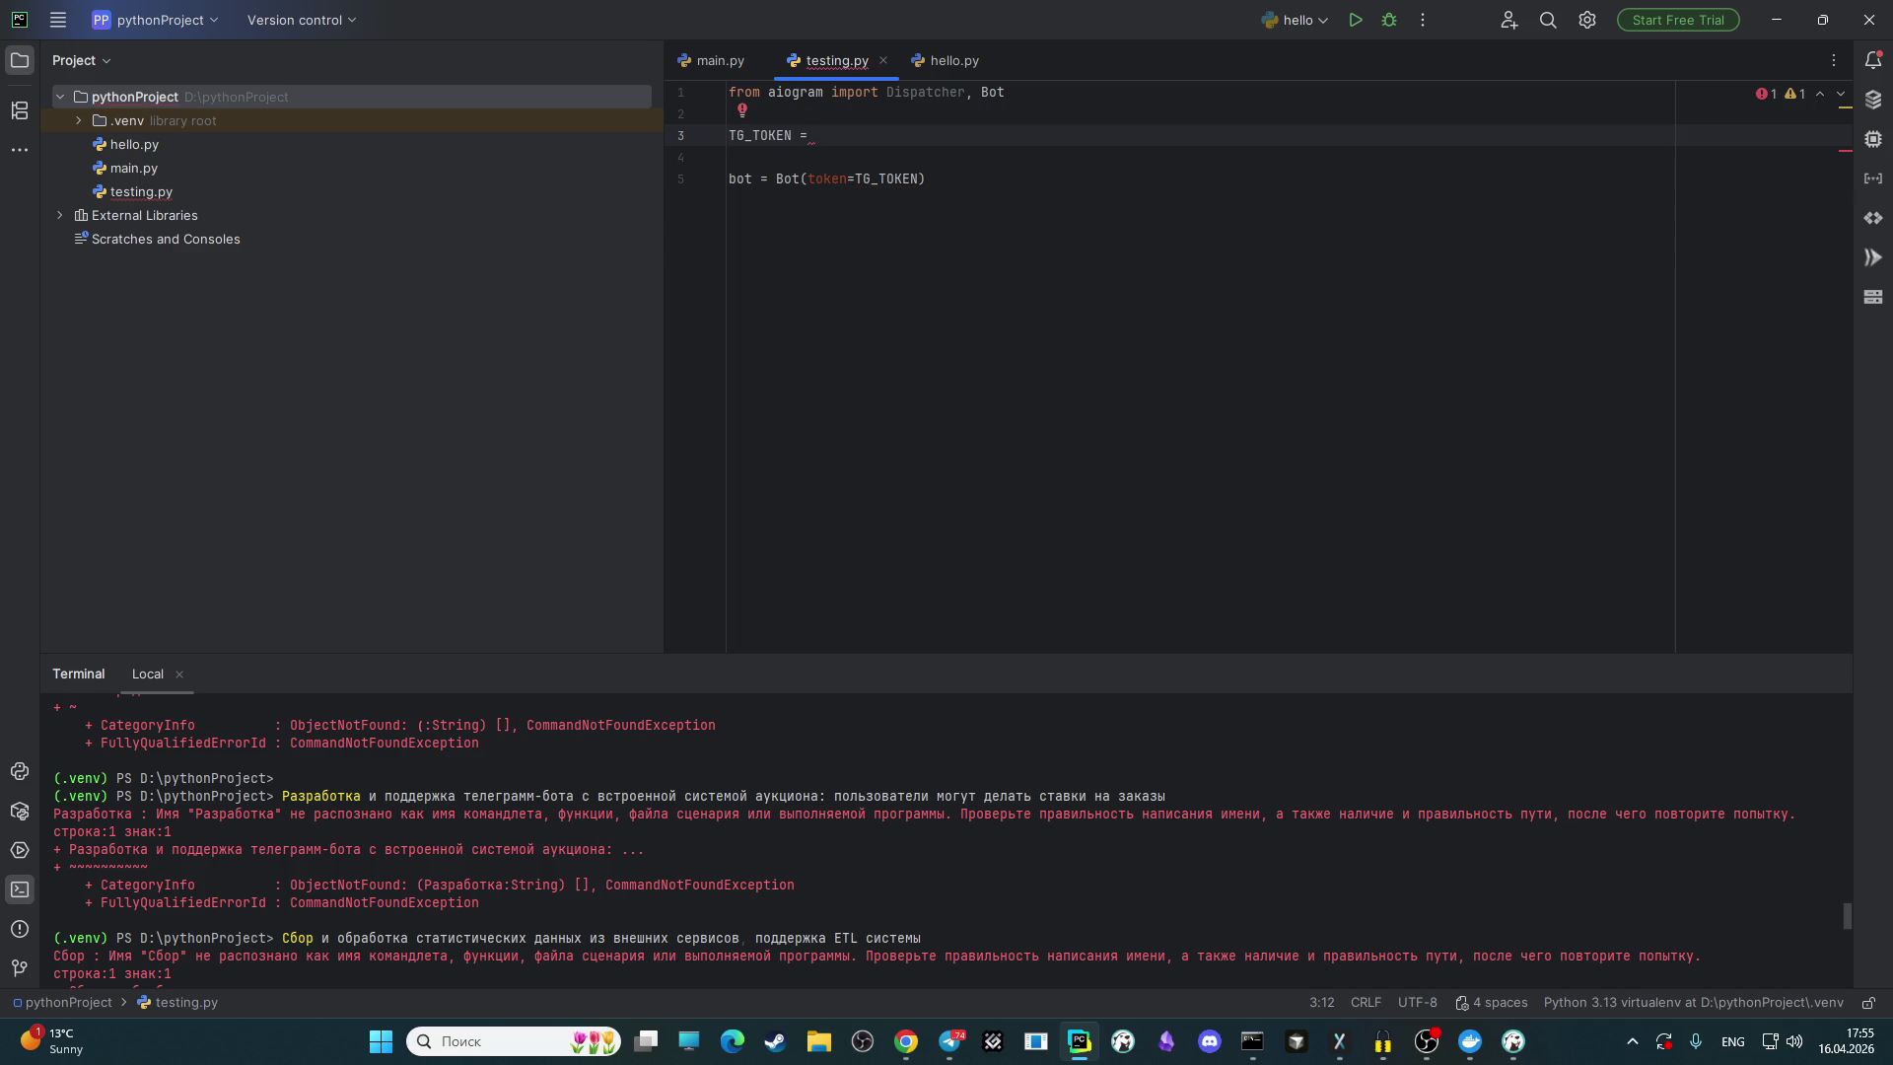
type("\"")
Step: Add dp = Dispatcher() on a new line after the bot line
left_click(937, 179)
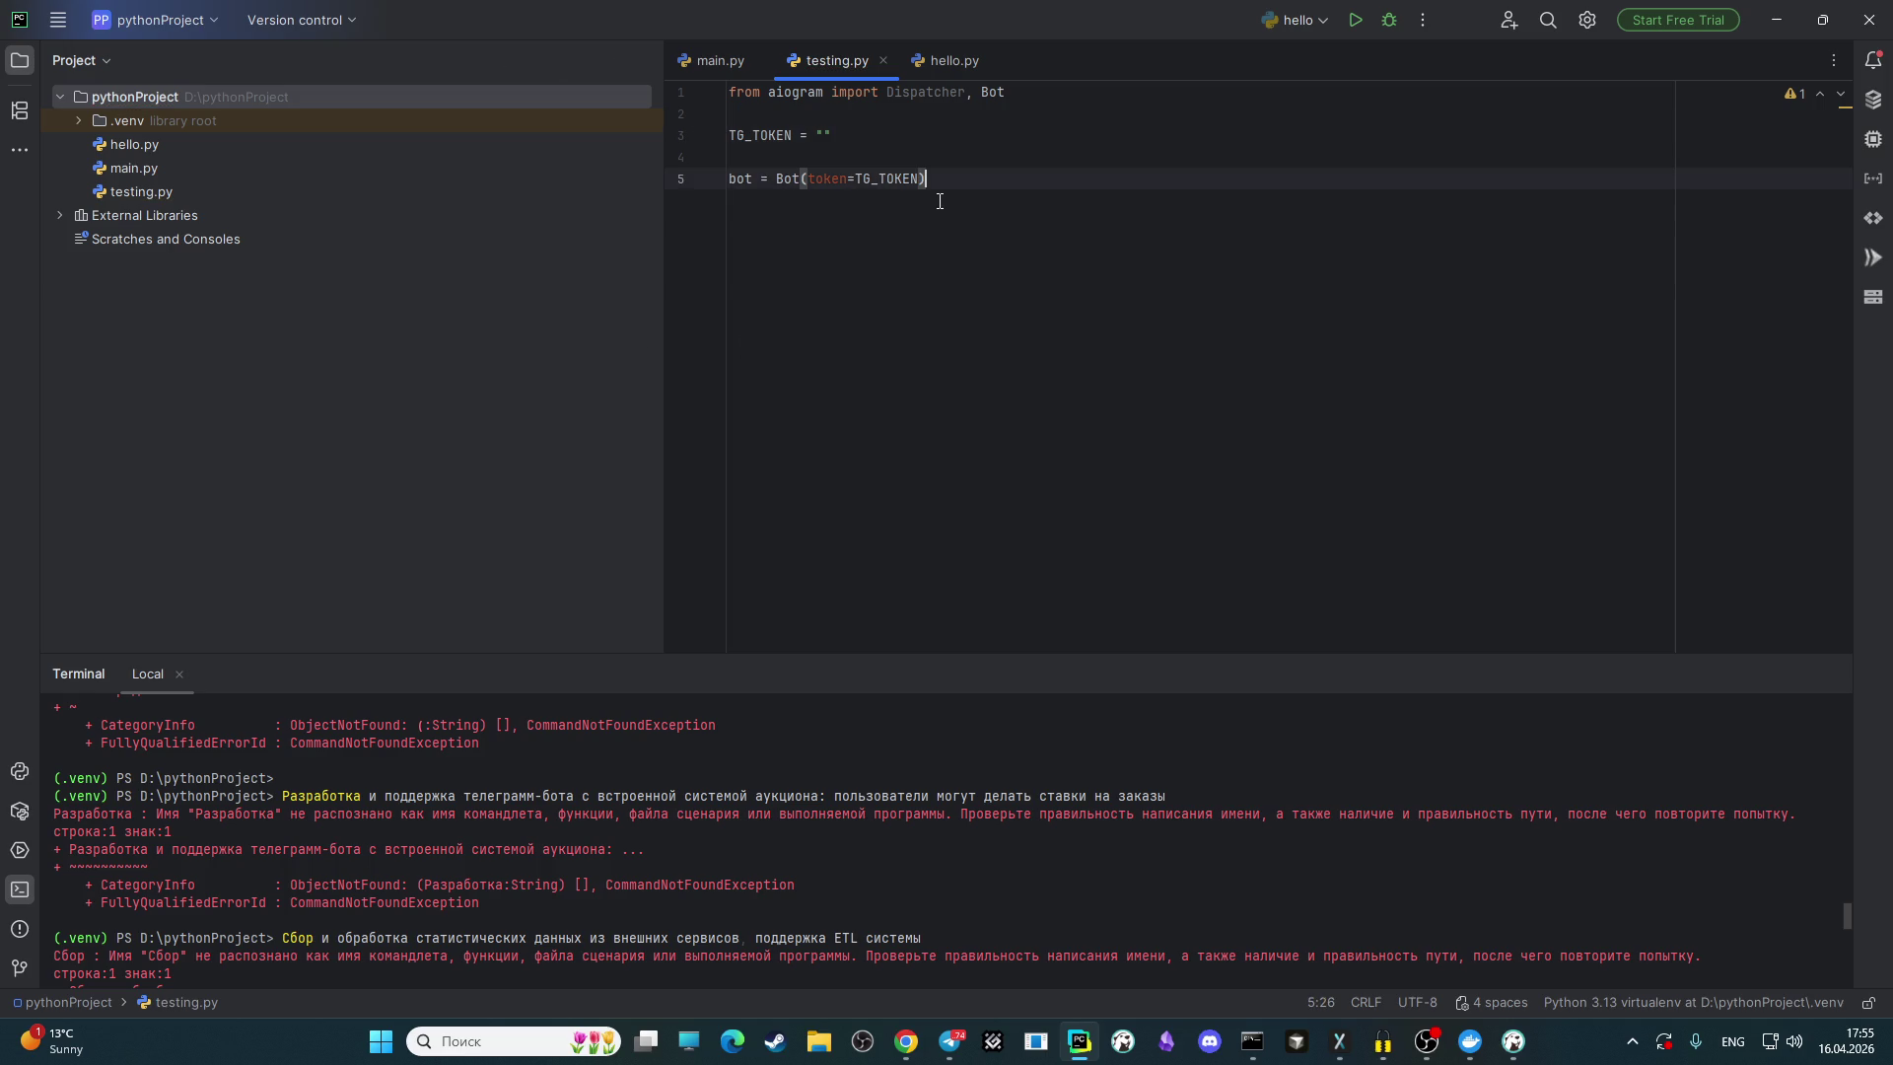
key("Return")
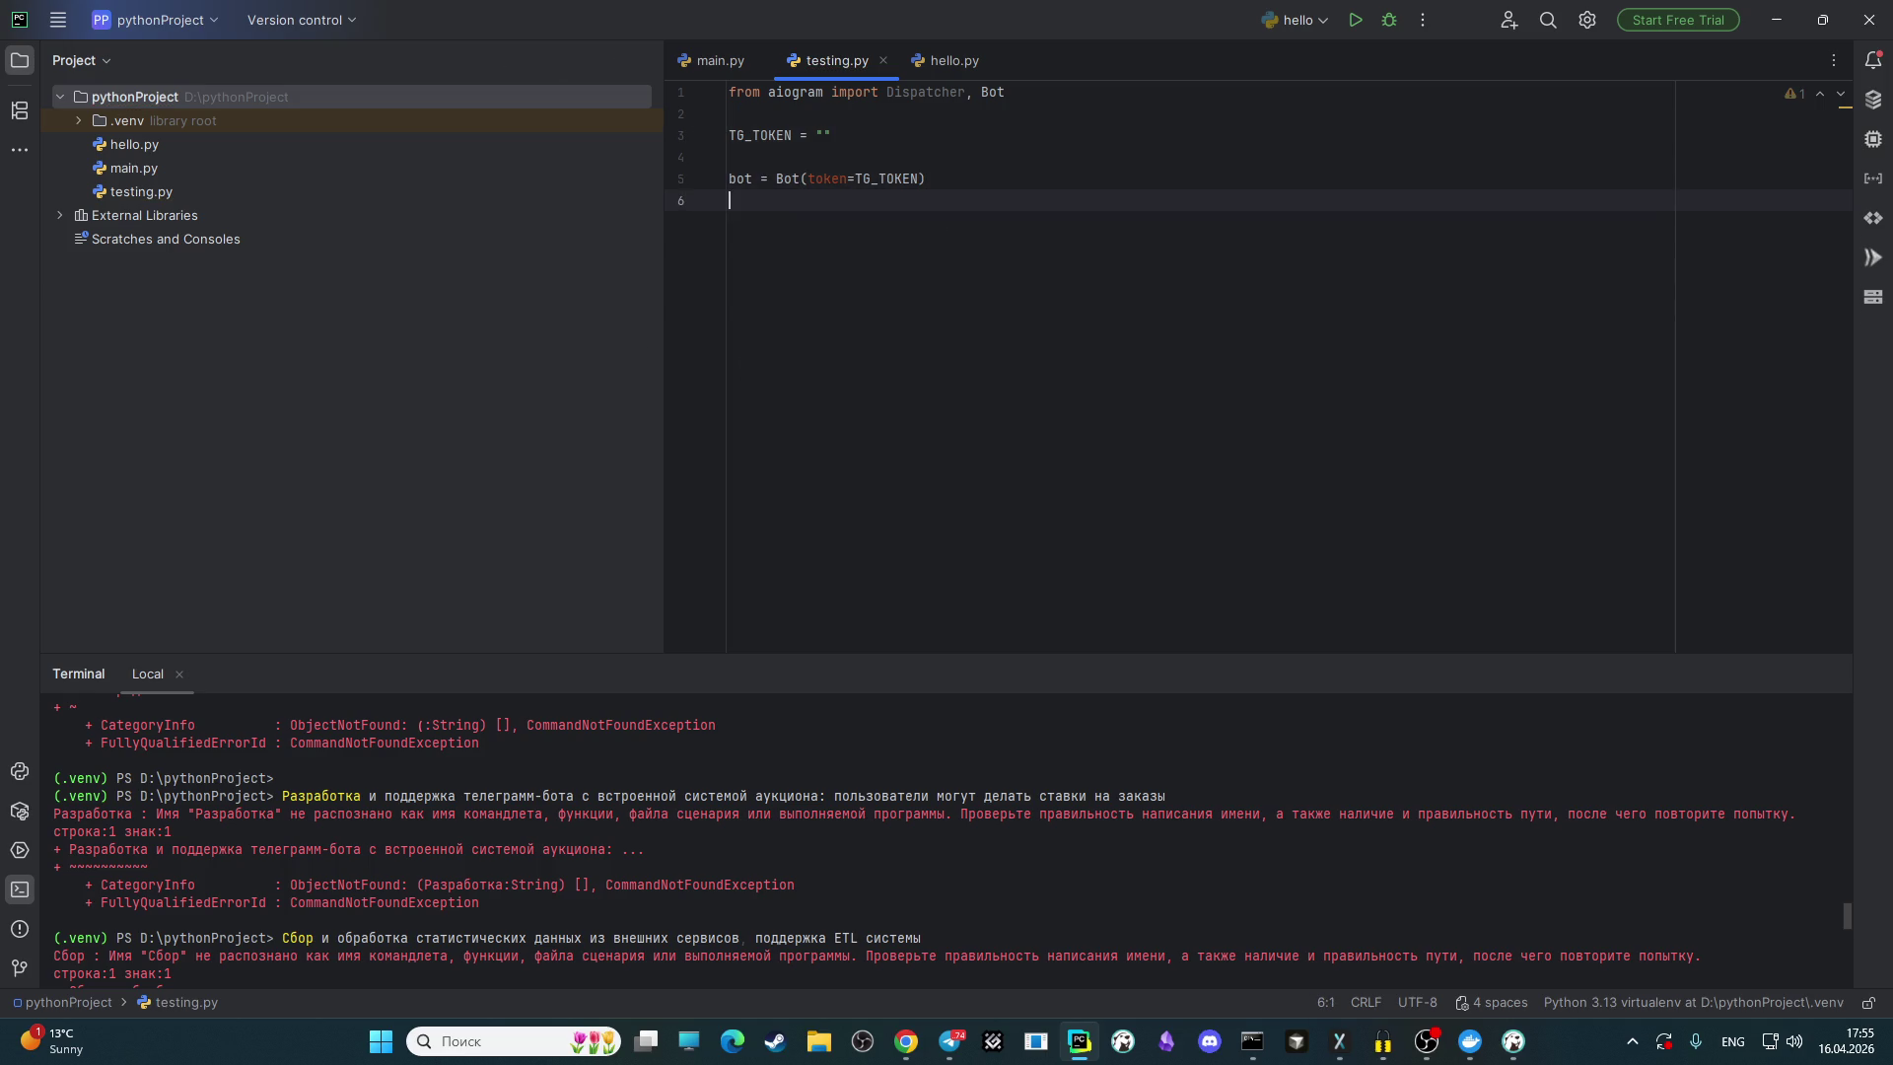
type("dp = D")
key("Return")
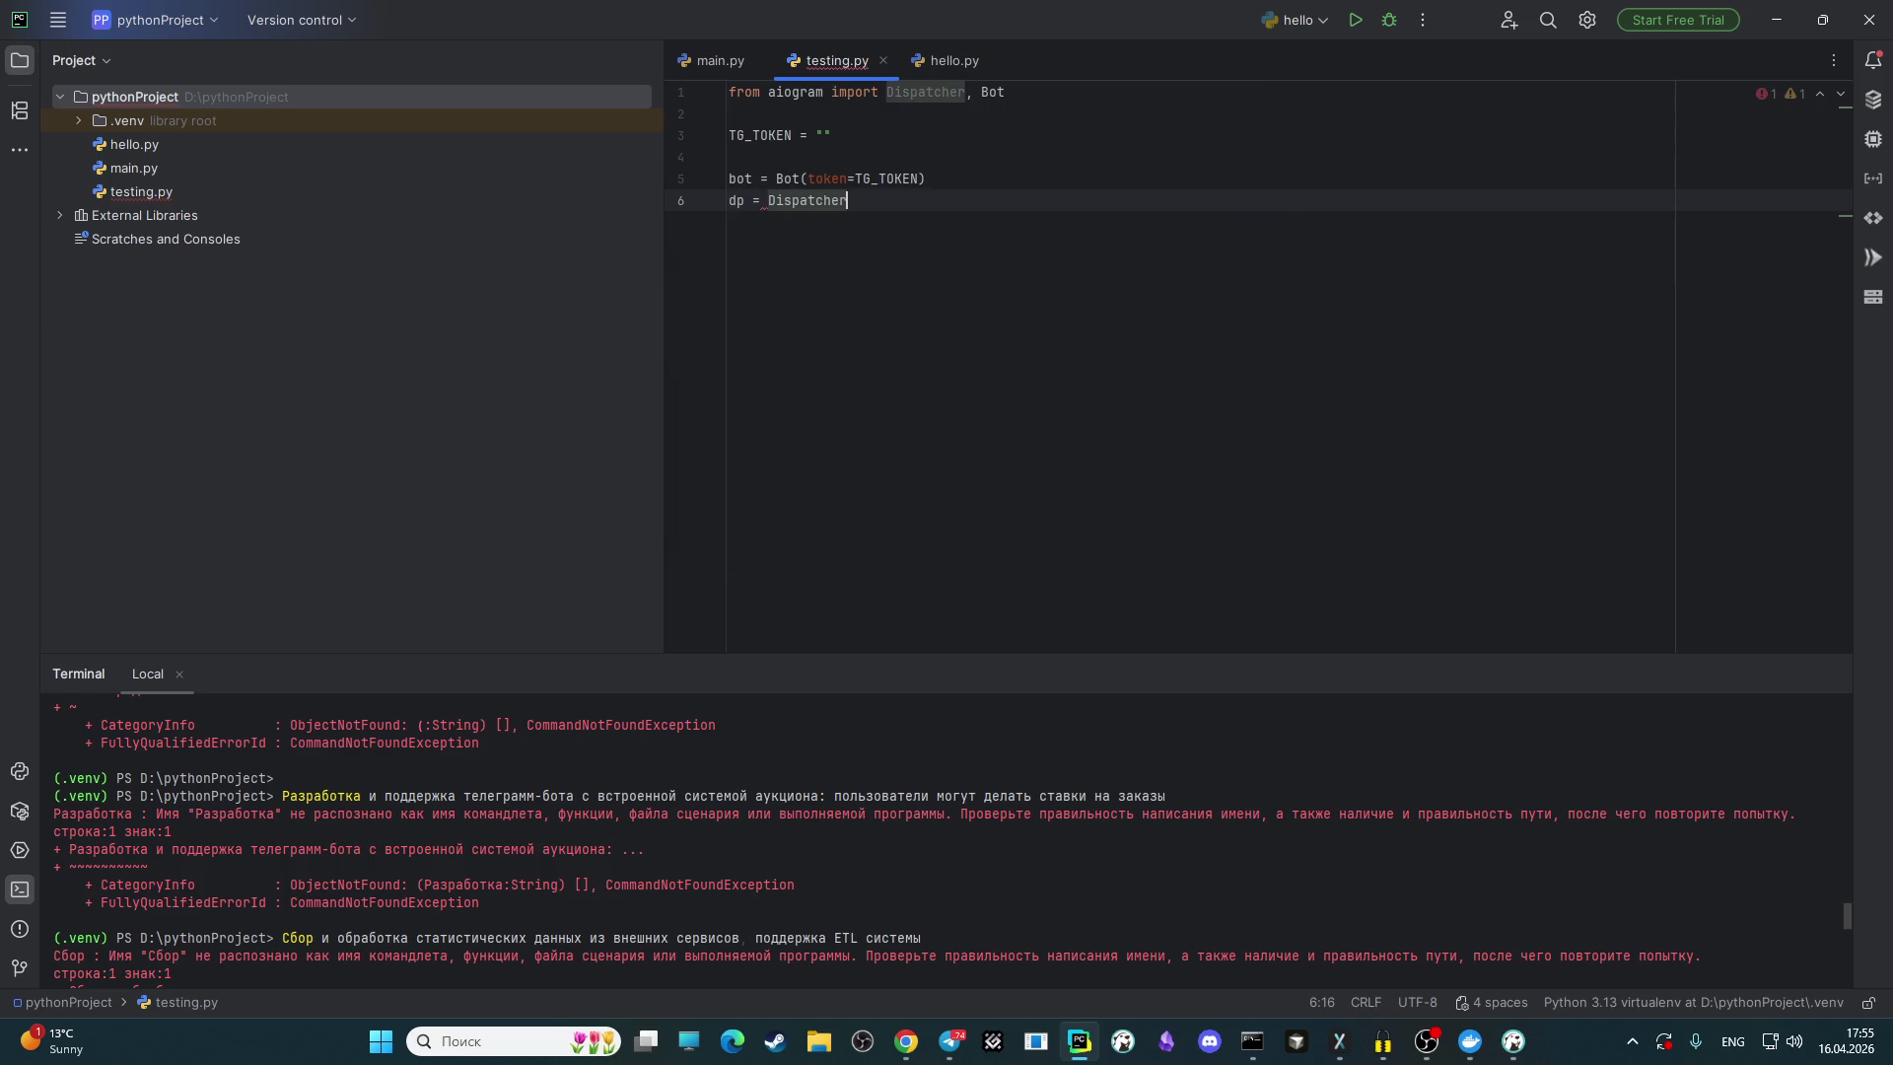
key("End")
key("Return")
left_click(906, 1041)
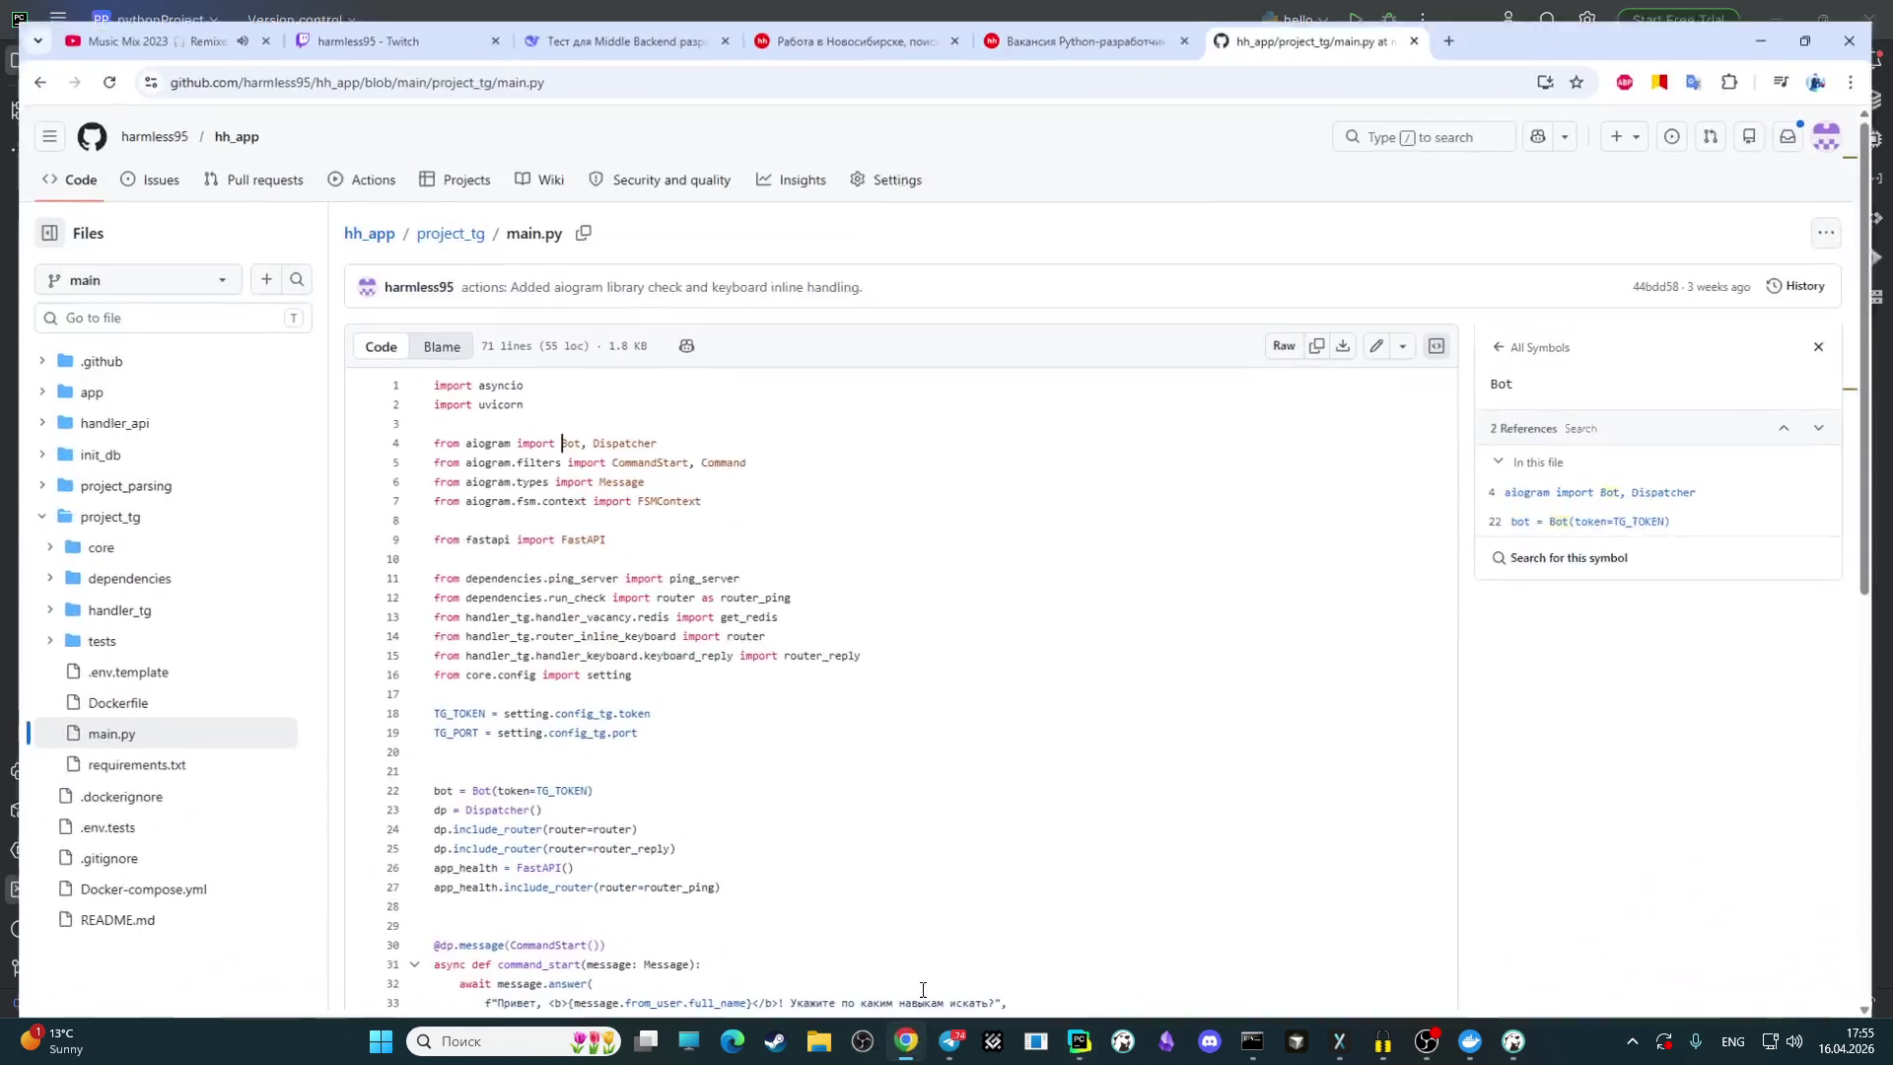
Step: Scroll main.py to the bottom and find the server.serve() reference on line 64
scroll(756, 583, "down", 2)
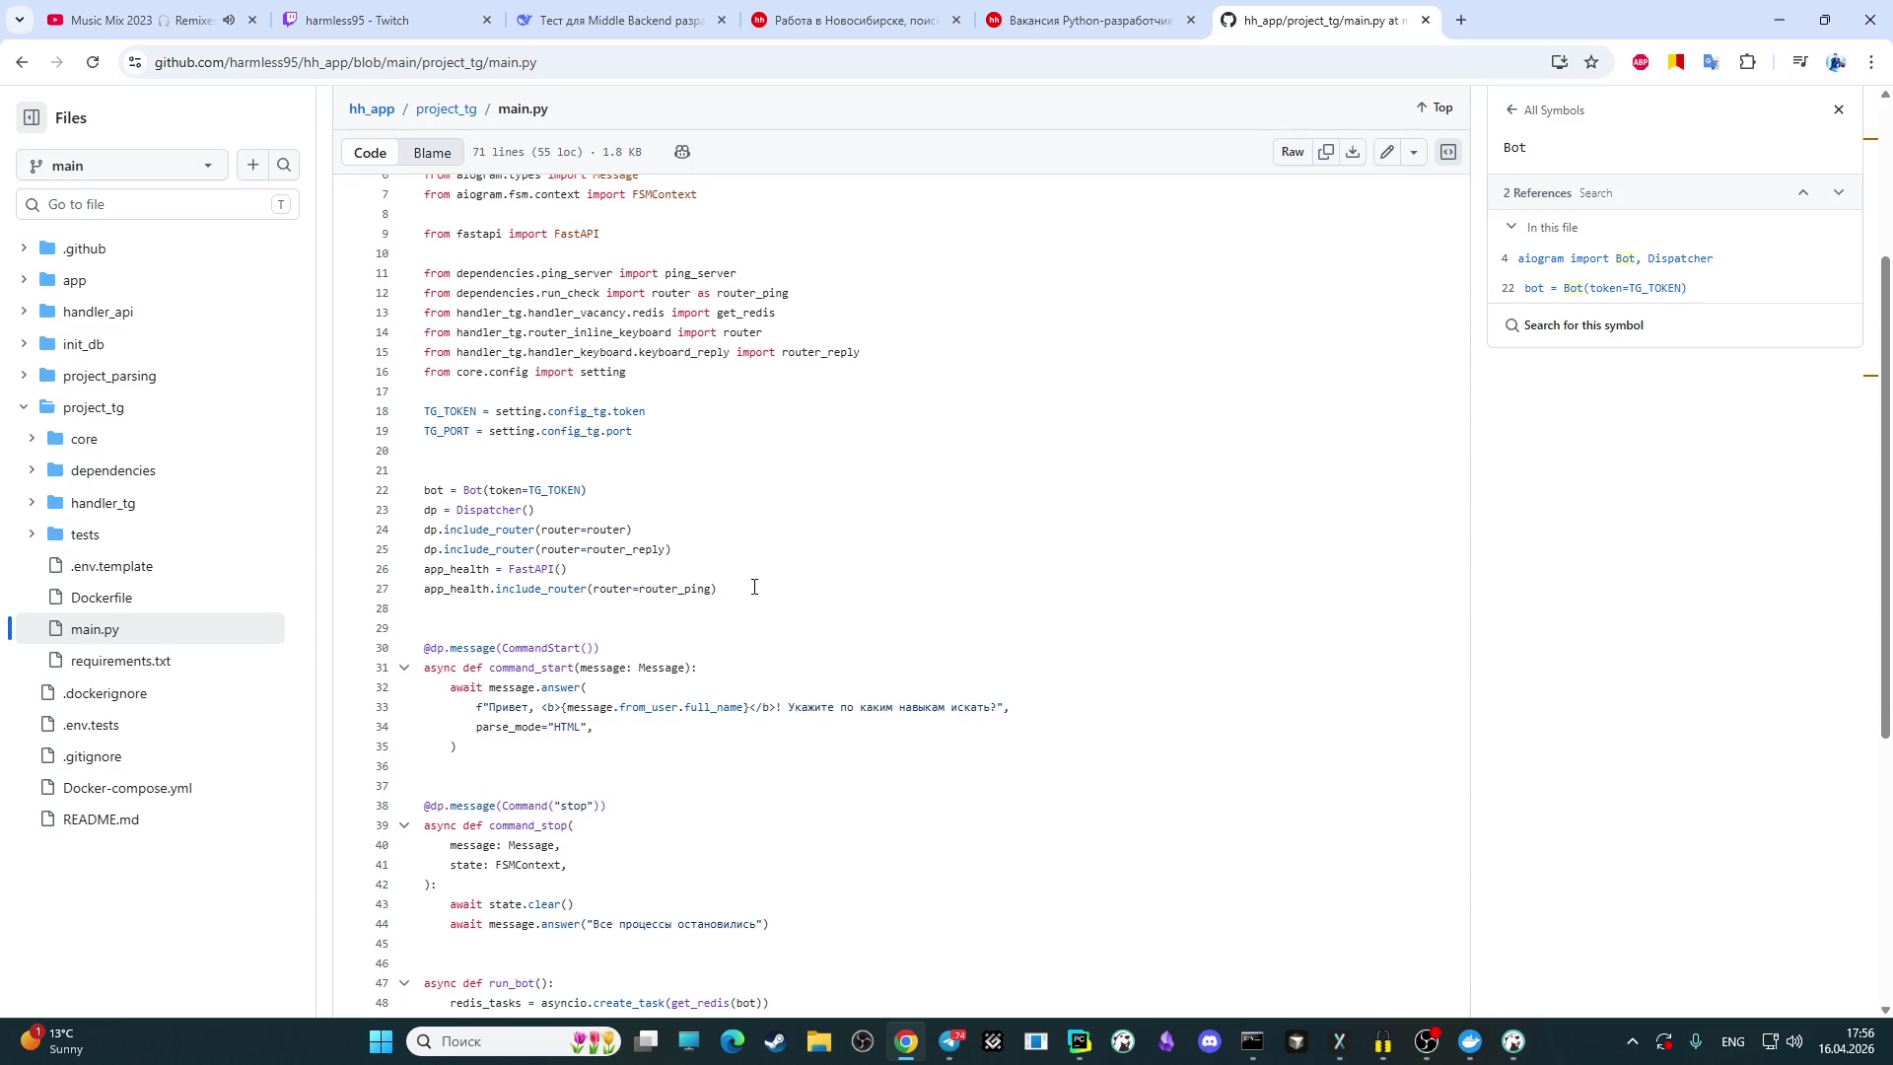
scroll(754, 587, "down", 2)
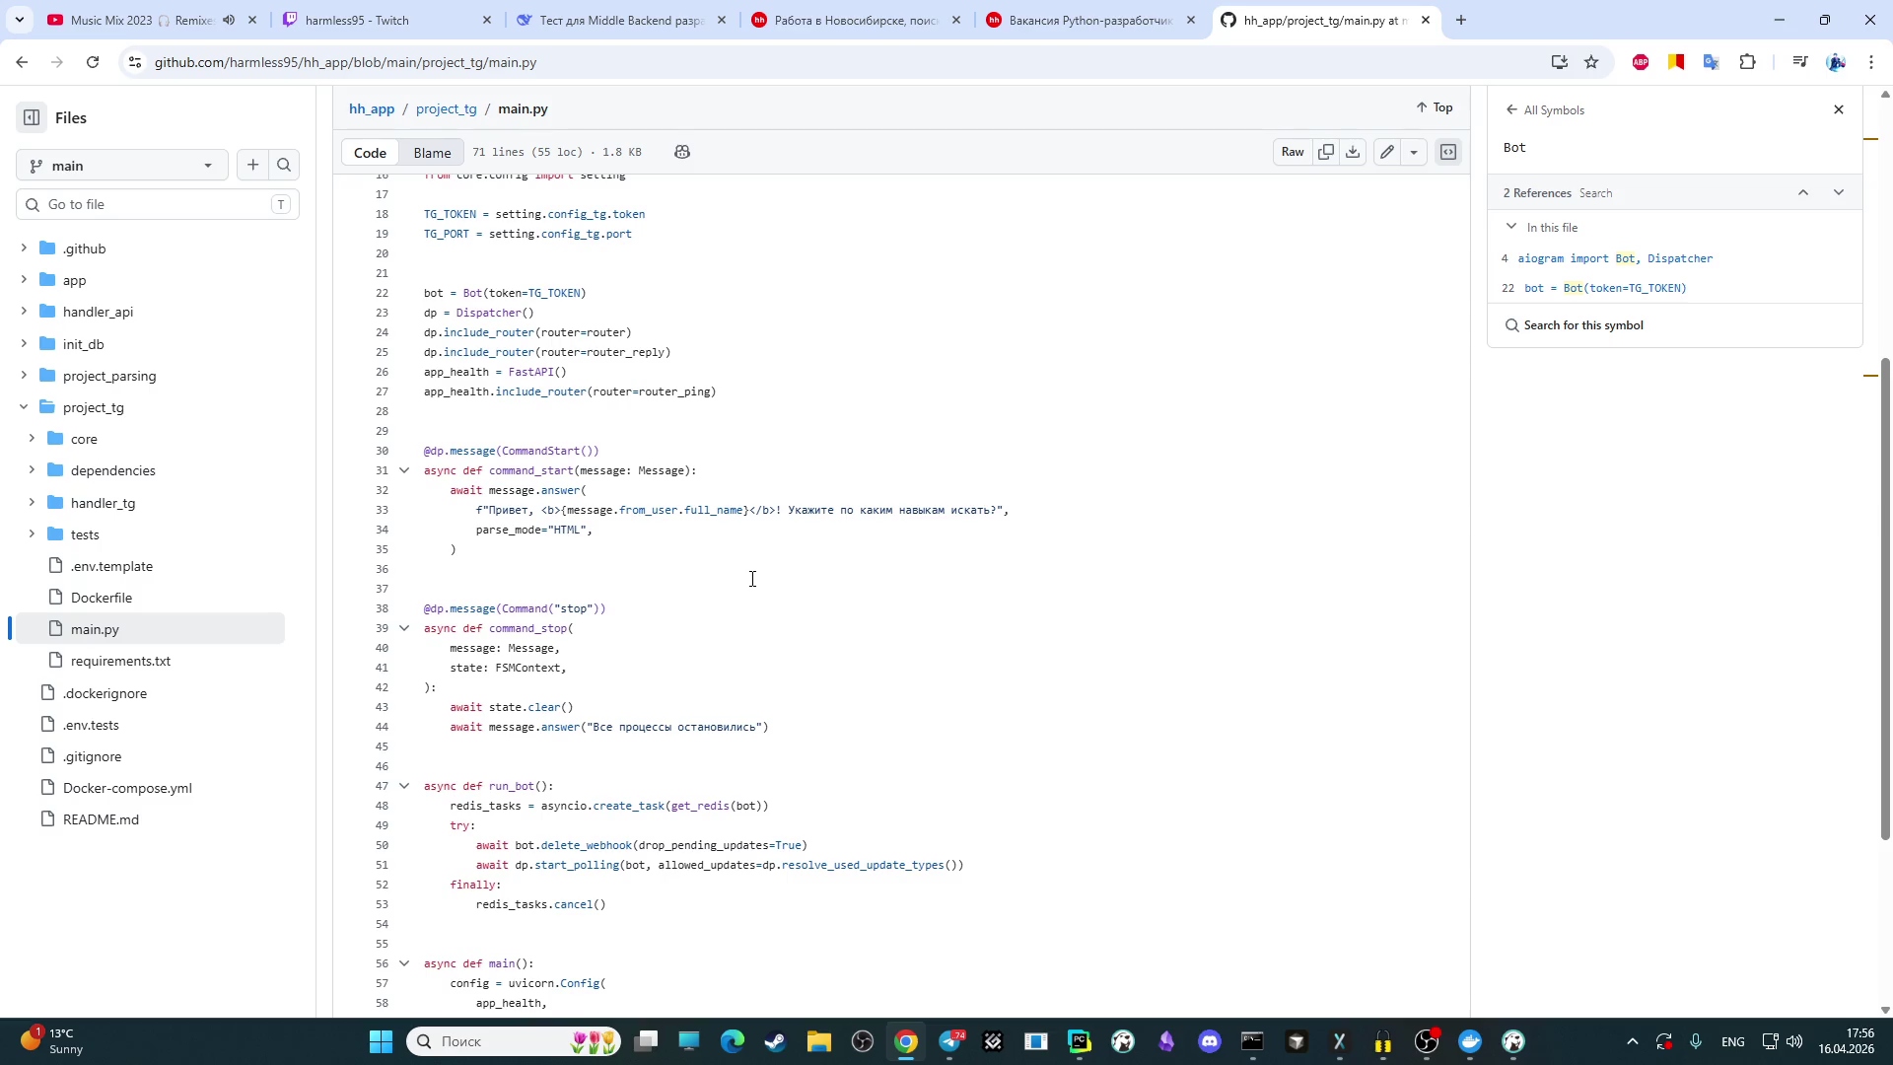
scroll(751, 569, "down", 3)
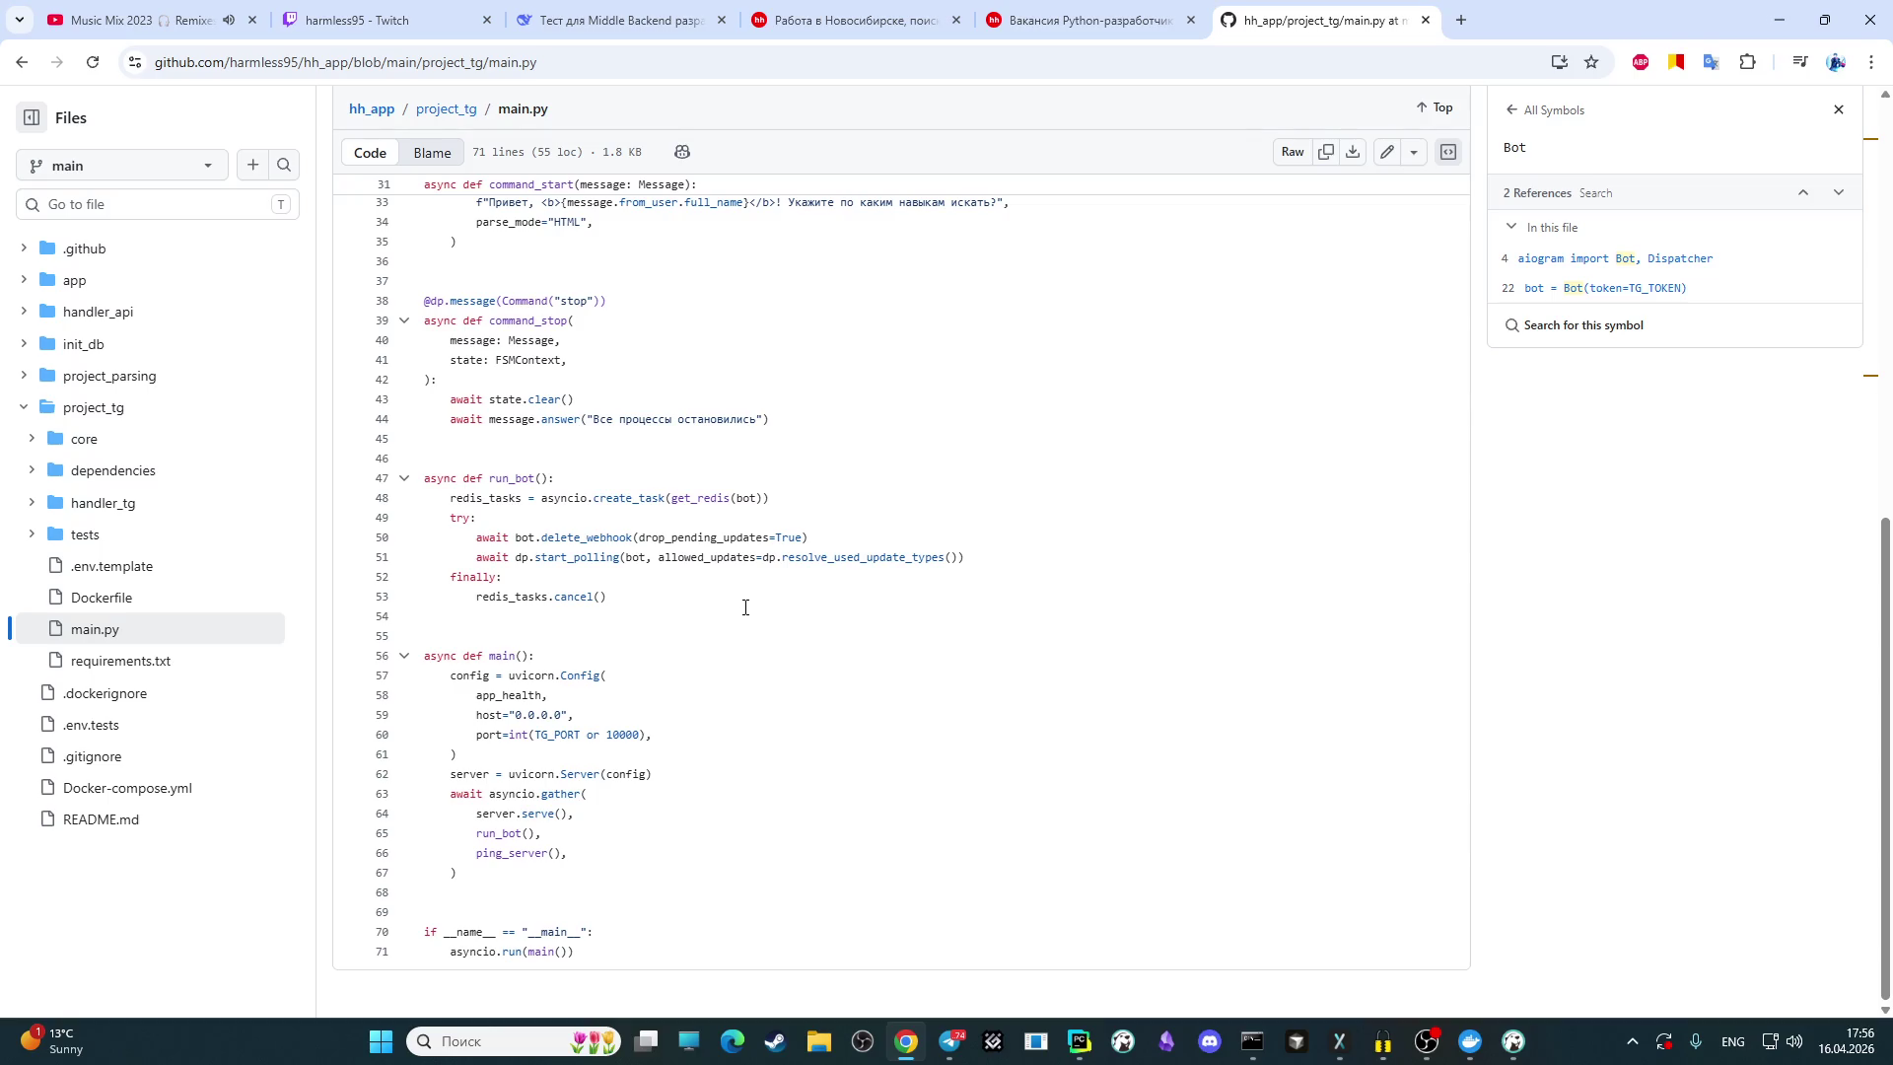
left_click(501, 812)
left_click(544, 814)
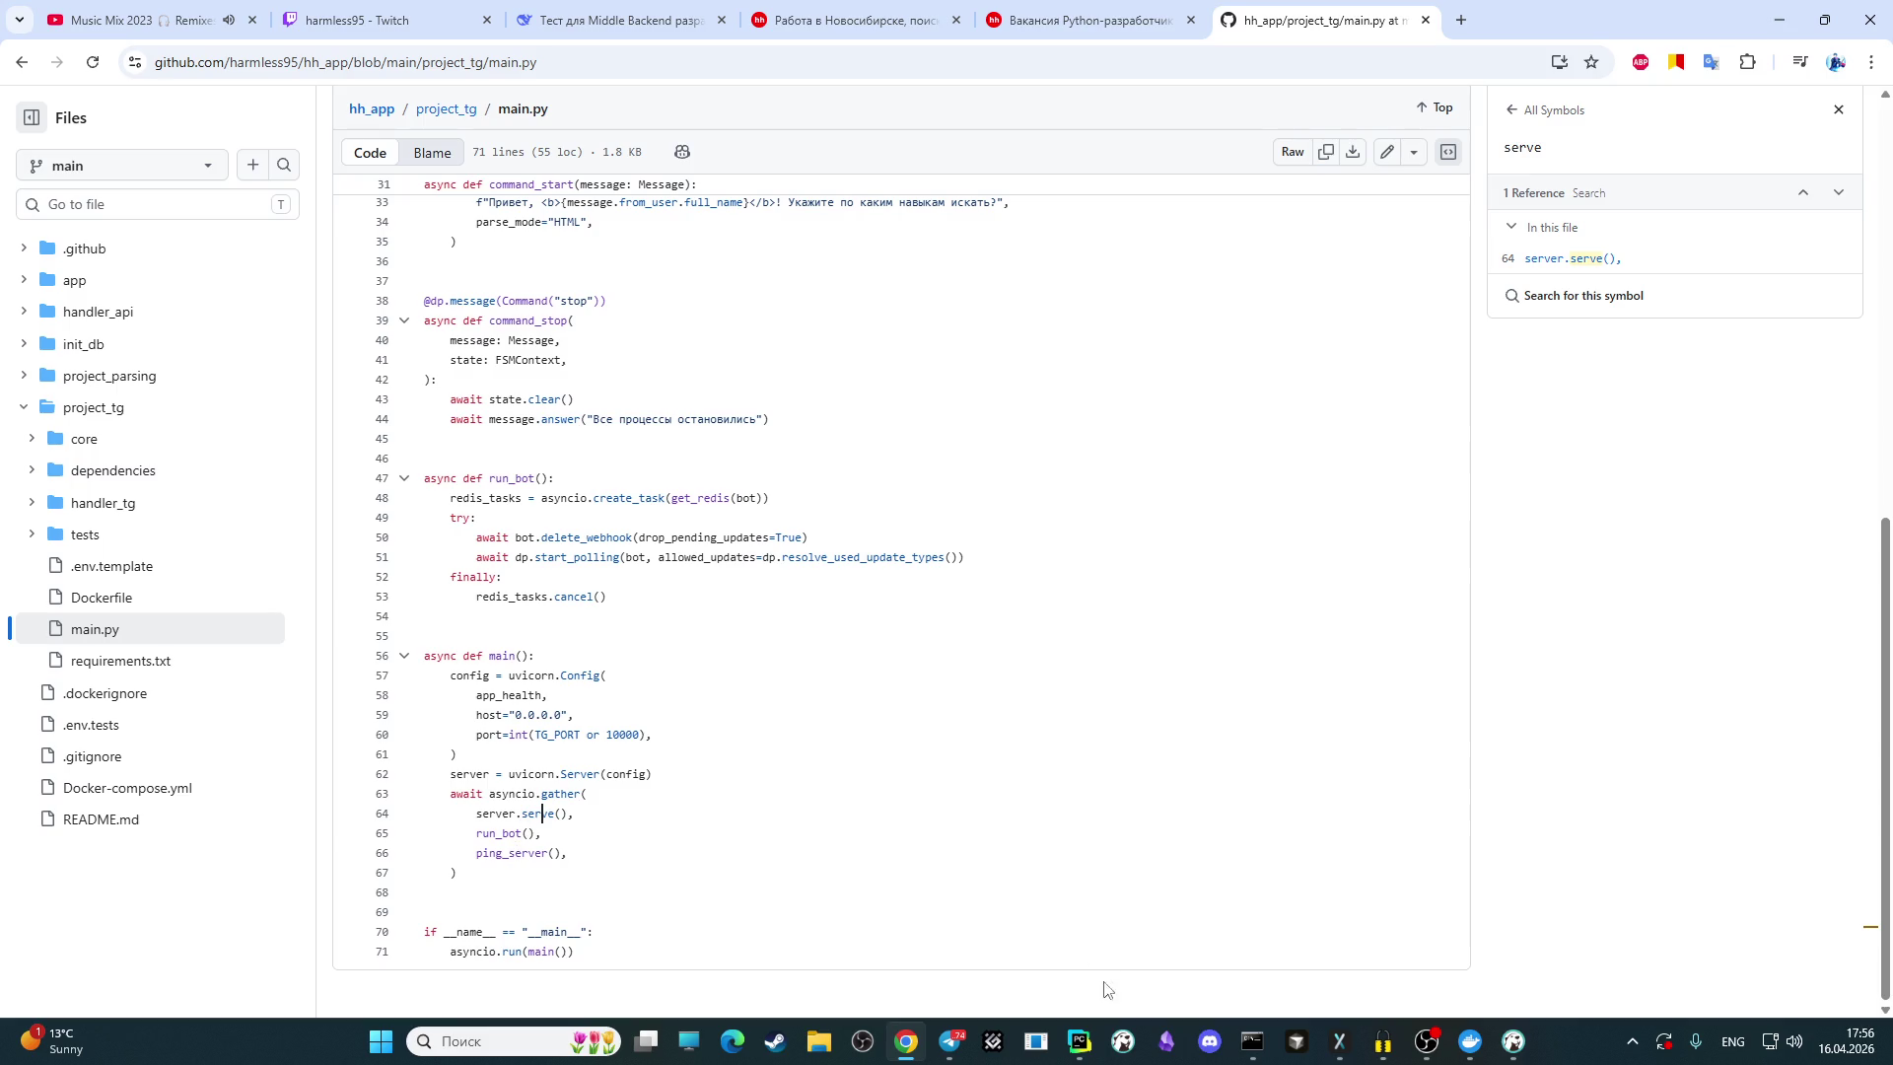
mouse_move(912, 1040)
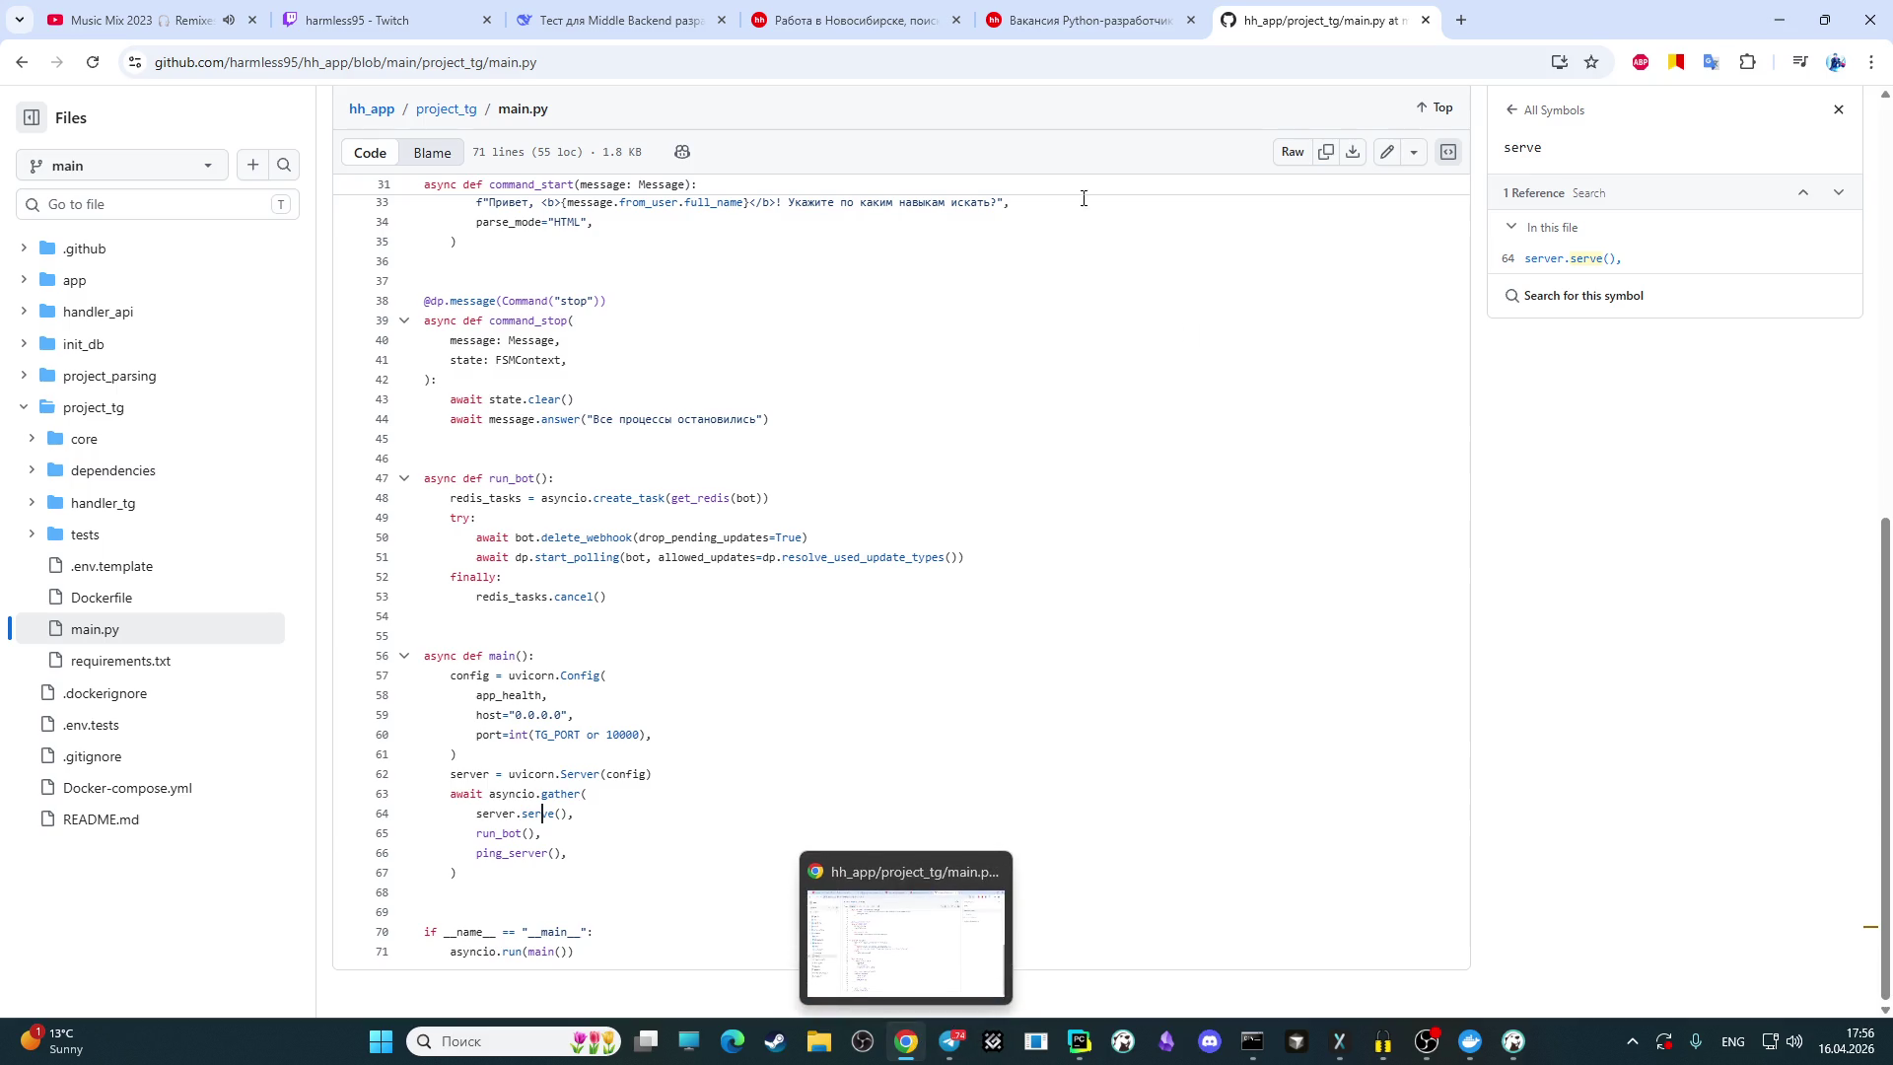
key("ctrl+3")
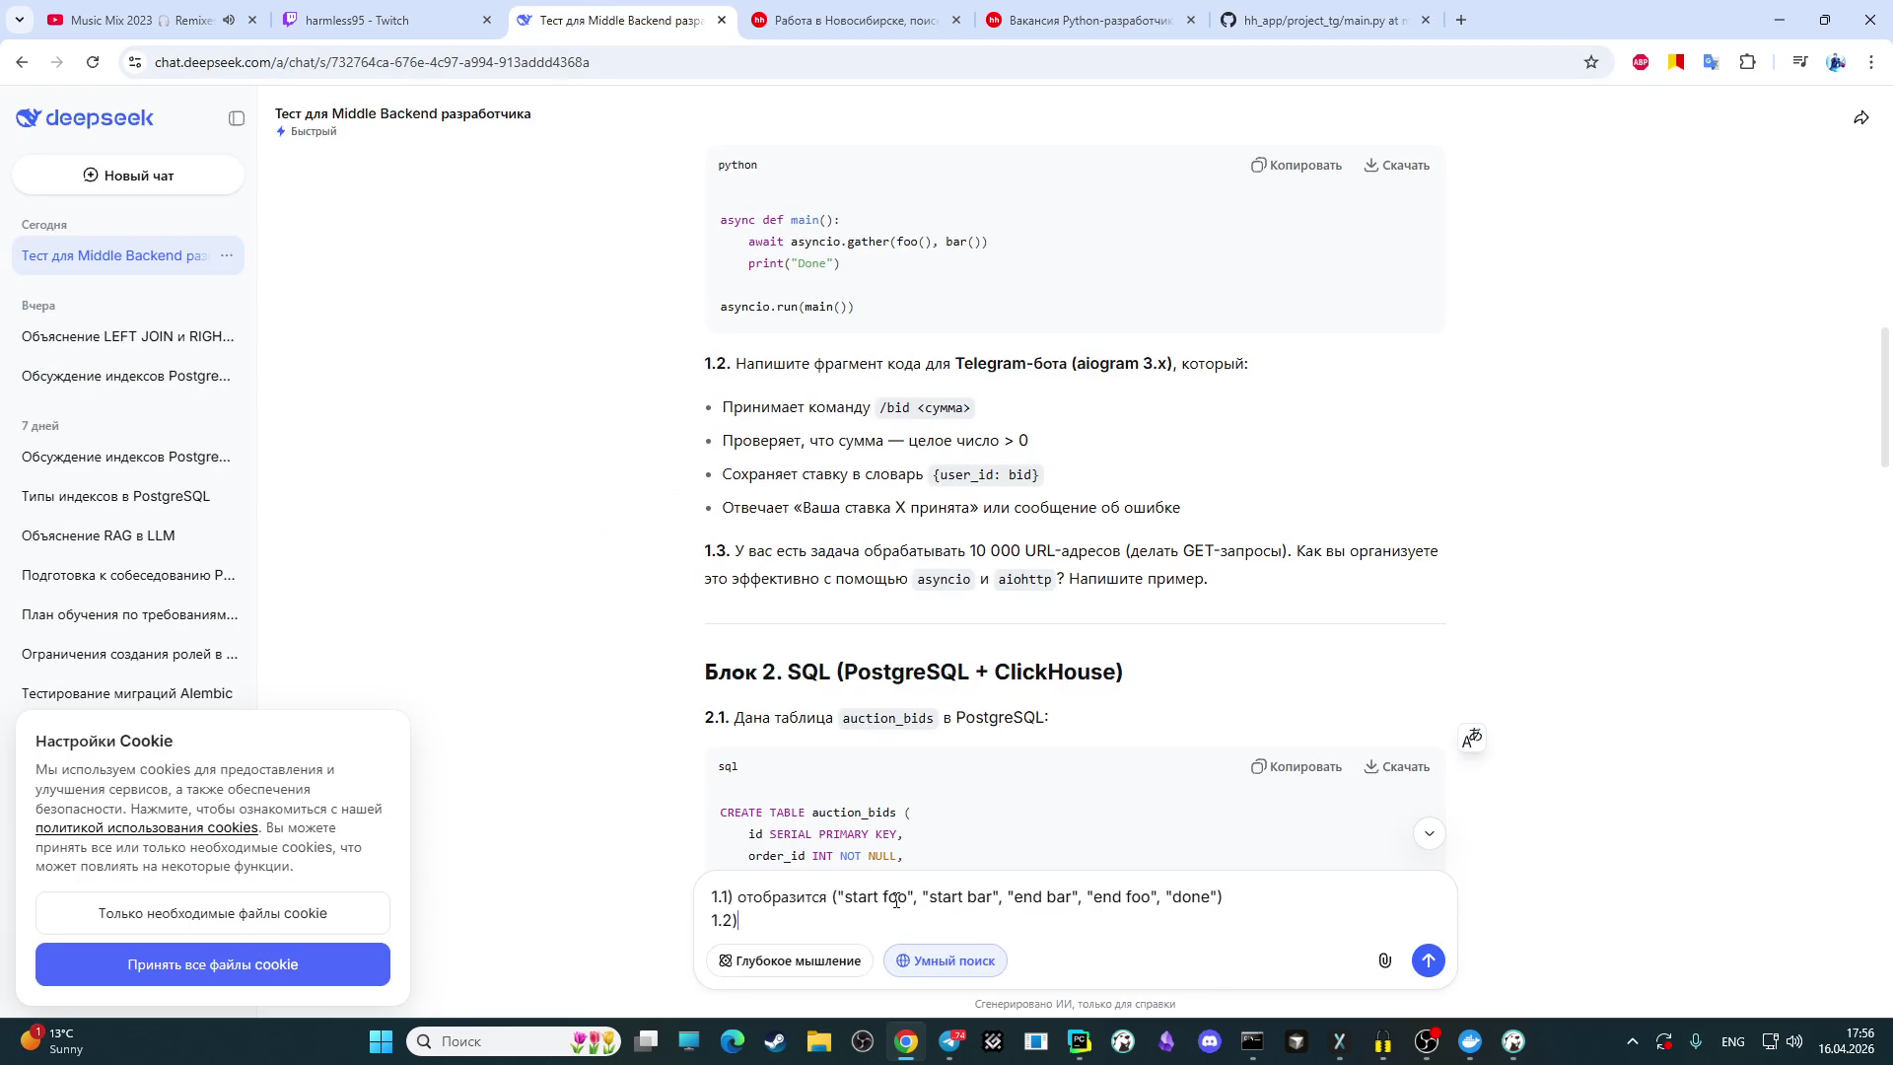
Step: Change the end entries to end foo, end bar and append 'и время выполнения 1 сек'
scroll(880, 596, "up", 3)
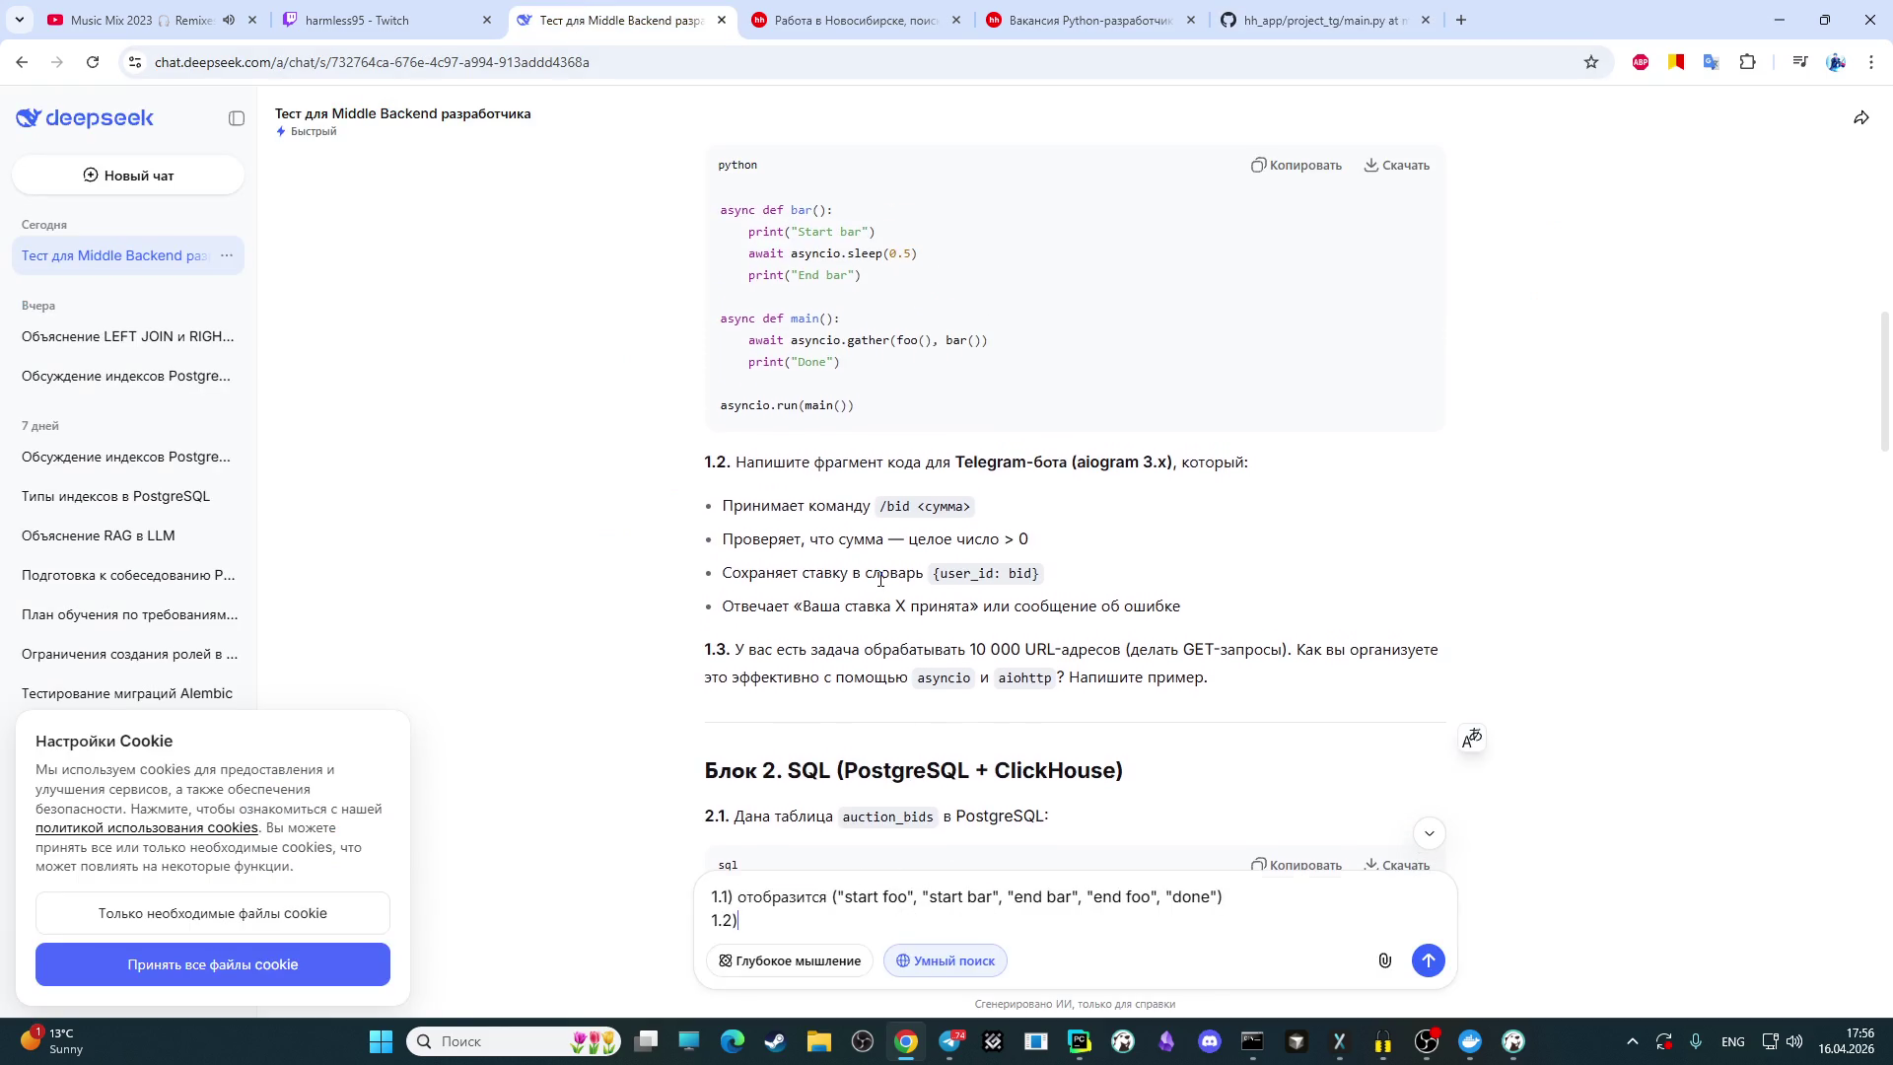
scroll(880, 596, "up", 1)
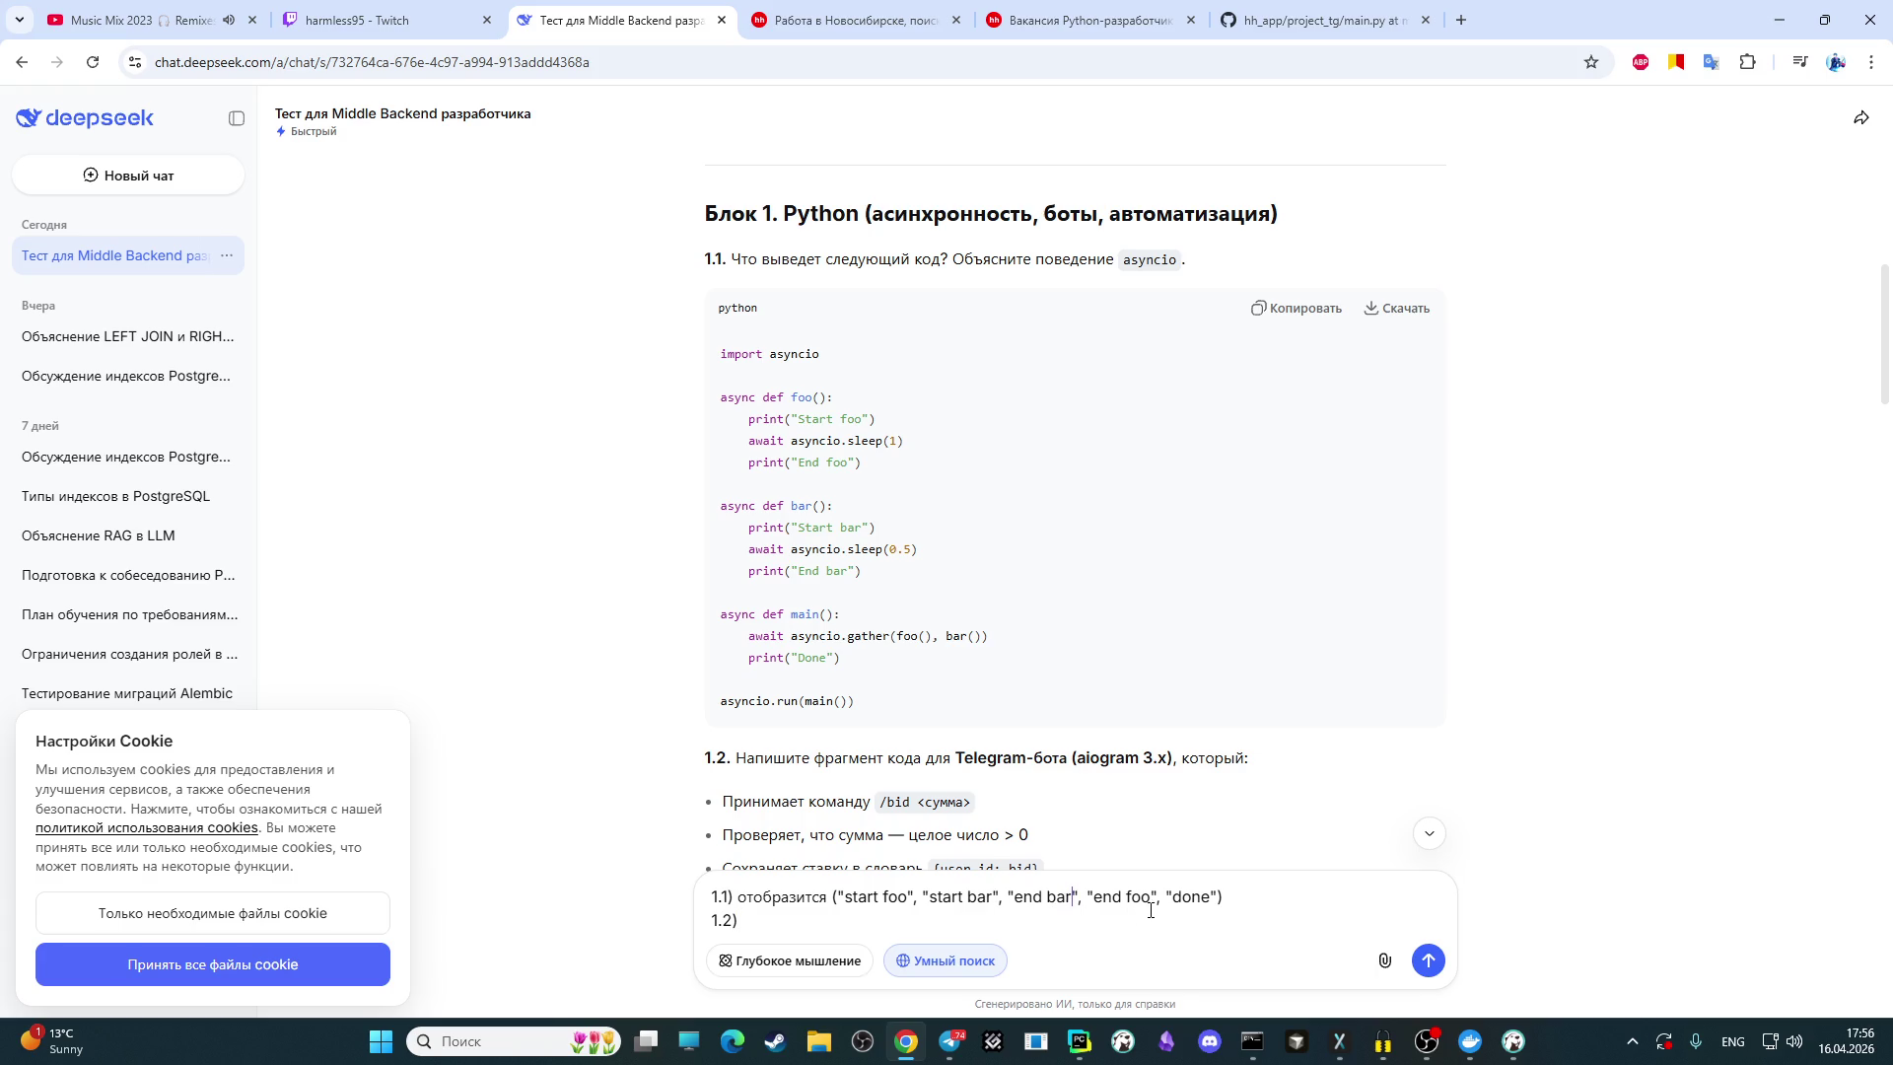
key("BackSpace")
key("BackSpace")
key("BackSpace")
type("foo")
key("BackSpace")
key("BackSpace")
key("BackSpace")
type("bar")
key("alt+shift")
type("и время выполнения ")
type("1")
type(" сек")
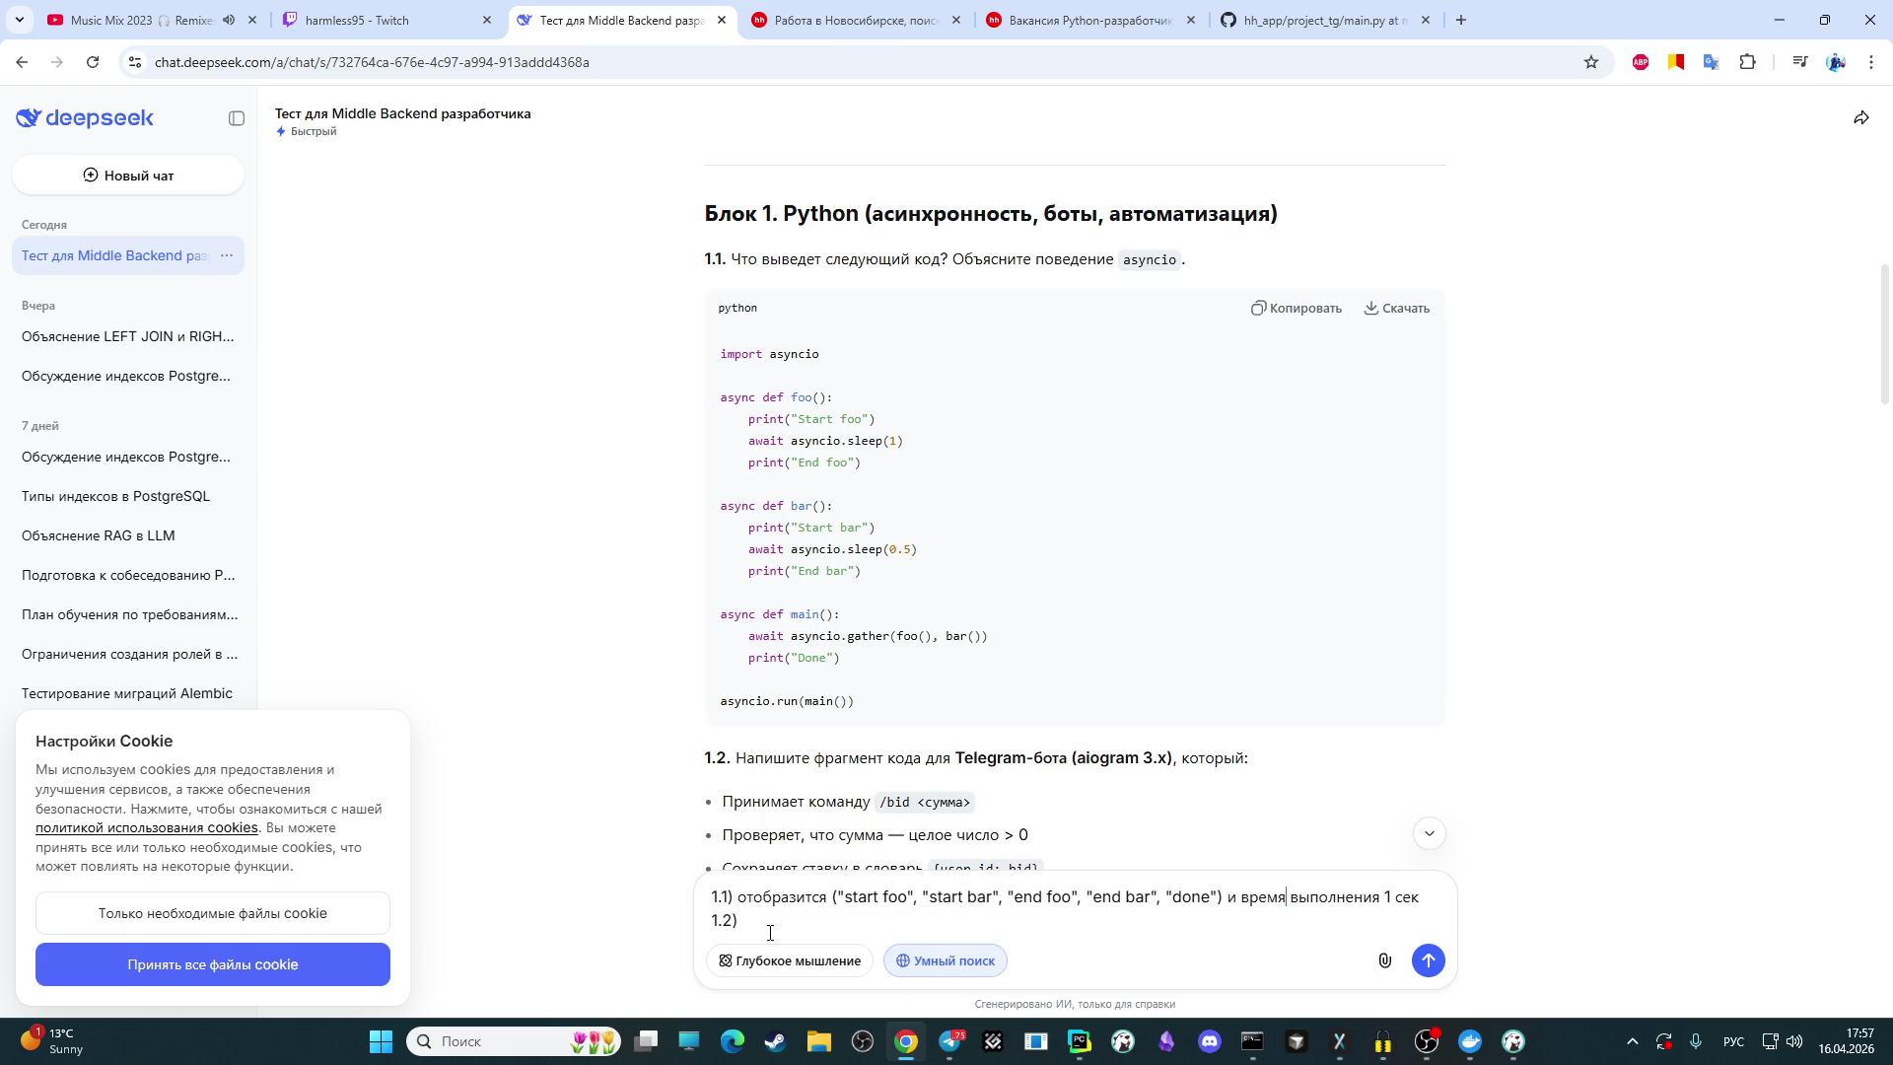
scroll(878, 542, "down", 1)
Step: Add a new '1.3)' line below 1.2) in the answer draft
scroll(878, 518, "down", 3)
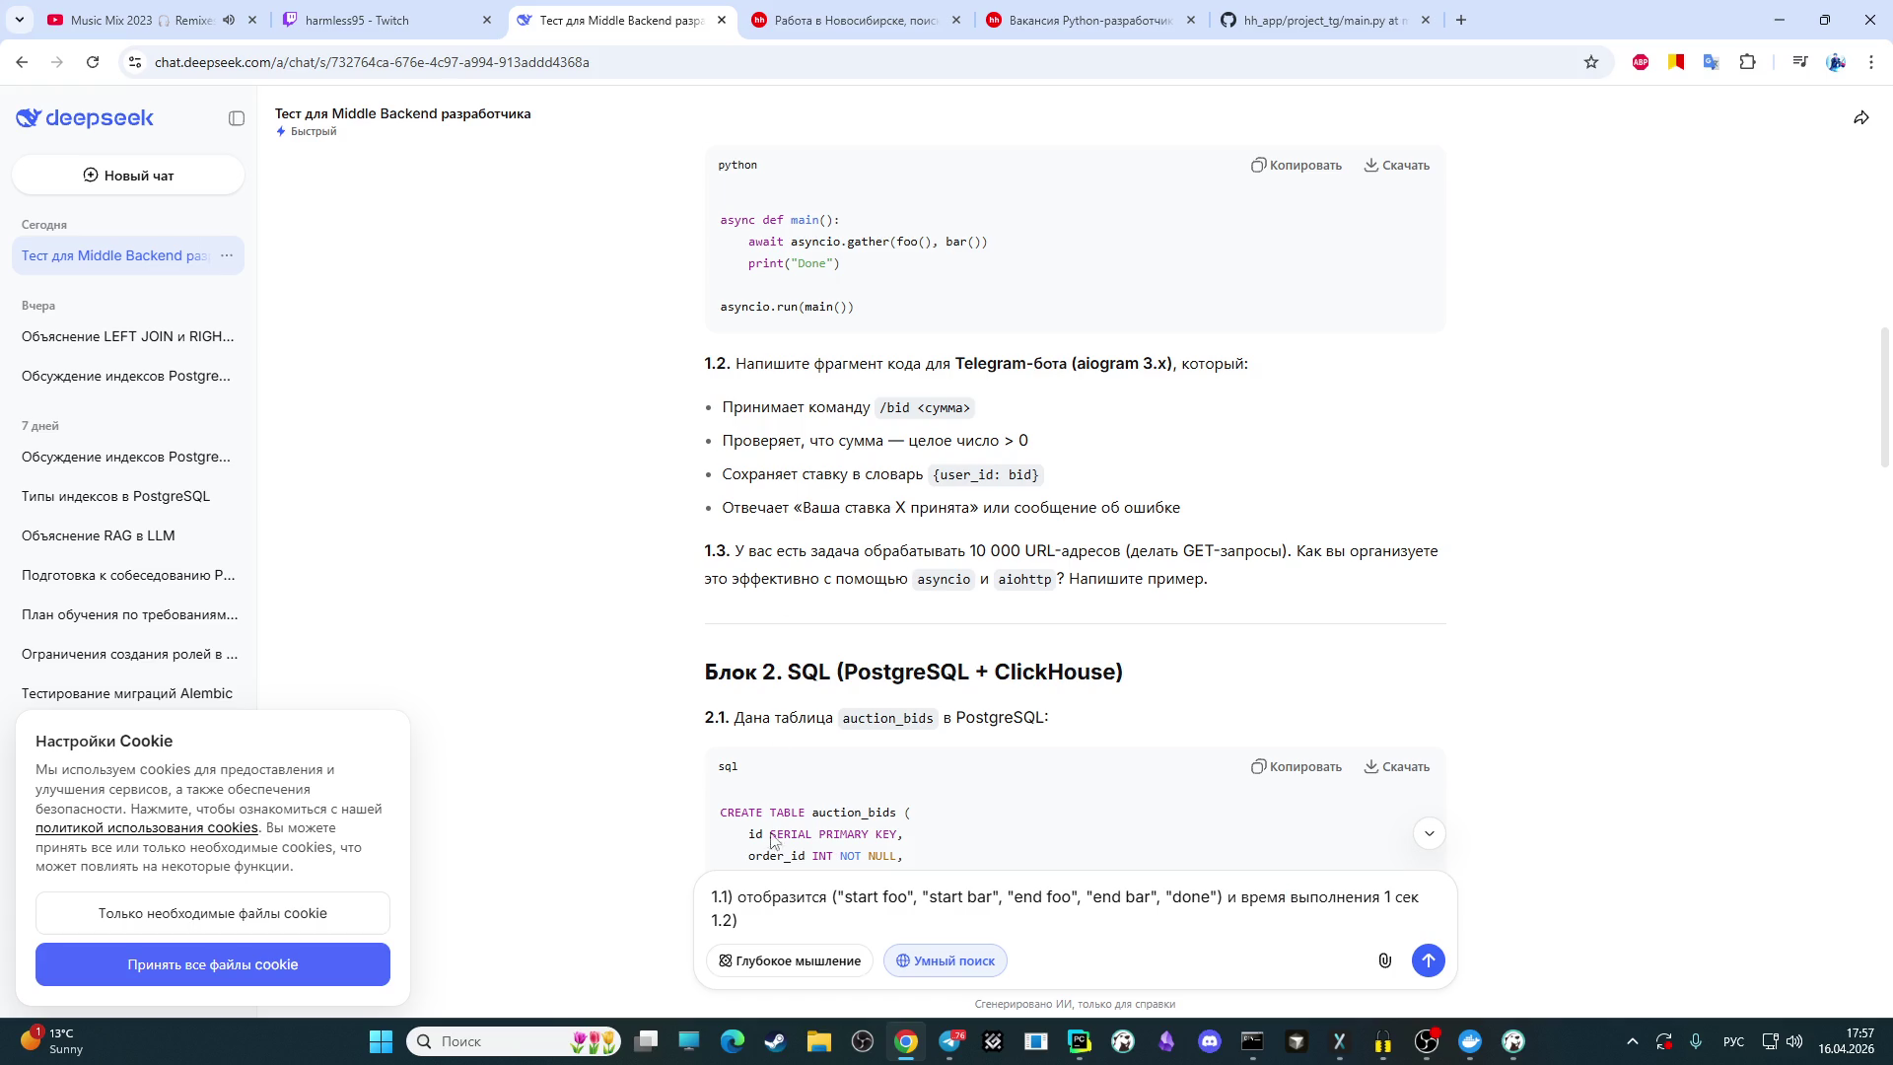
left_click(741, 925)
key("shift+Return")
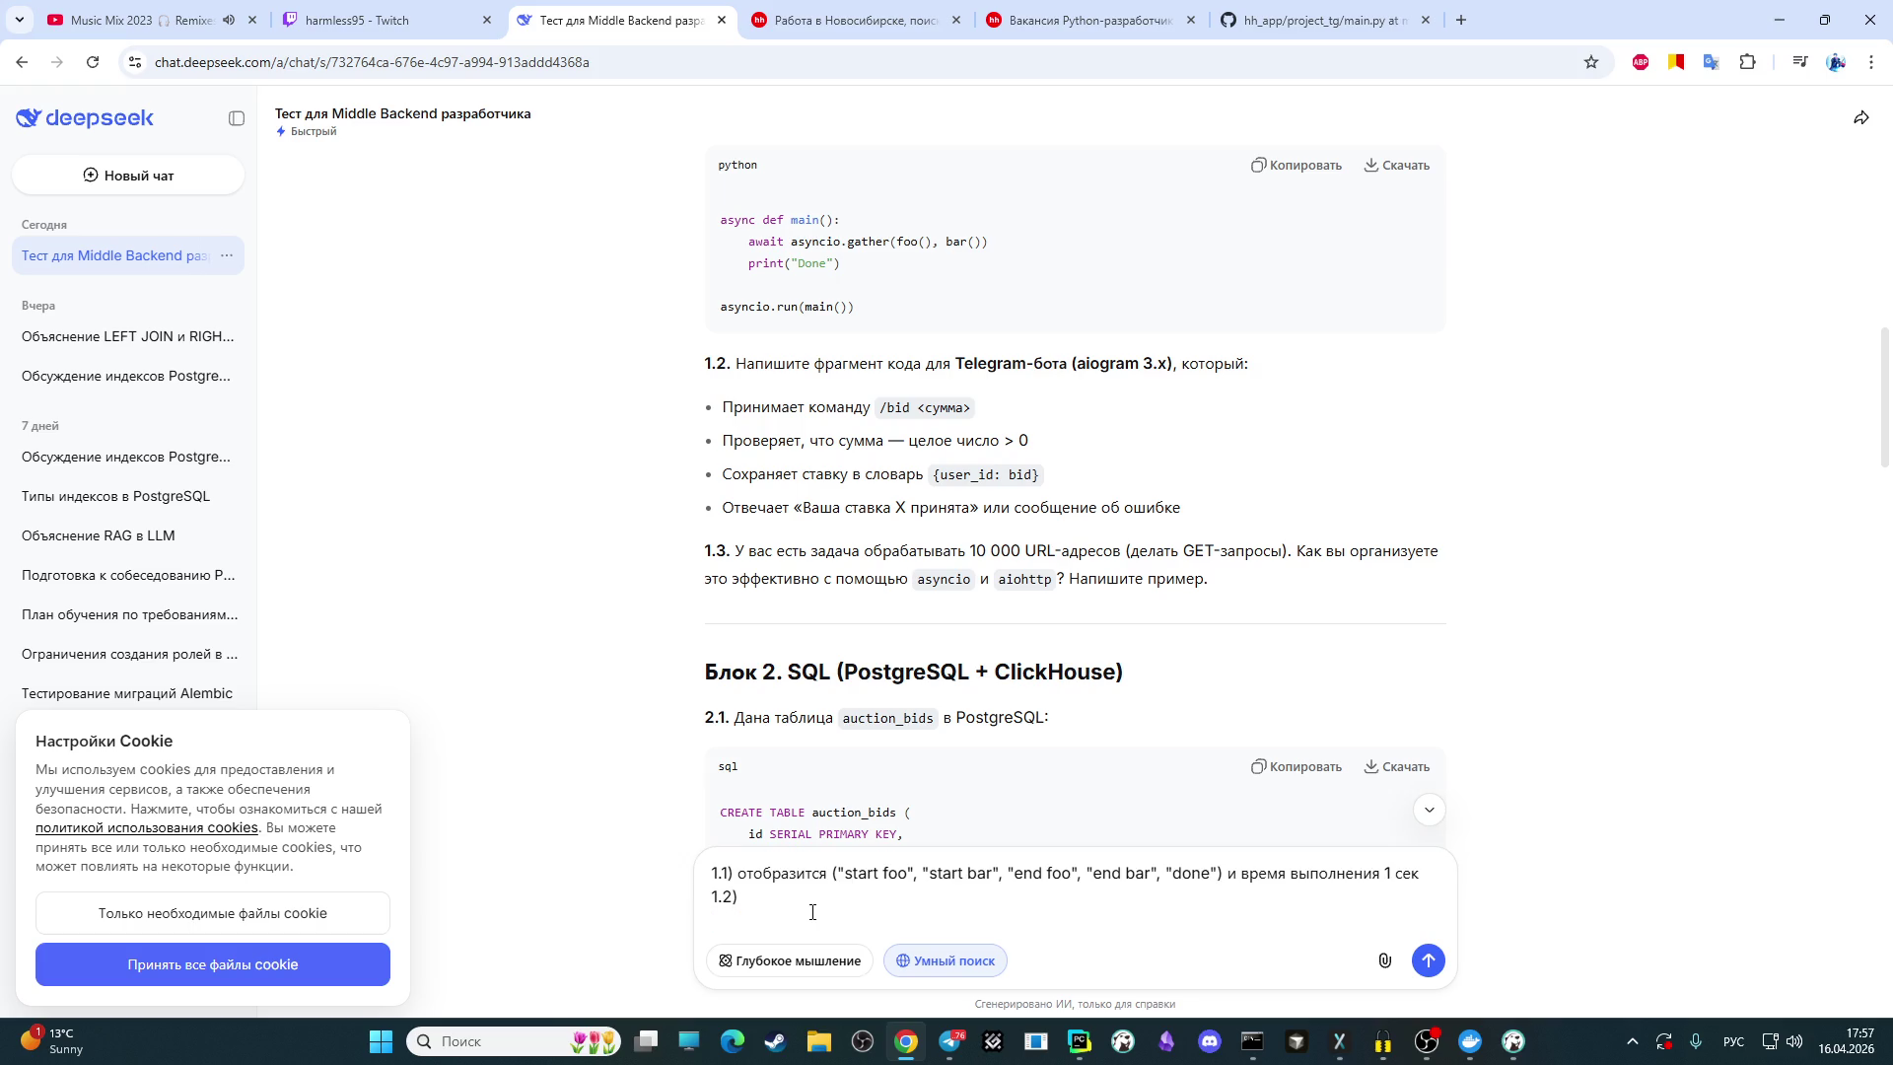
scroll(805, 702, "down", 3)
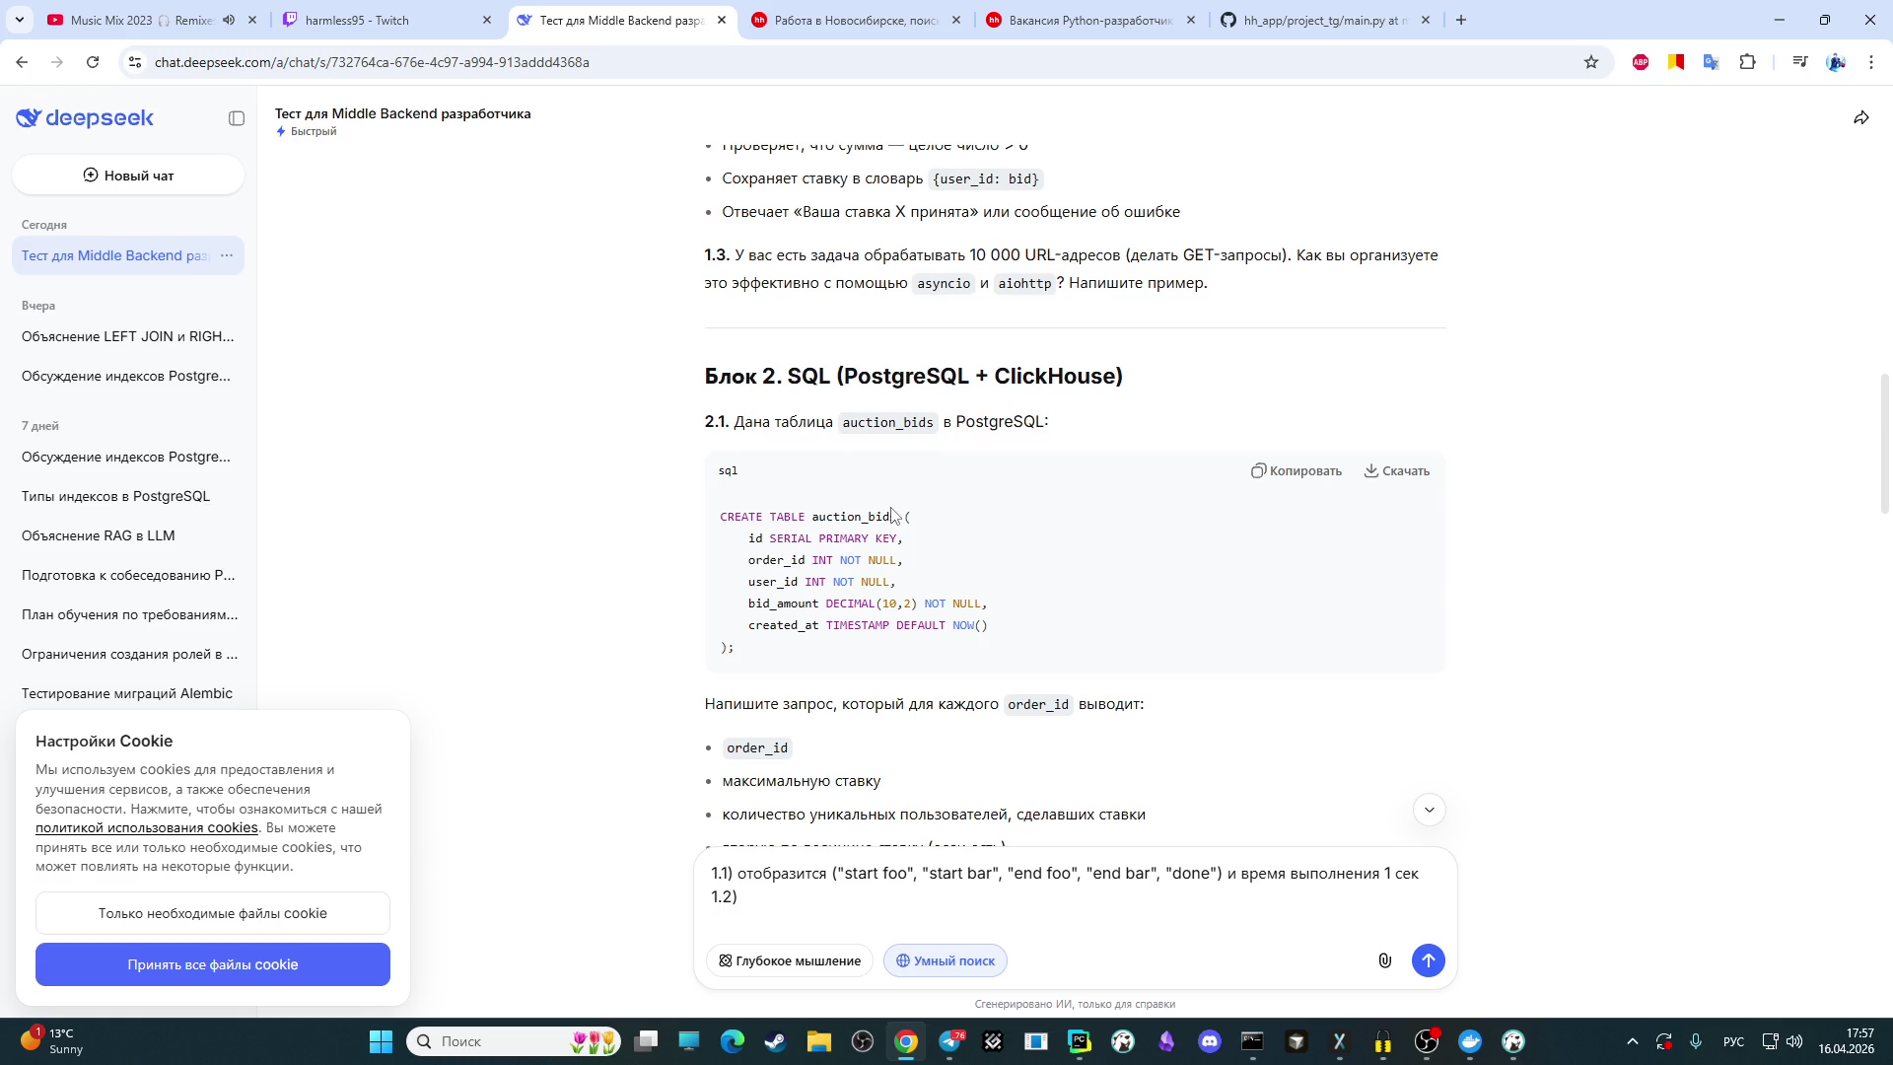
scroll(903, 515, "up", 1)
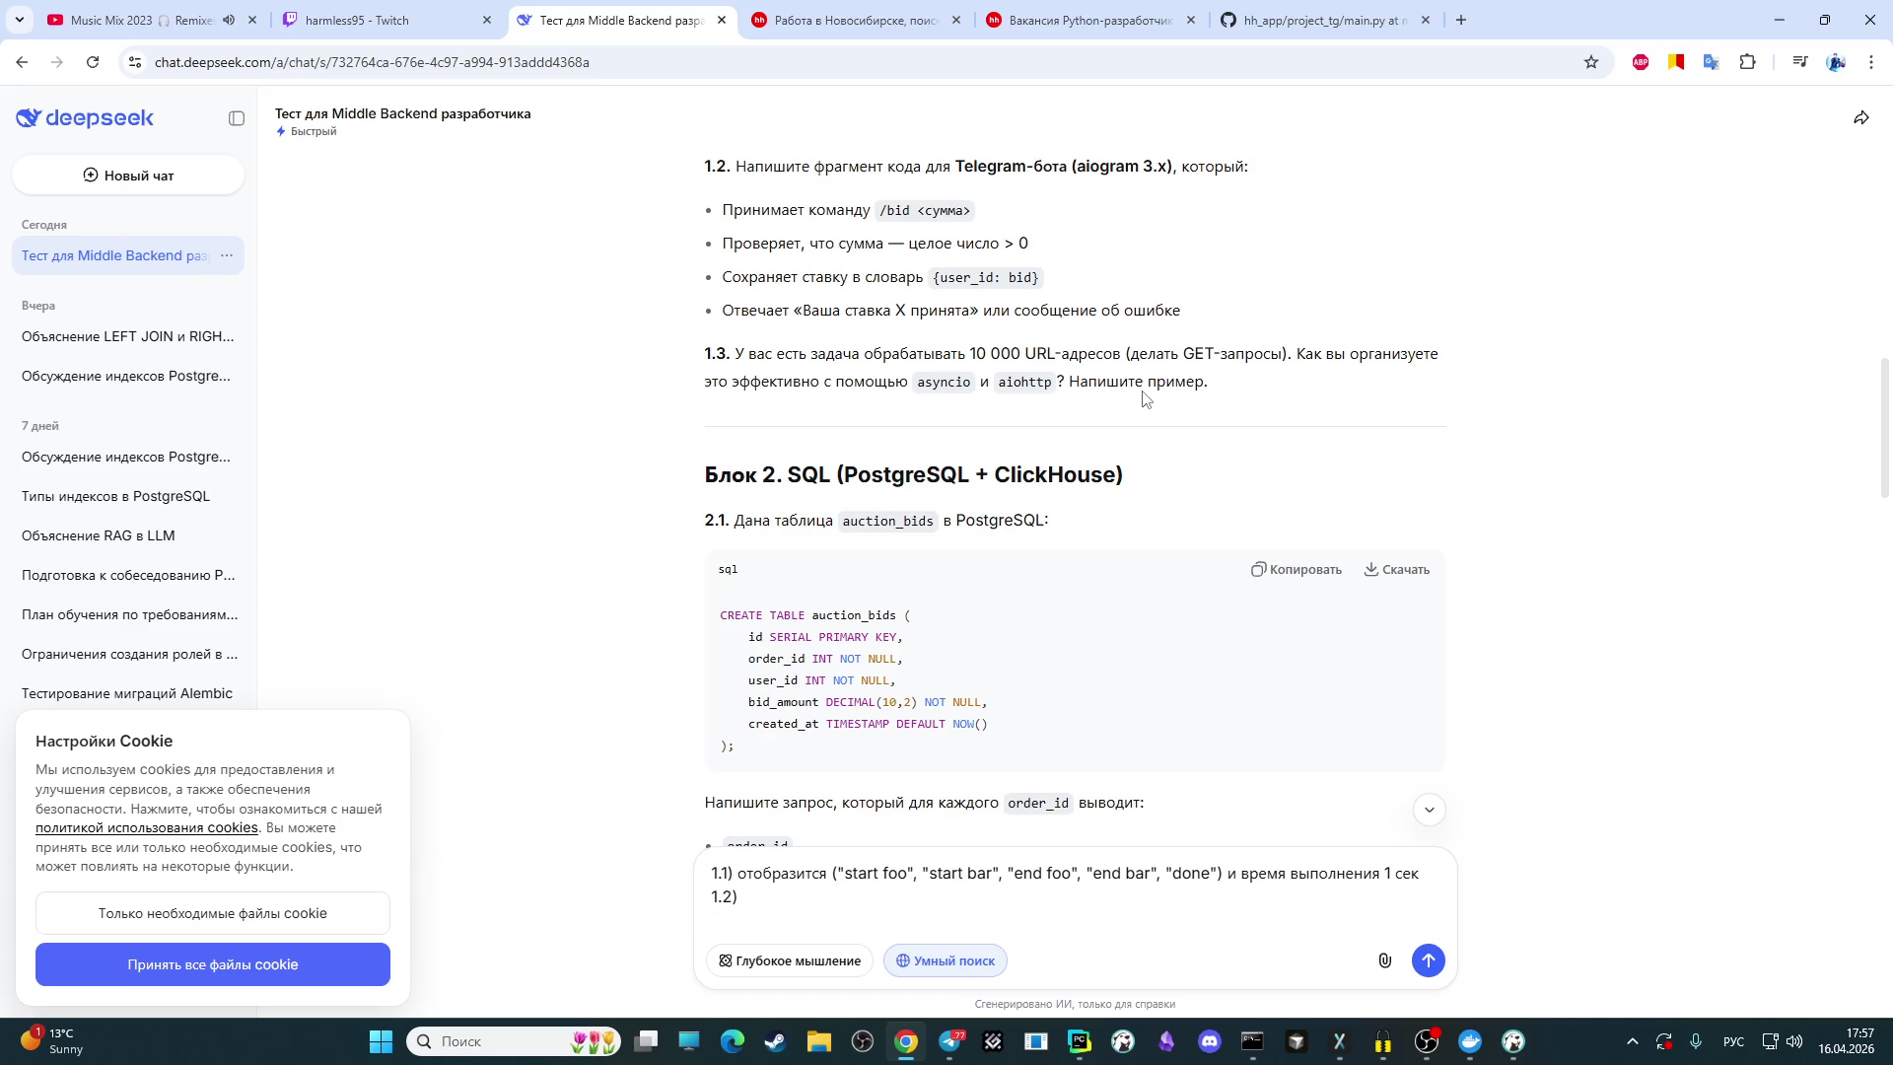
type("1.3")
type(")")
Step: Search Google for 'aiohttp docs' from a new tab
left_click(1465, 18)
type("aio")
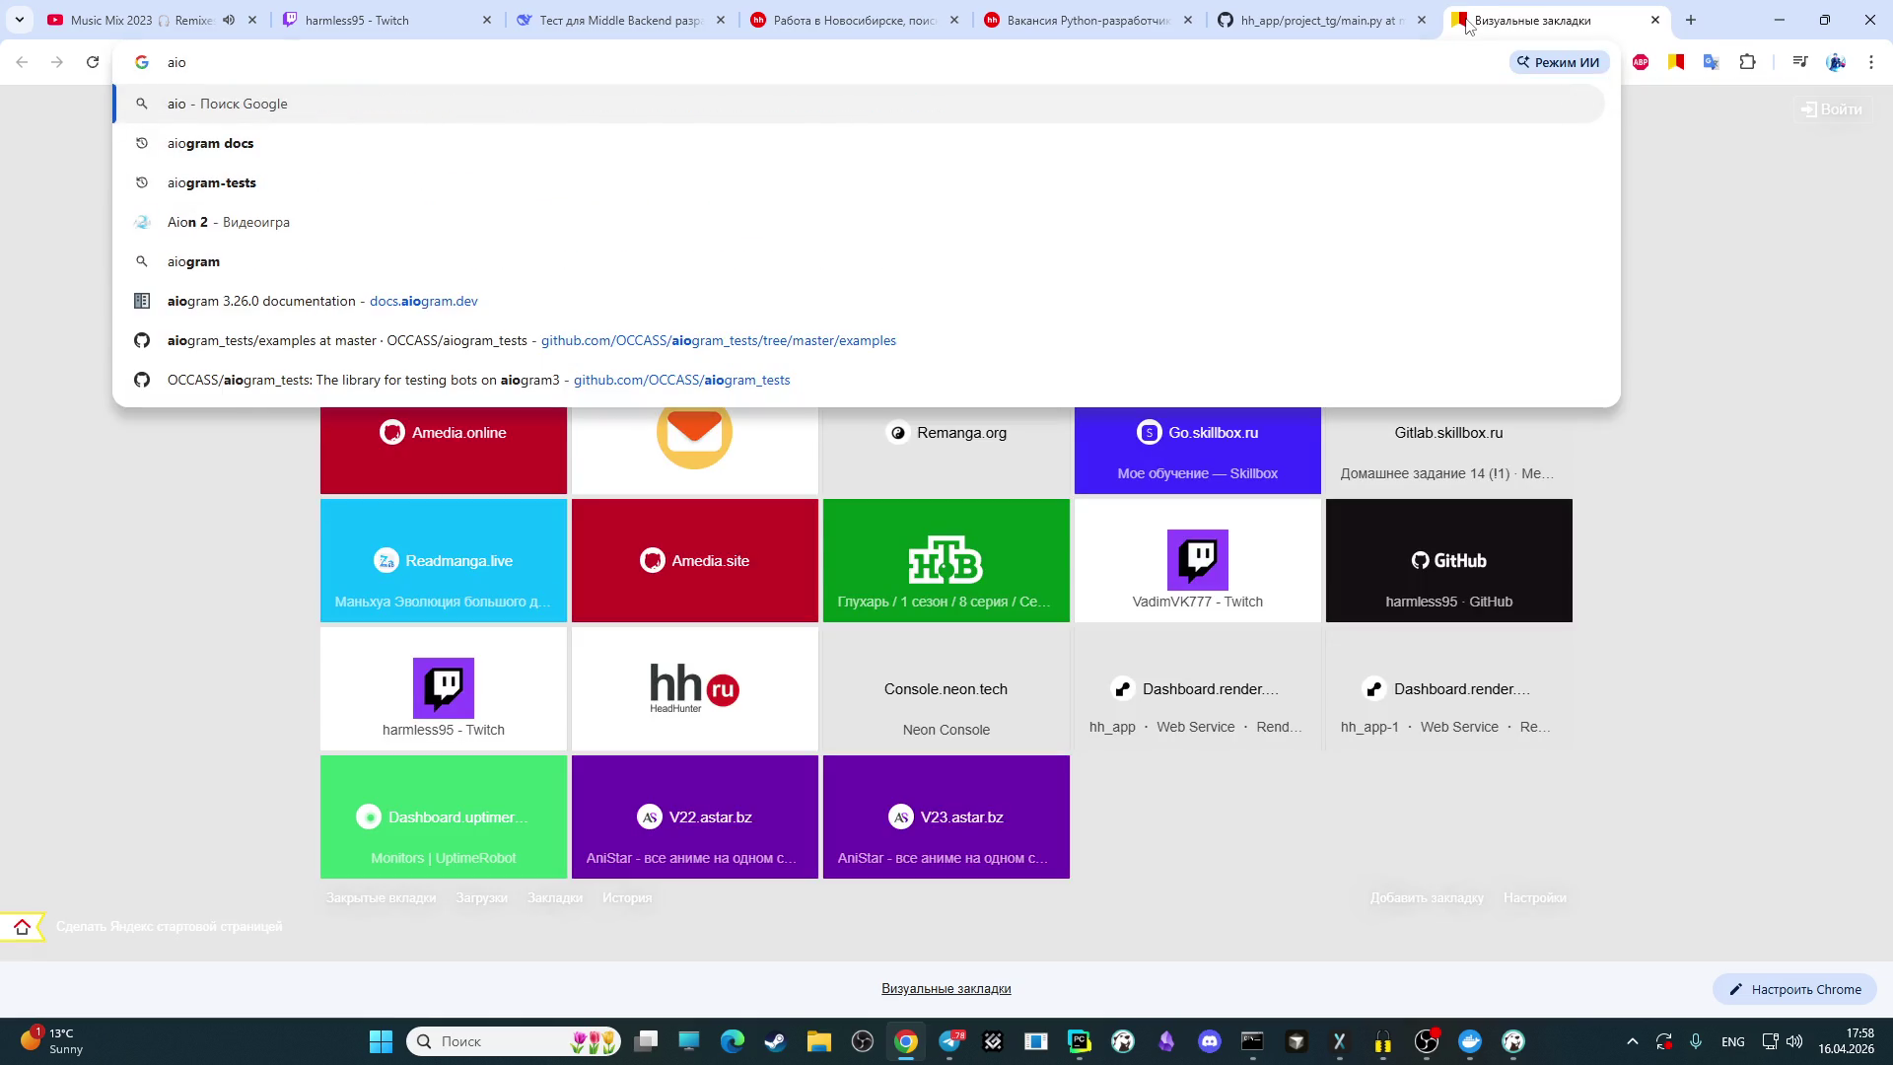
type("h")
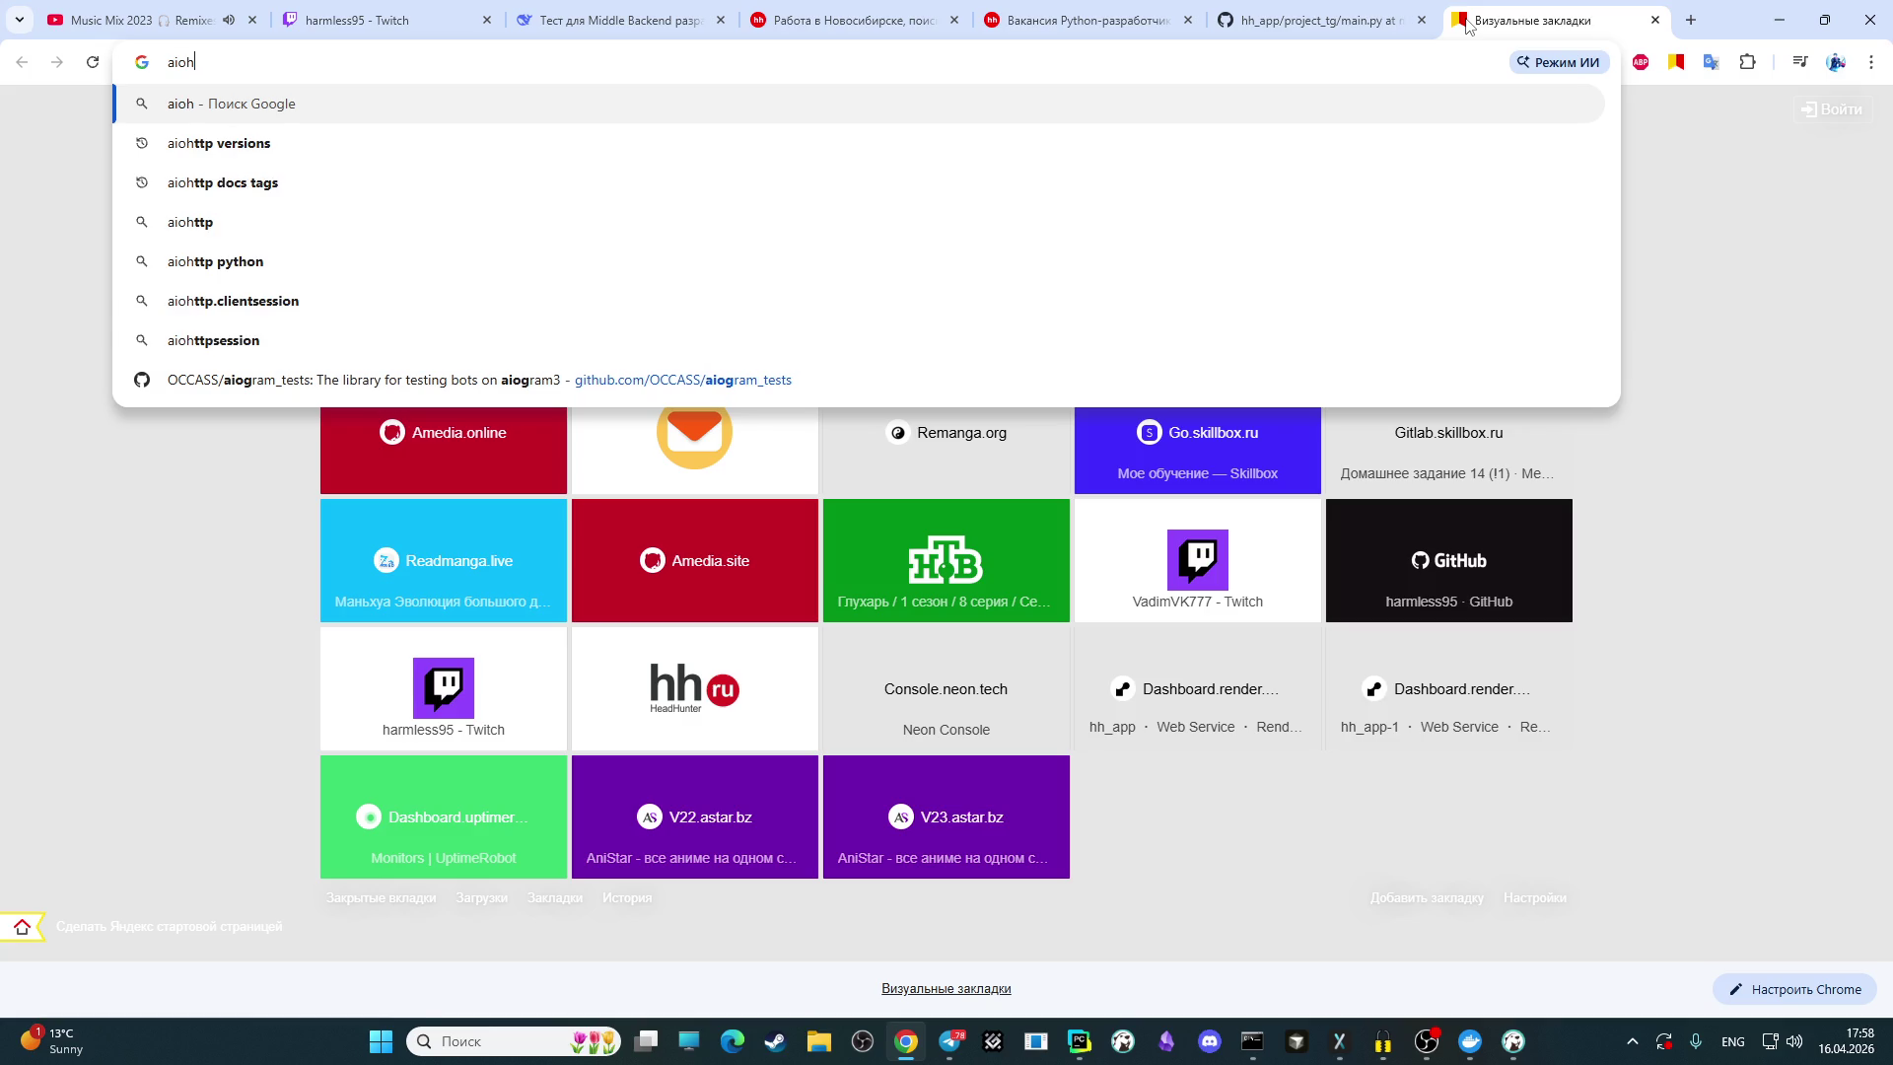
key("Down")
key("Down")
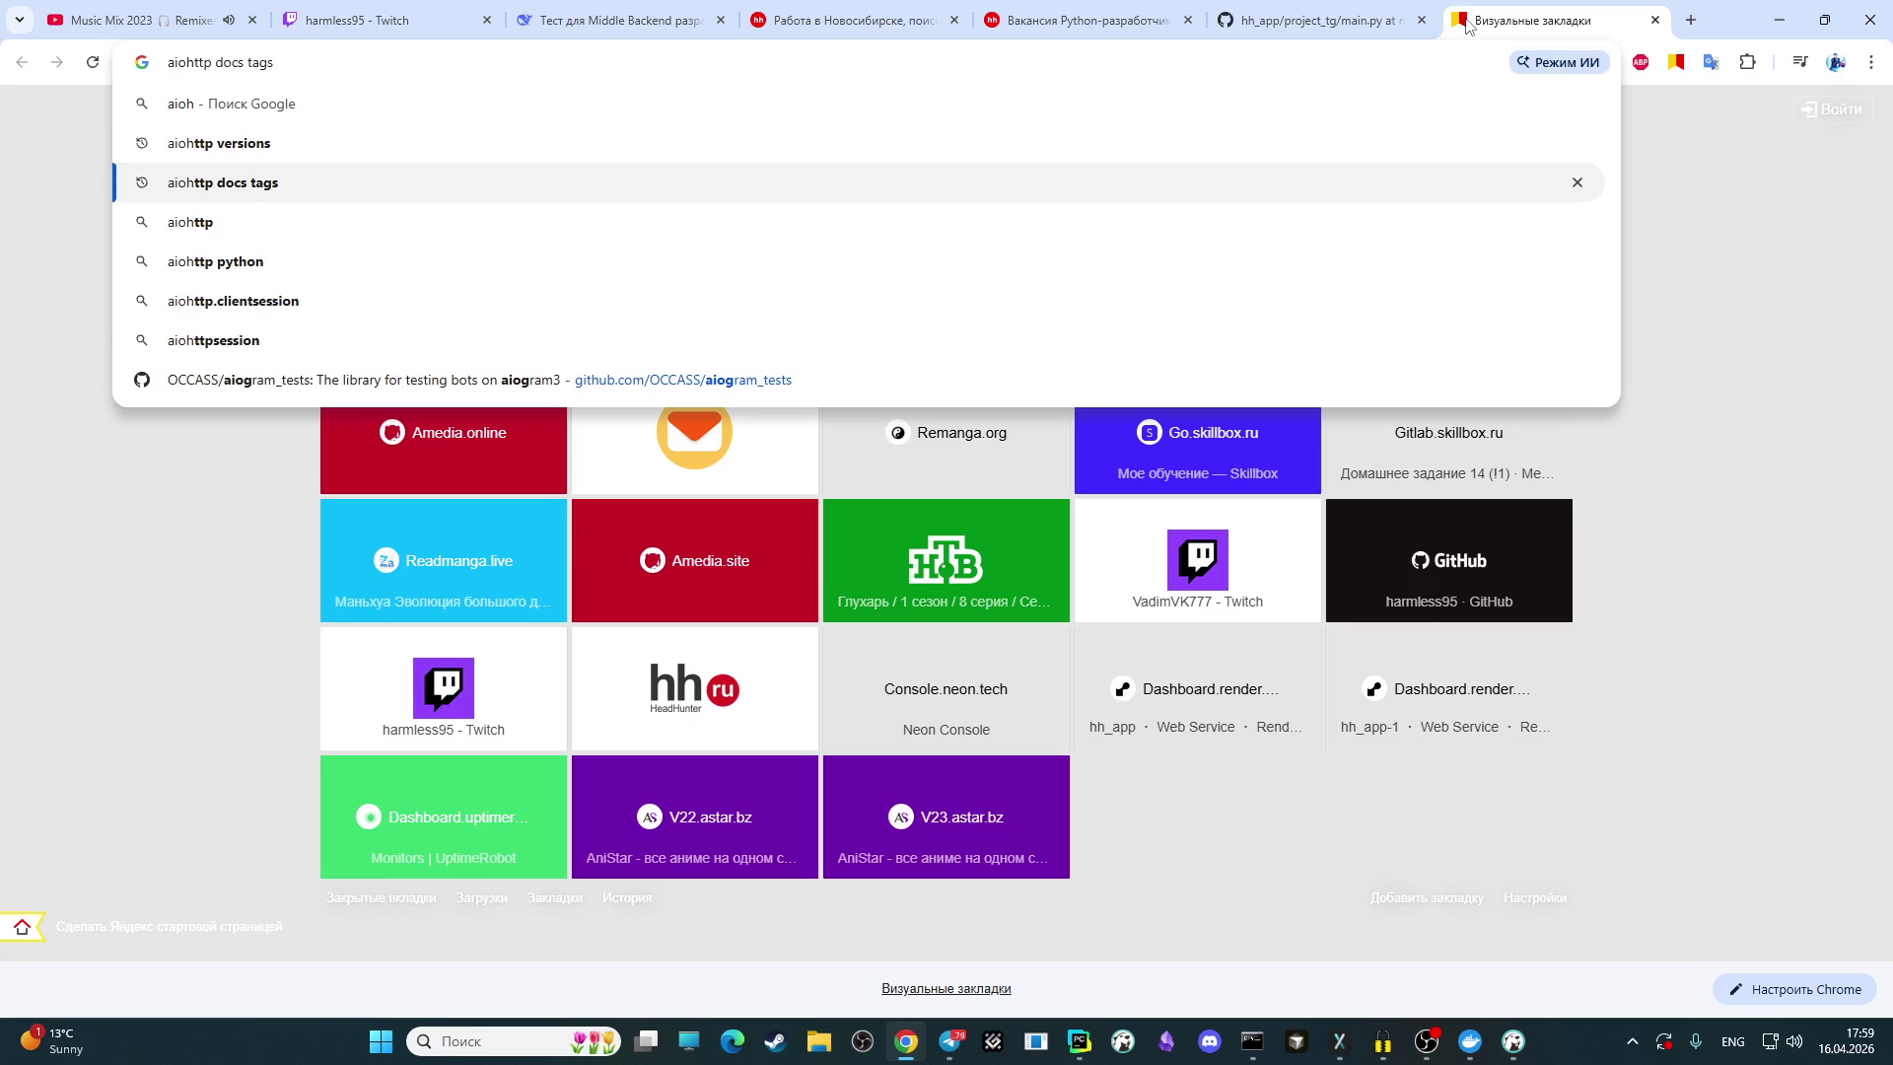
key("BackSpace")
key("BackSpace")
key("BackSpace")
type("d")
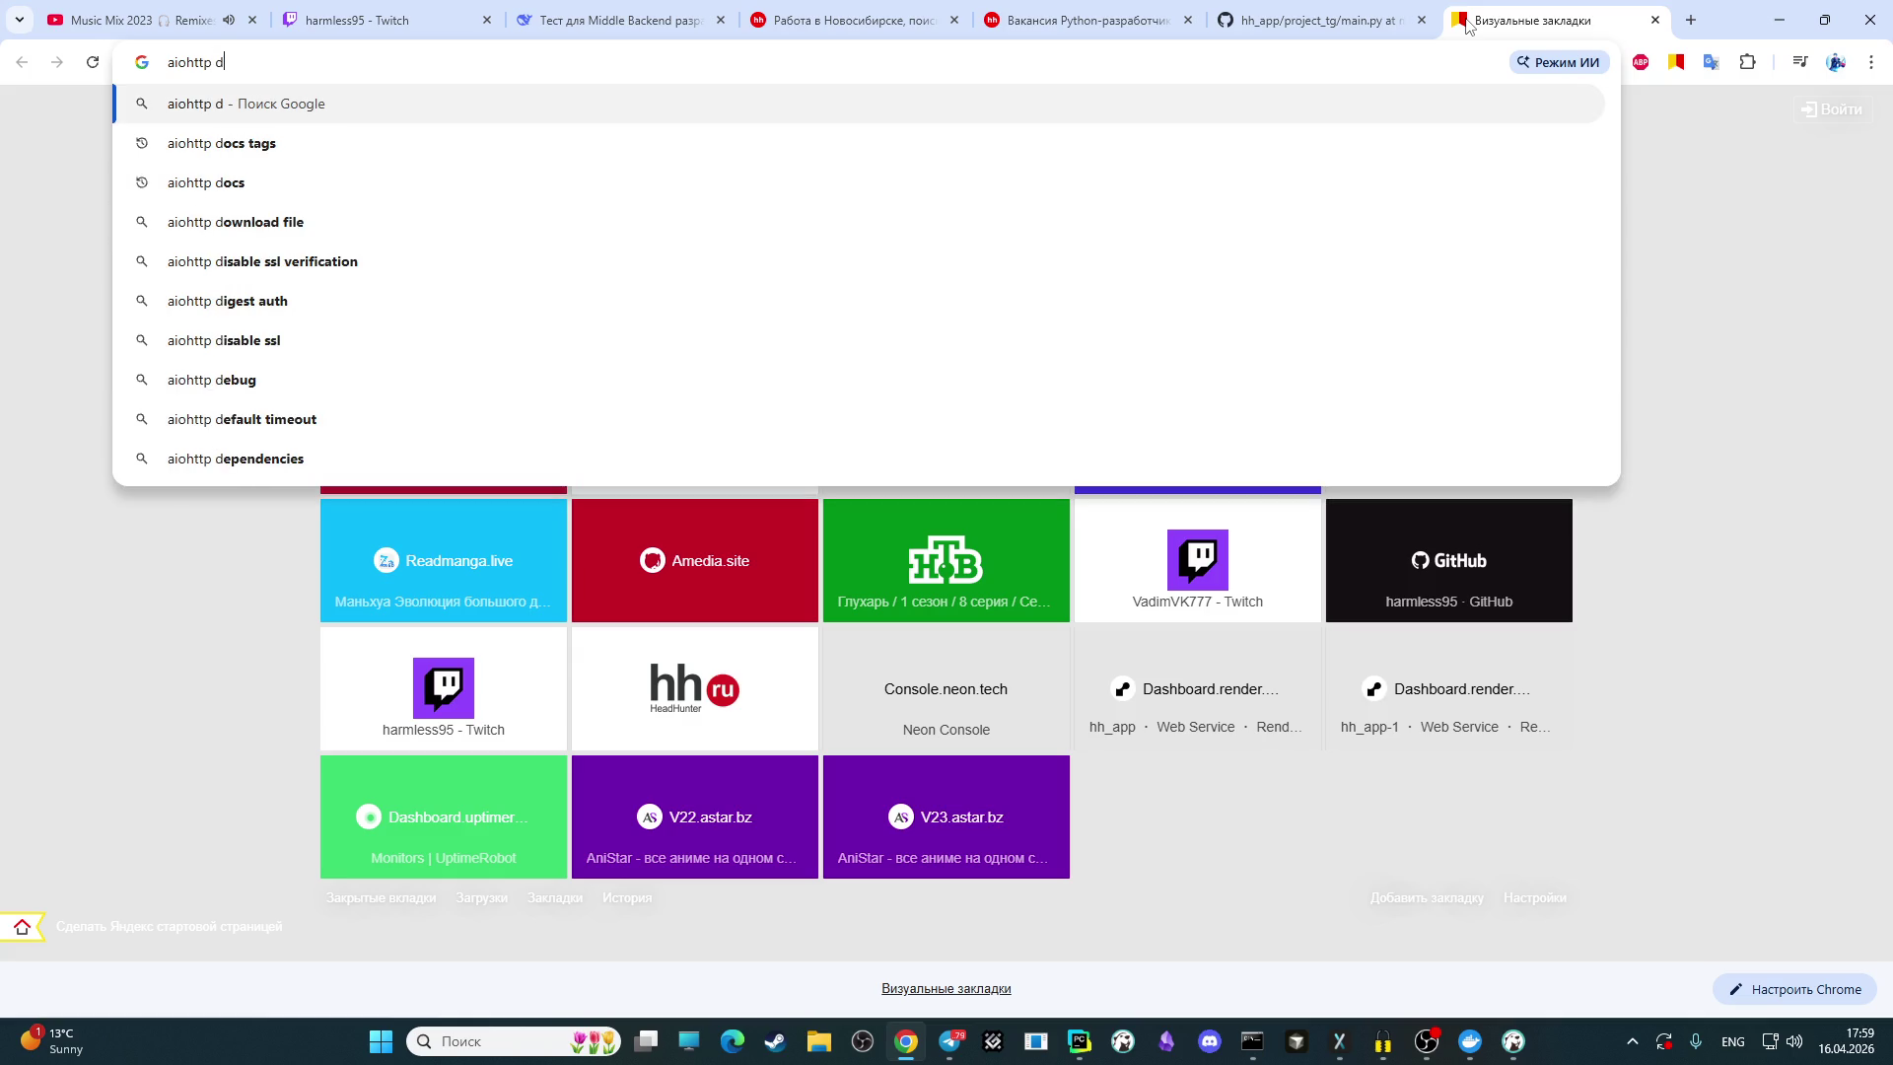
key("Down")
key("Down")
key("Return")
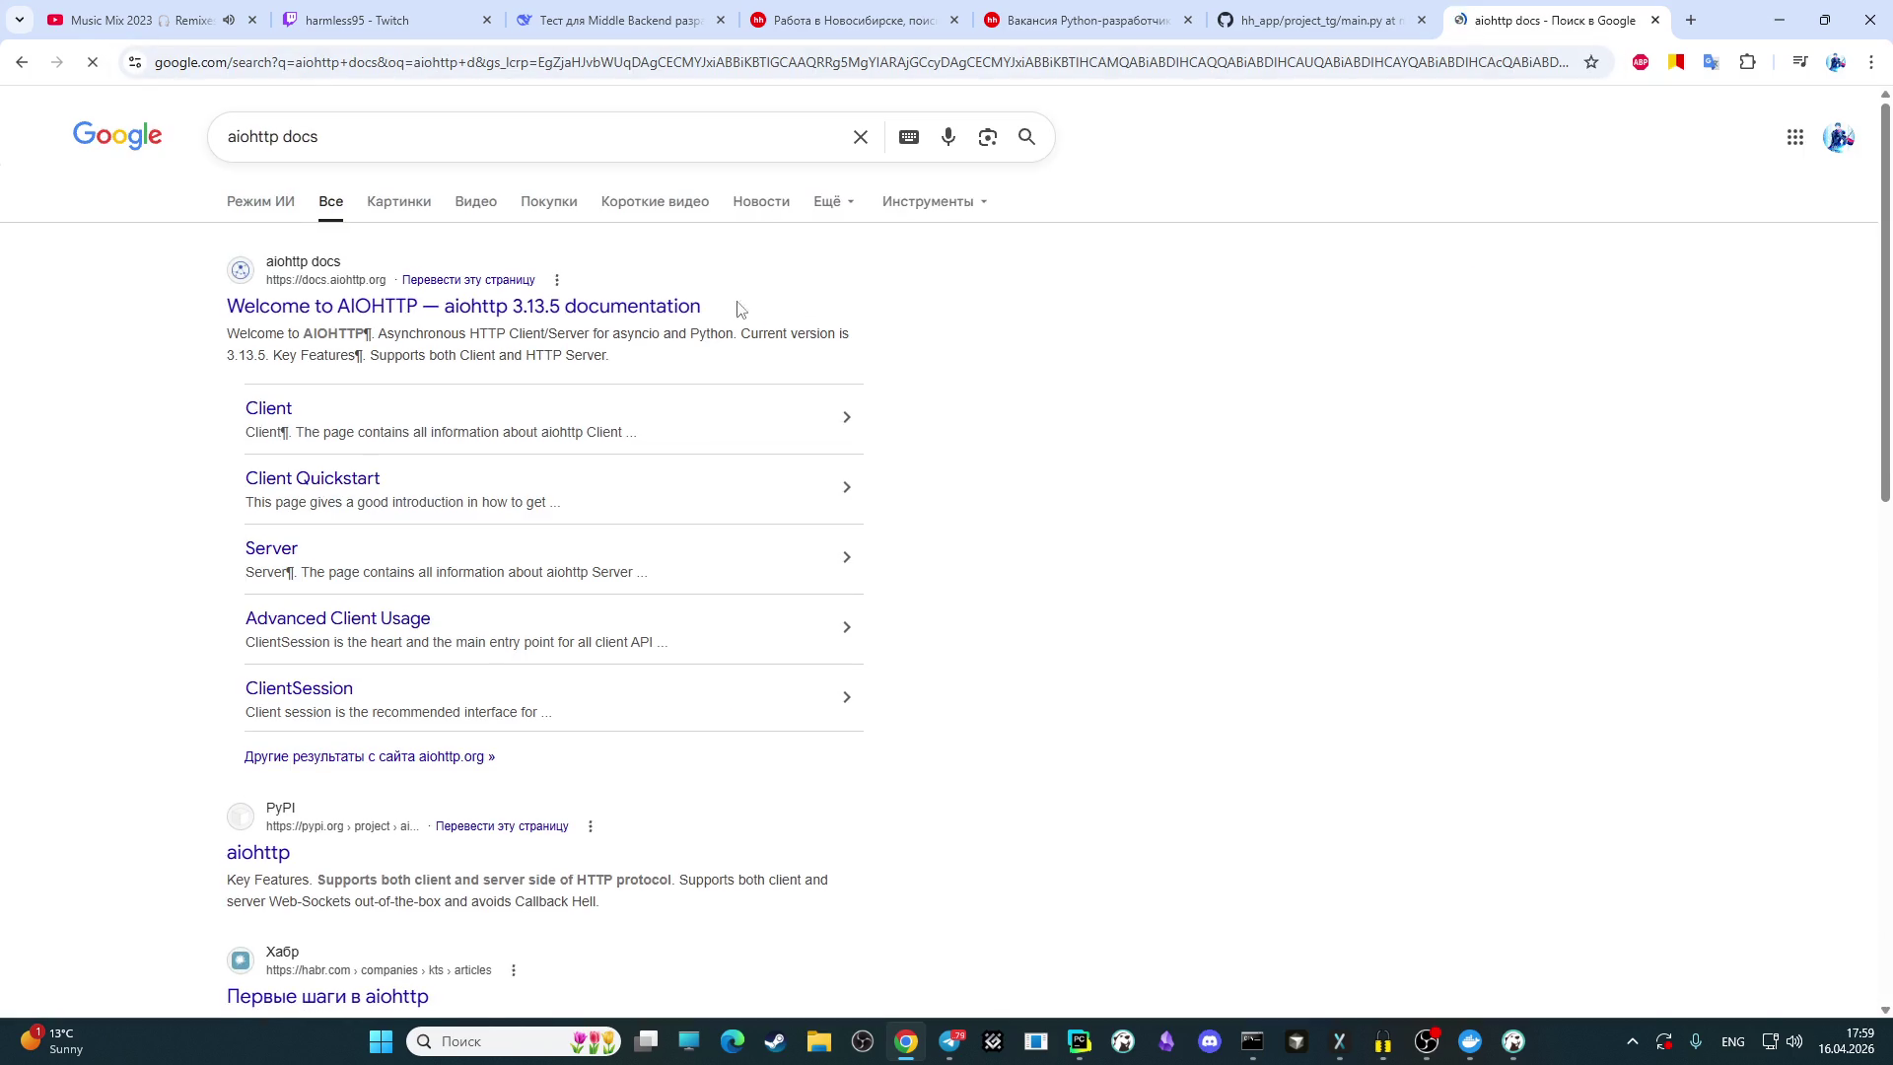
Step: Open the Welcome to AIOHTTP result in its own tab and scroll through the page
right_click(636, 305)
left_click(784, 322)
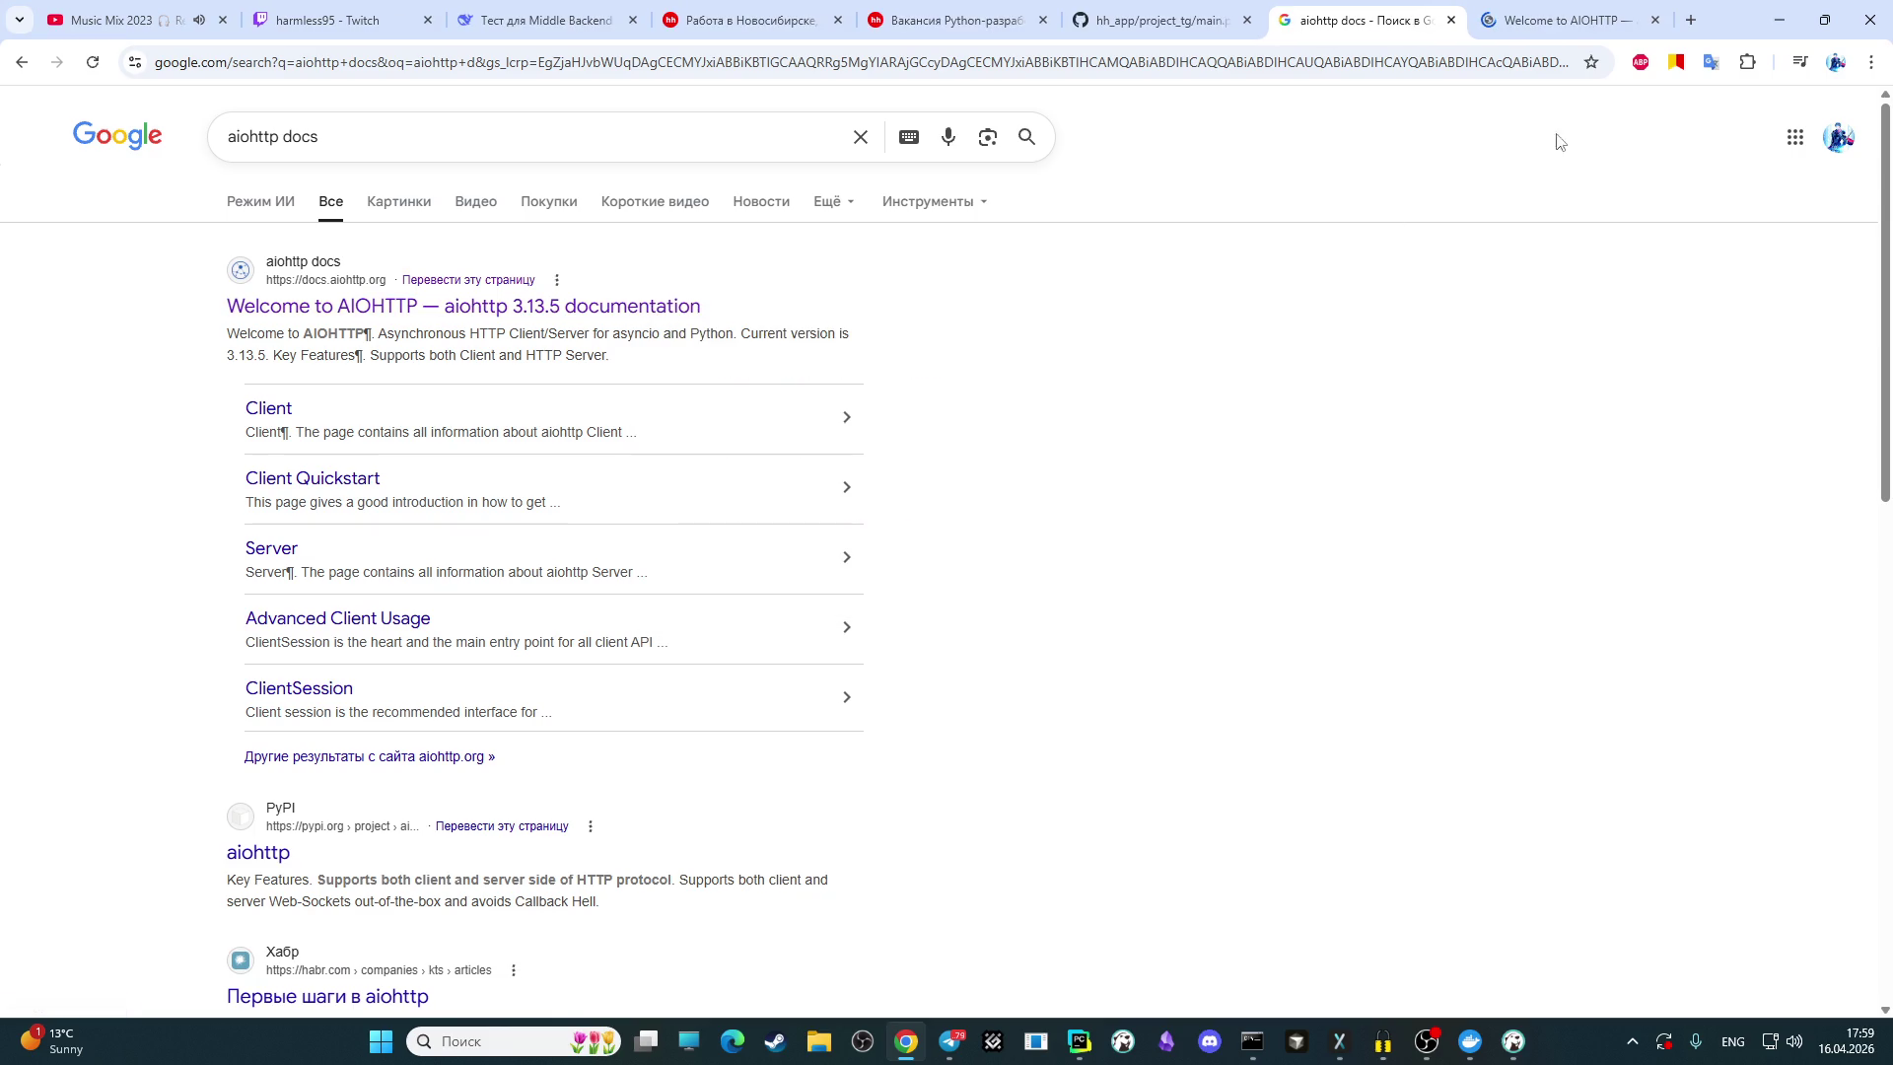
left_click(1568, 19)
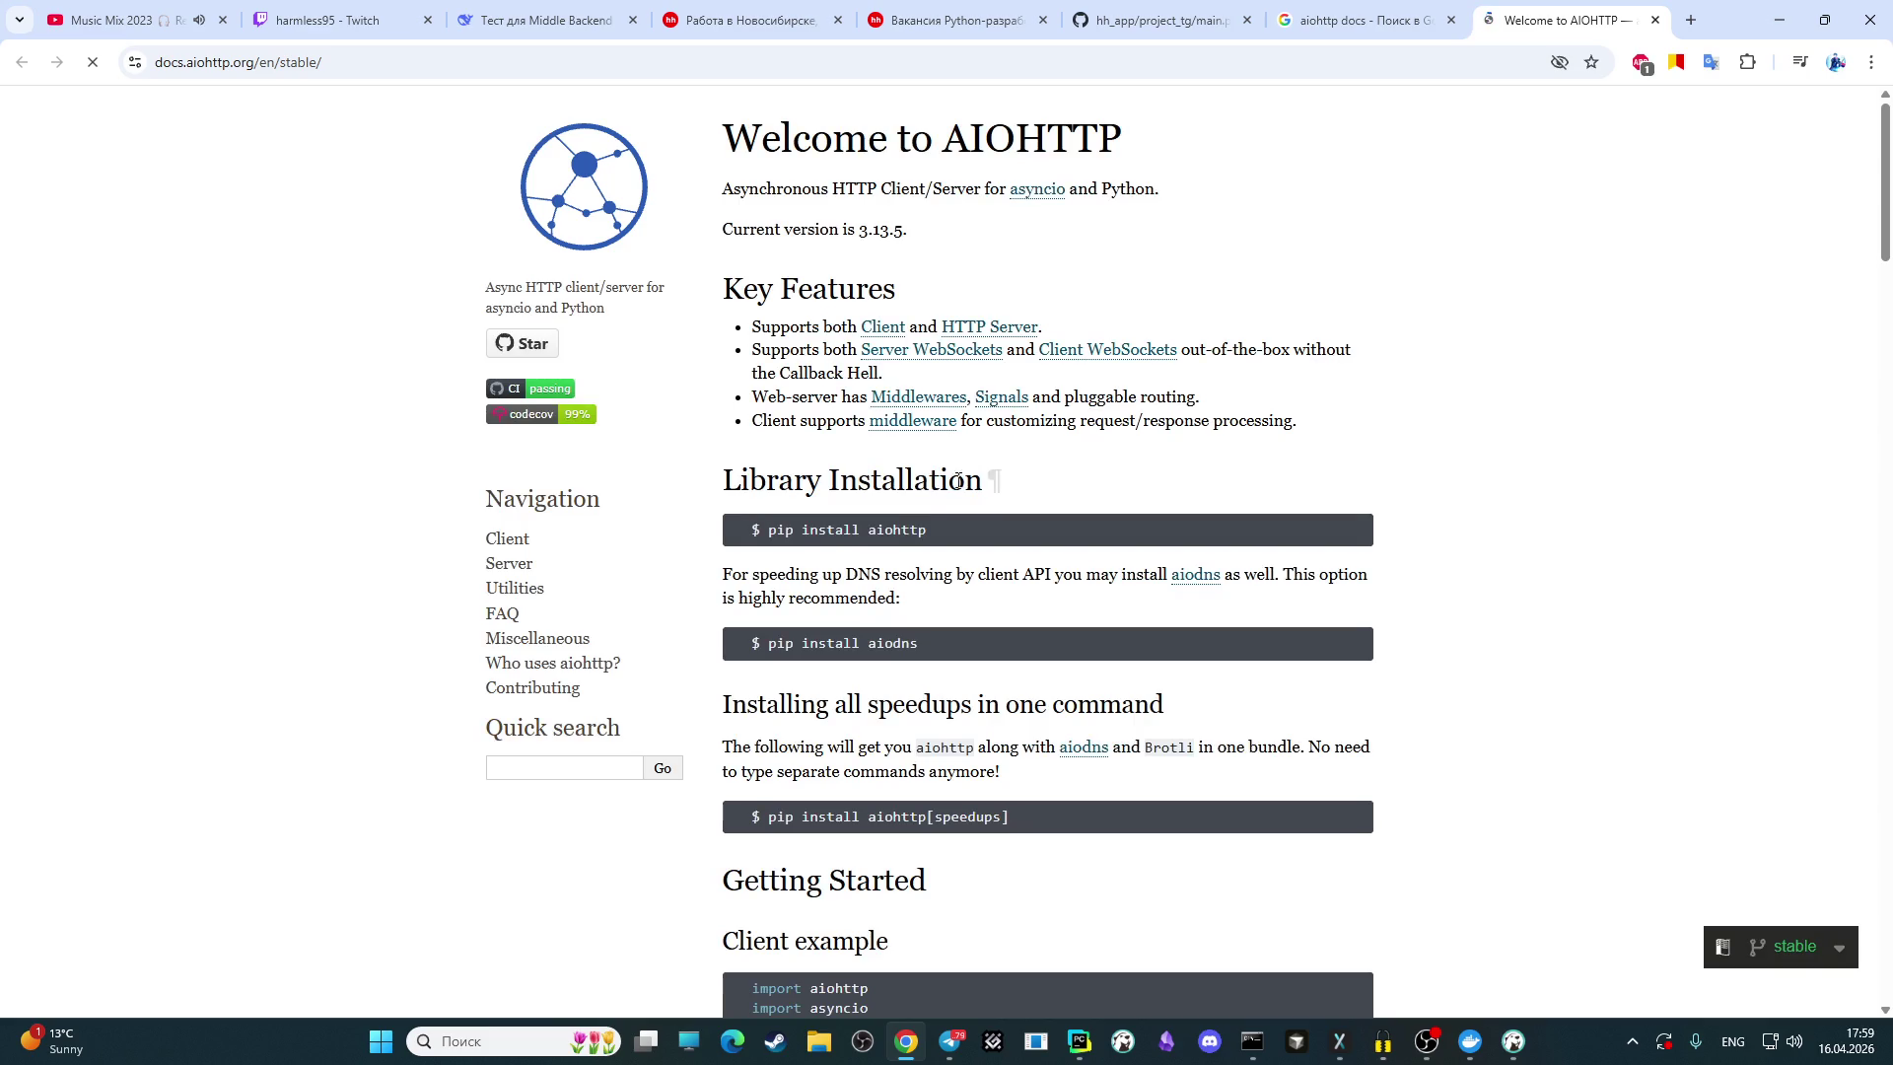
scroll(797, 522, "down", 3)
scroll(797, 532, "down", 1)
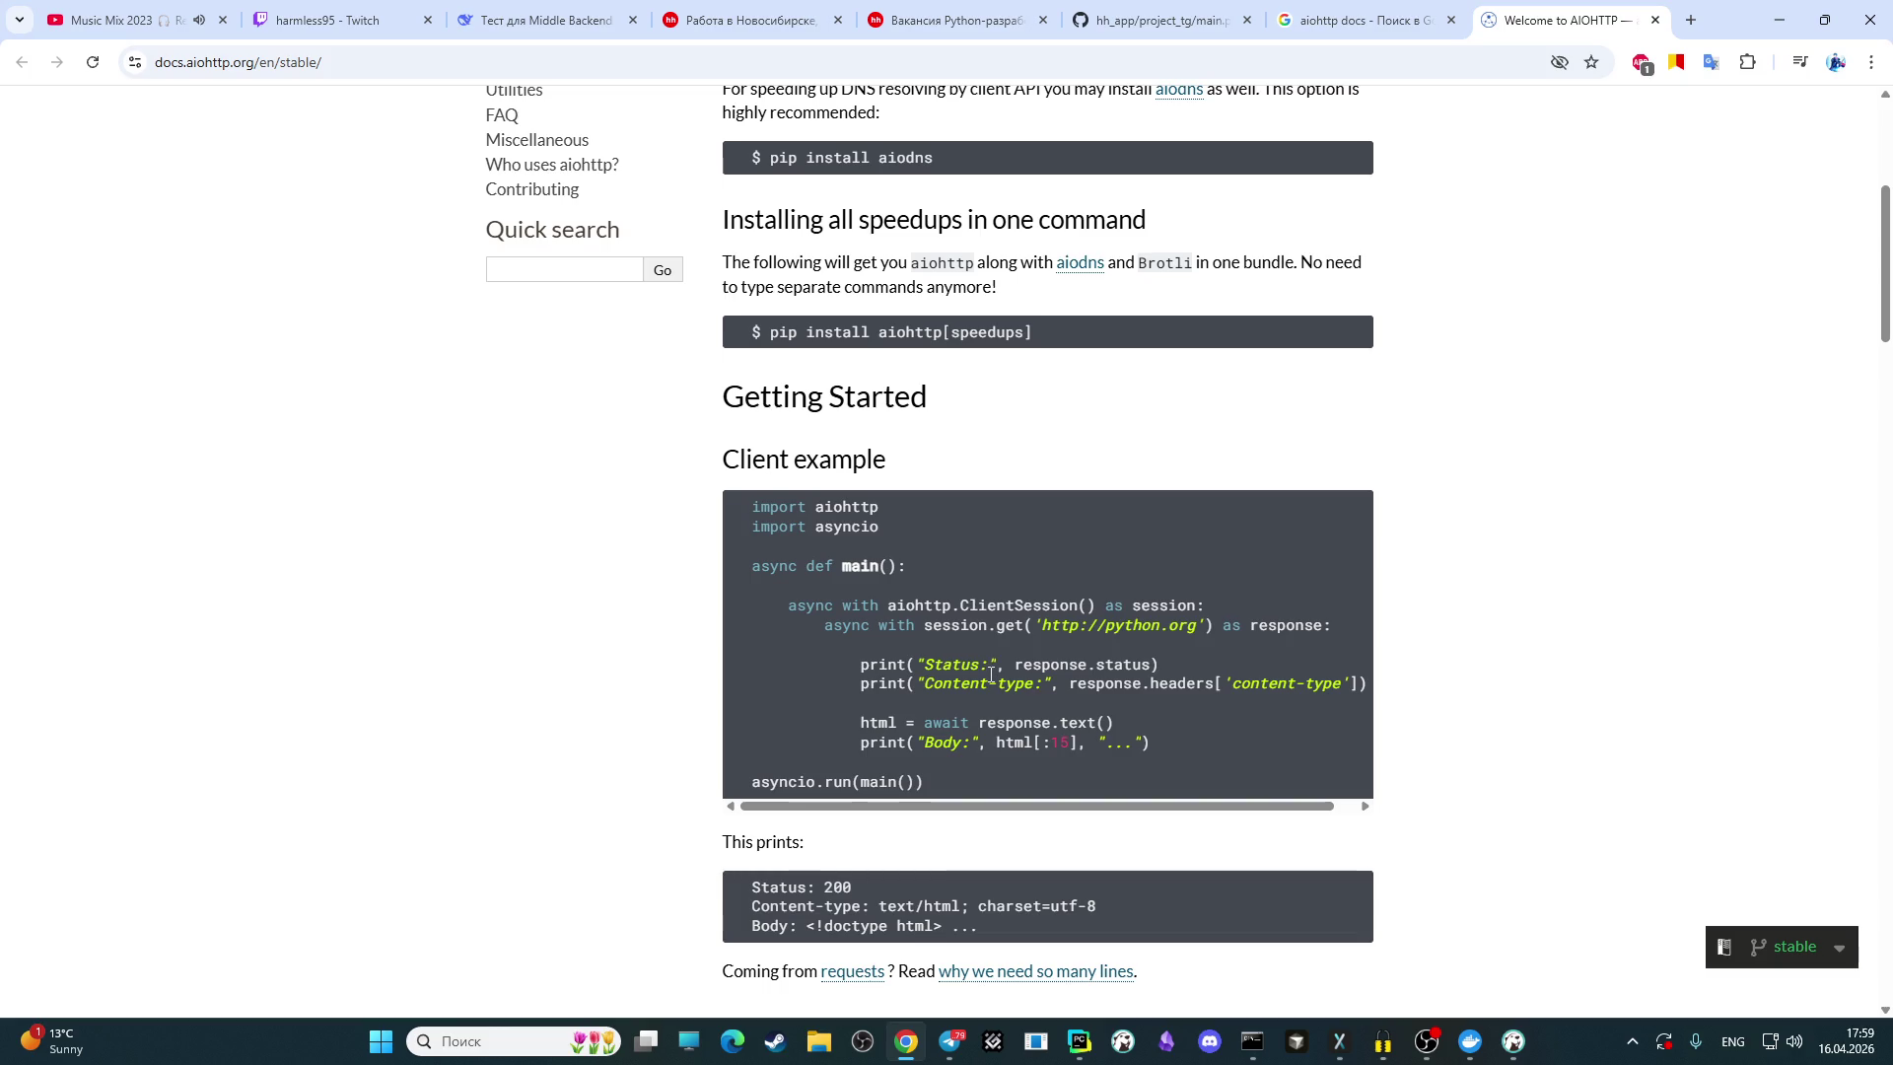
scroll(992, 677, "down", 5)
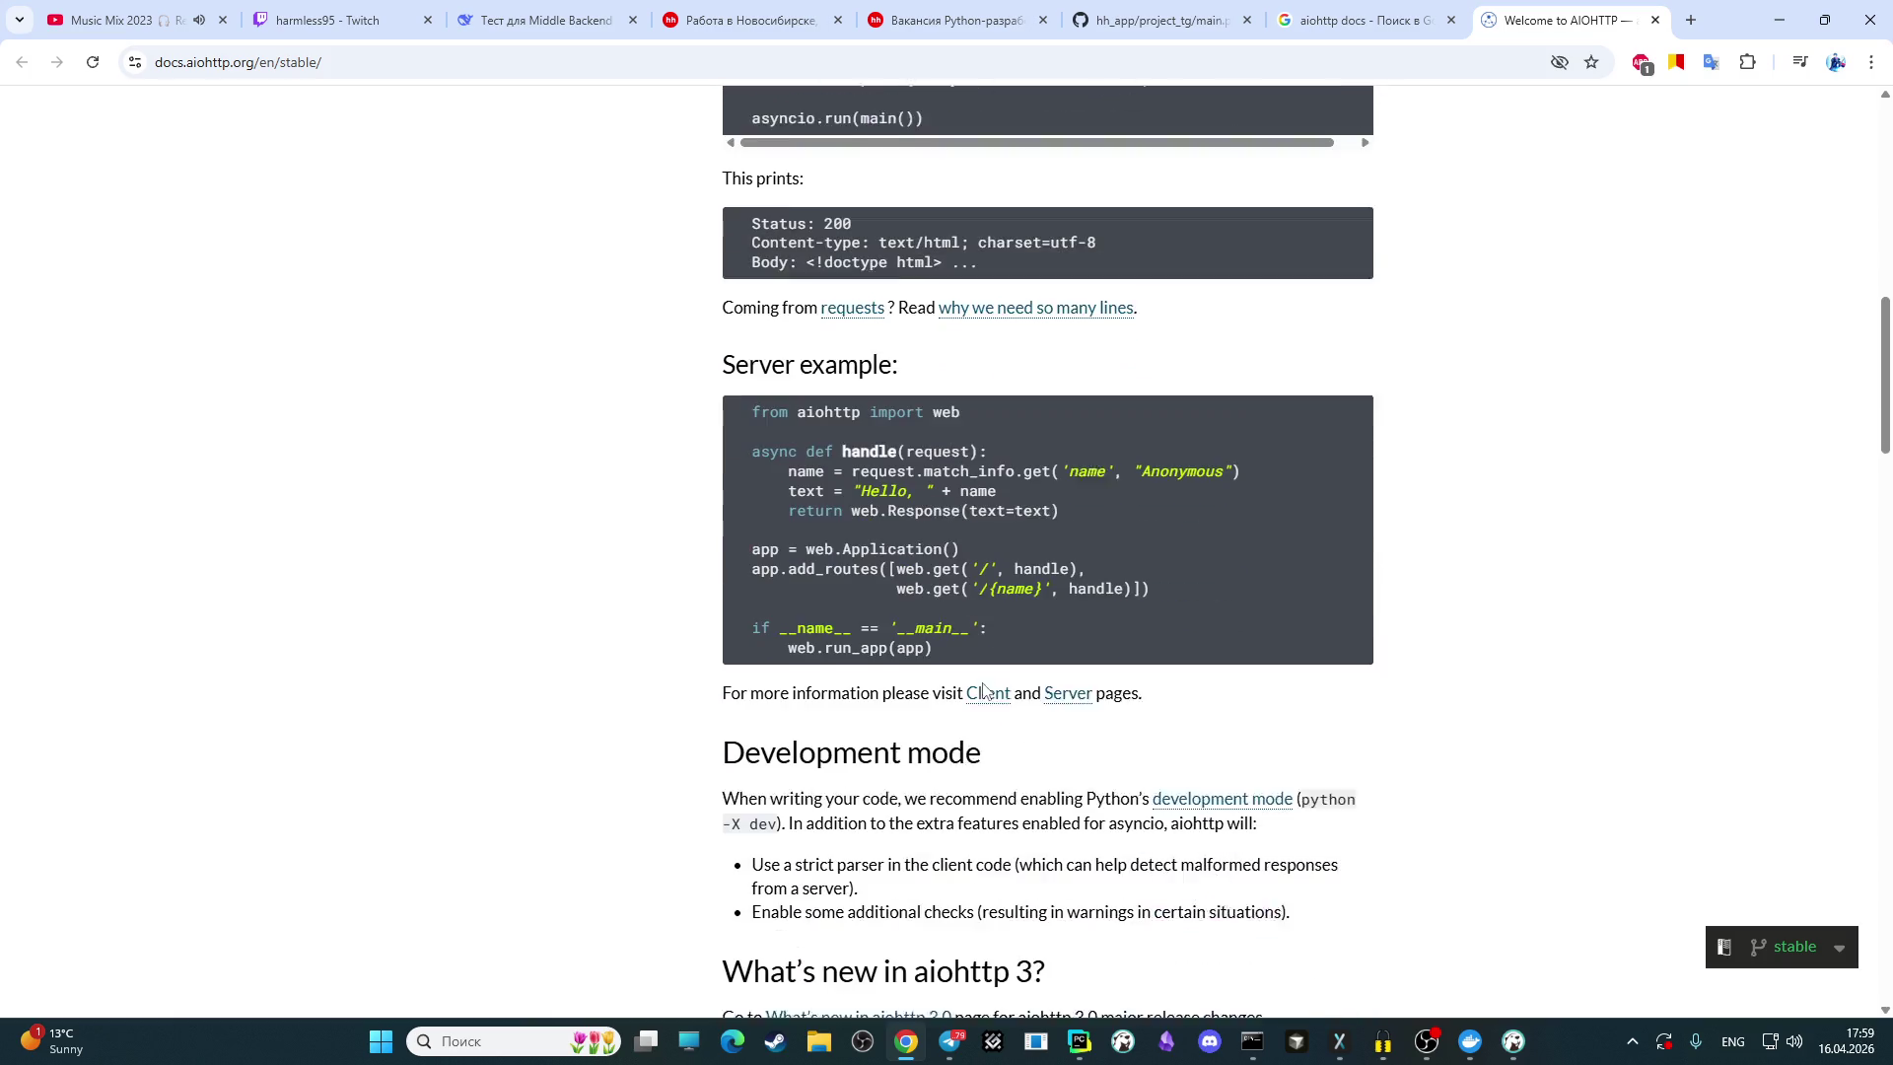
scroll(984, 690, "up", 2)
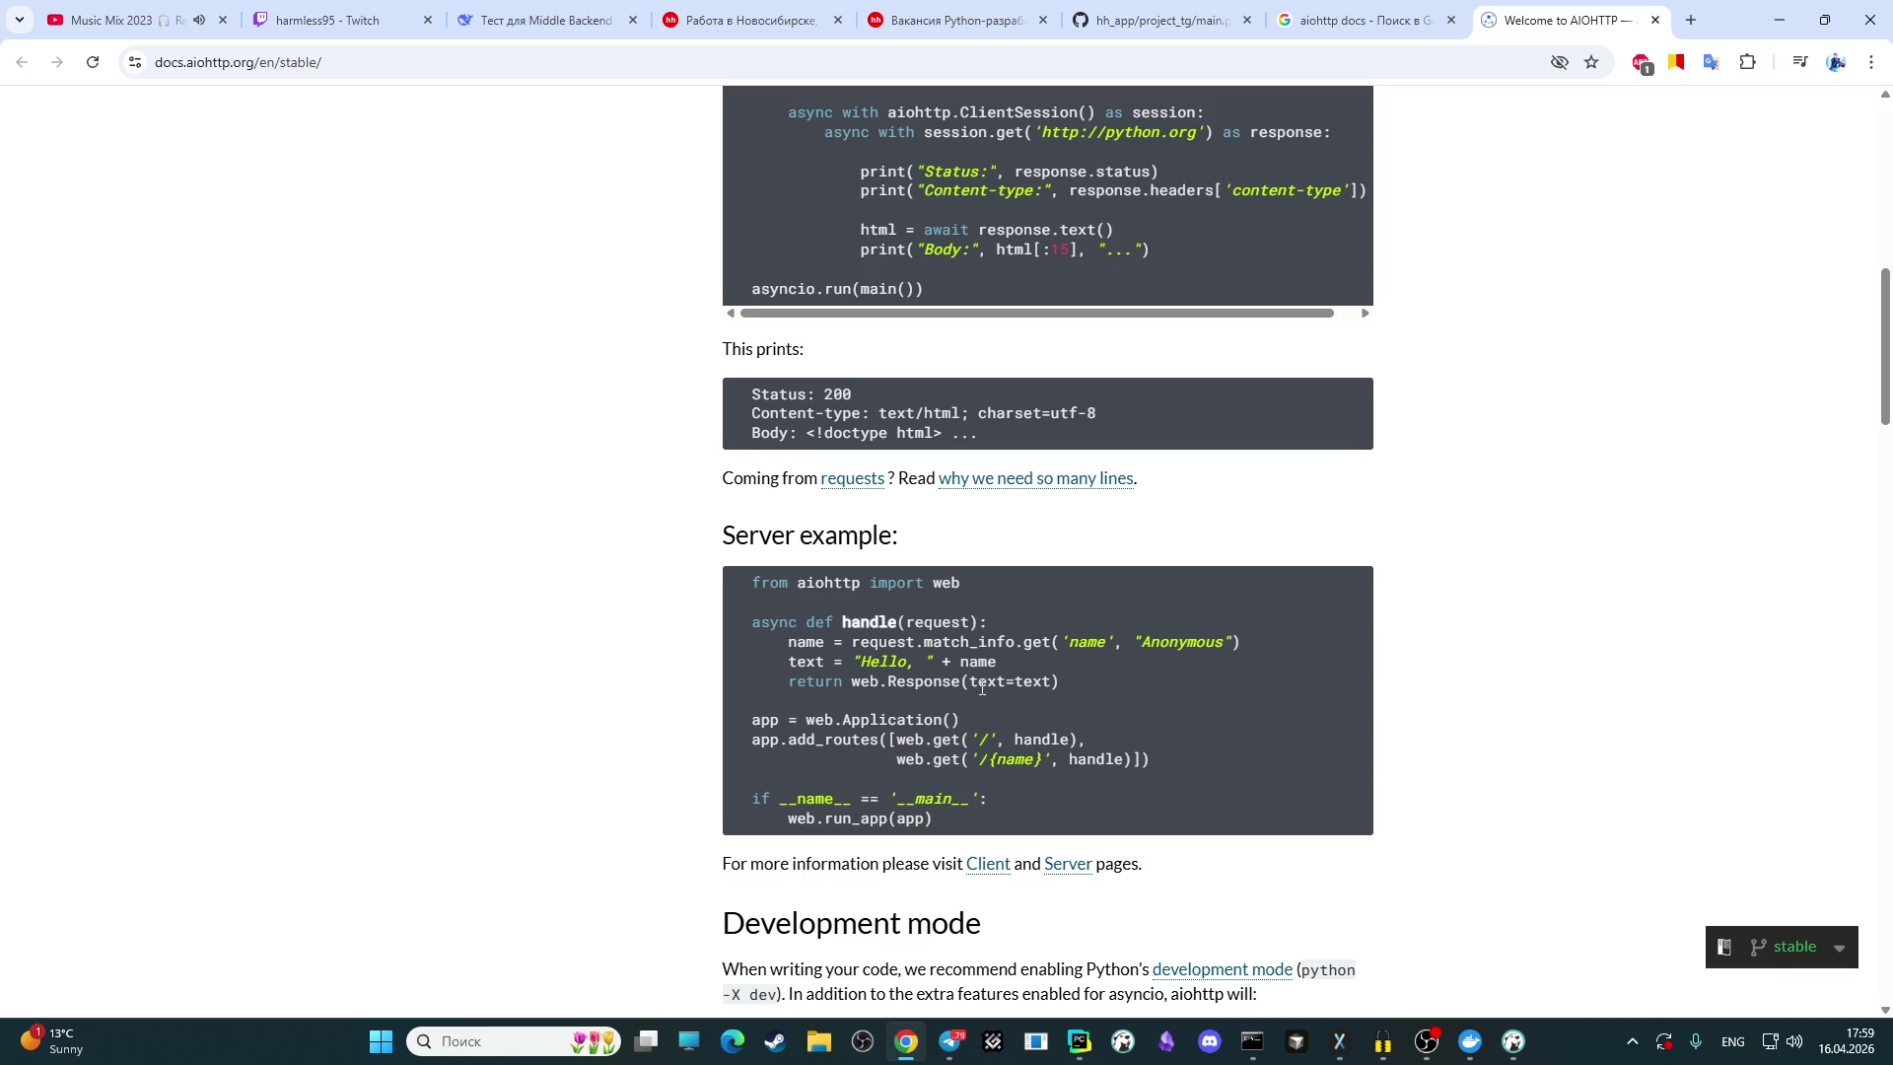
scroll(983, 688, "up", 2)
scroll(976, 695, "down", 4)
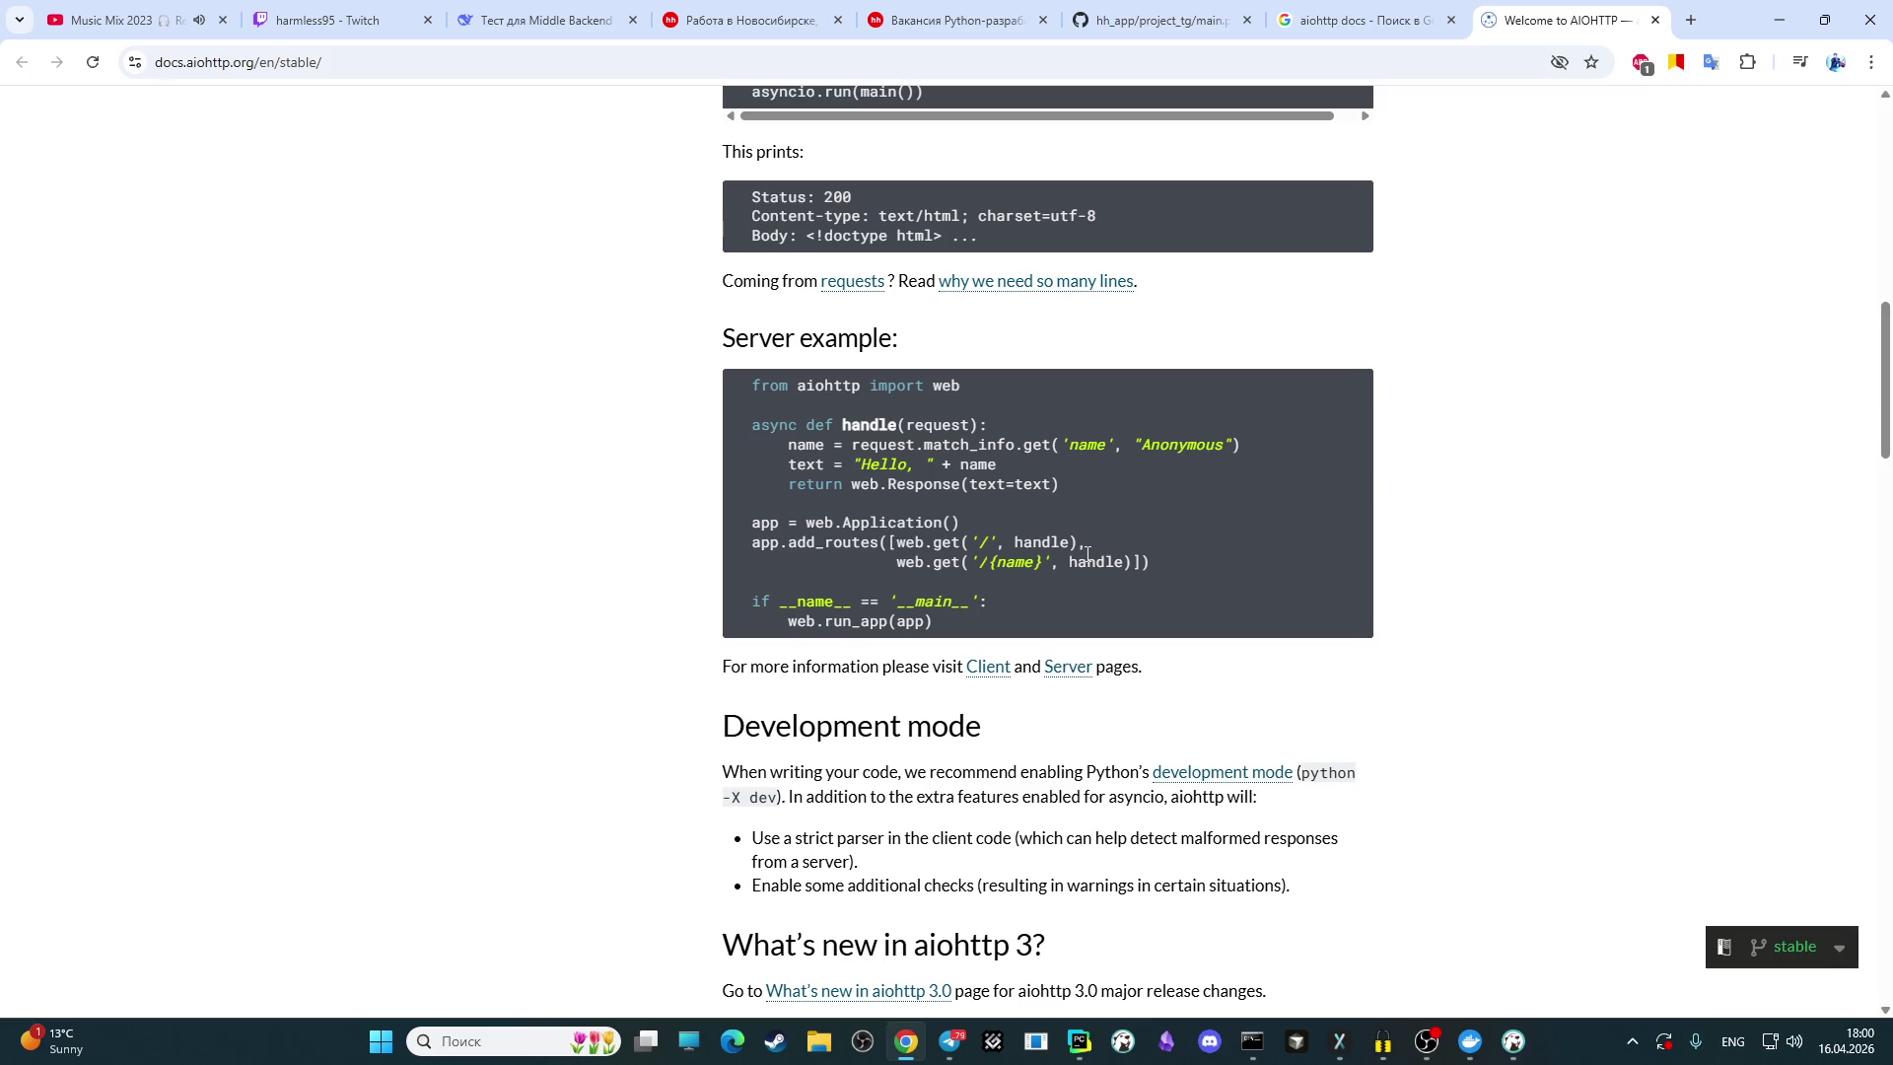
scroll(980, 503, "down", 6)
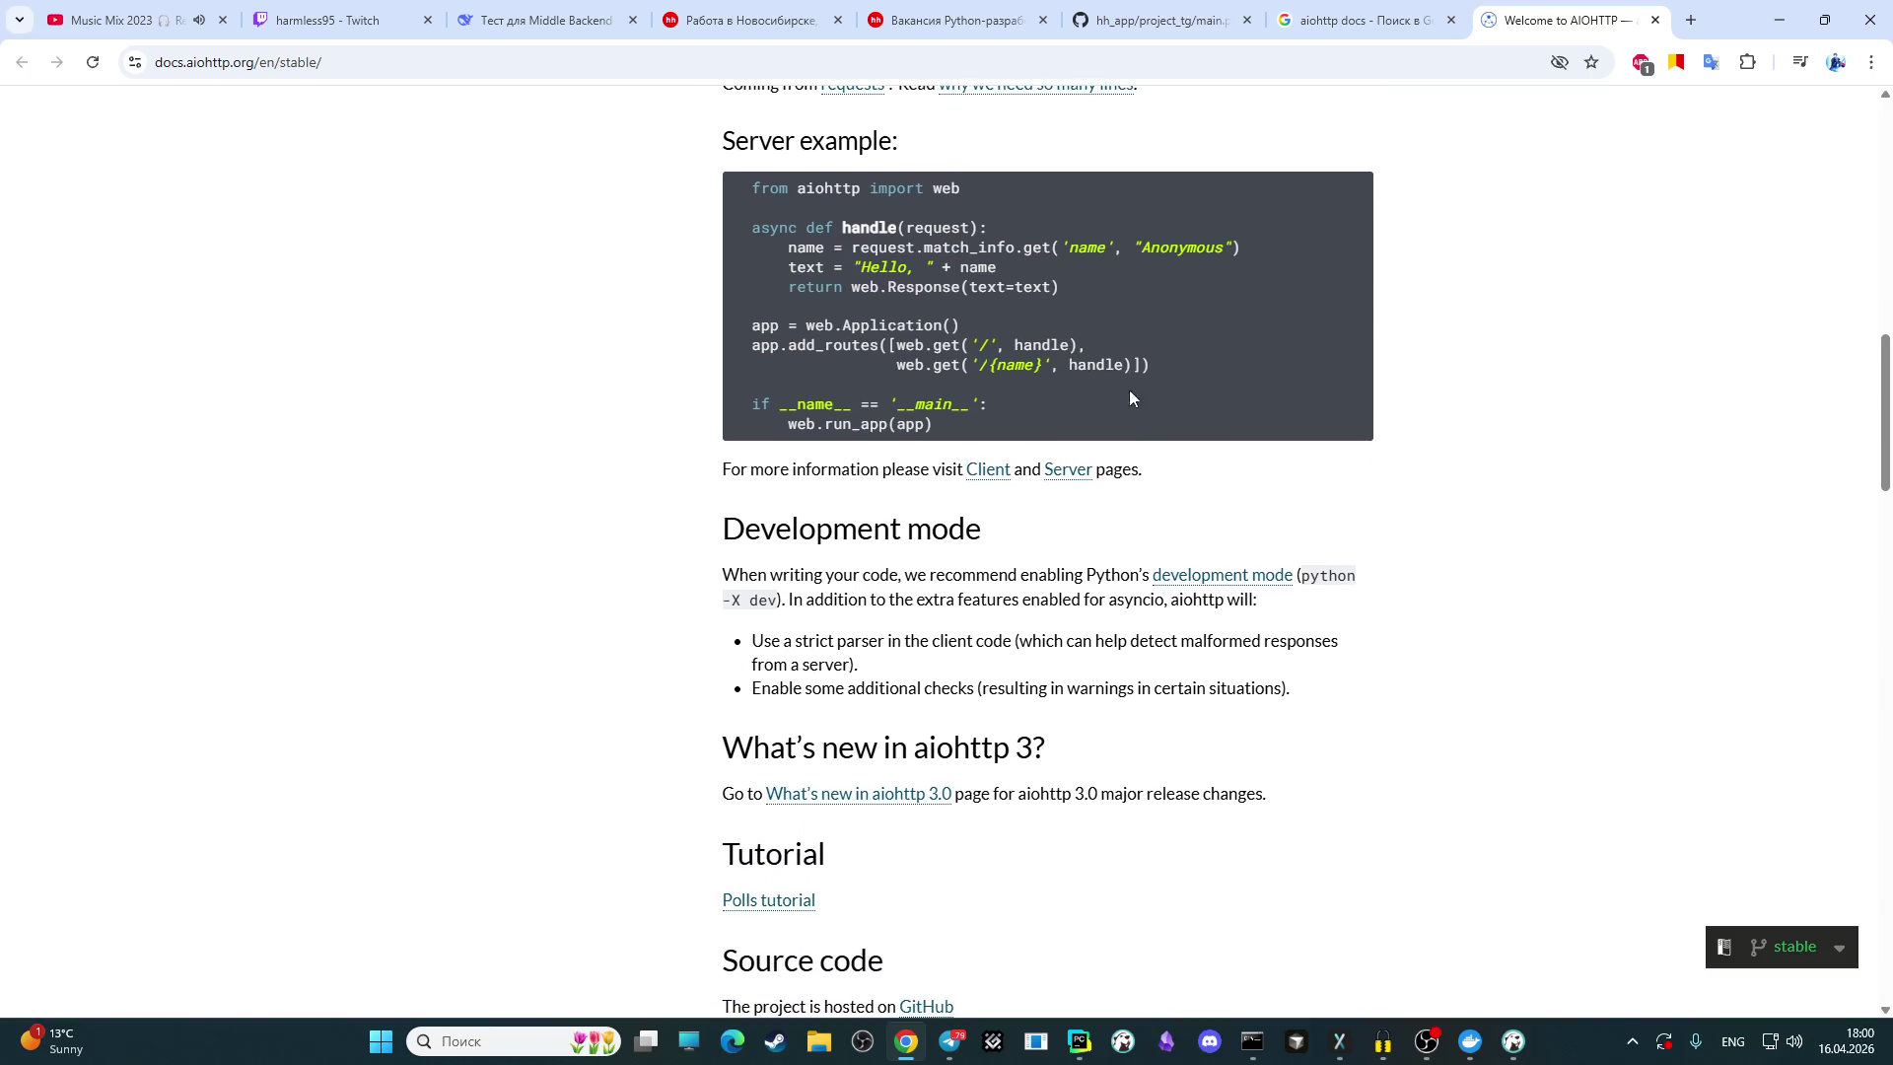
scroll(914, 478, "down", 3)
scroll(914, 477, "down", 3)
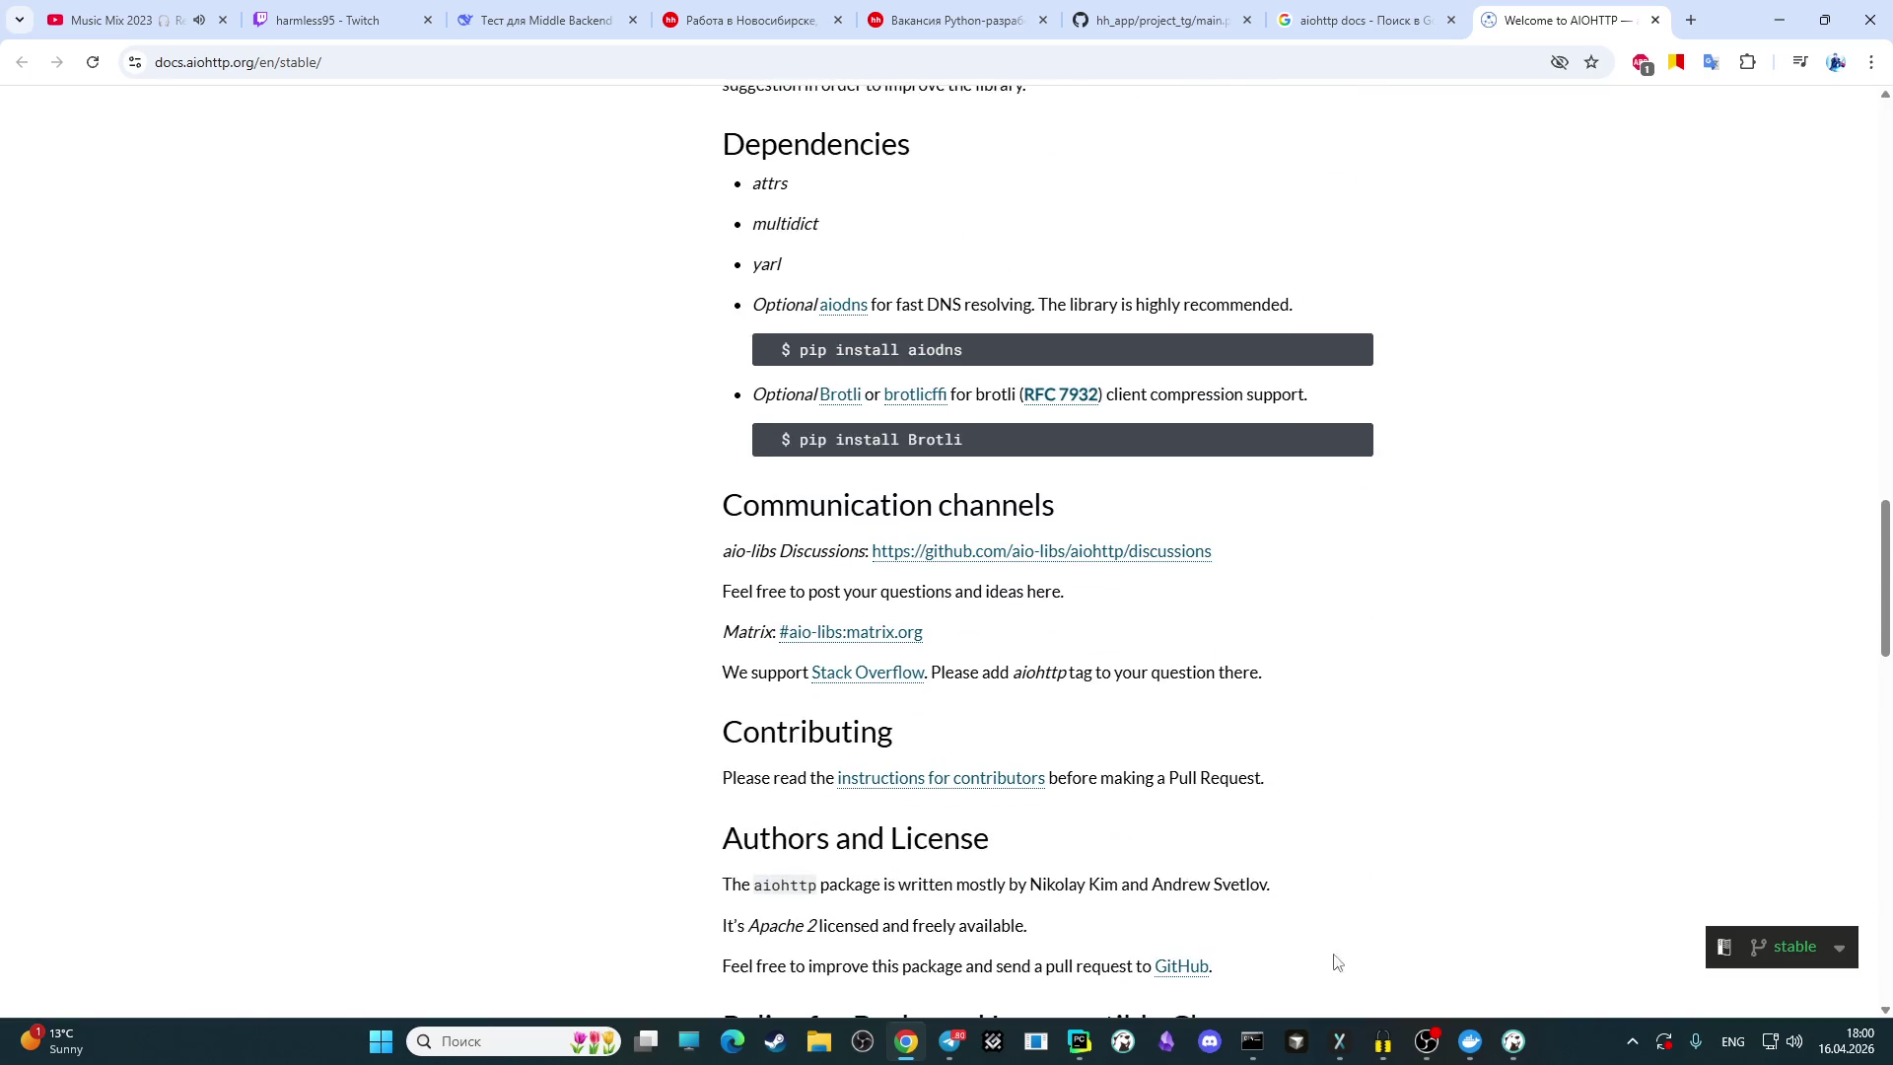
Step: Keep reviewing the aiohttp client and server examples further down the docs page
left_click(1427, 1040)
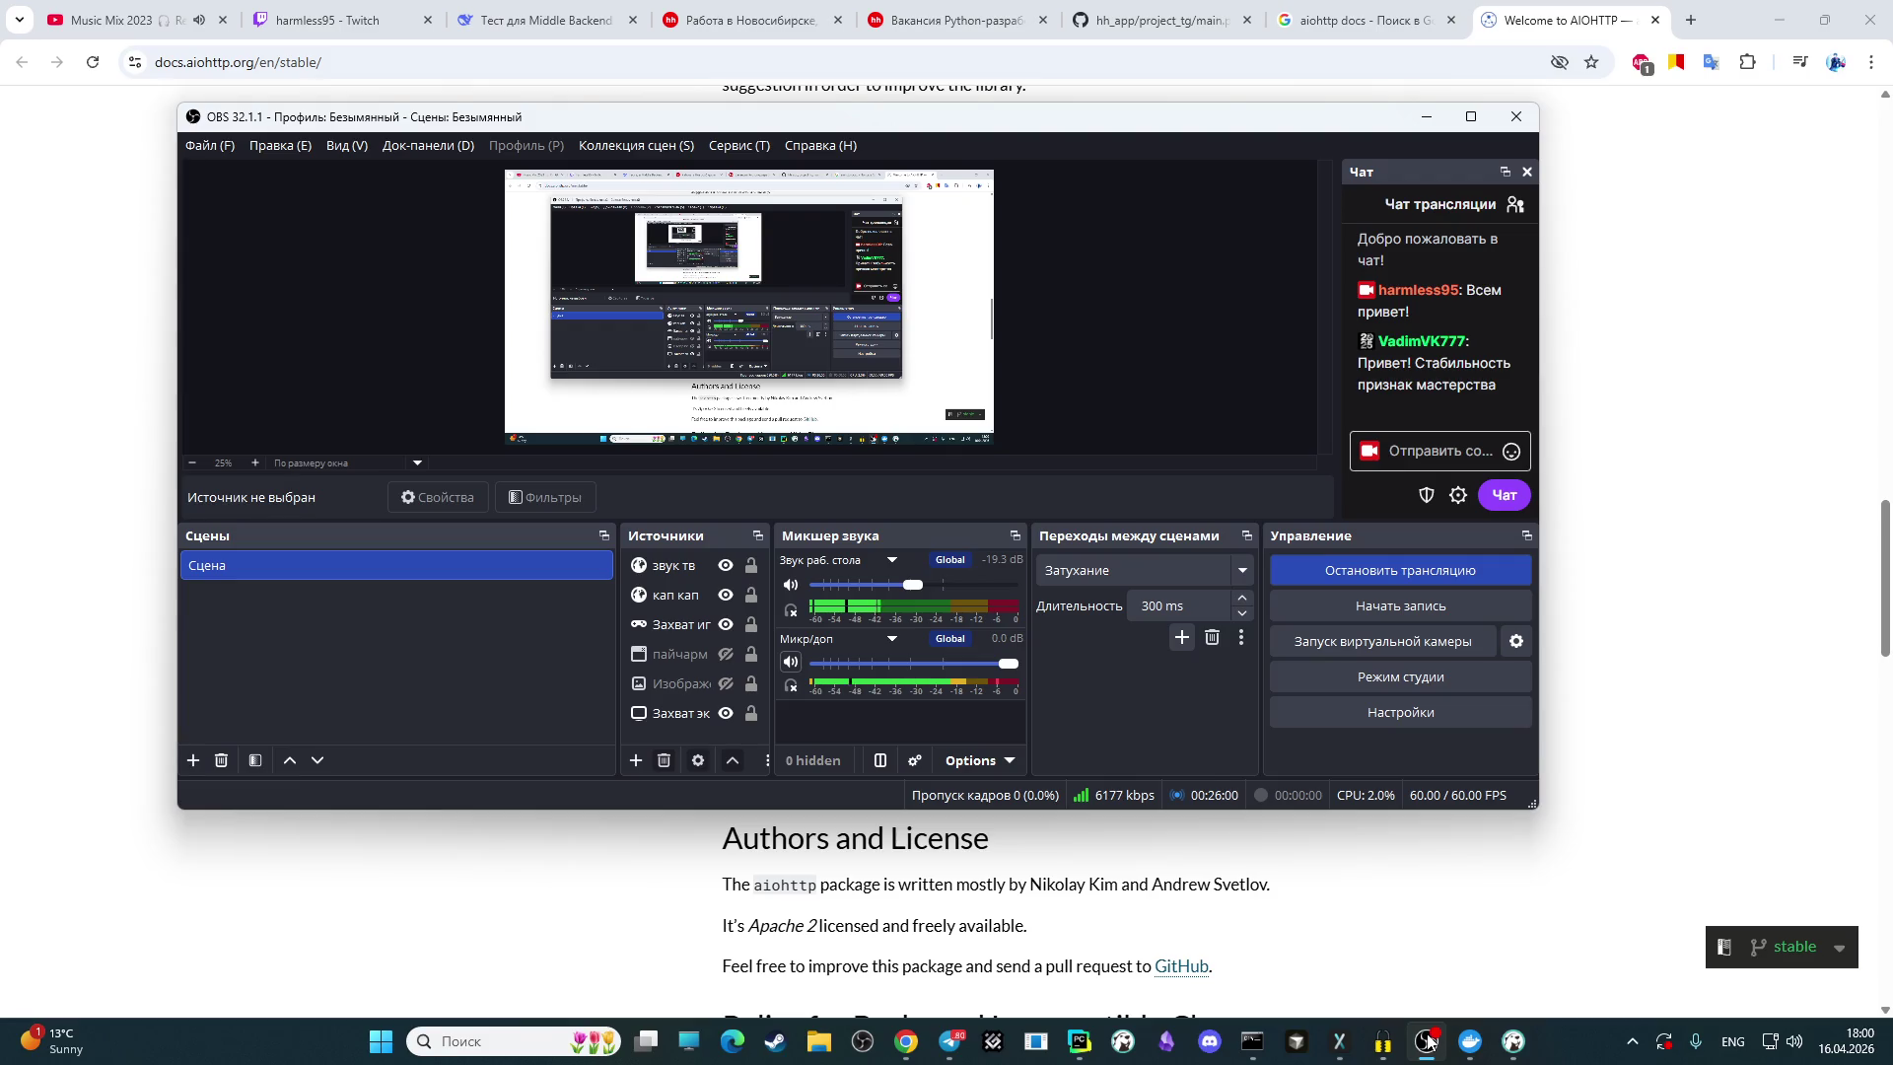
left_click(1557, 869)
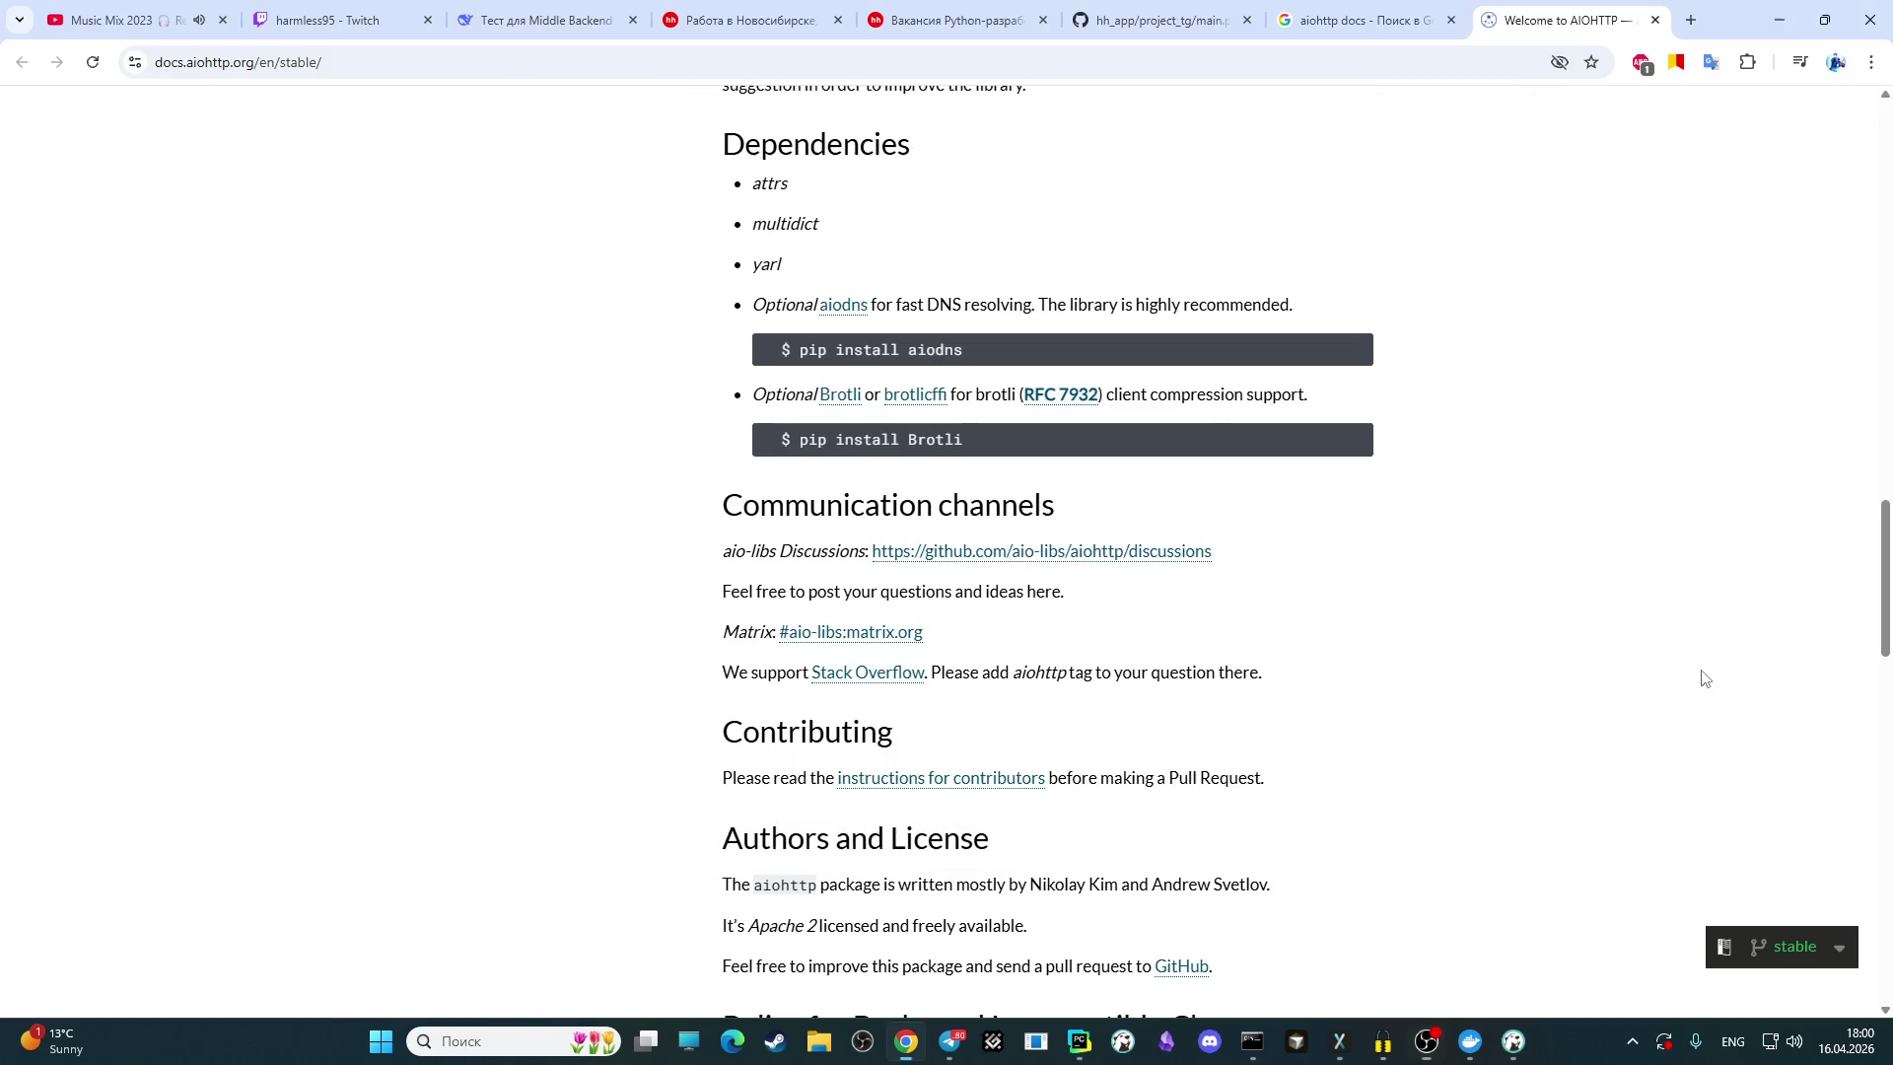
left_click(1427, 1040)
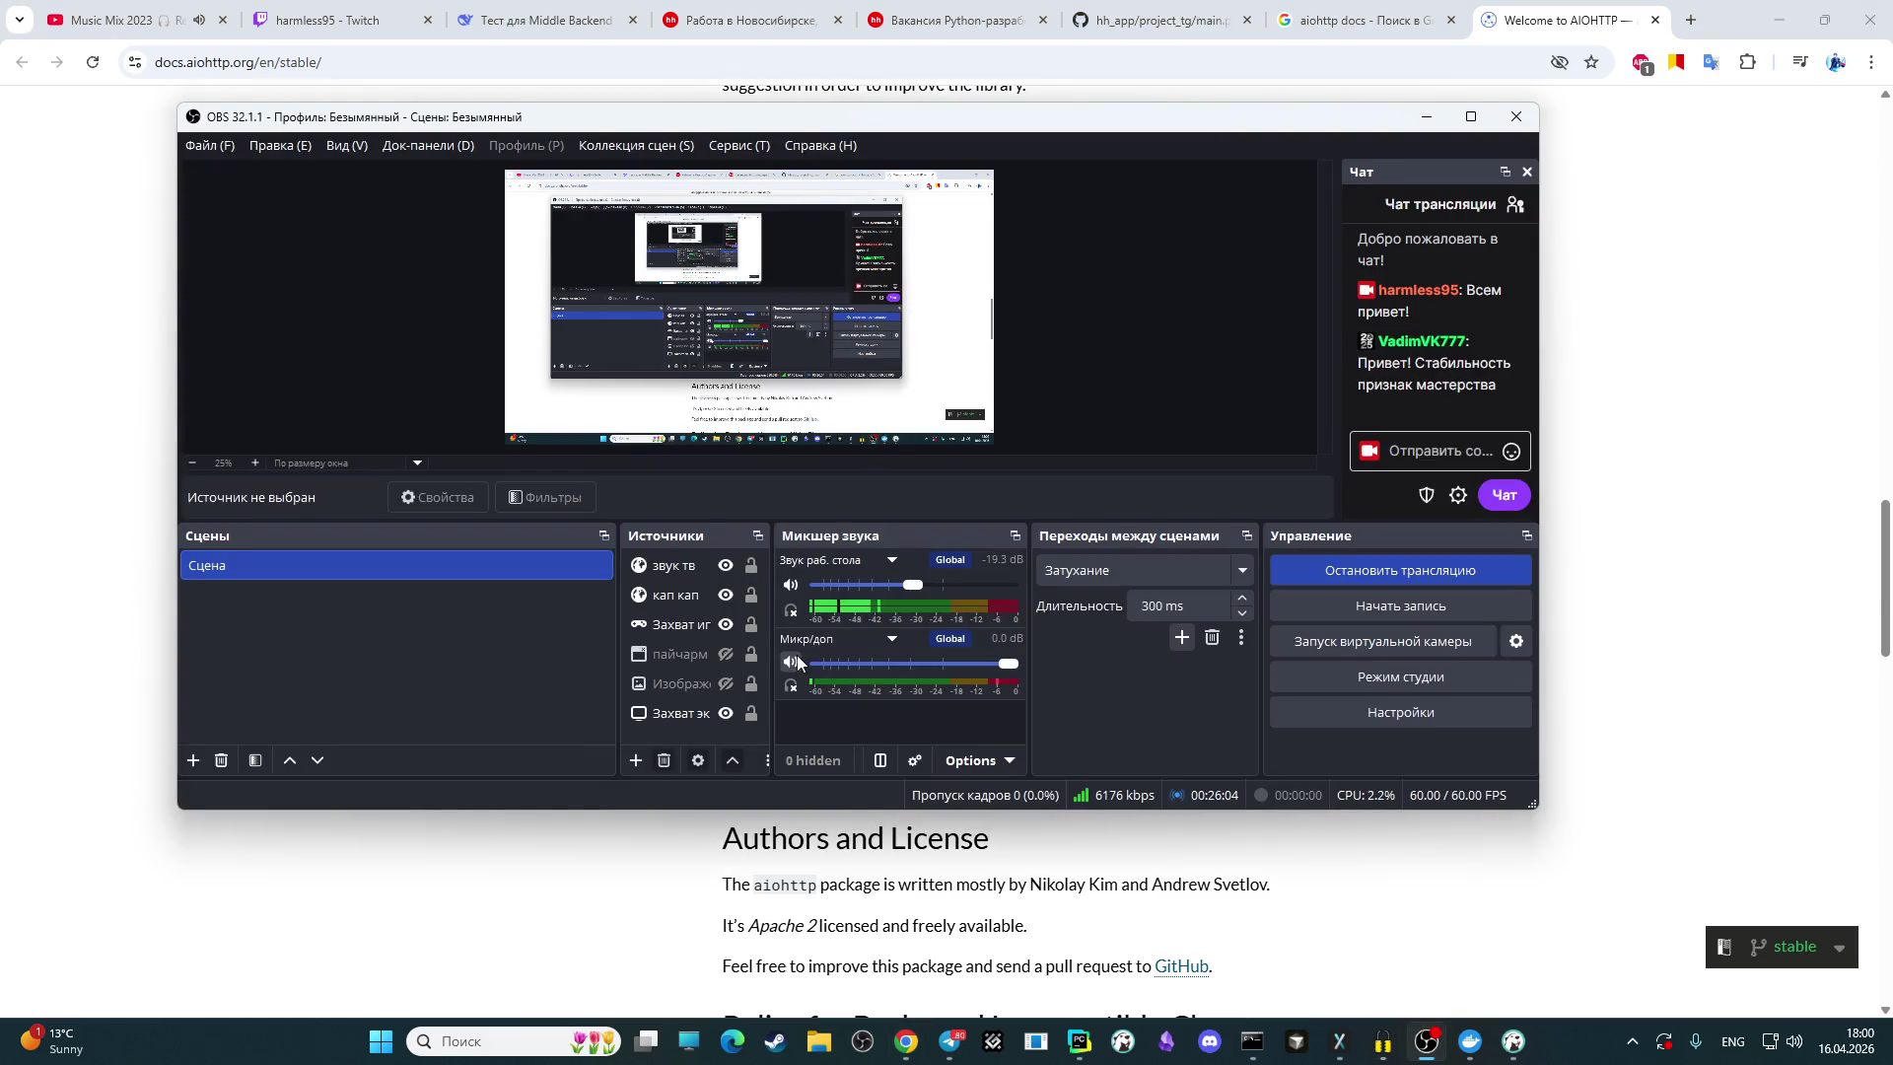
left_click(1589, 549)
scroll(1190, 536, "down", 5)
scroll(1190, 535, "down", 15)
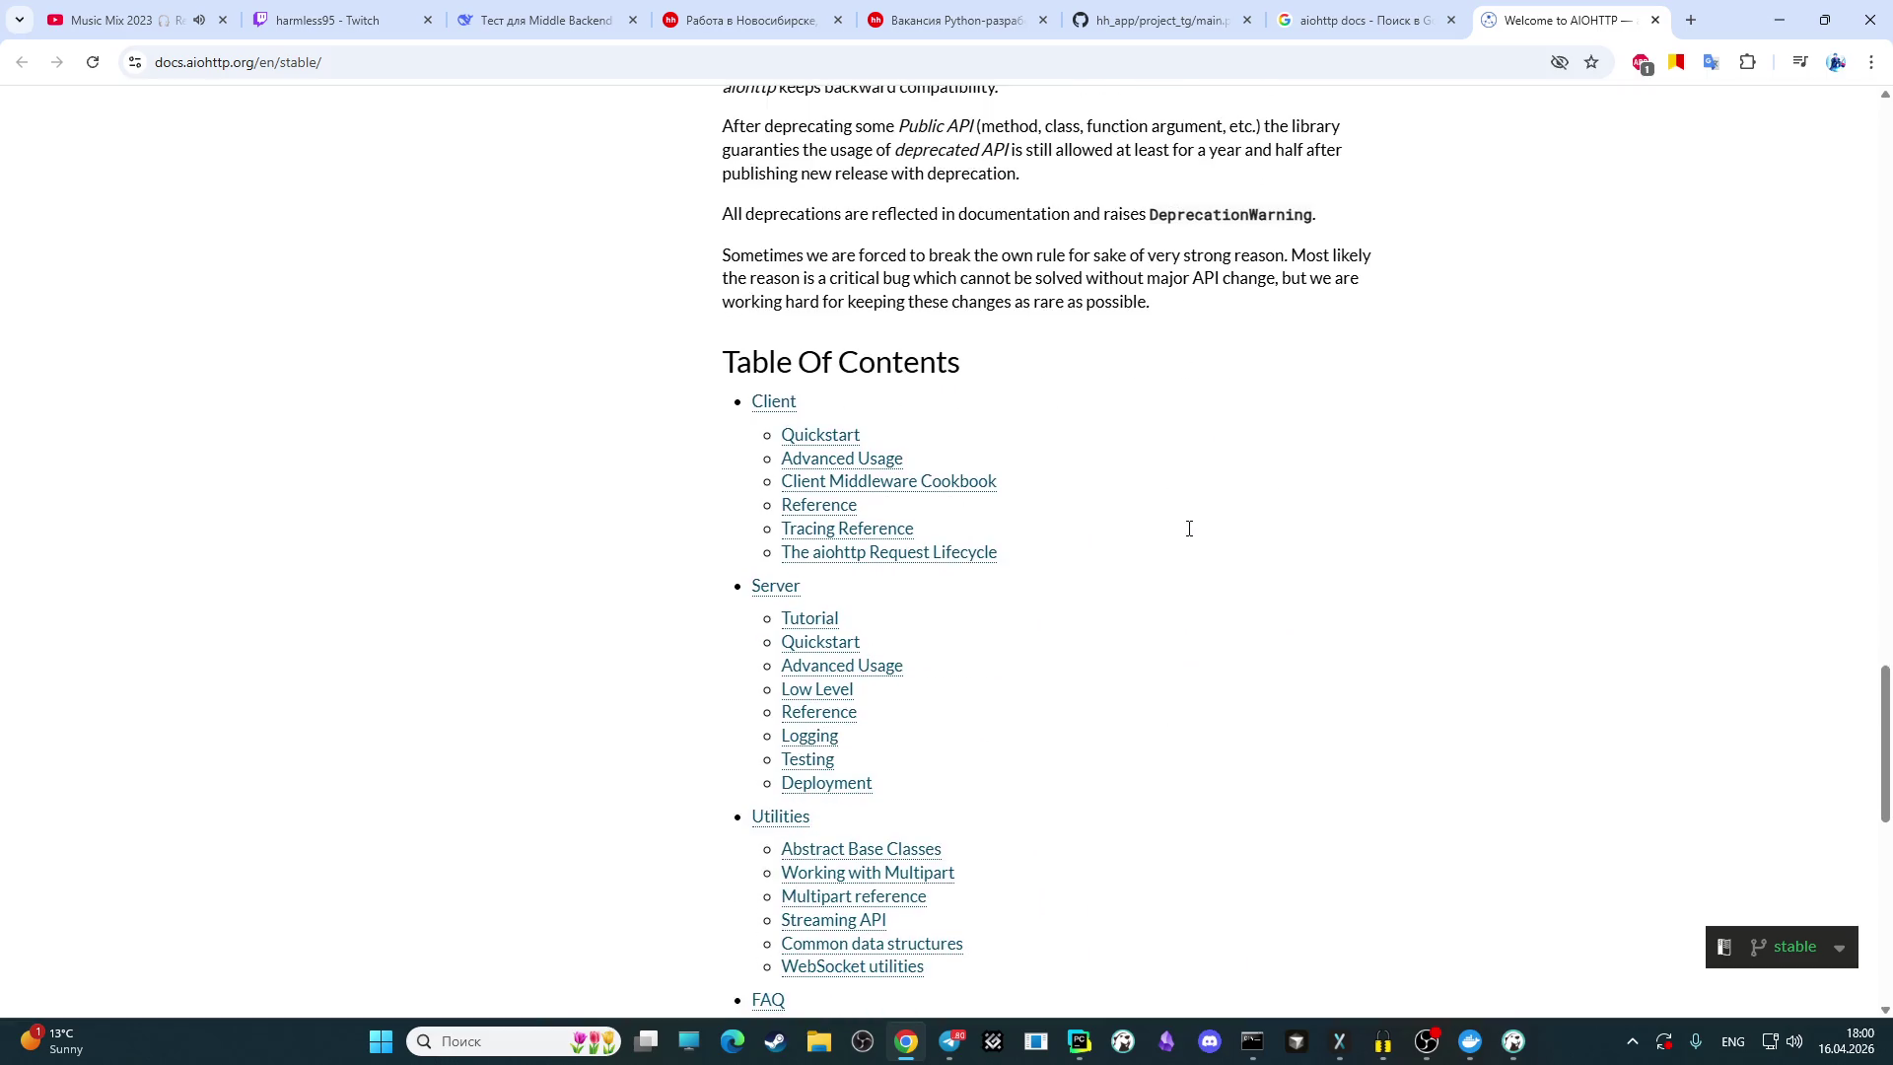
scroll(1190, 557, "up", 18)
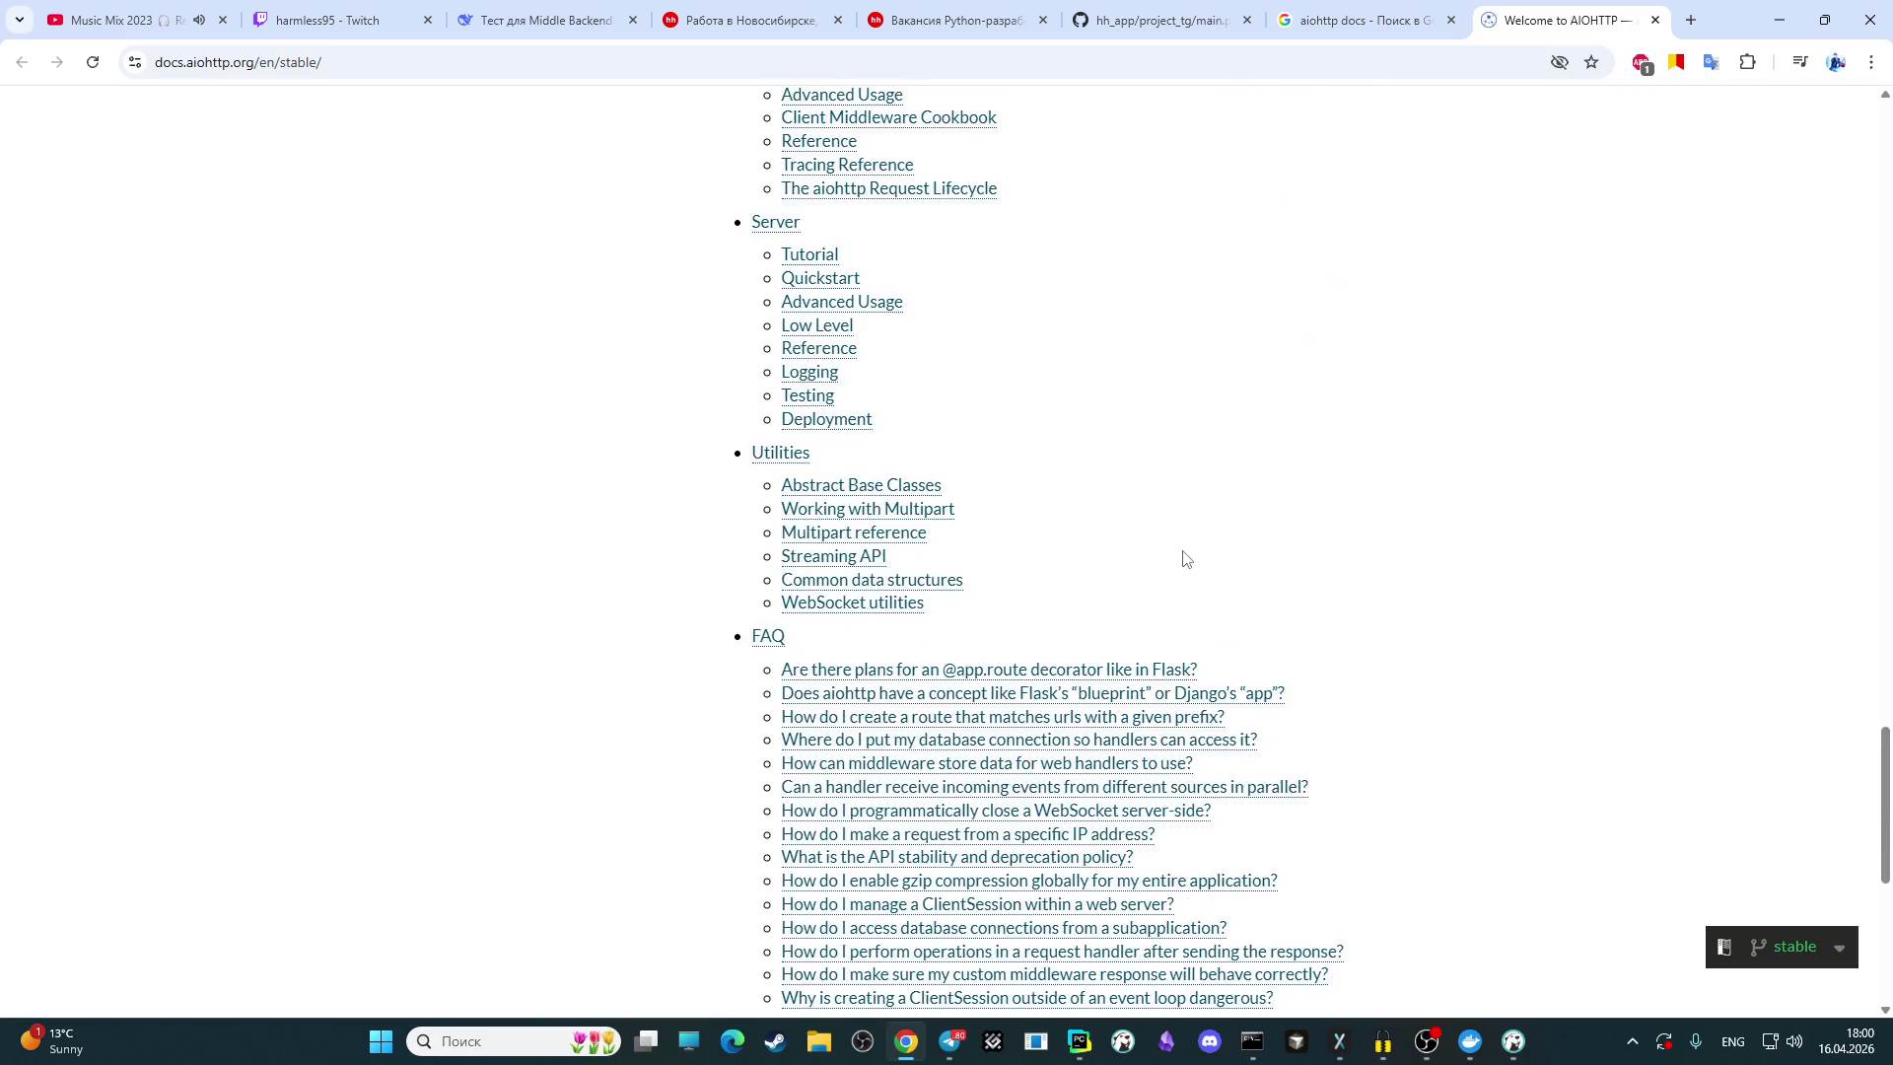
scroll(1112, 533, "up", 4)
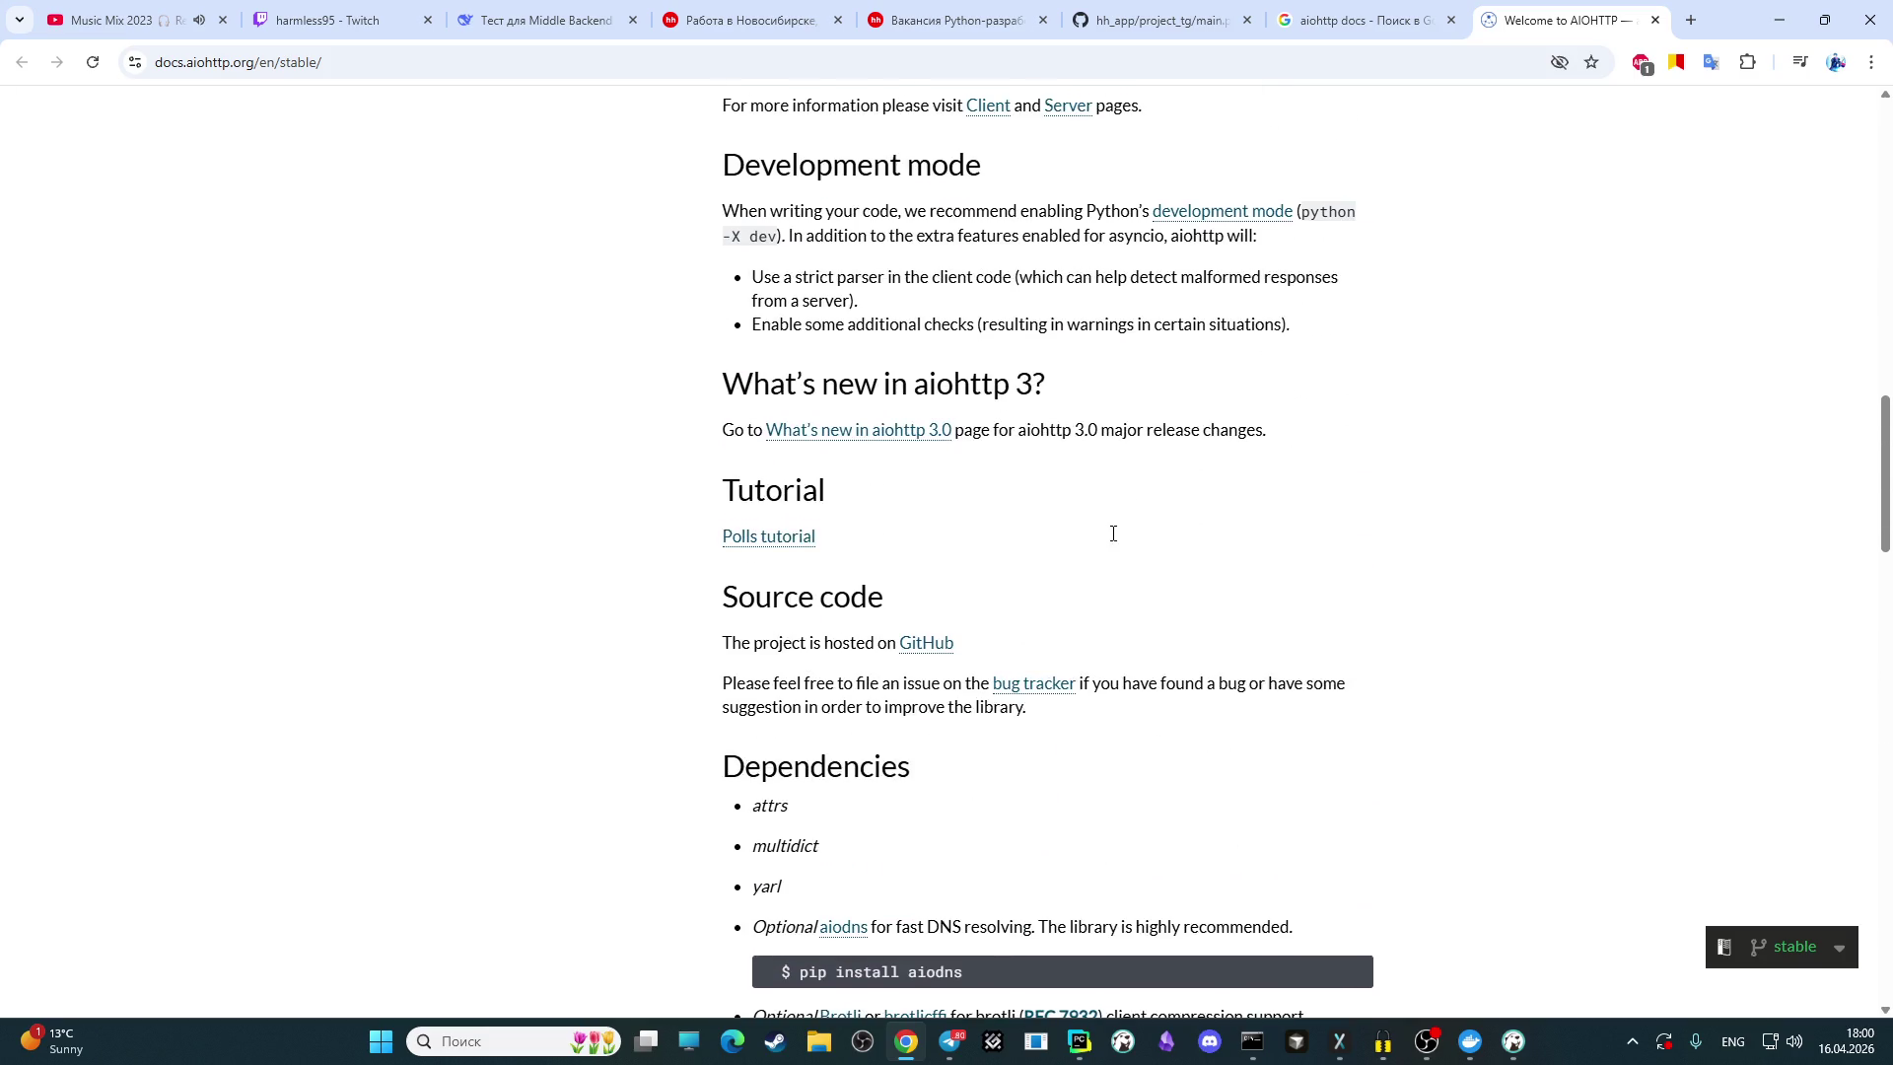
scroll(1103, 558, "up", 1)
scroll(1045, 621, "down", 1)
scroll(1017, 662, "down", 2)
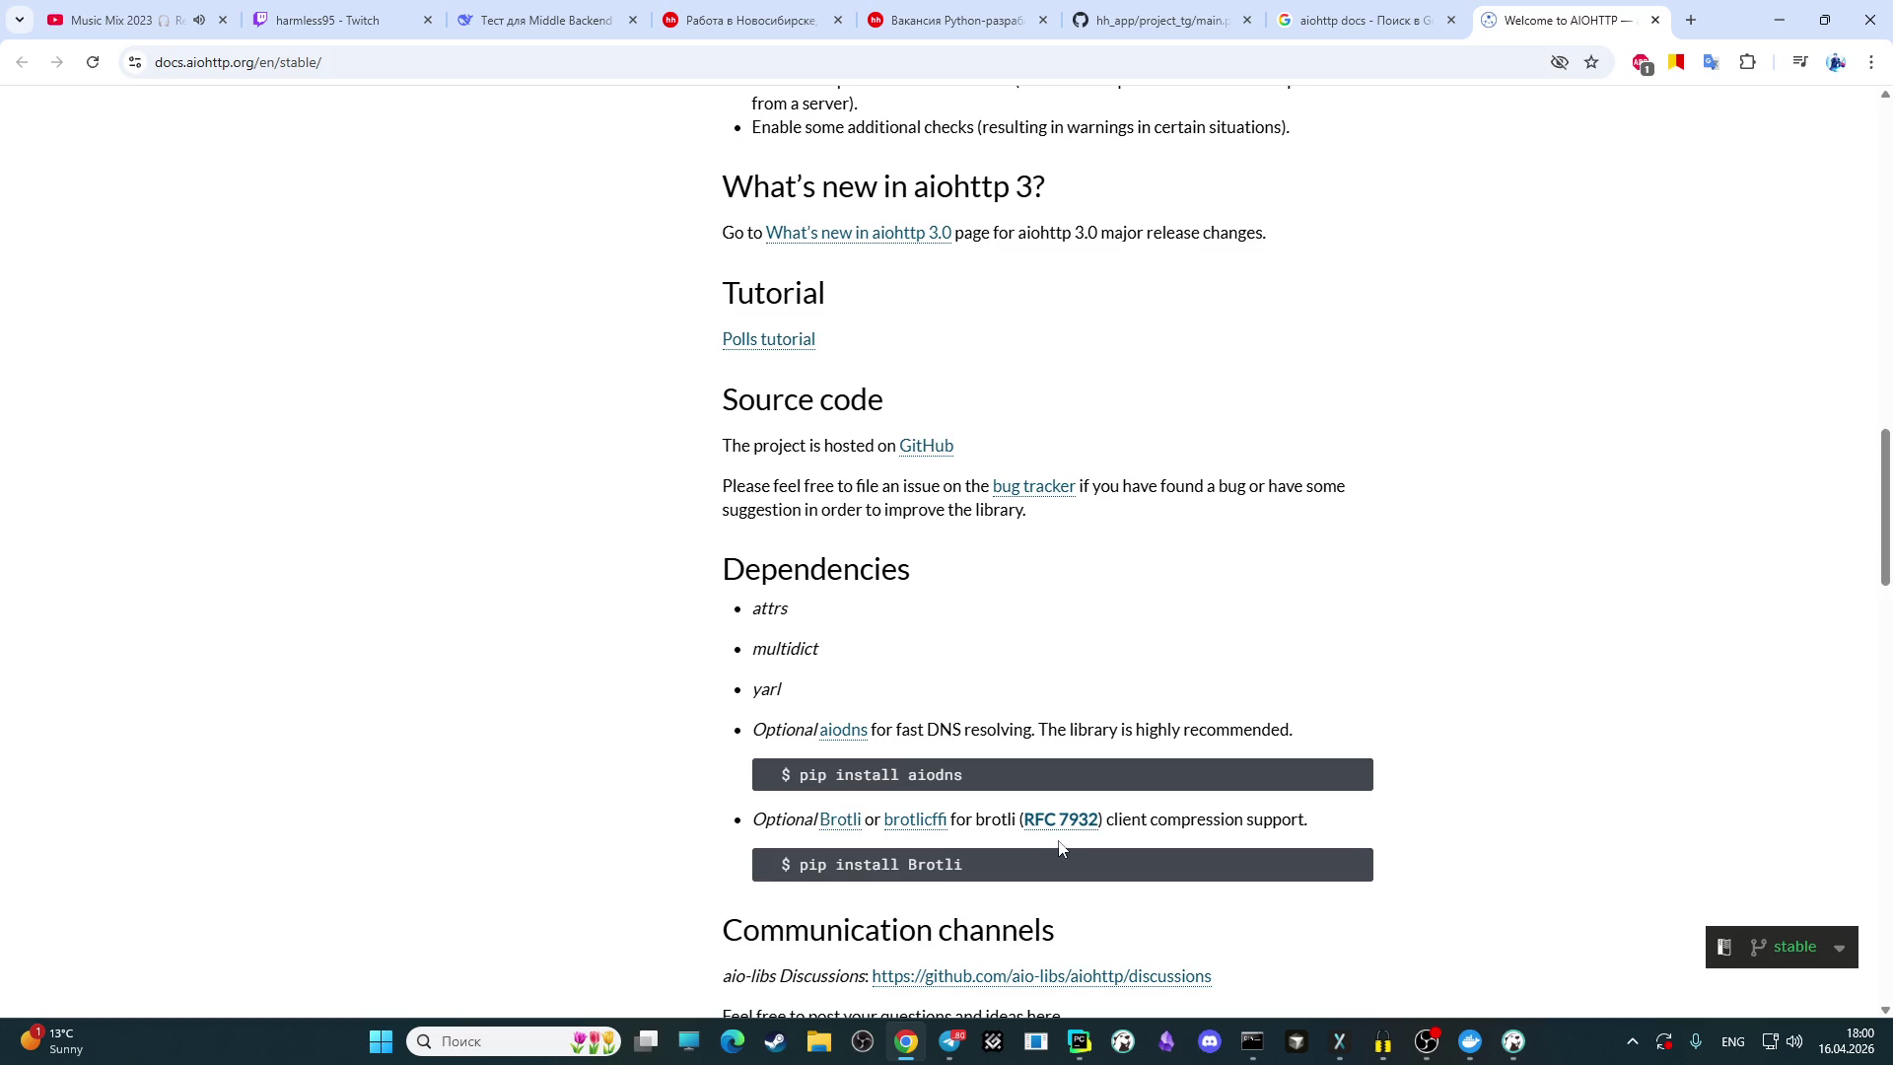
scroll(1016, 788, "up", 5)
scroll(1012, 749, "down", 5)
scroll(1012, 739, "up", 12)
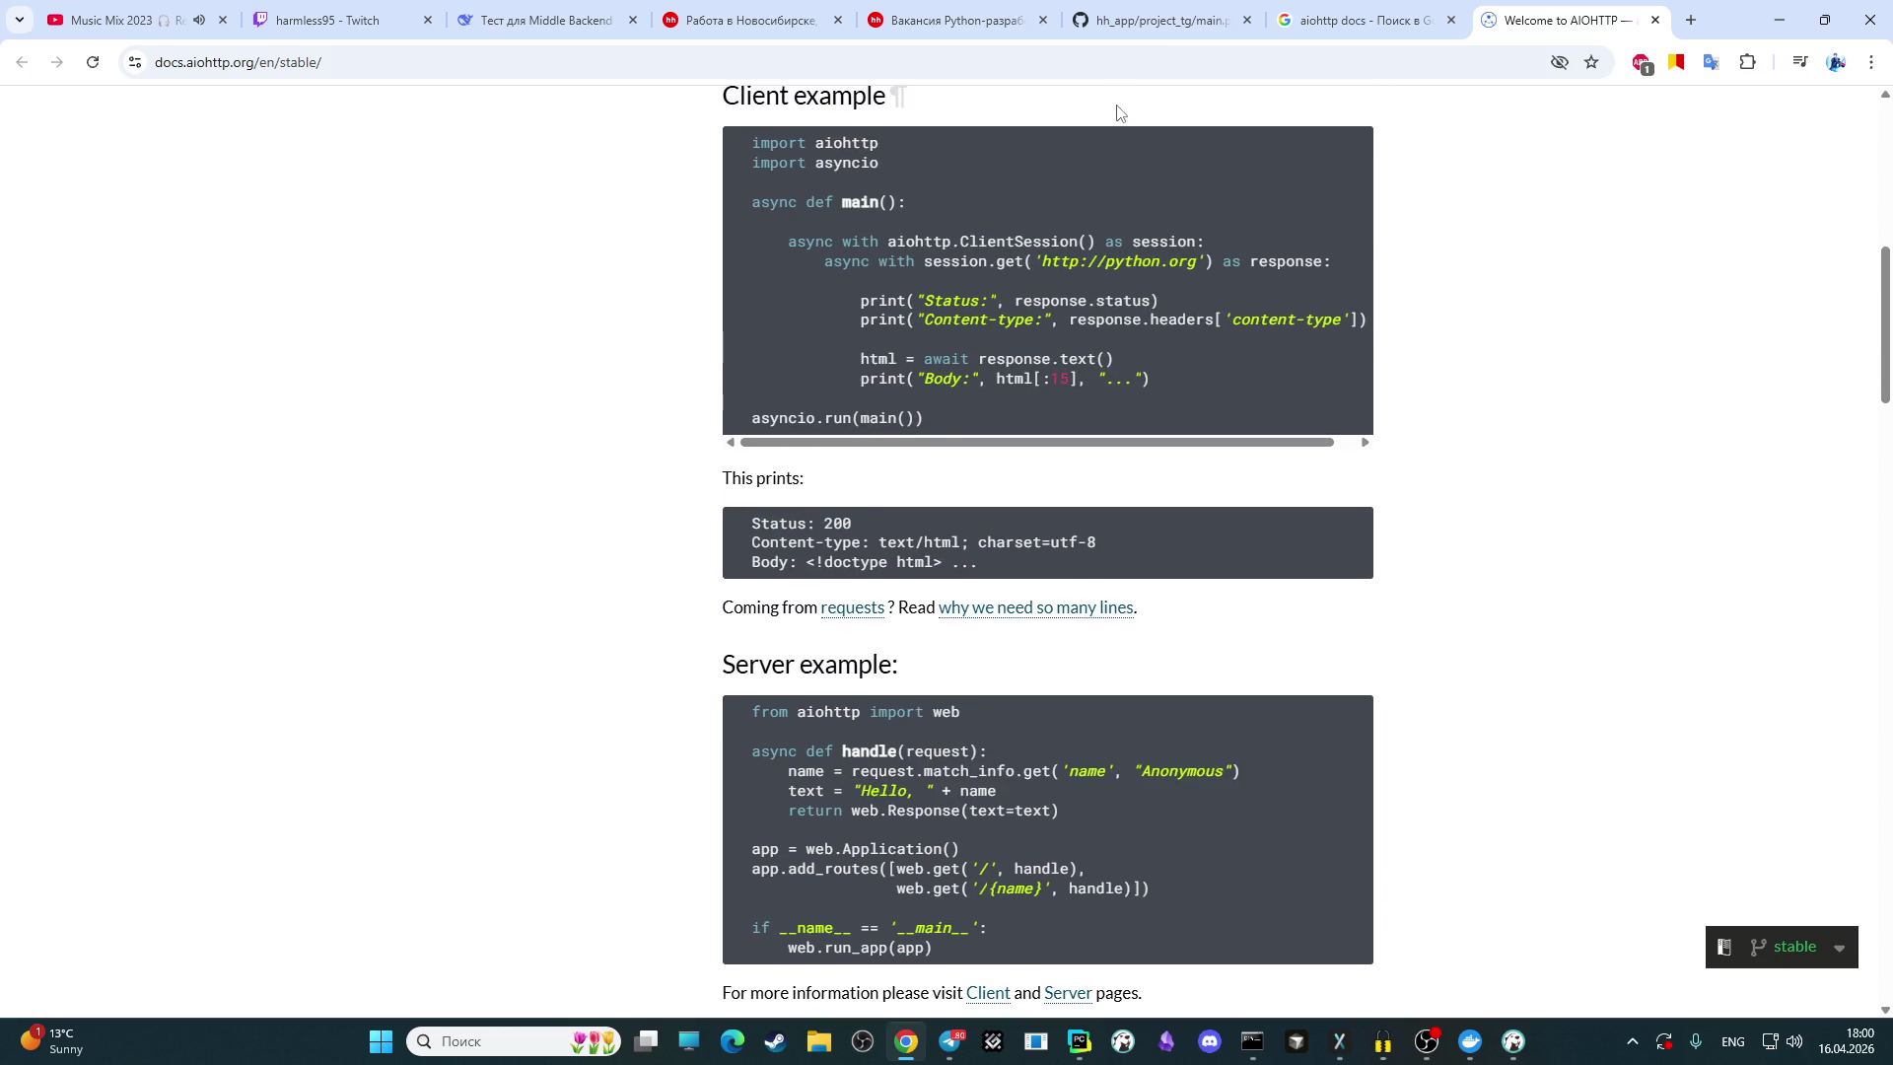
left_click(589, 12)
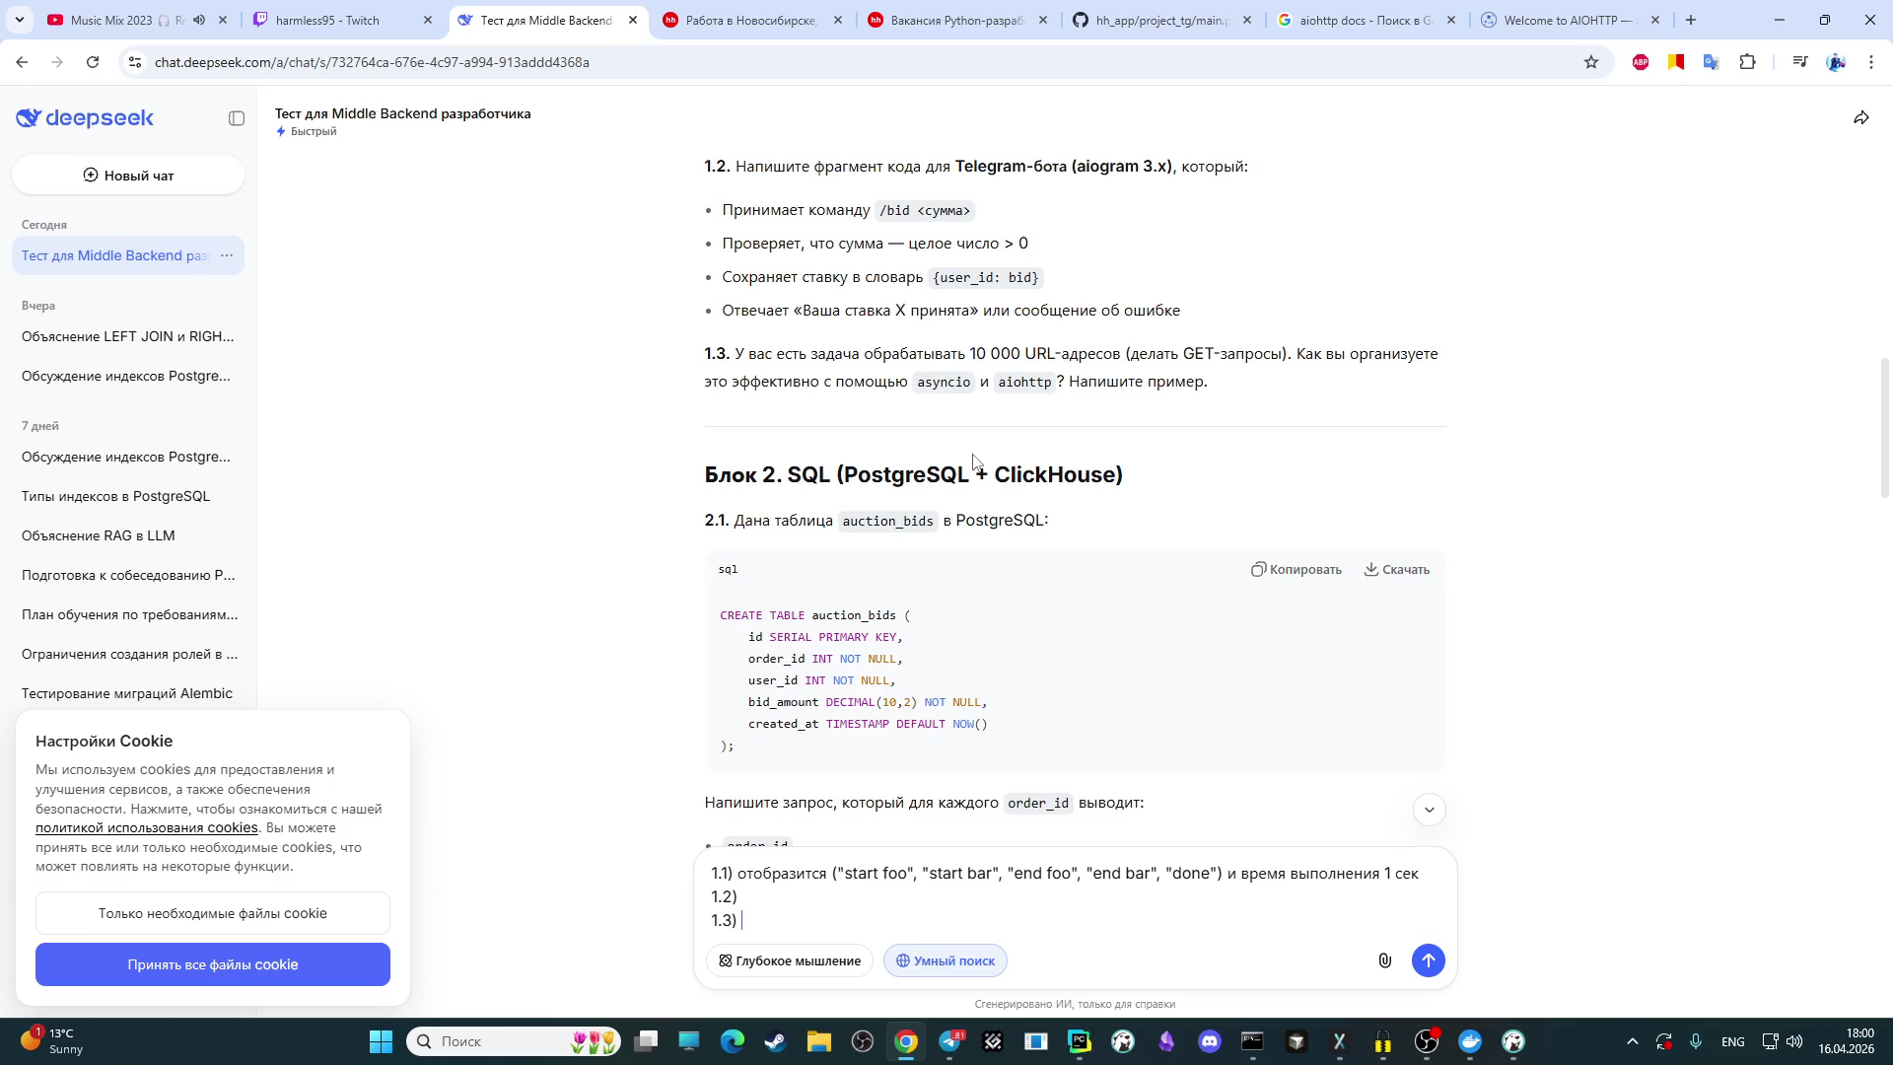
Step: Type and erase trial text after 1.3), leaving that answer line blank
type("a")
type("s")
type("y")
key("BackSpace")
key("BackSpace")
key("BackSpace")
type("im")
key("BackSpace")
type("ayn")
type("s")
key("BackSpace")
key("BackSpace")
key("BackSpace")
Step: In testing.py, start an 'asyn wit' line and comment out the bot setup code on lines 1–6
left_click(1080, 1044)
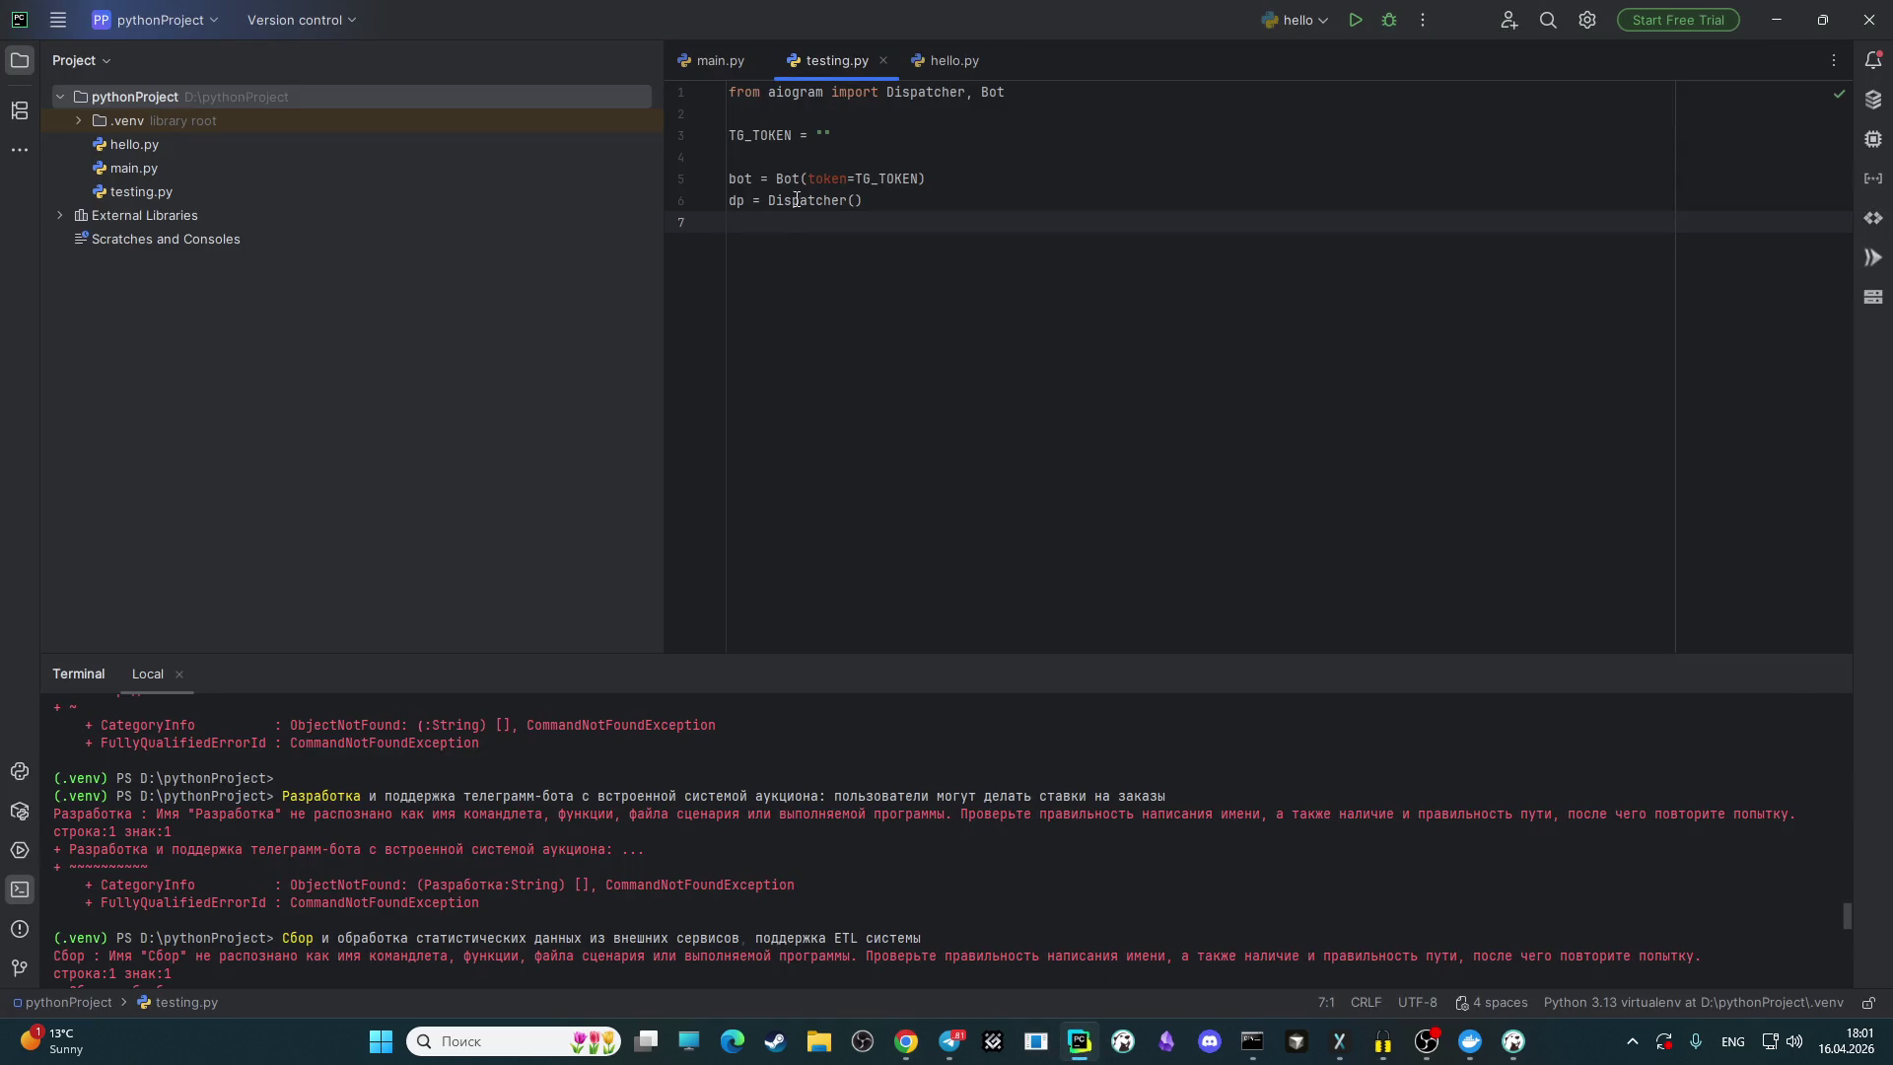
key("Return")
key("Return")
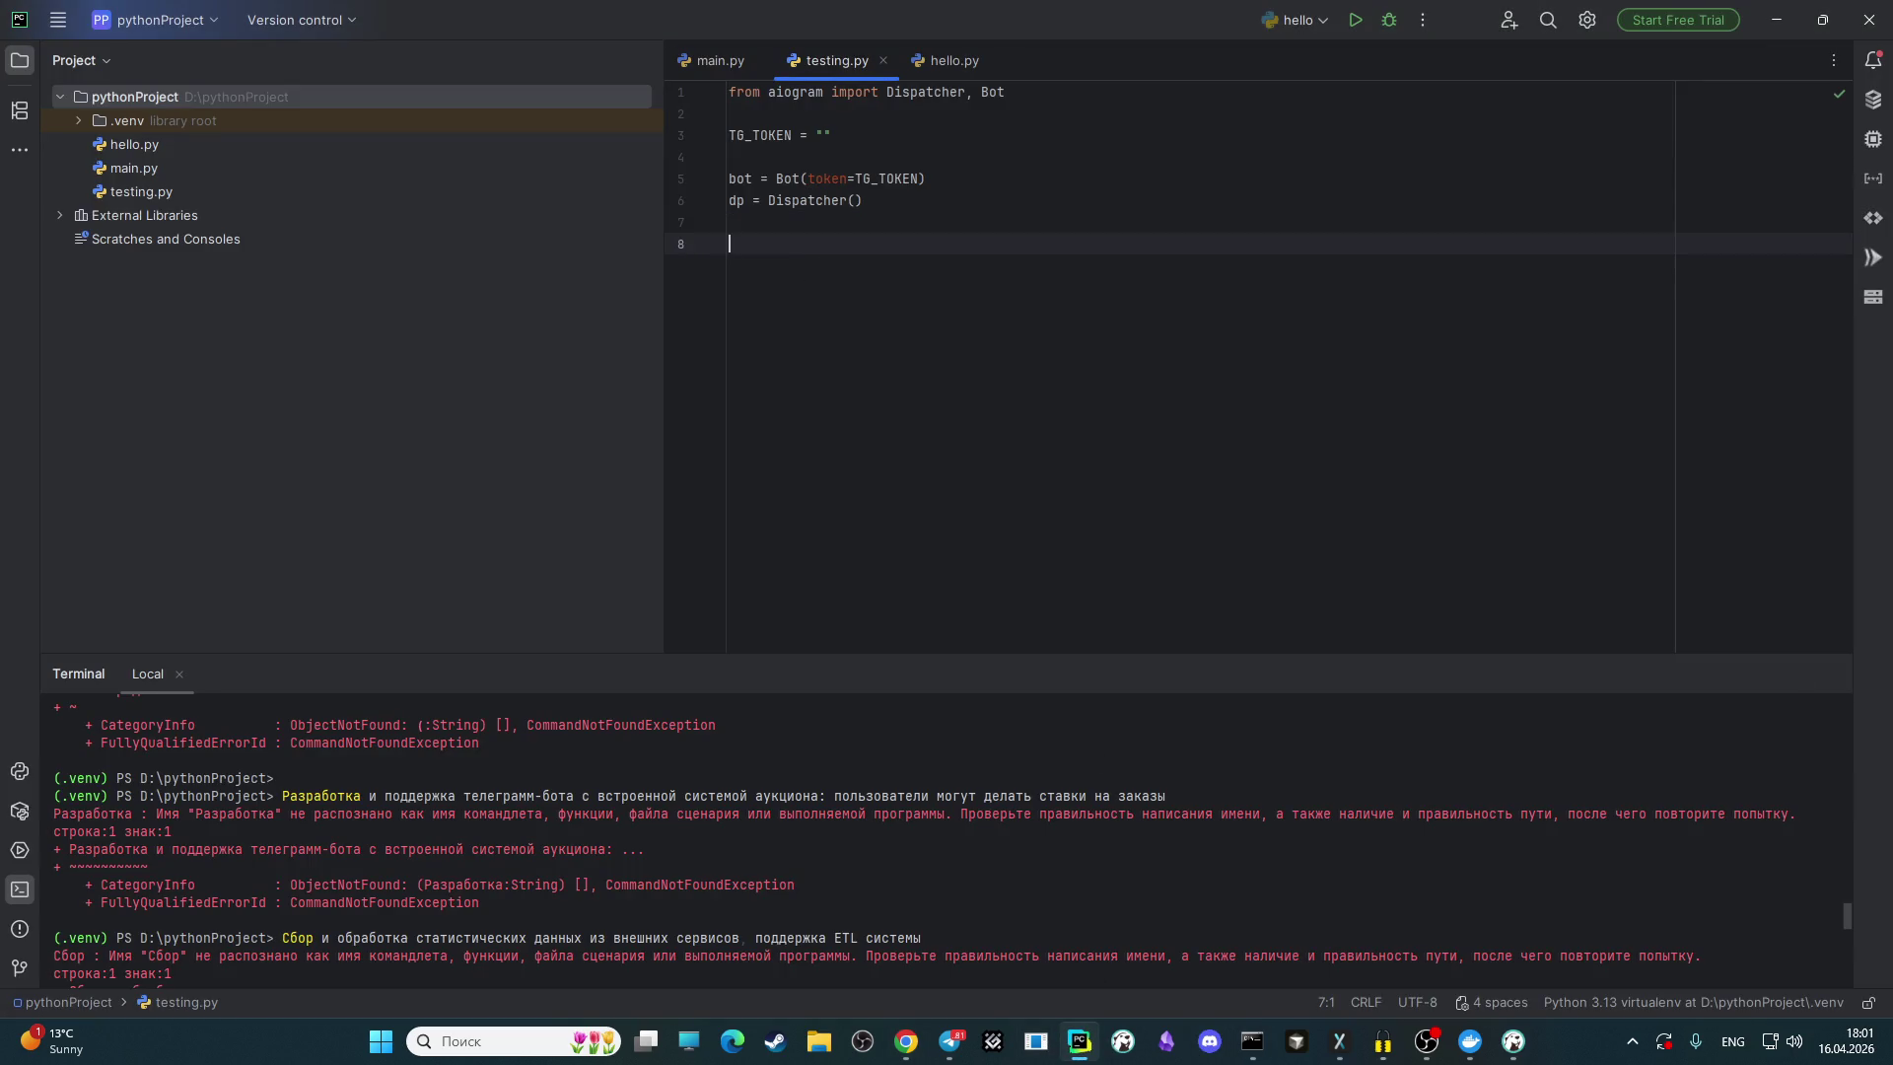
type("asyn")
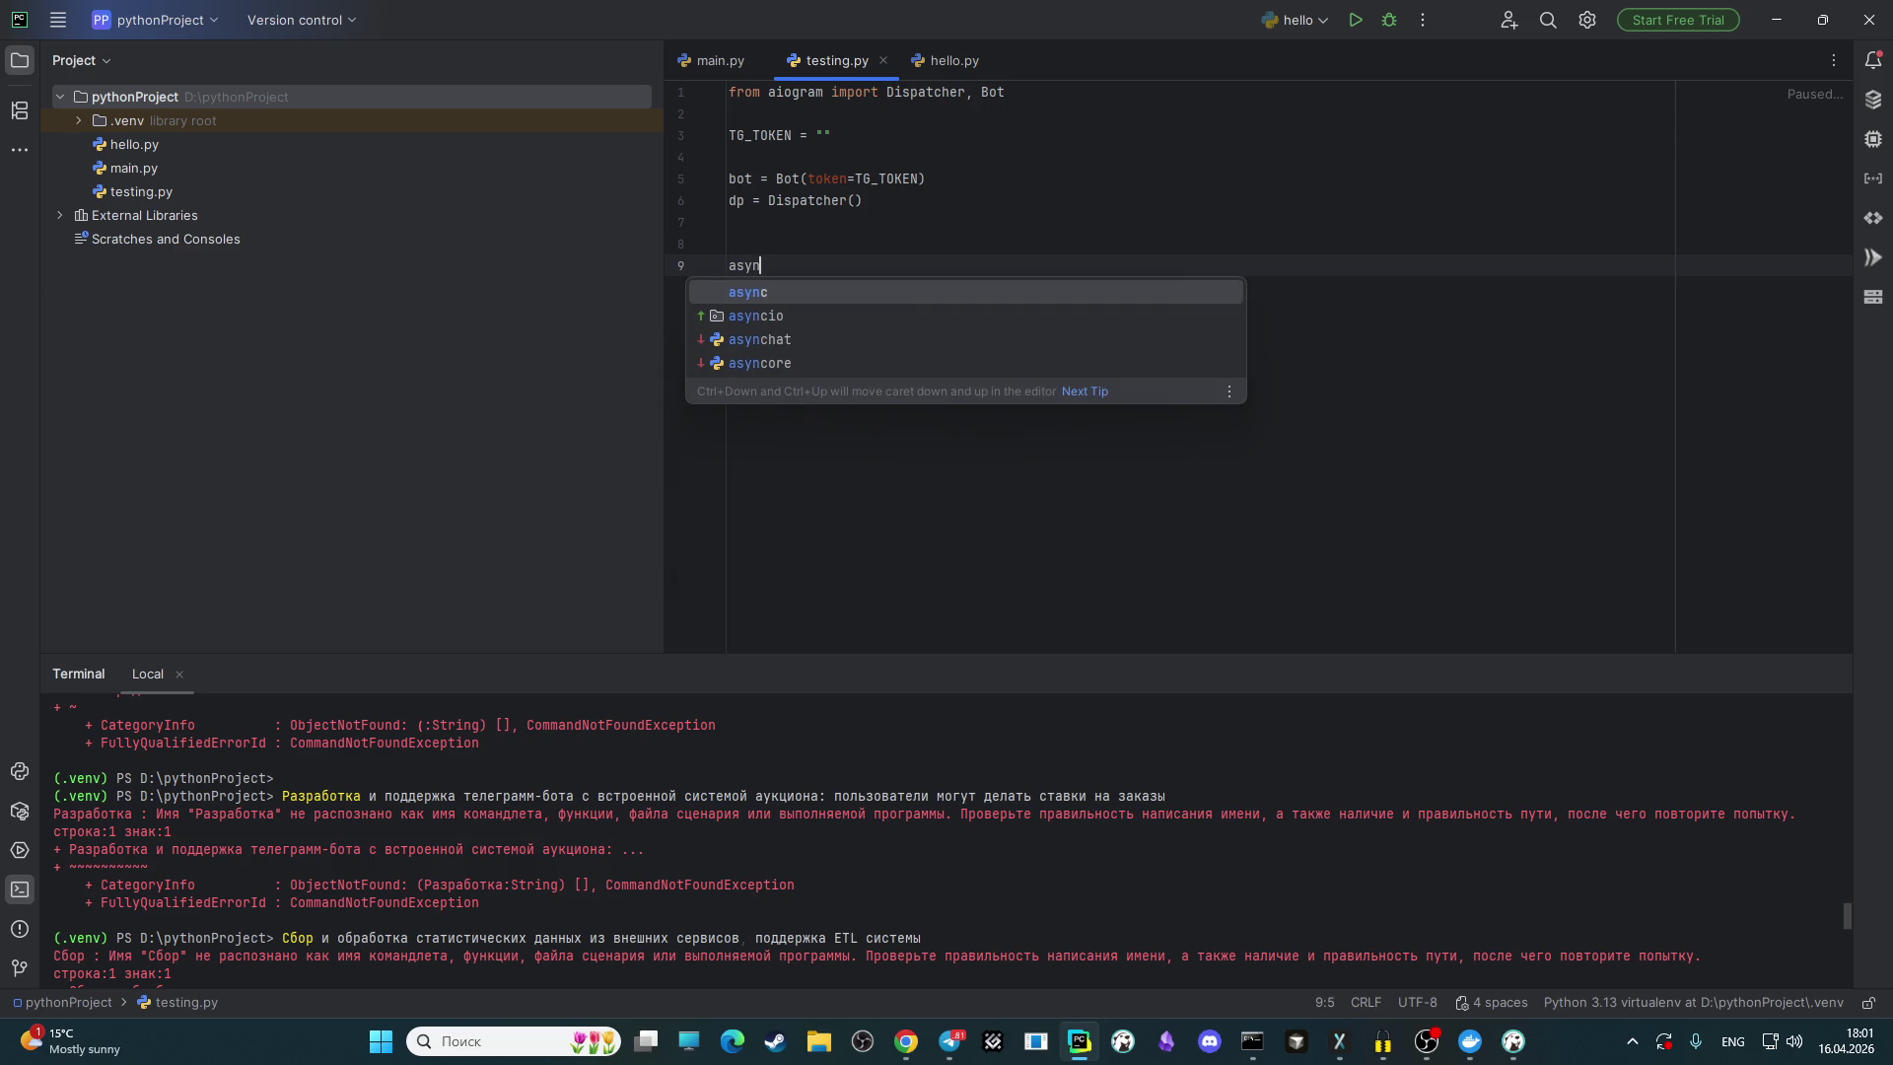
type(" wit")
mouse_move(864, 200)
left_mouse_down()
mouse_move(590, 103)
mouse_move(581, 74)
left_mouse_up()
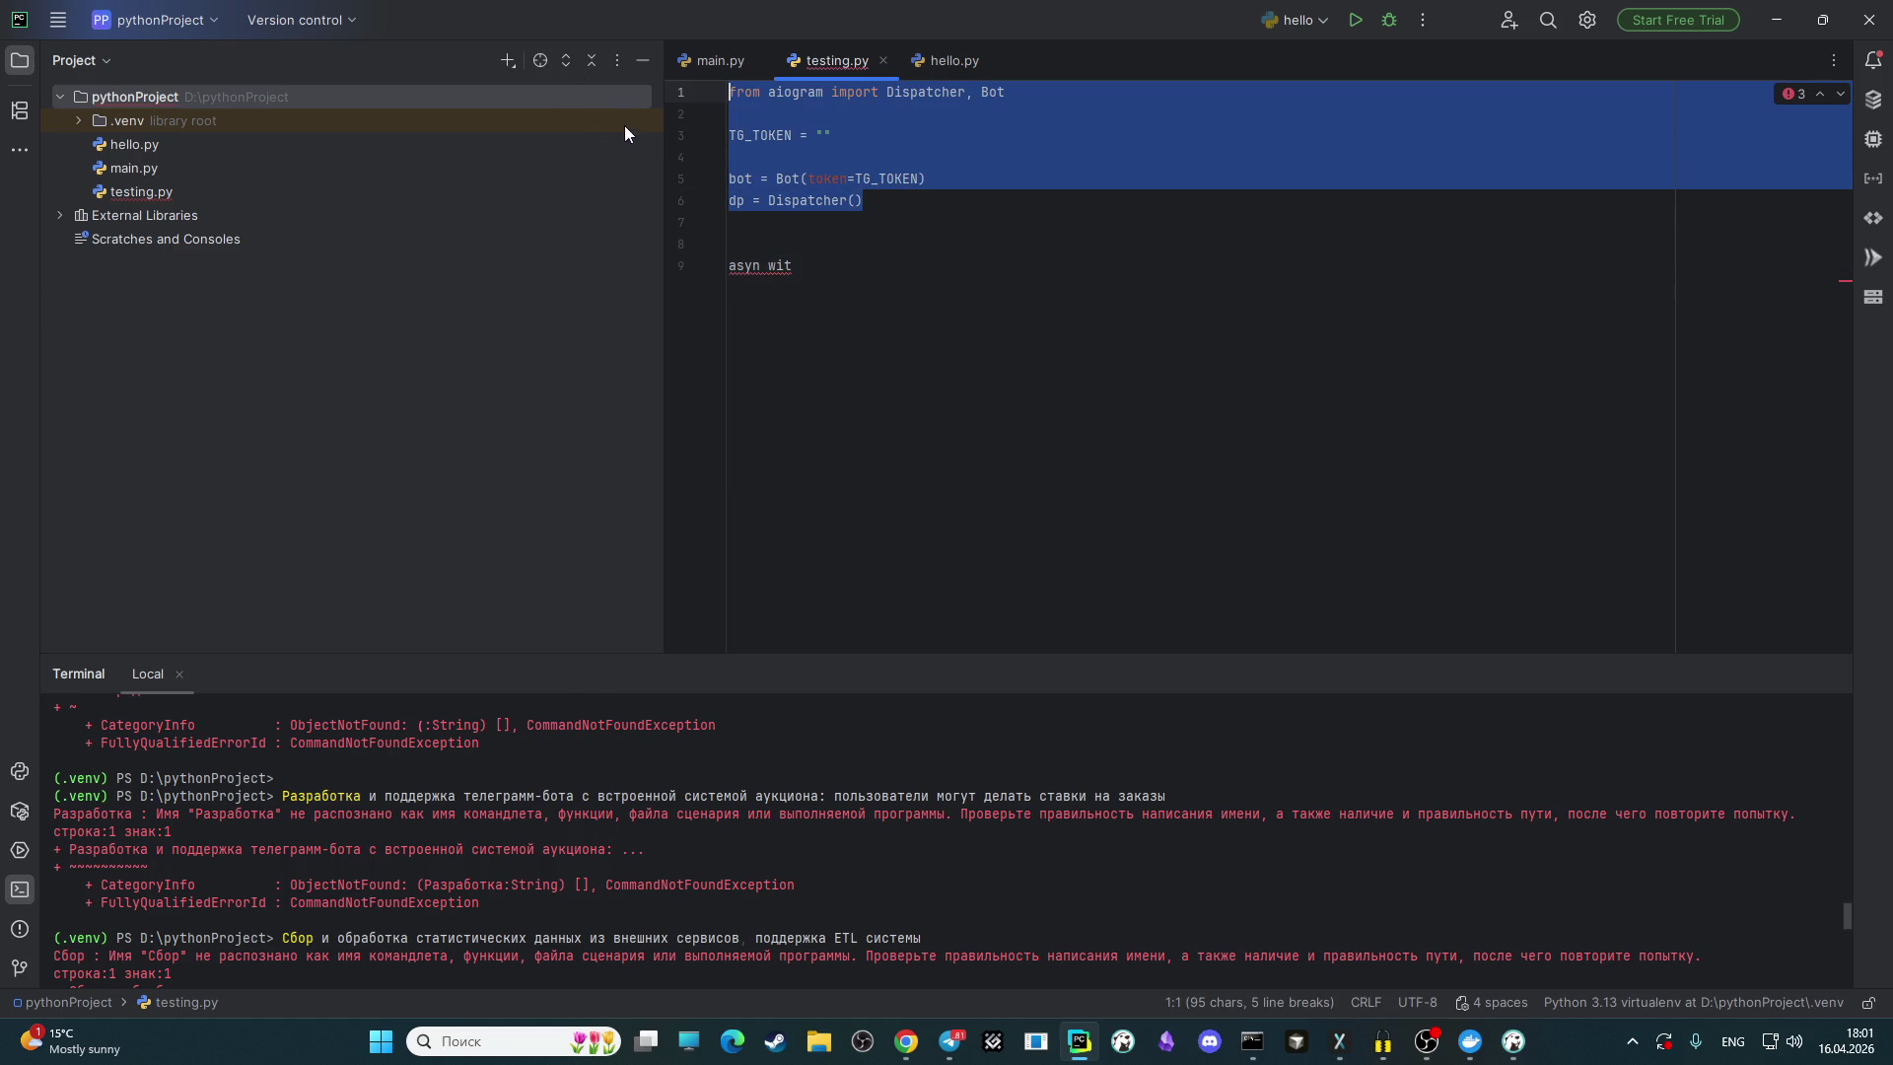
key("ctrl+slash")
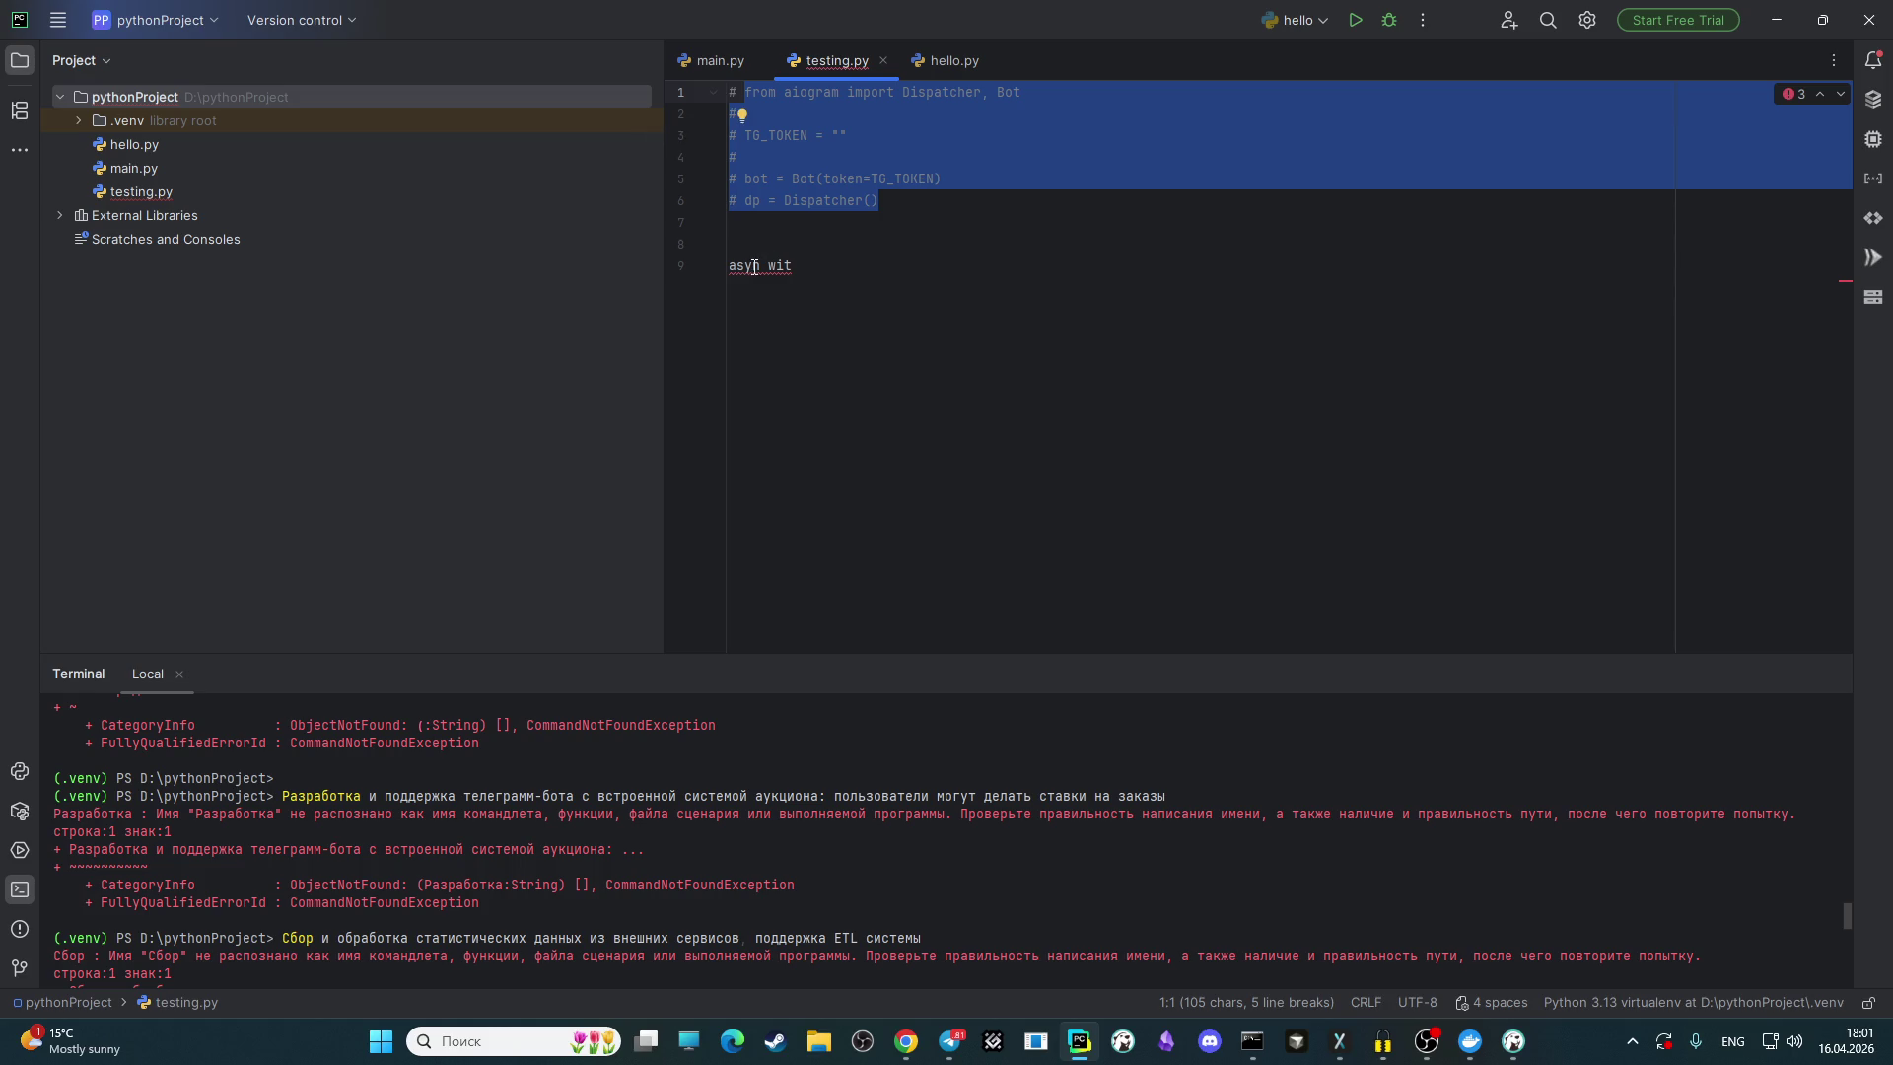
left_click(755, 250)
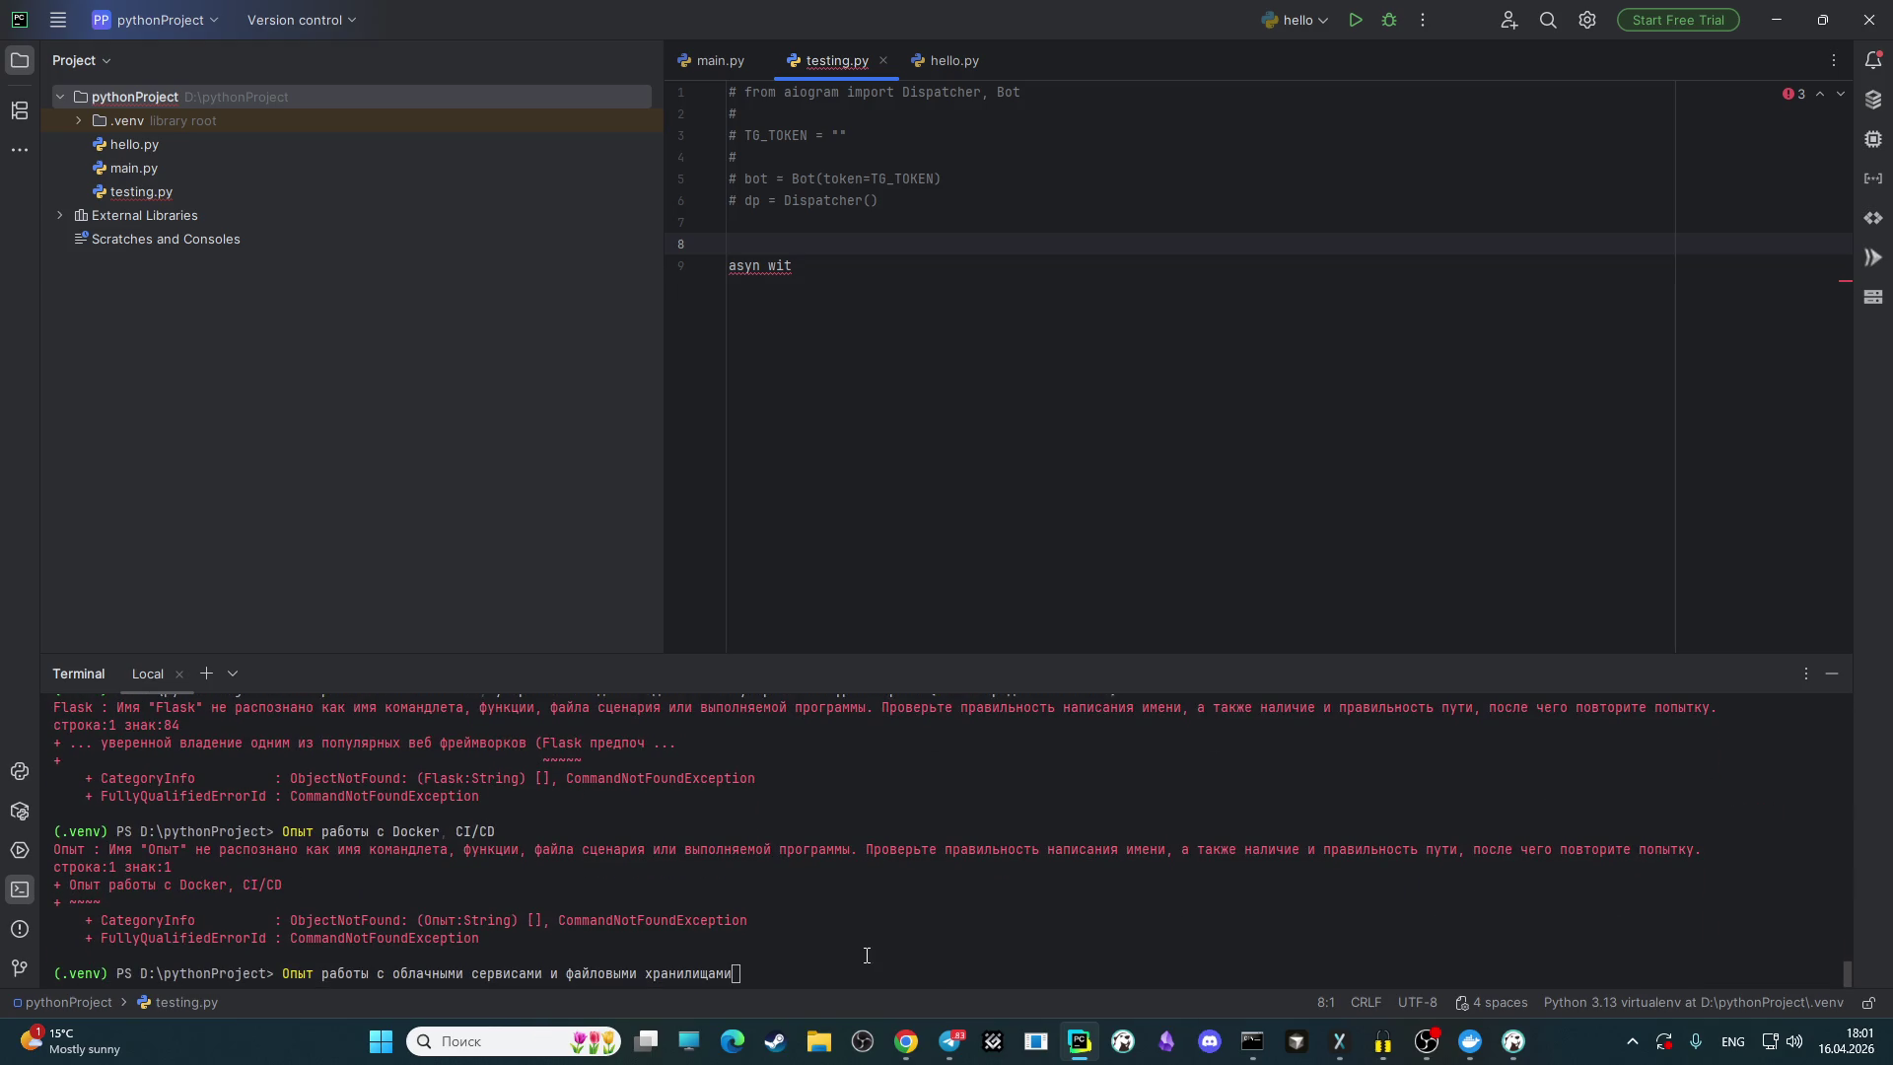
Step: Run pip install aiohttp in the Terminal, which reports 3.13.5 already satisfied
left_click_drag(1001, 961, 235, 974)
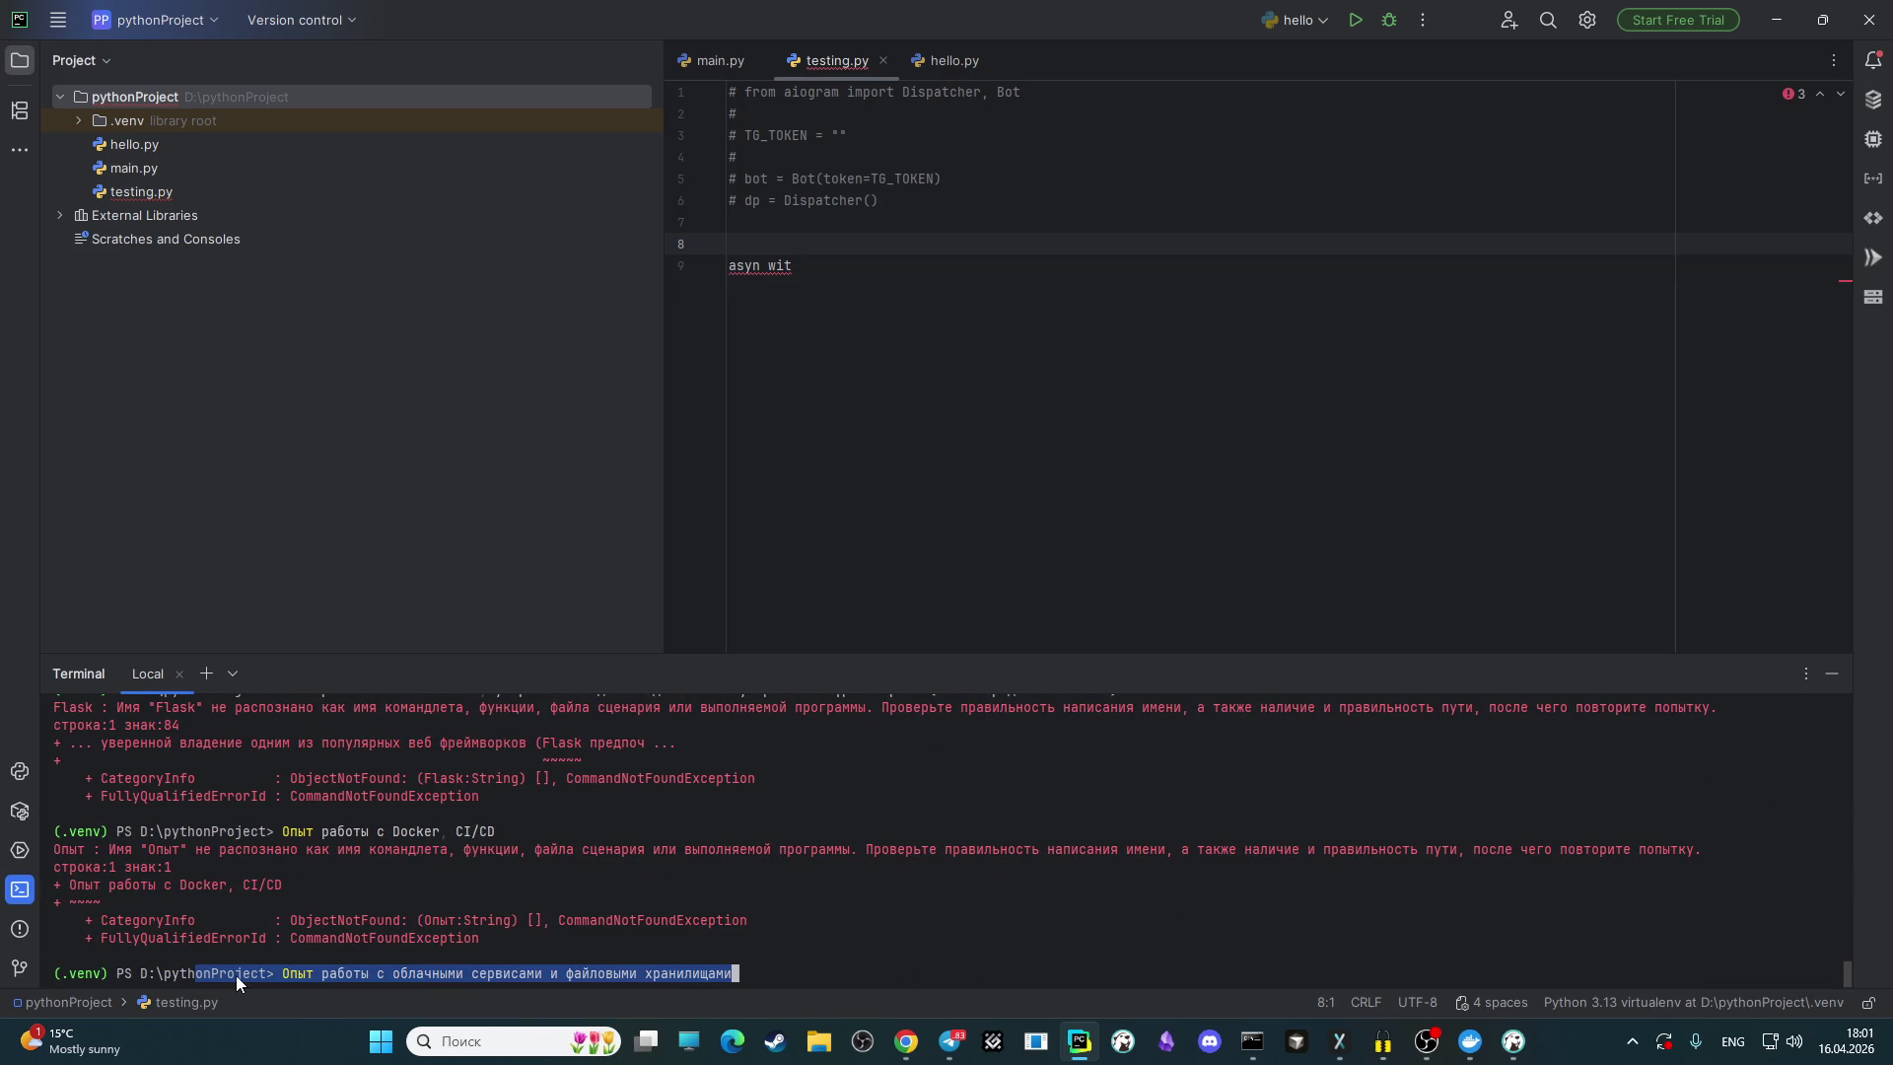
key("BackSpace")
key("BackSpace")
key("BackSpace")
key("BackSpace")
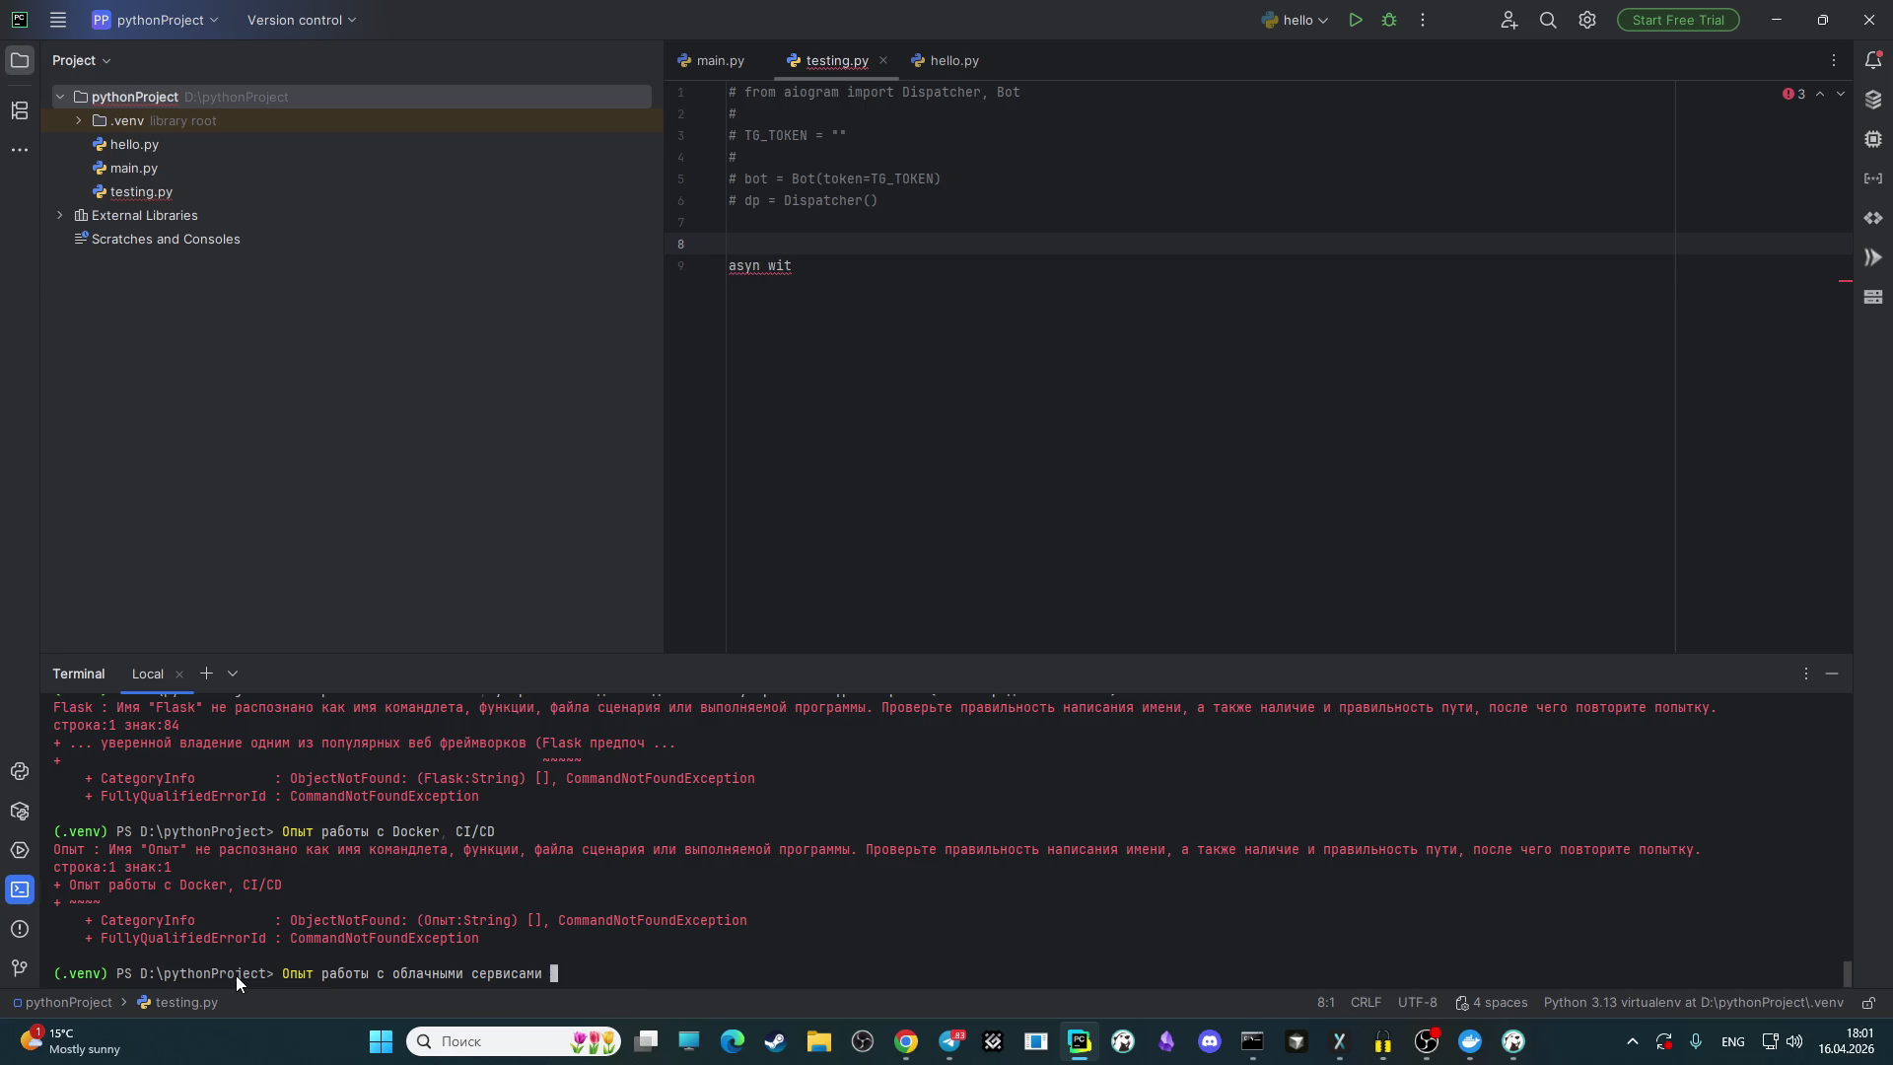
key("BackSpace")
key("BackSpace")
key("BackSpace")
type("pip install")
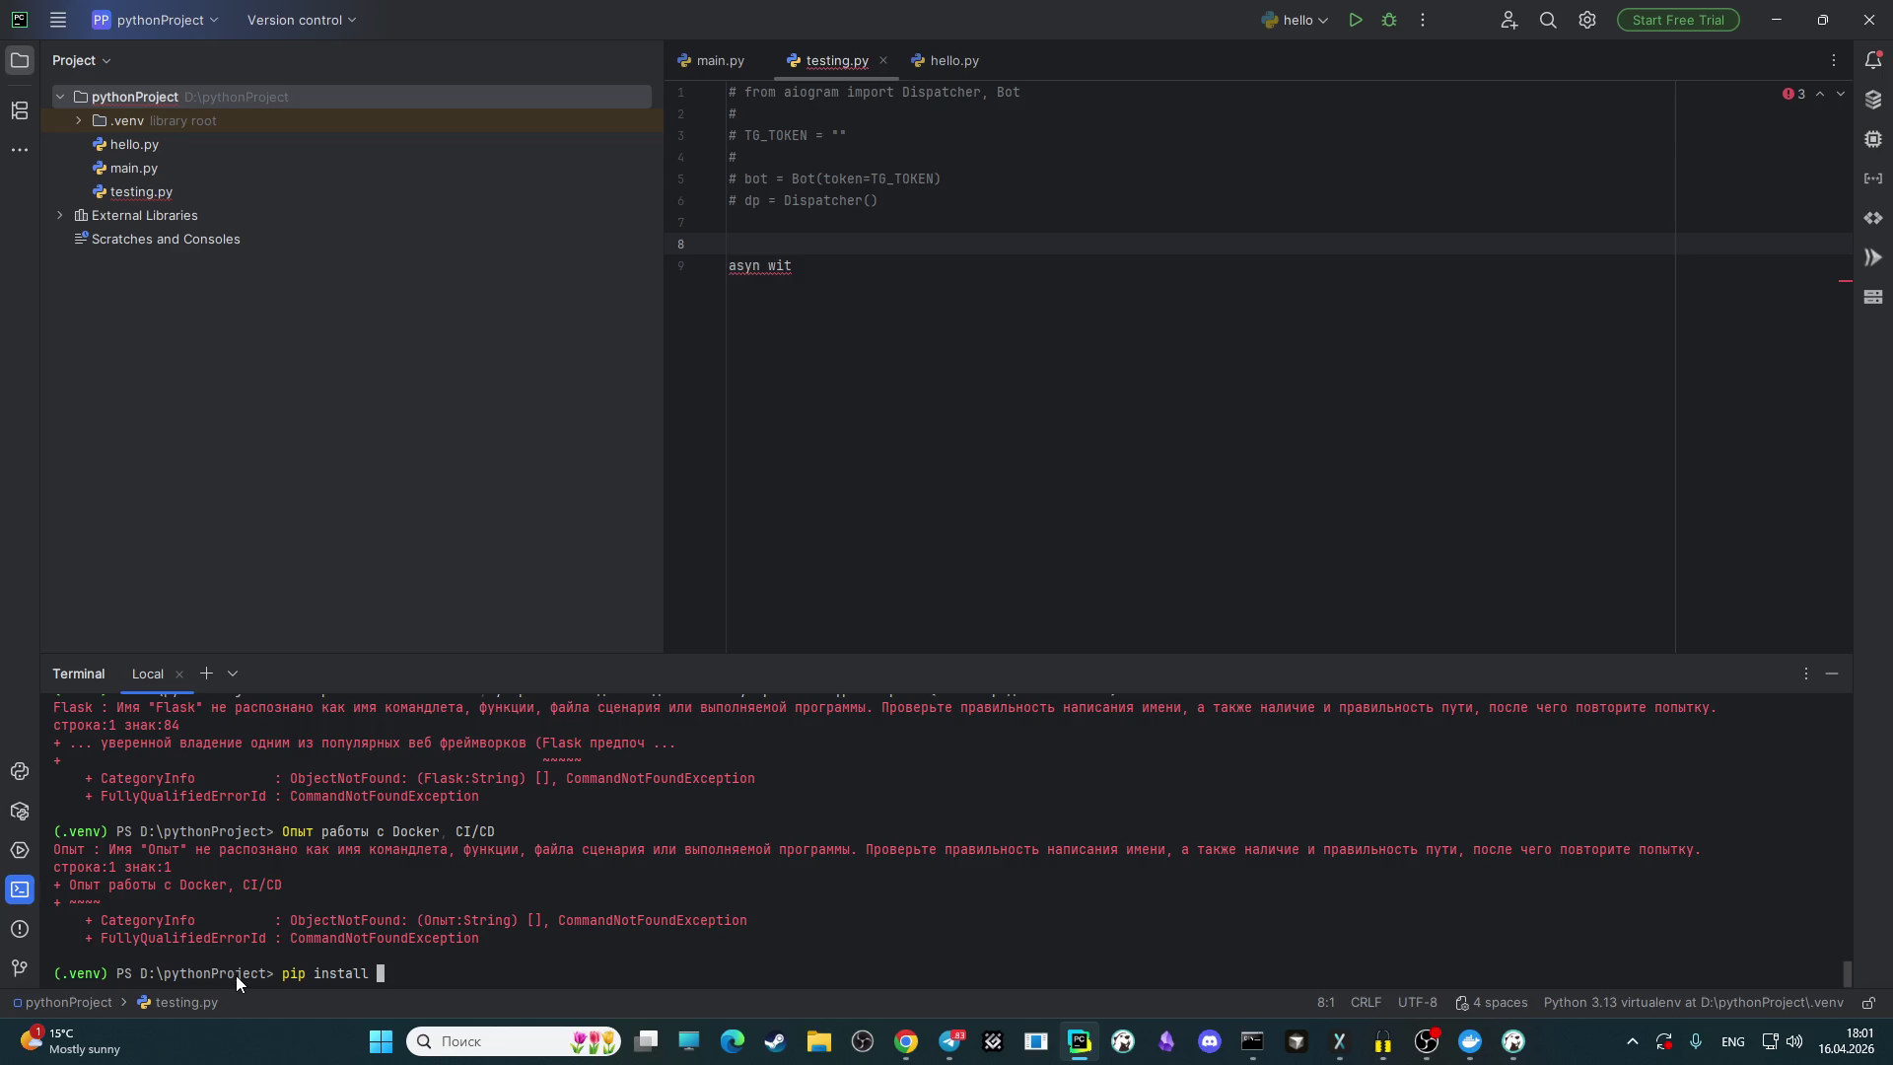
type("aio")
type("http")
key("Return")
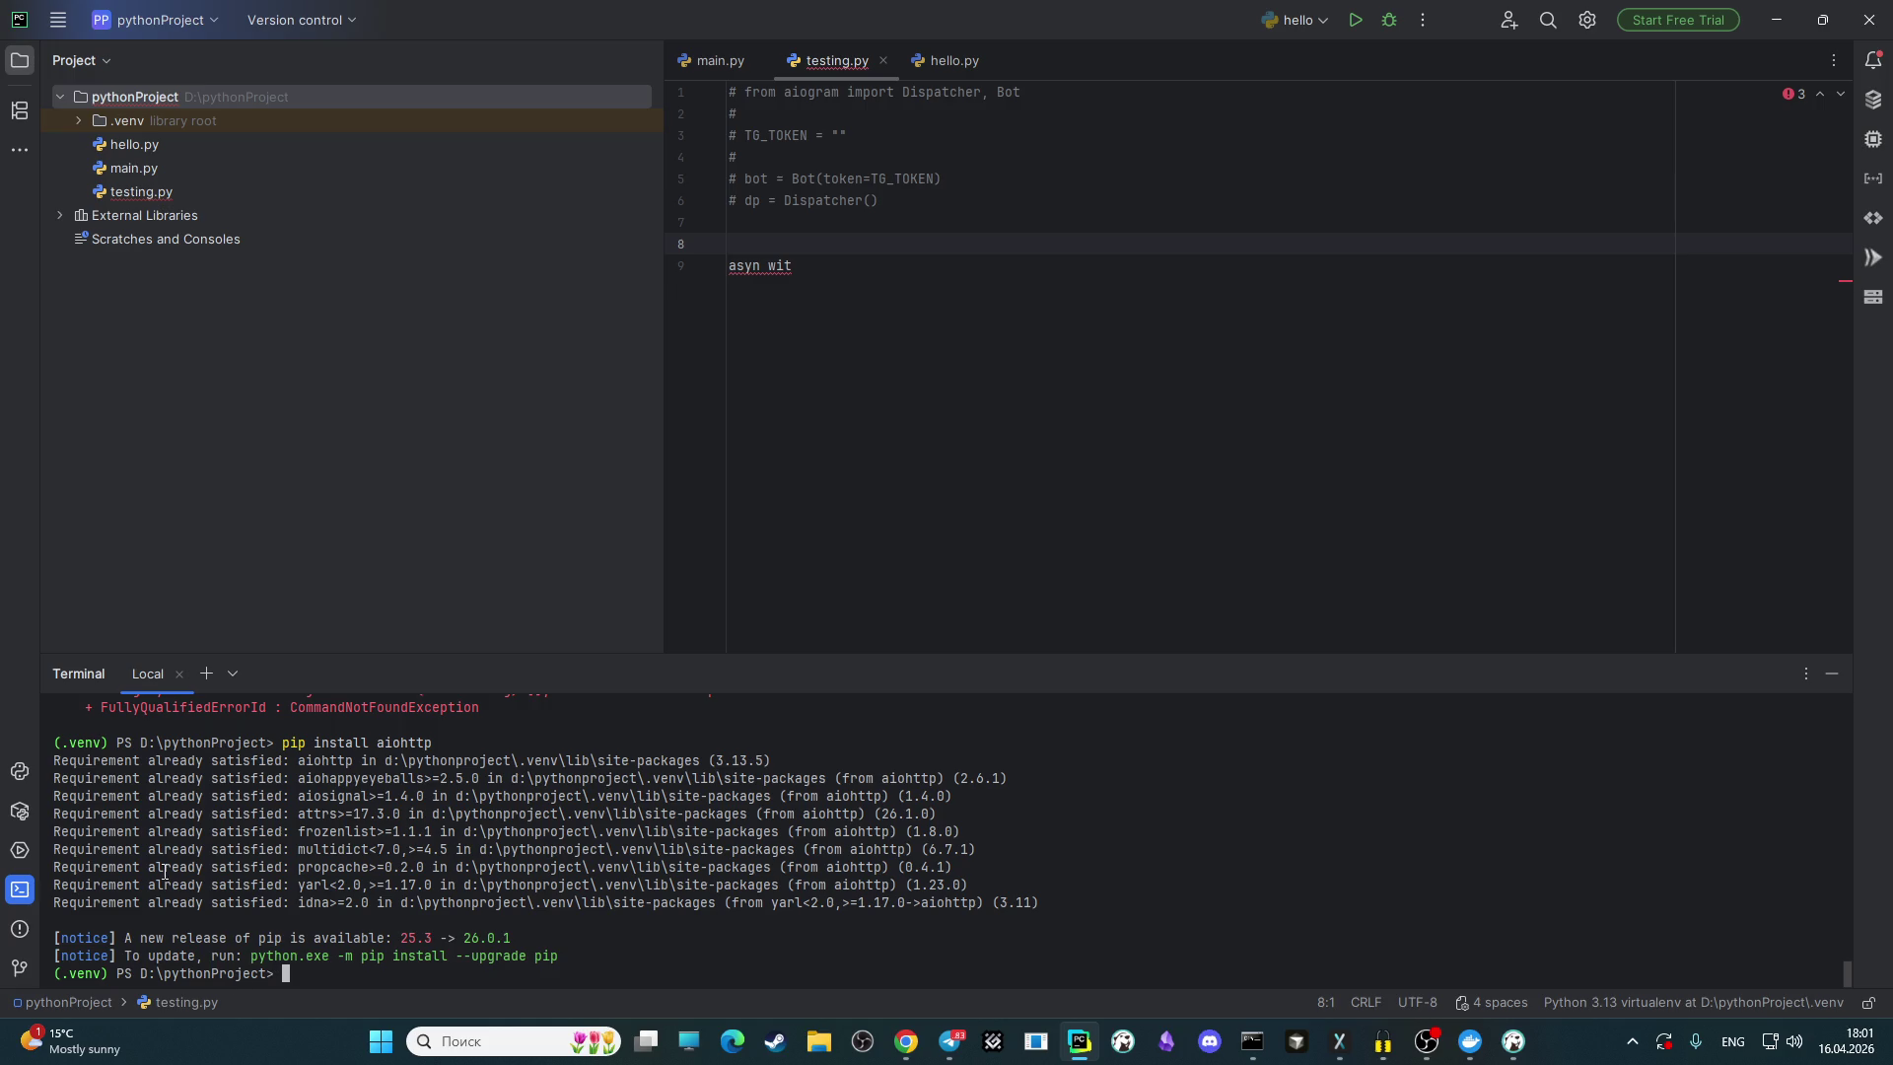
left_click(760, 236)
Step: Add import aiohttp on line 8
type("import ")
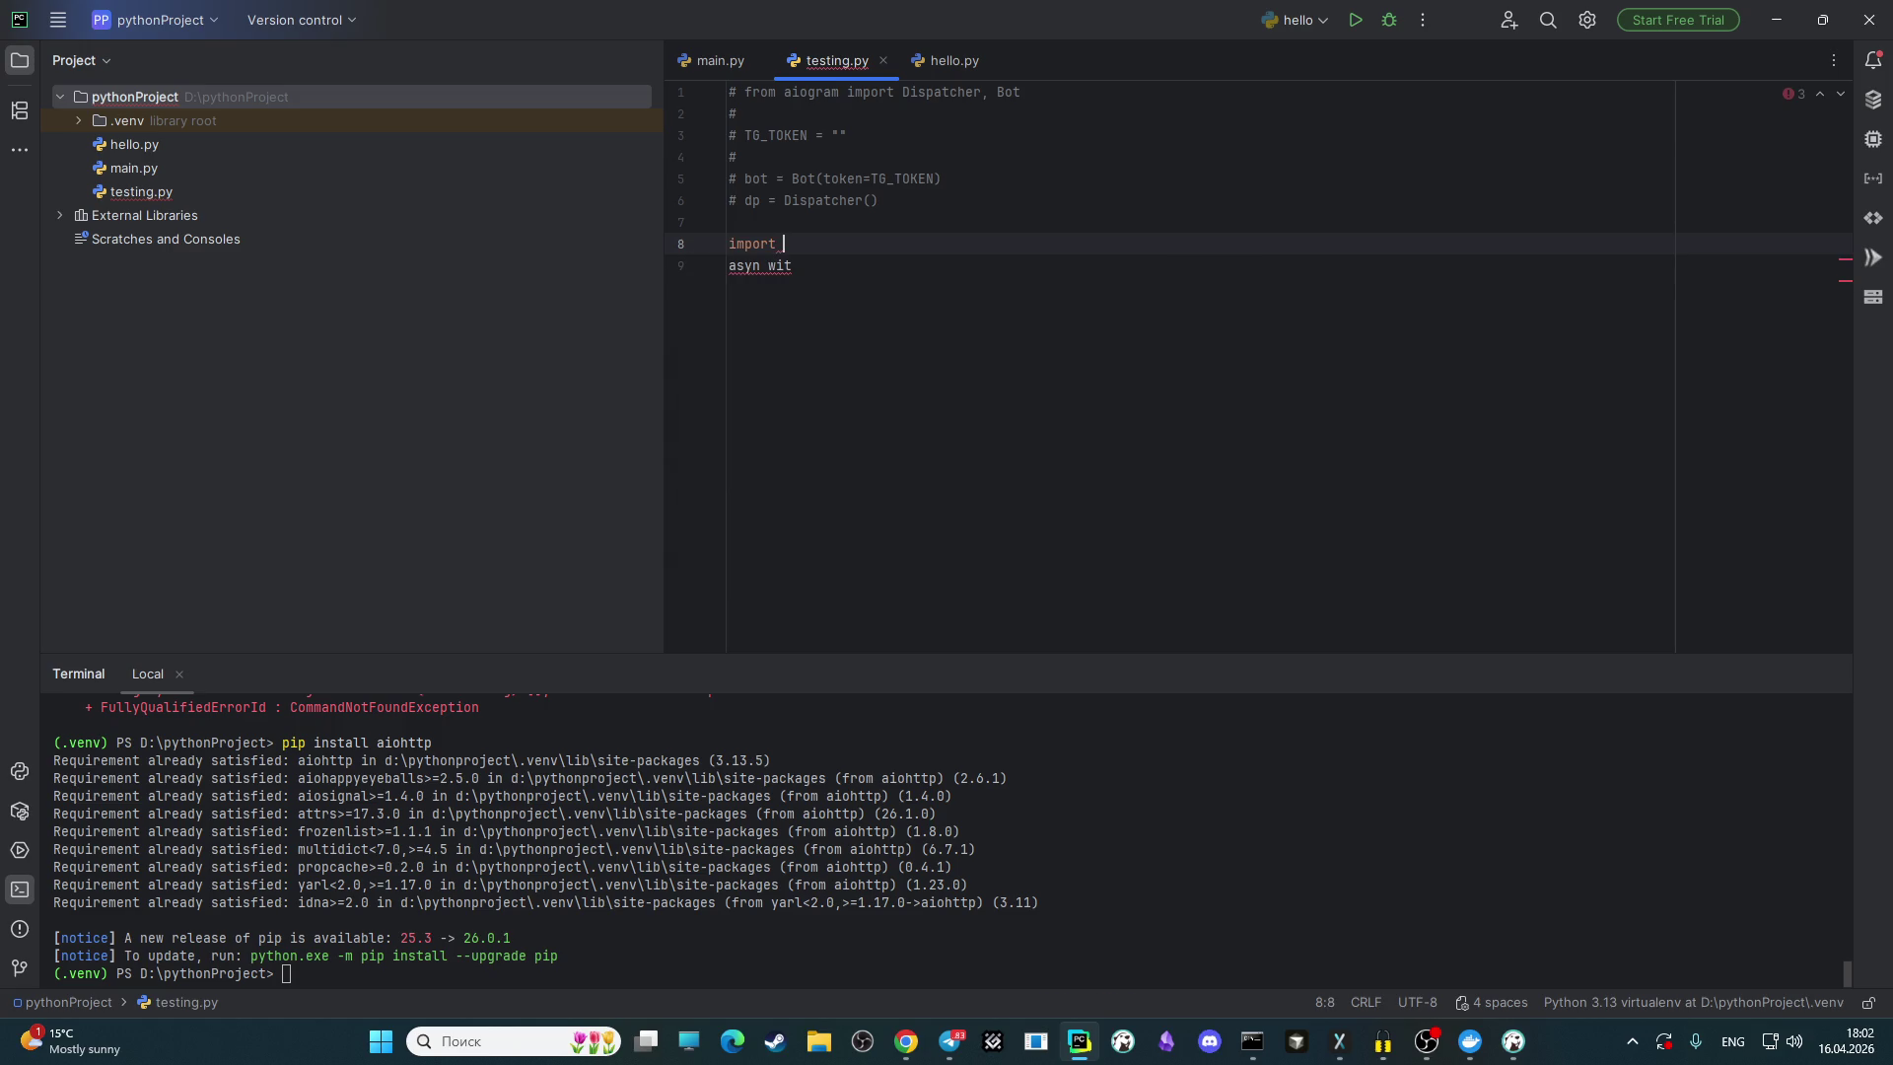
type("ai")
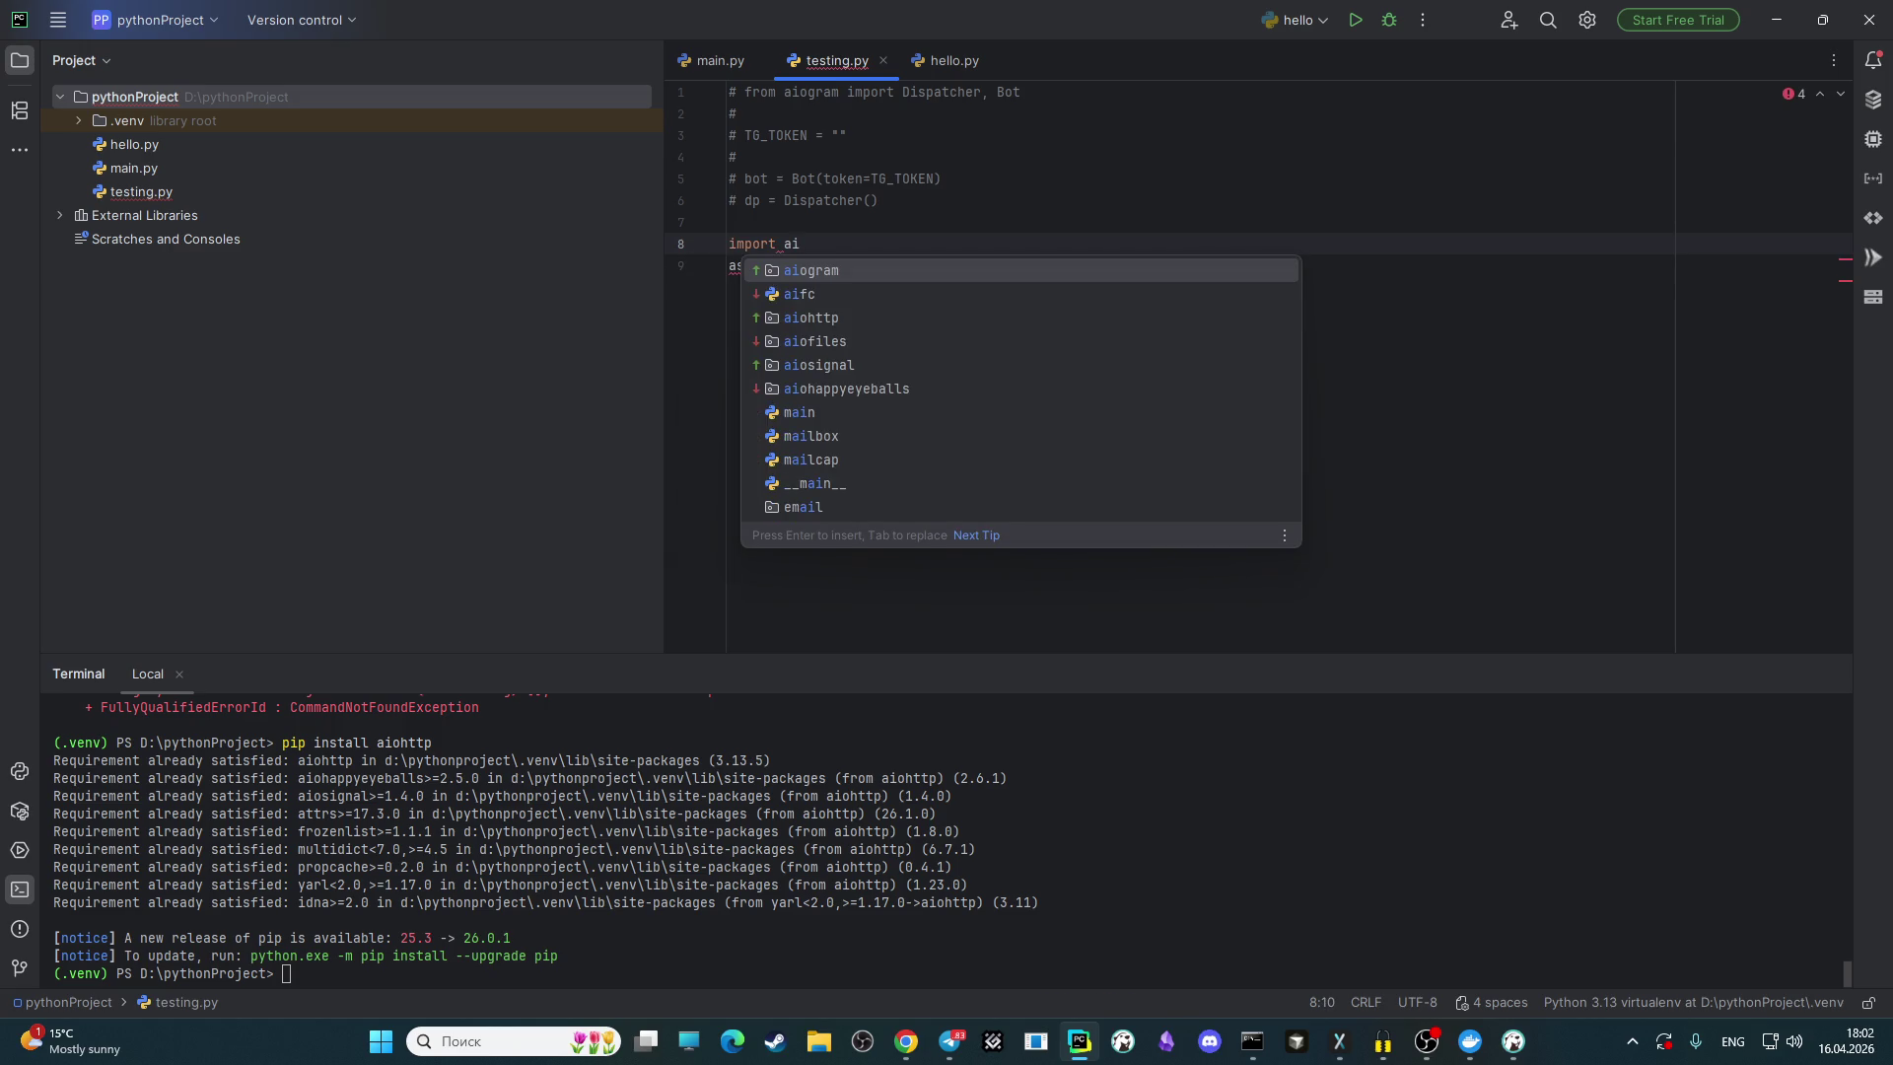
key("Down")
key("Down")
key("Return")
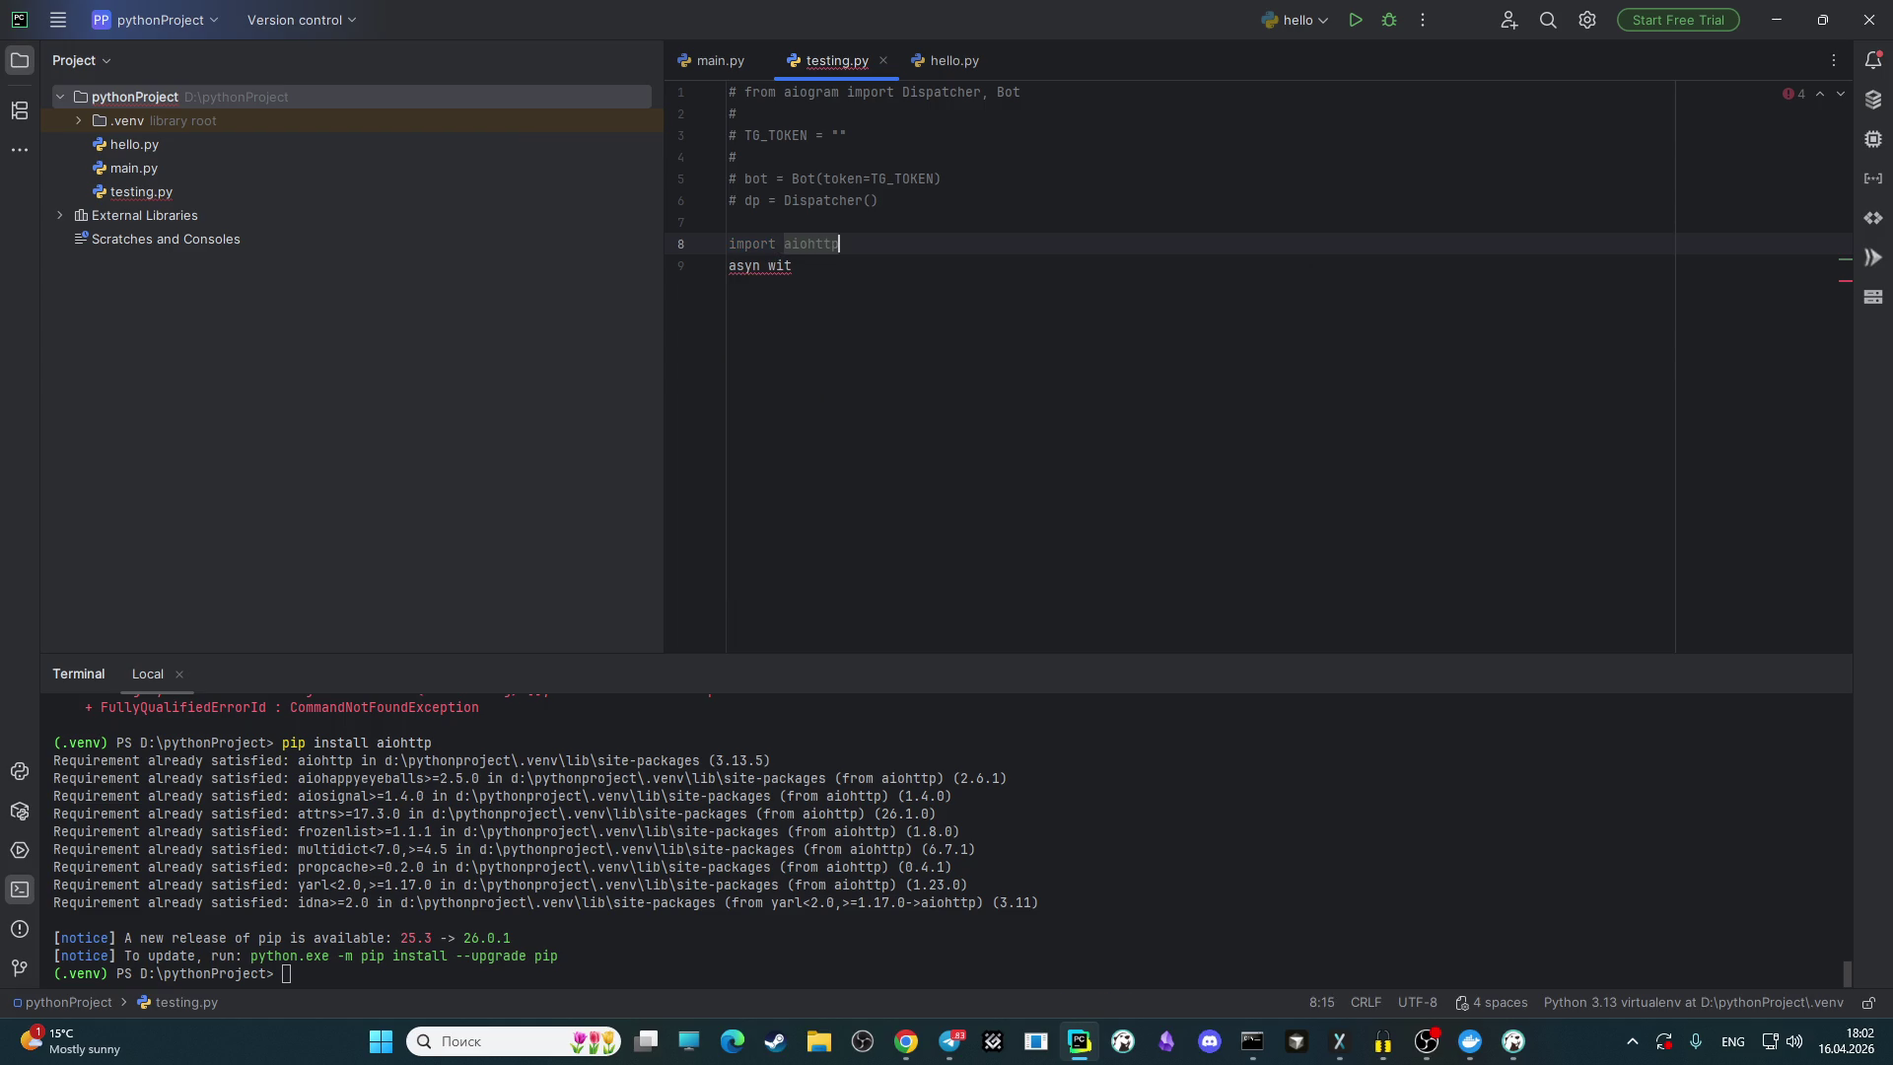
Step: Fix line 9 to read 'async with aiohttp.'
left_click(835, 267)
type("h")
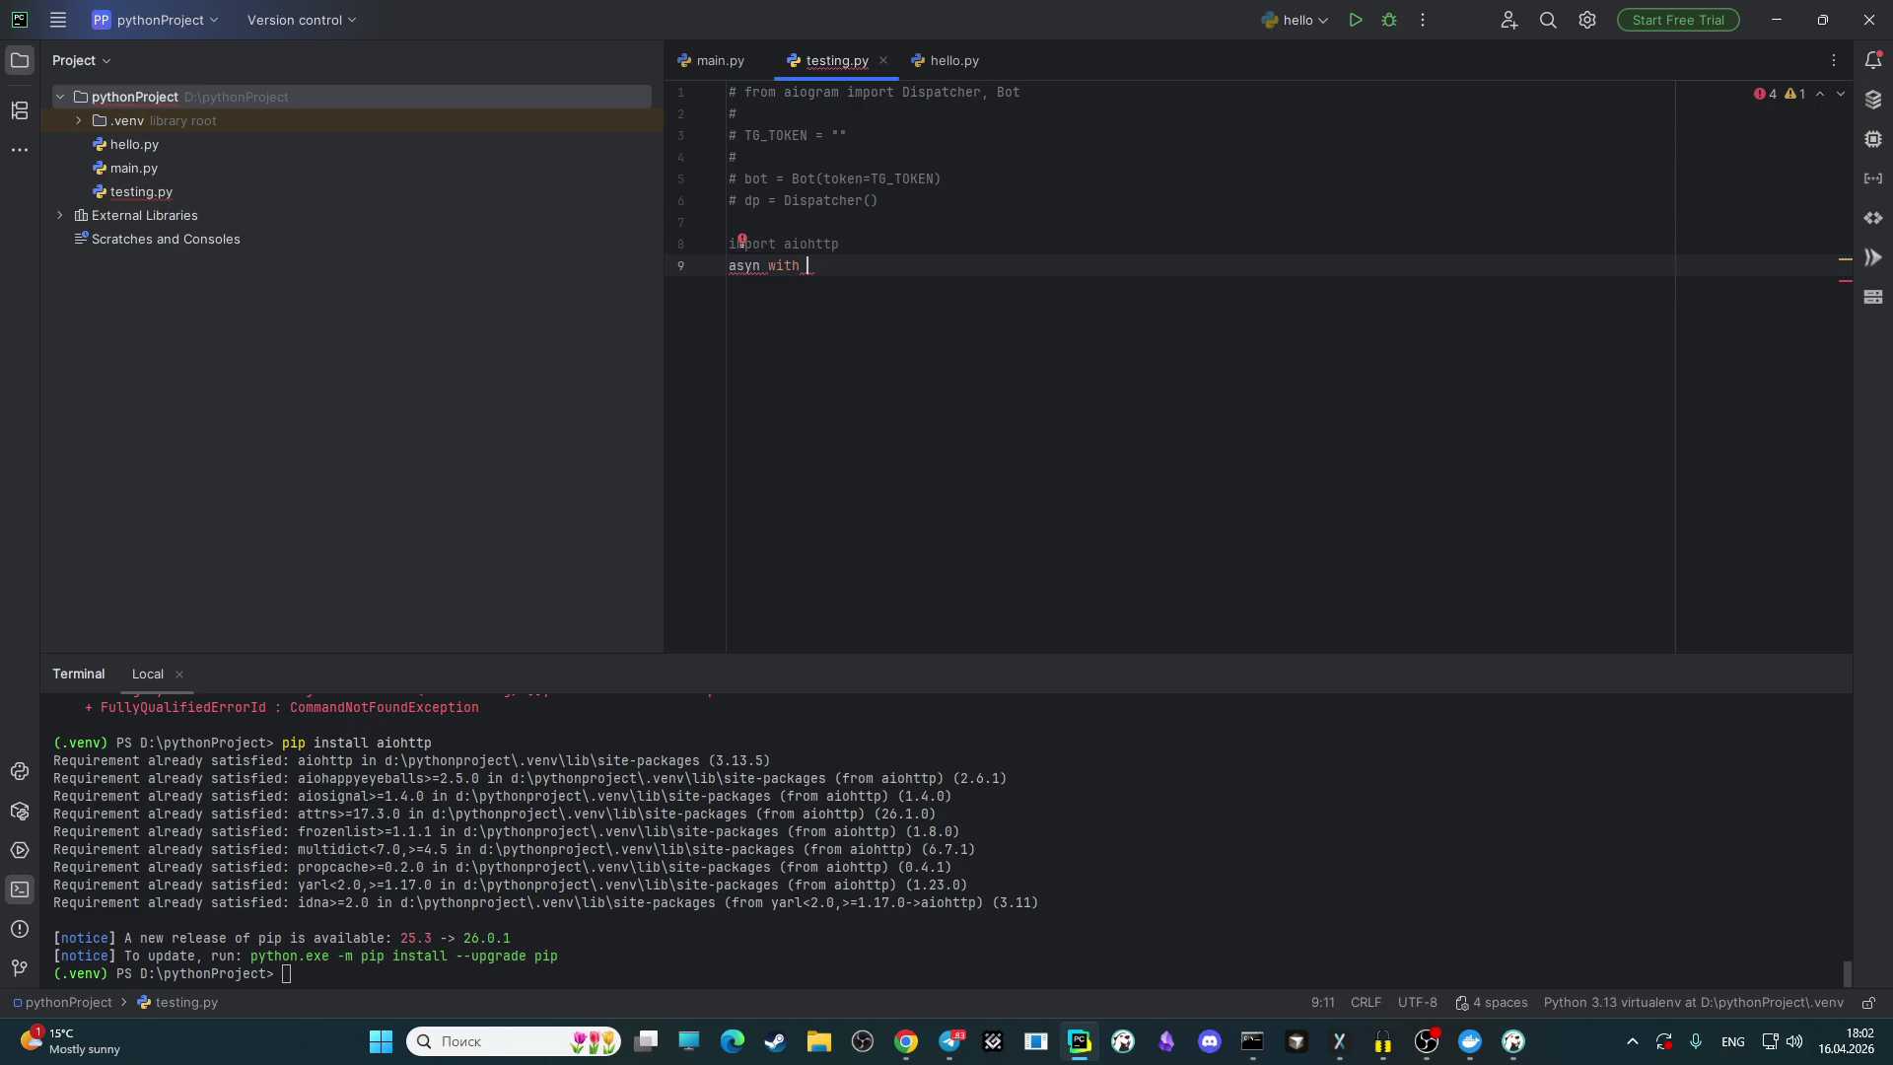
left_click(760, 266)
type("c")
key("Right")
key("Right")
key("Right")
type("a")
key("Return")
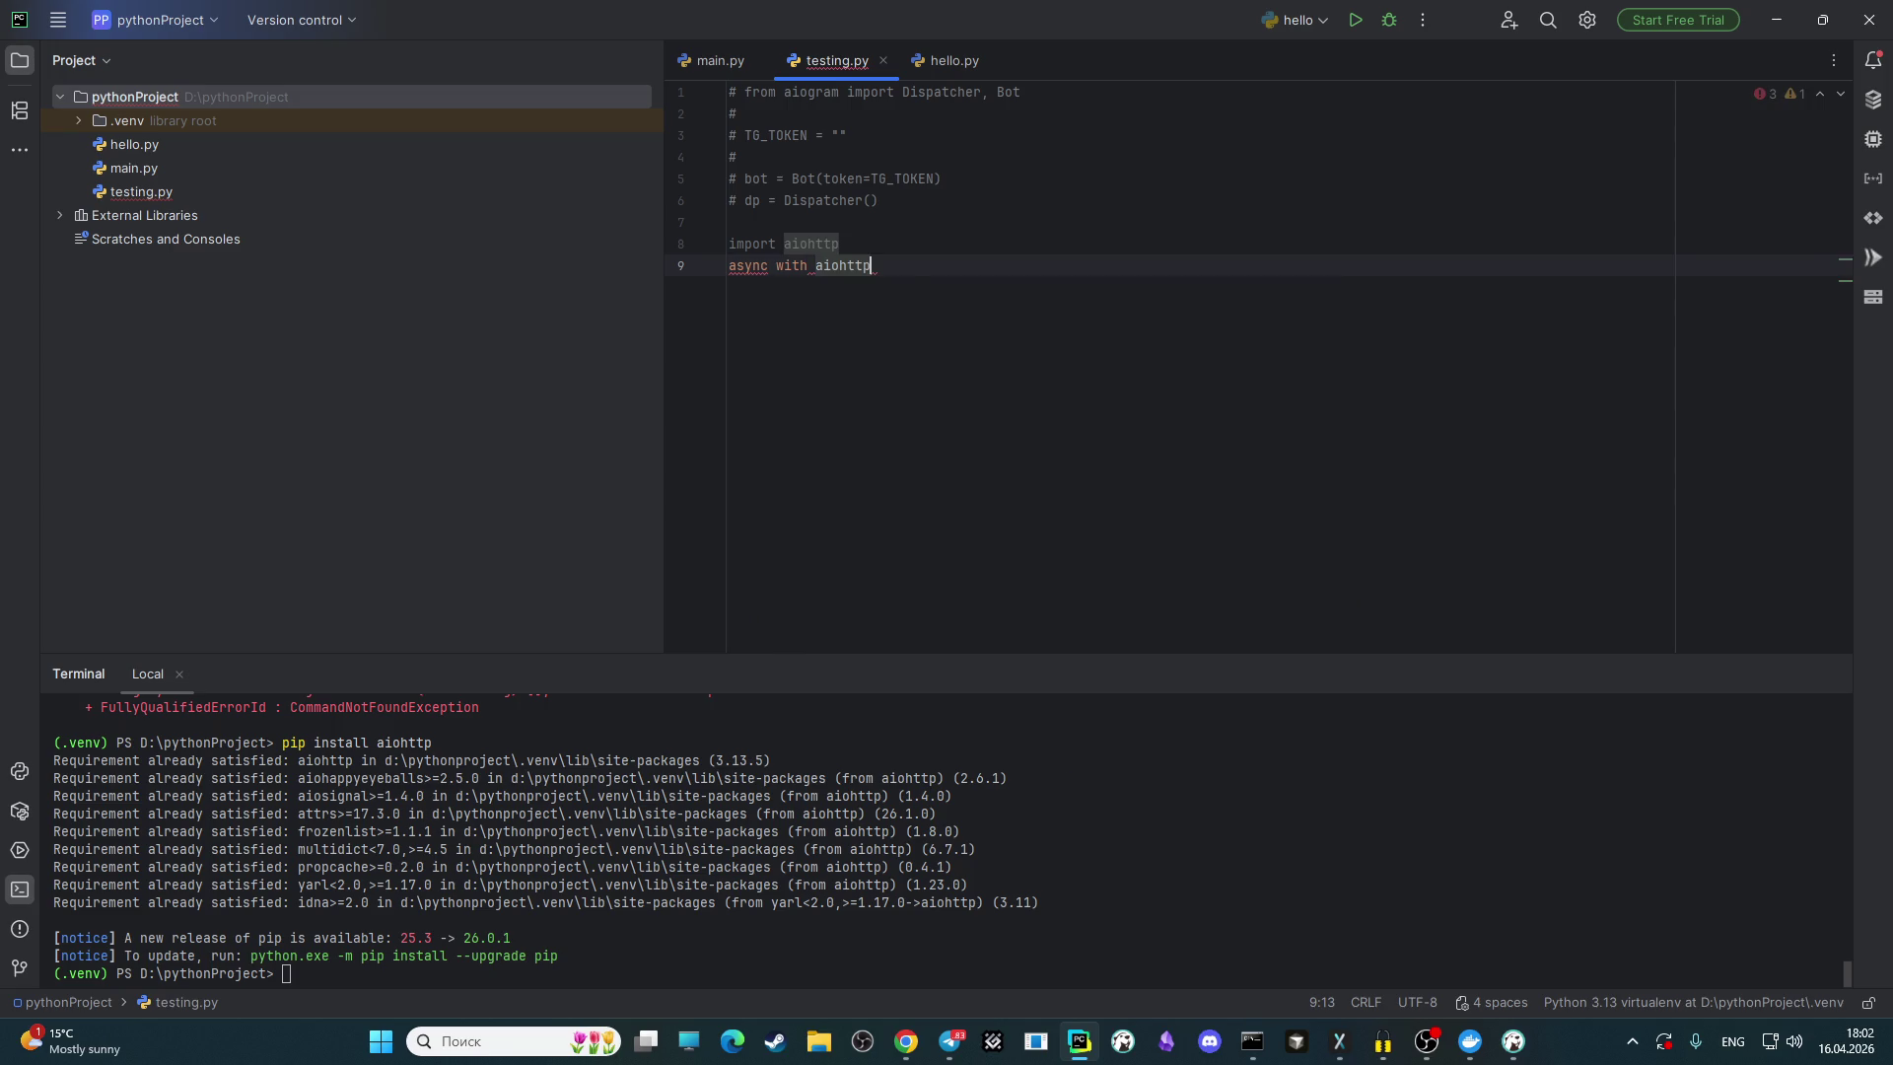
type(".")
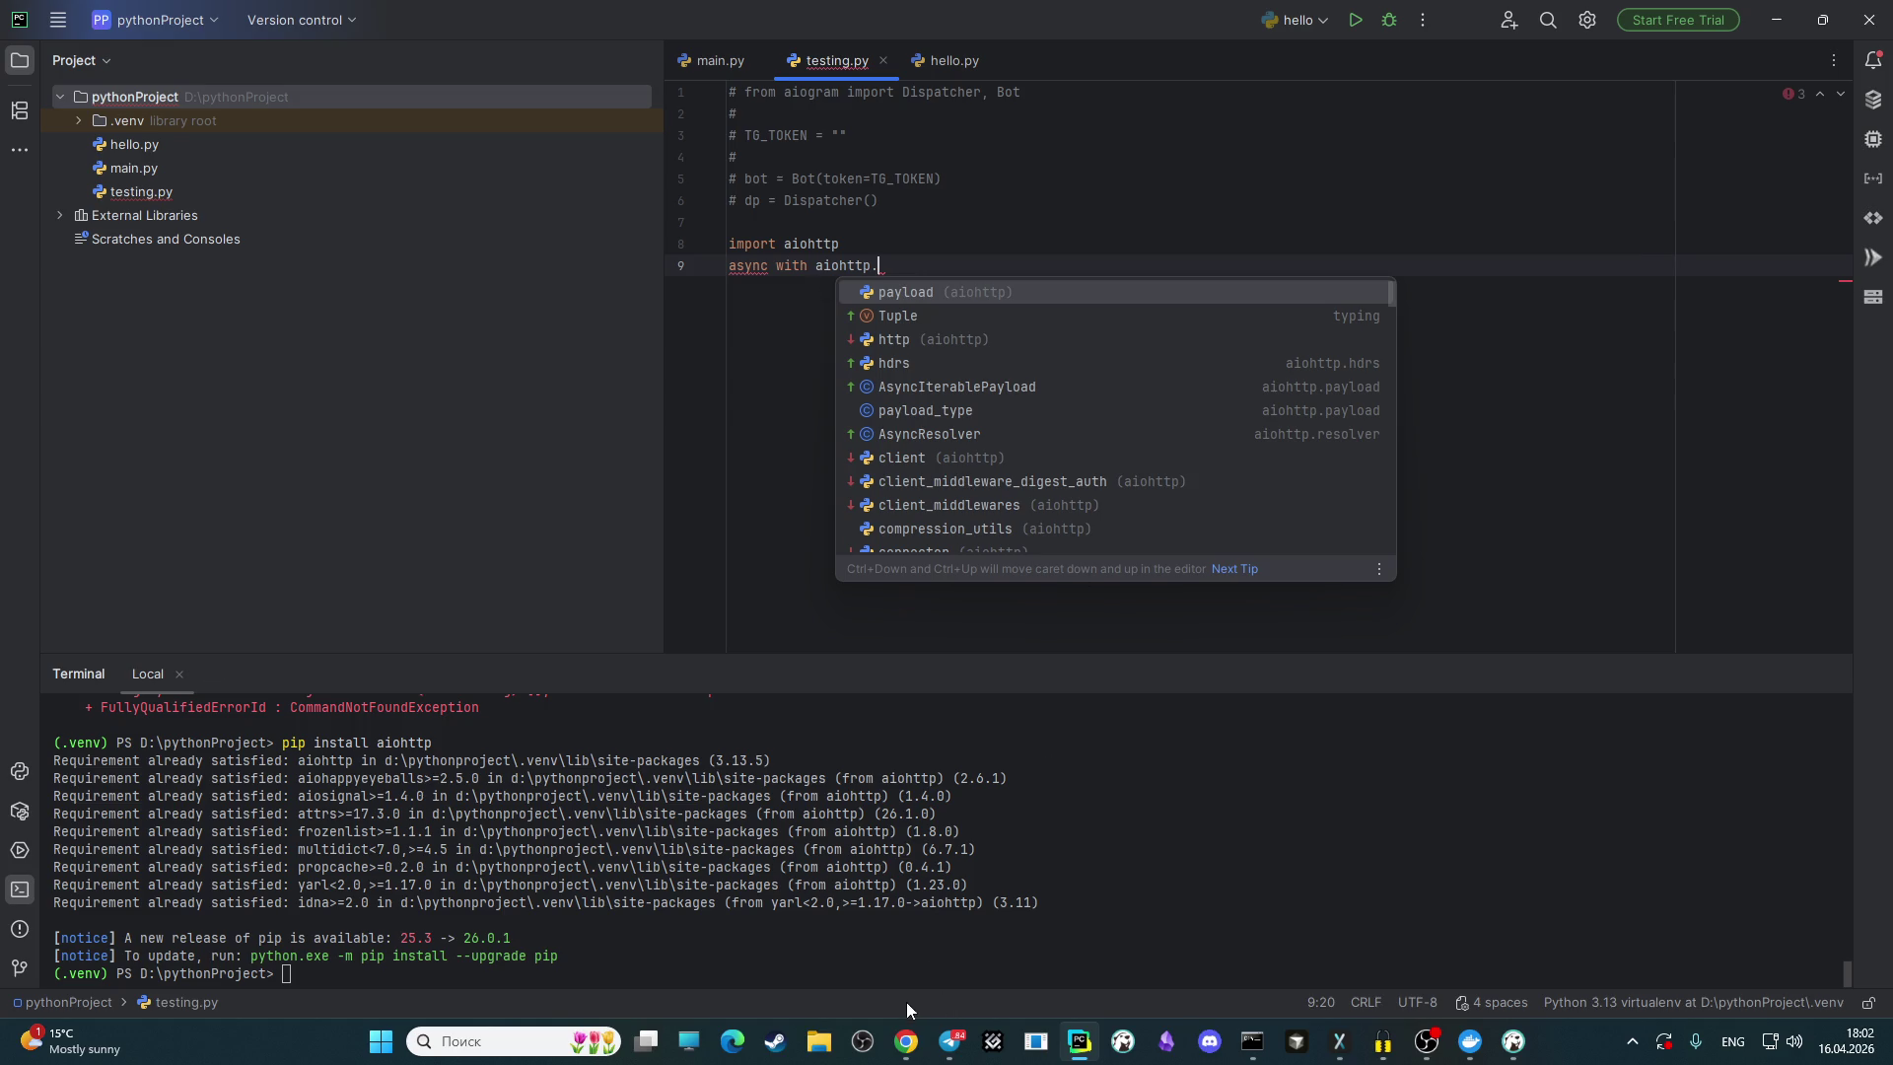
Step: Check the client example in the aiohttp docs tab, then return to PyCharm
left_click(905, 1041)
left_click(1641, 21)
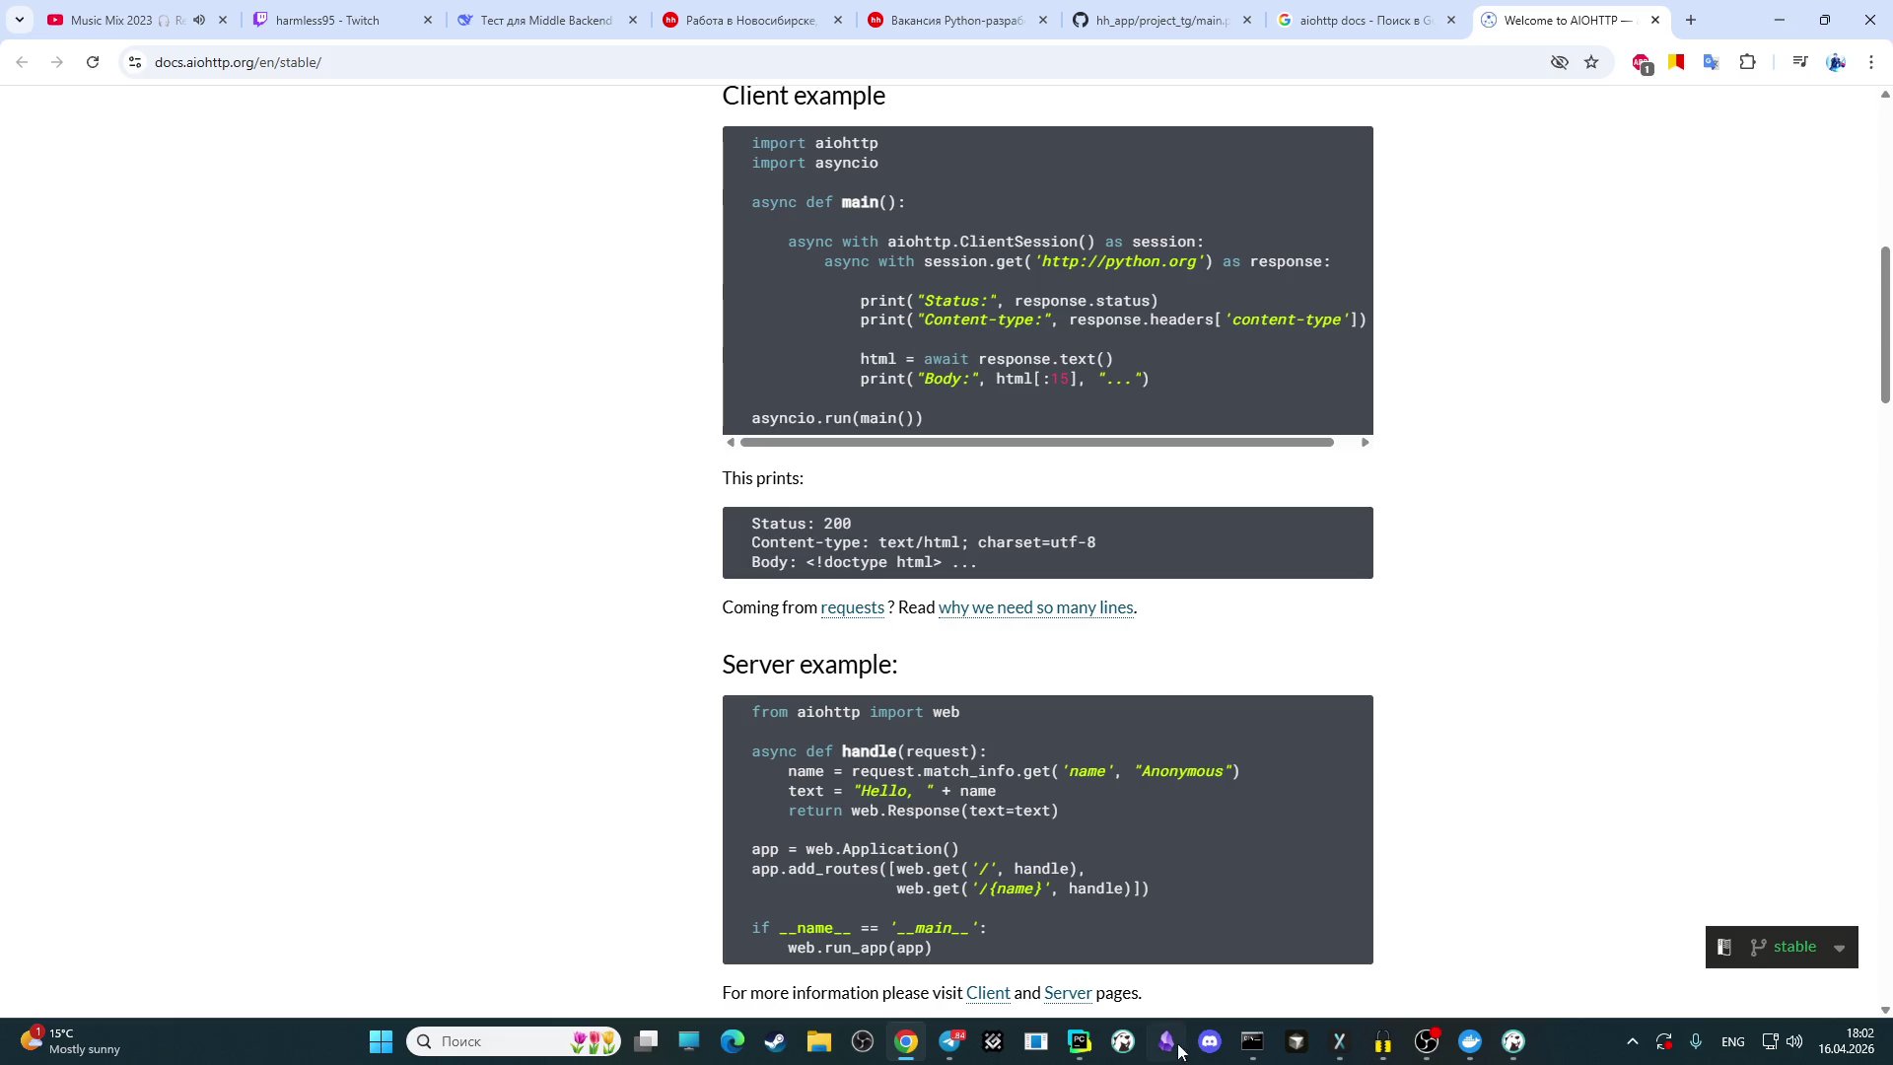
left_click(1080, 1041)
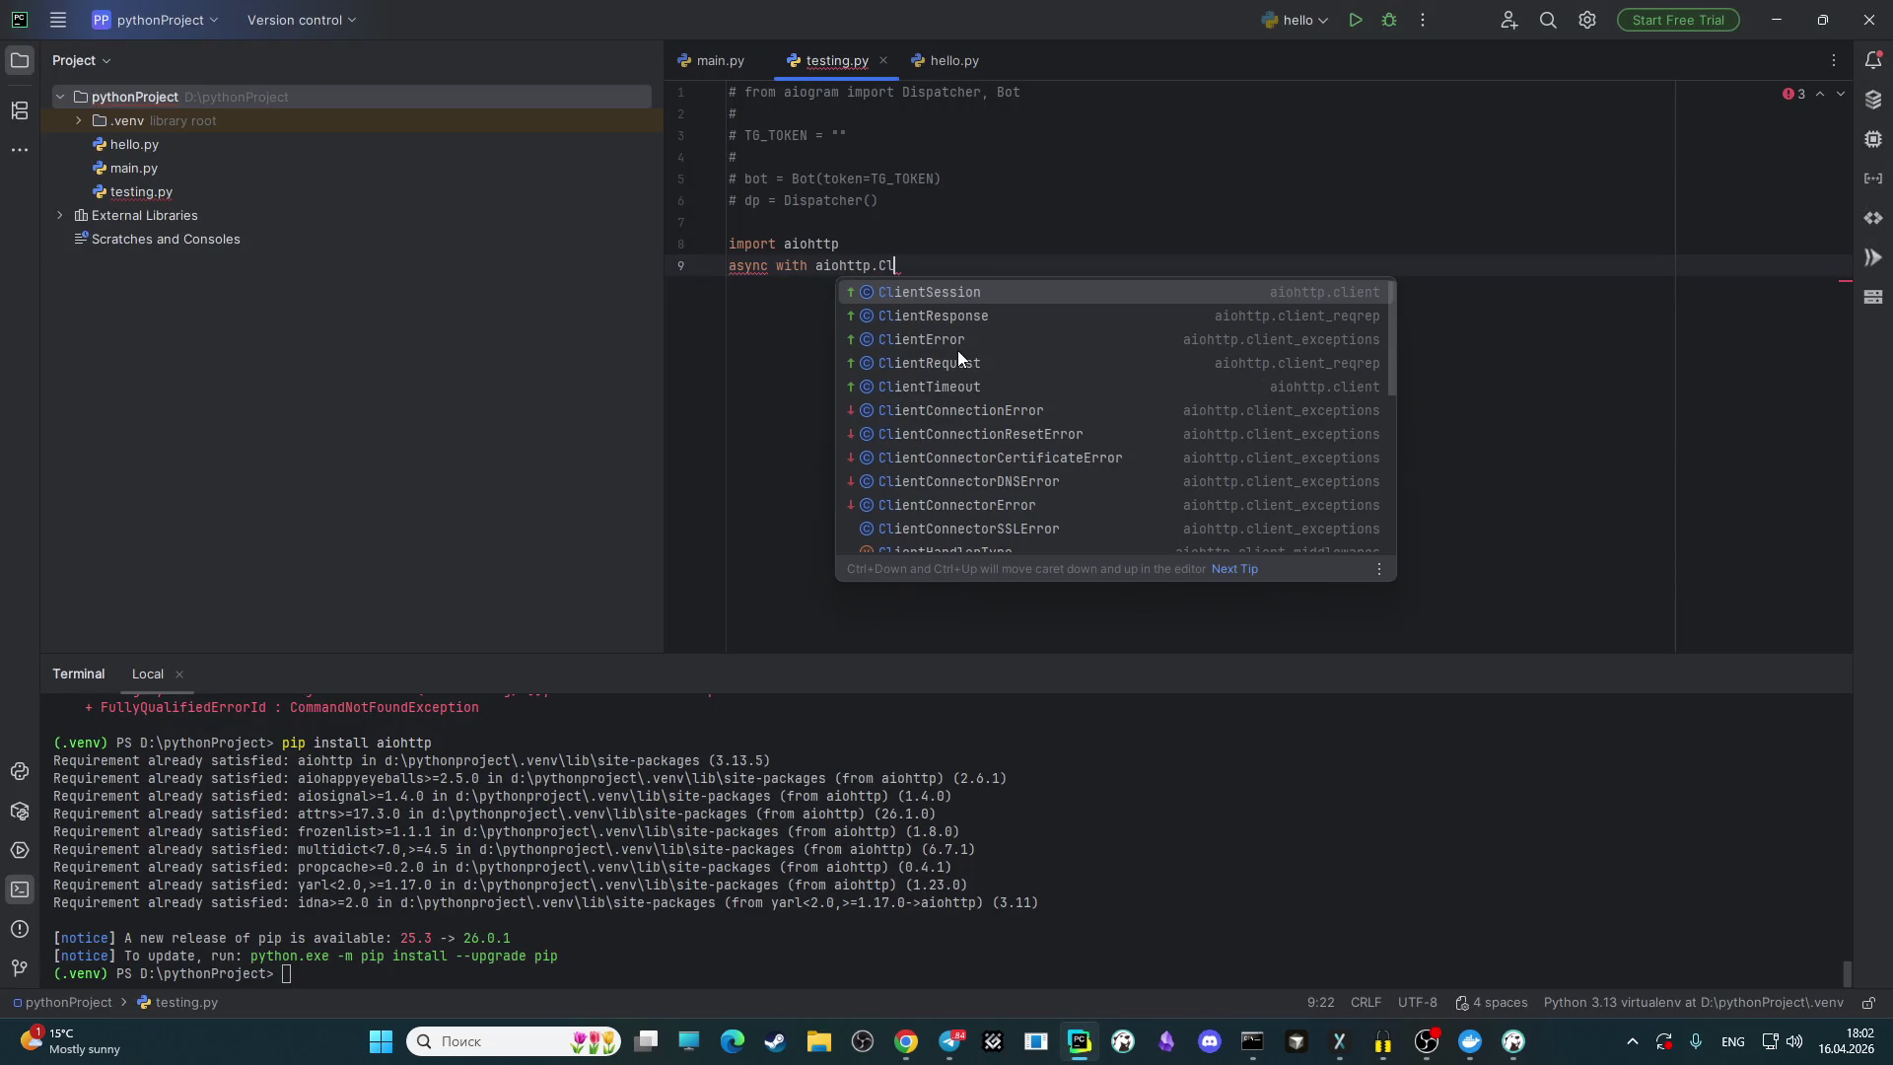
Step: Complete 'async with aiohttp.ClientSession() as session:' and add an async def main() header below the import
key("Return")
type("(")
type(") as ")
type("session")
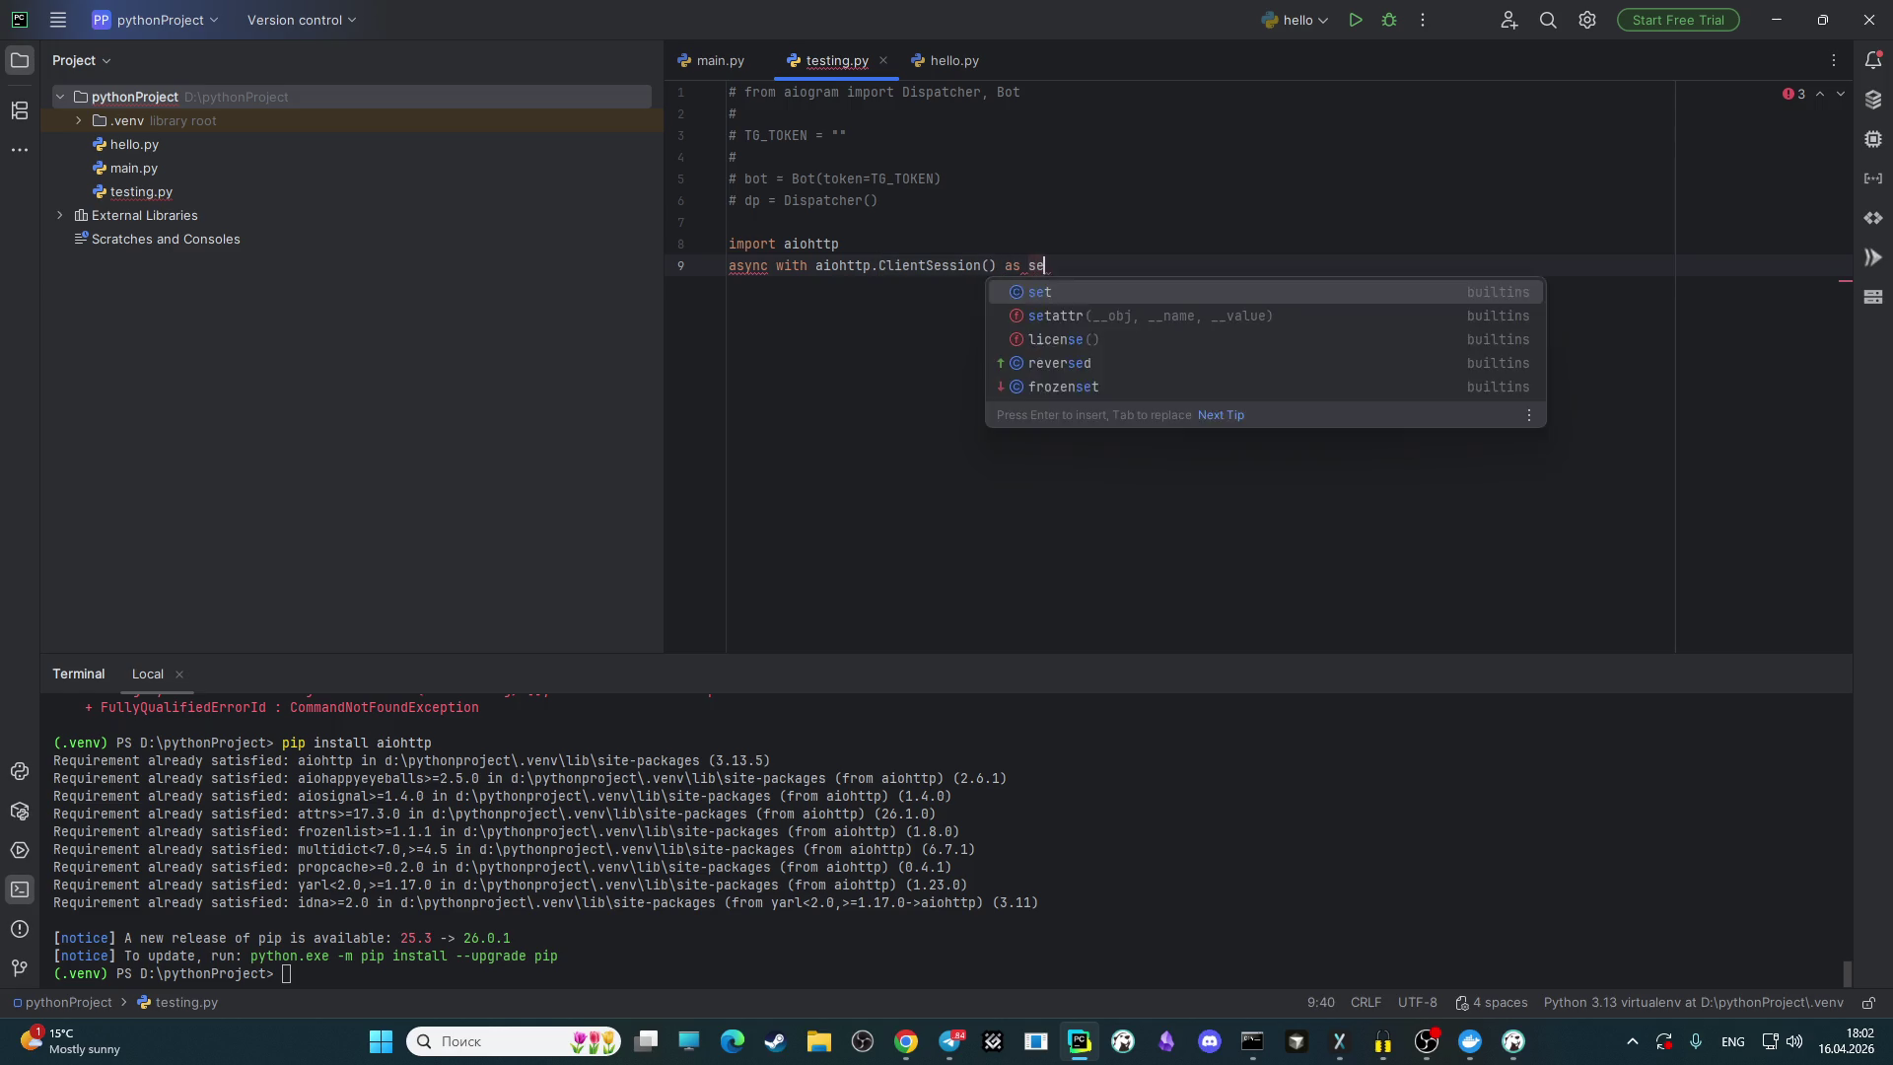
type(":")
key("Return")
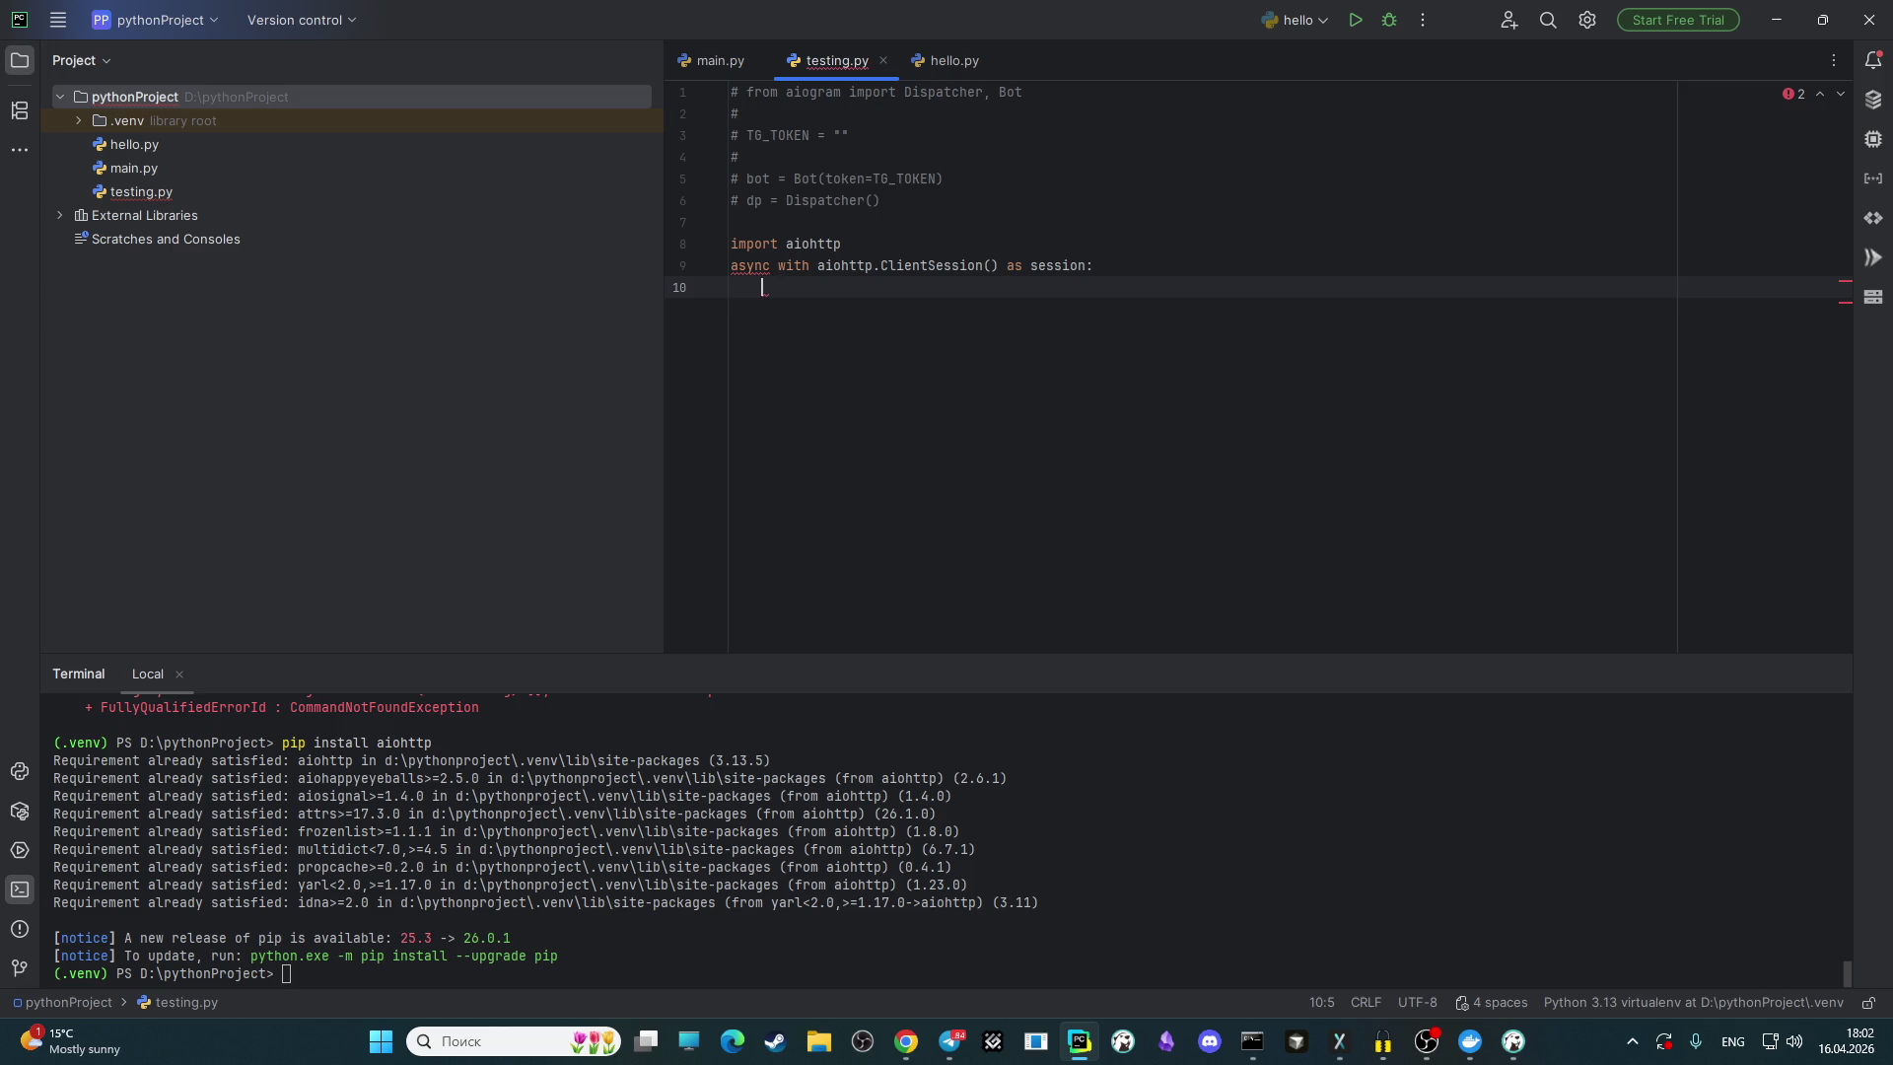
left_click(955, 244)
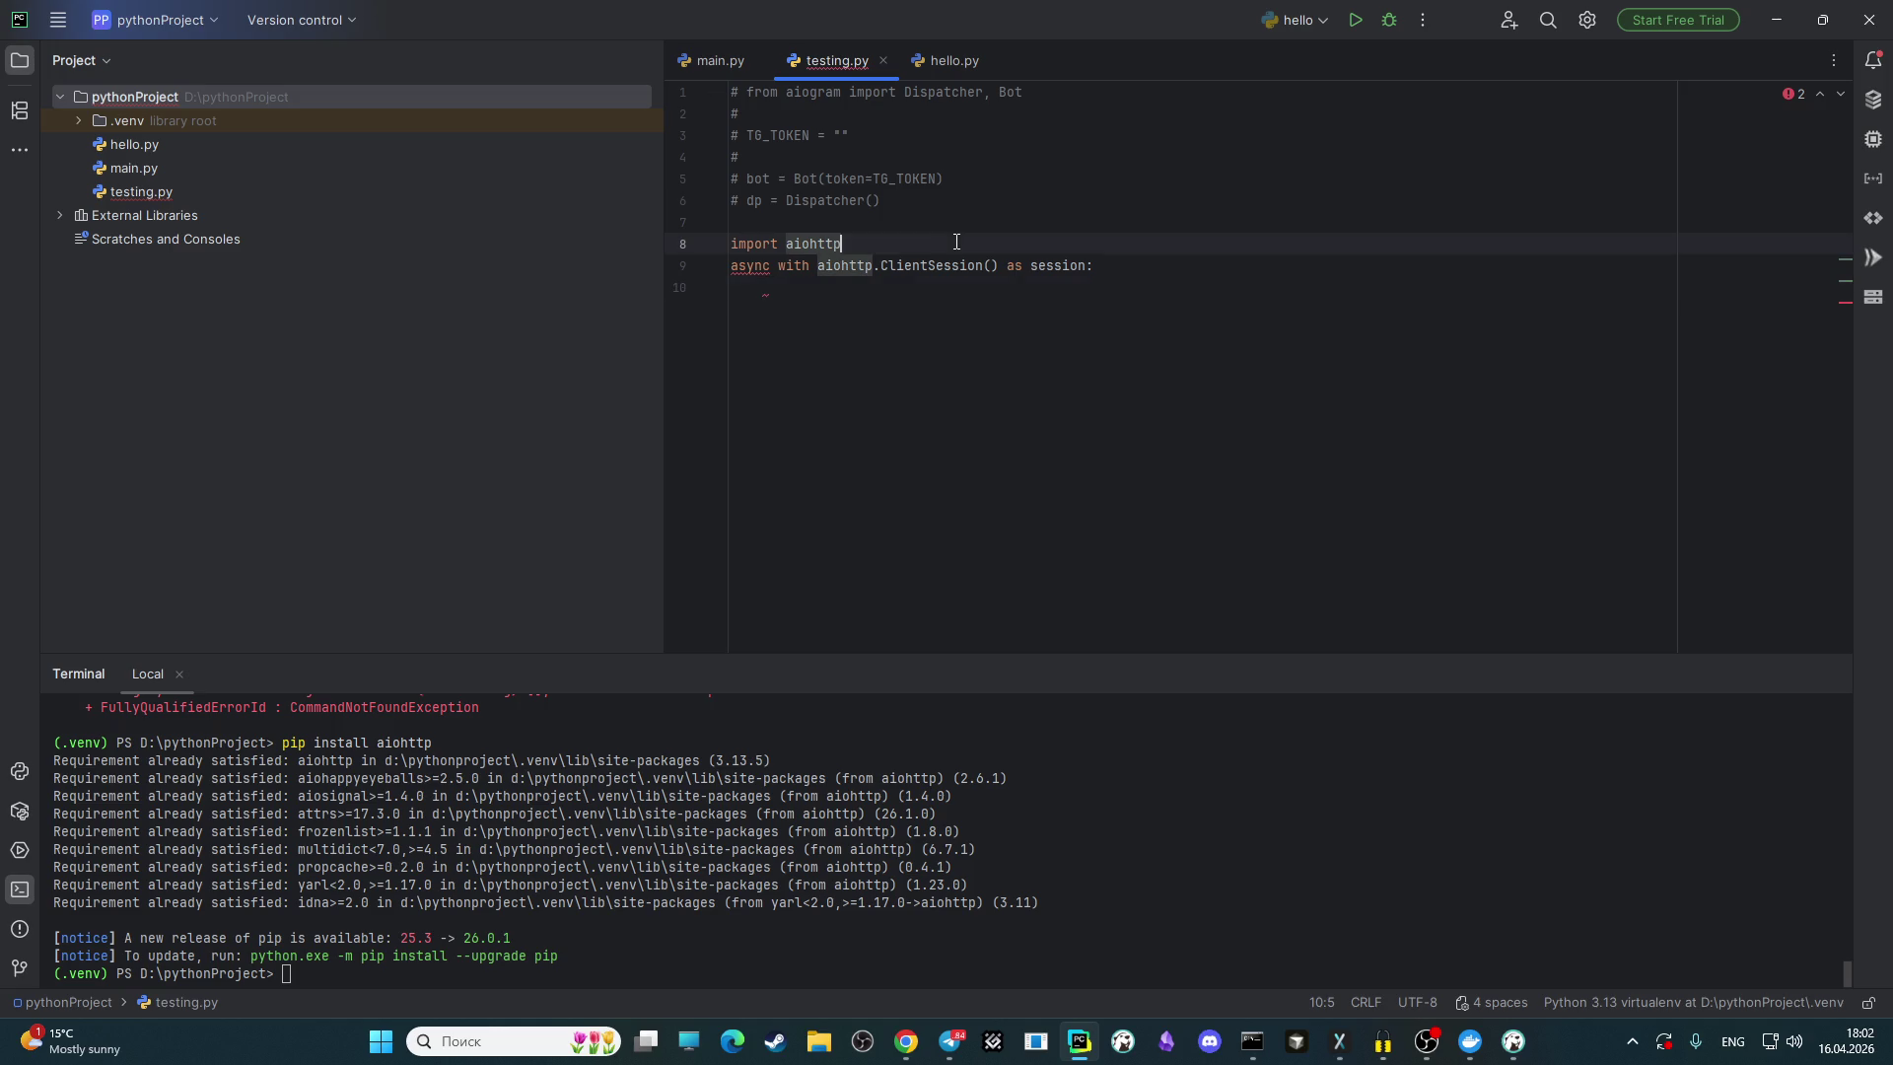
key("Return")
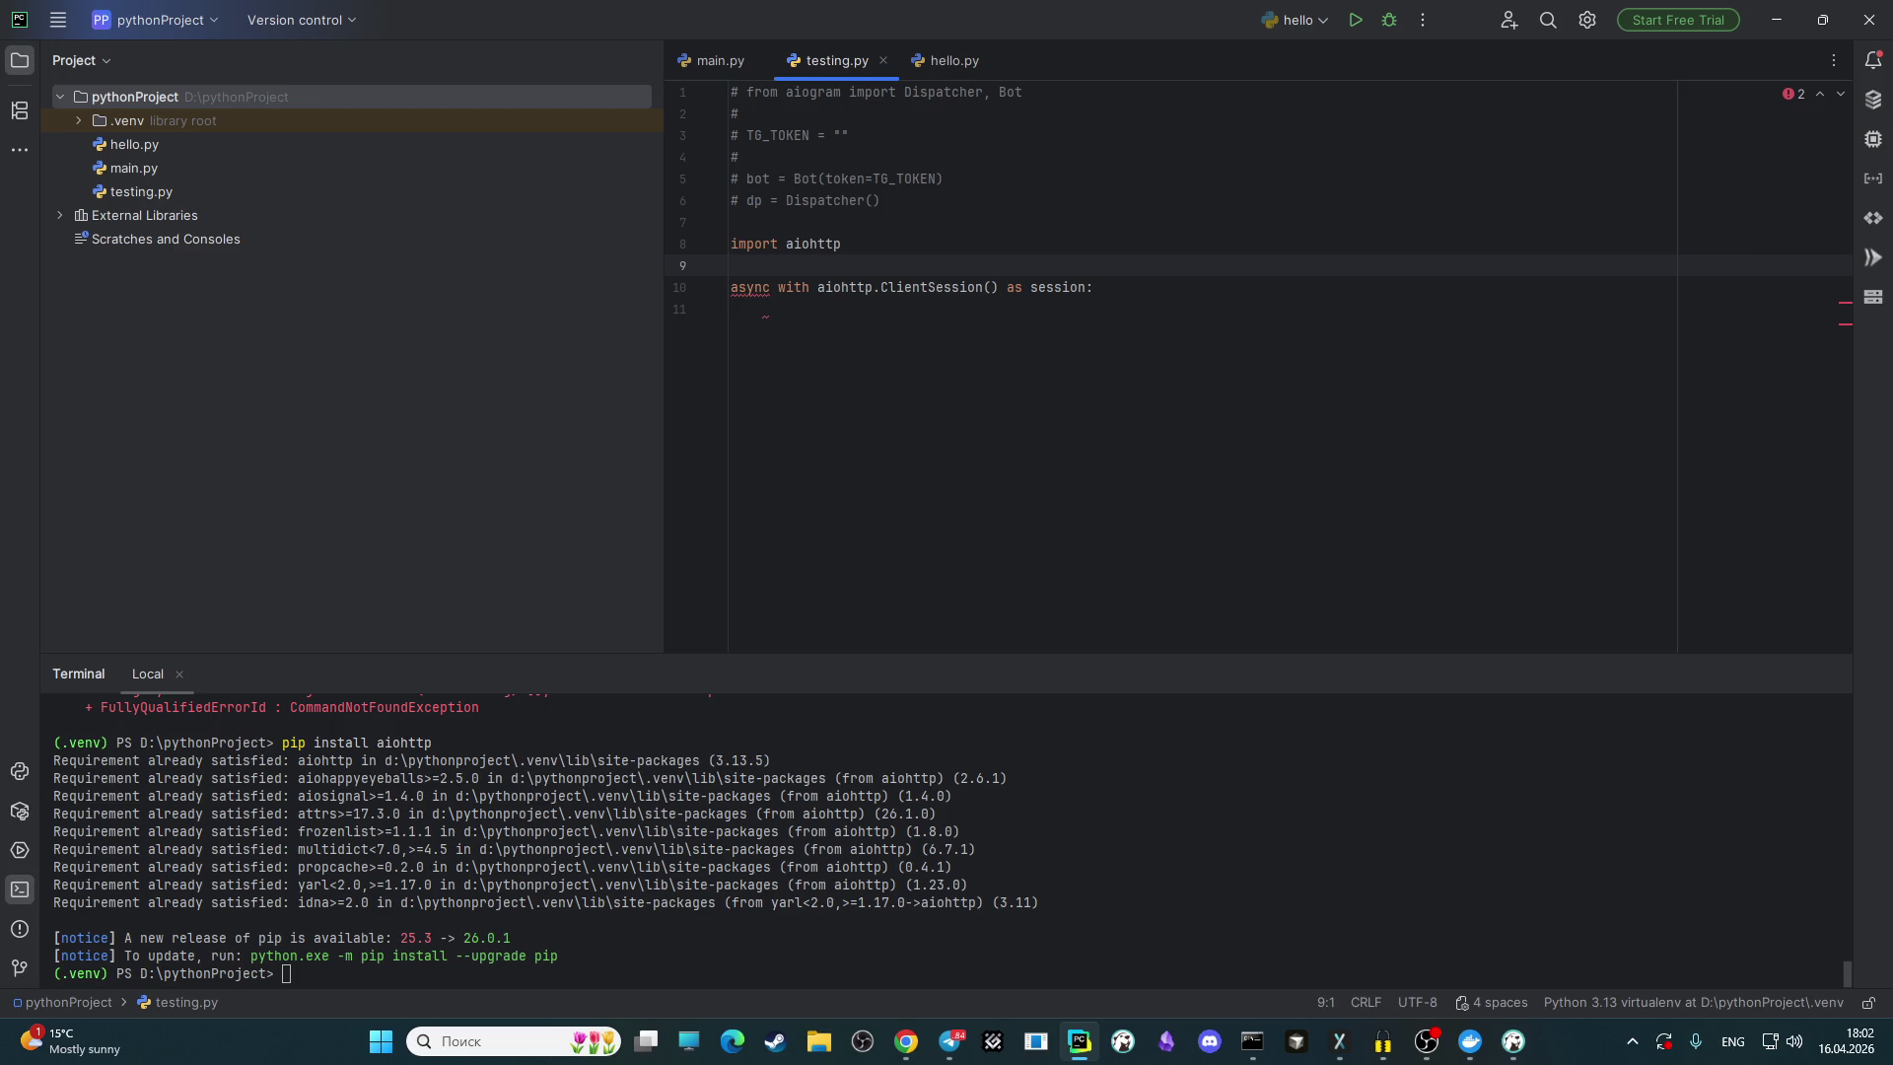
type("asyn")
type("c")
type("_def ")
type("main(")
type("):")
Step: Indent the ClientSession line so it sits inside async def main()
triple_click(1153, 295)
key("Tab")
left_click(1171, 296)
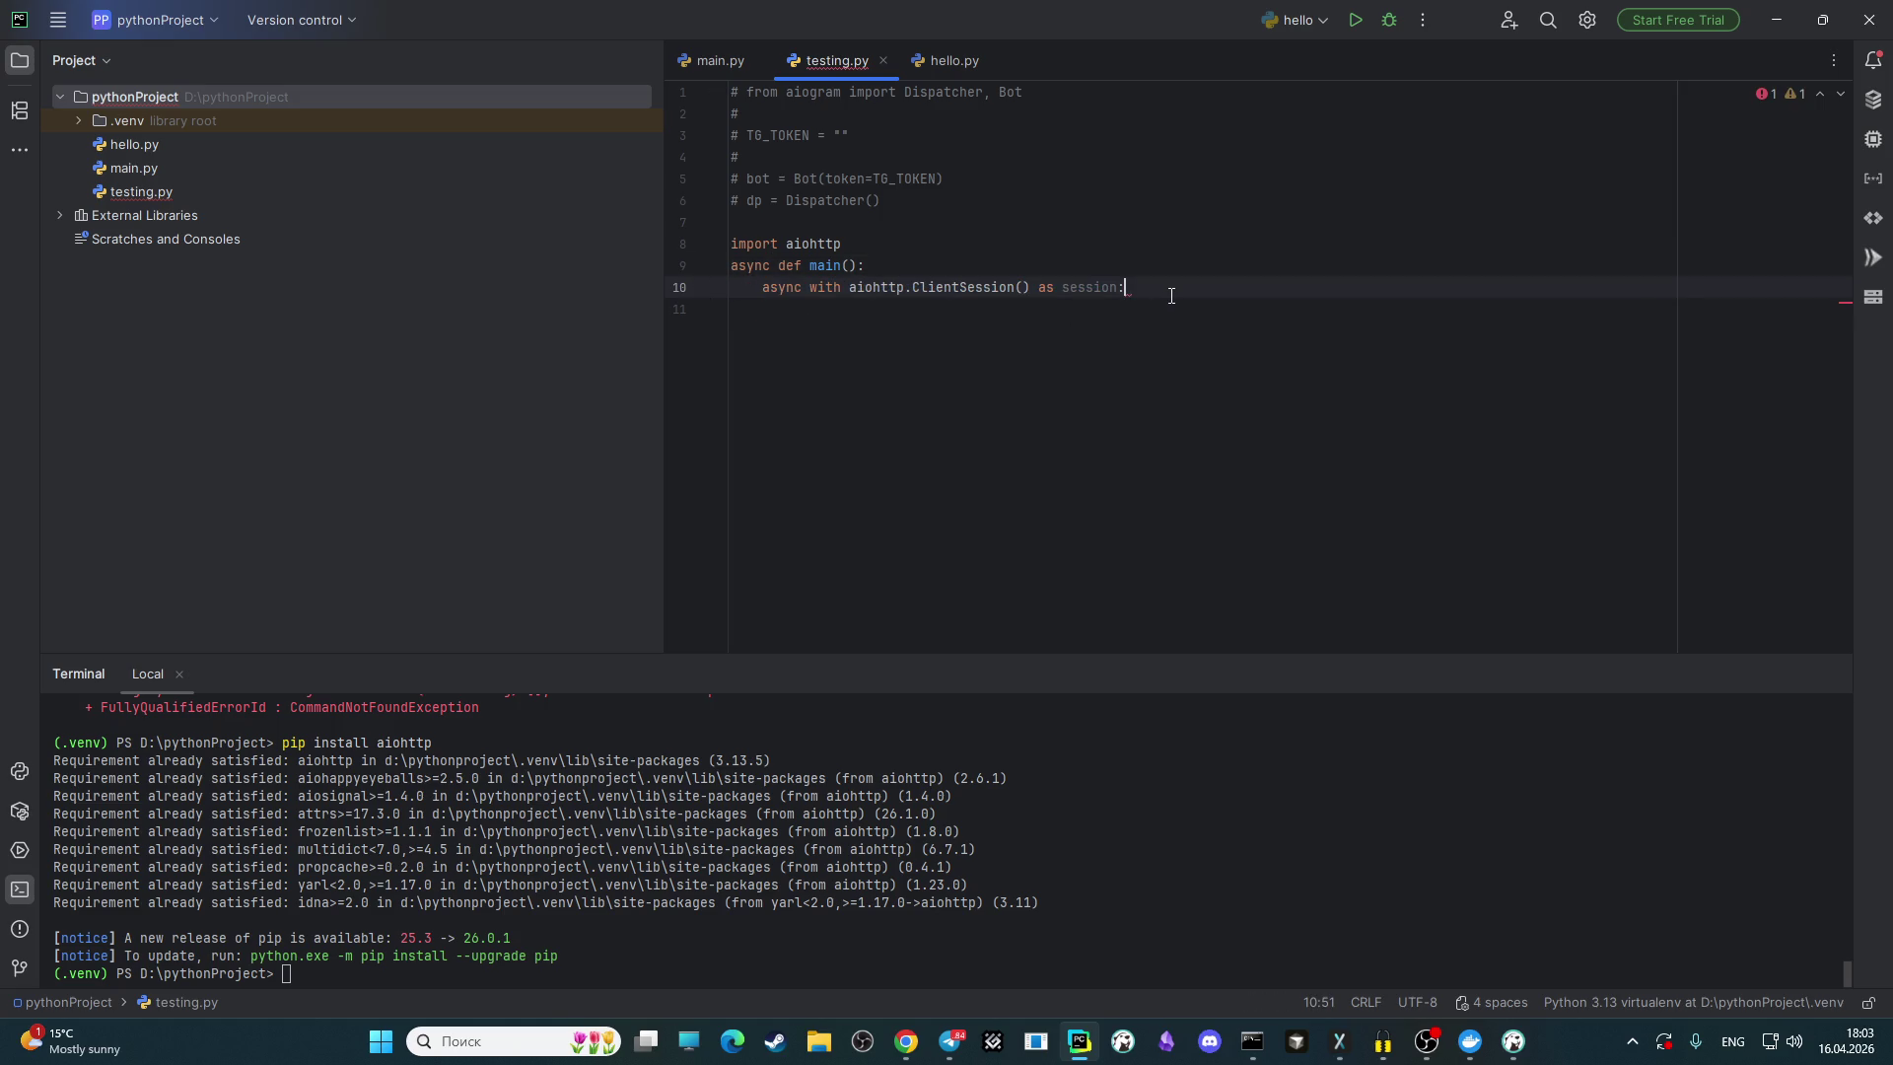
Step: Nest async with session.get("url") as response: beneath the session line
key("Return")
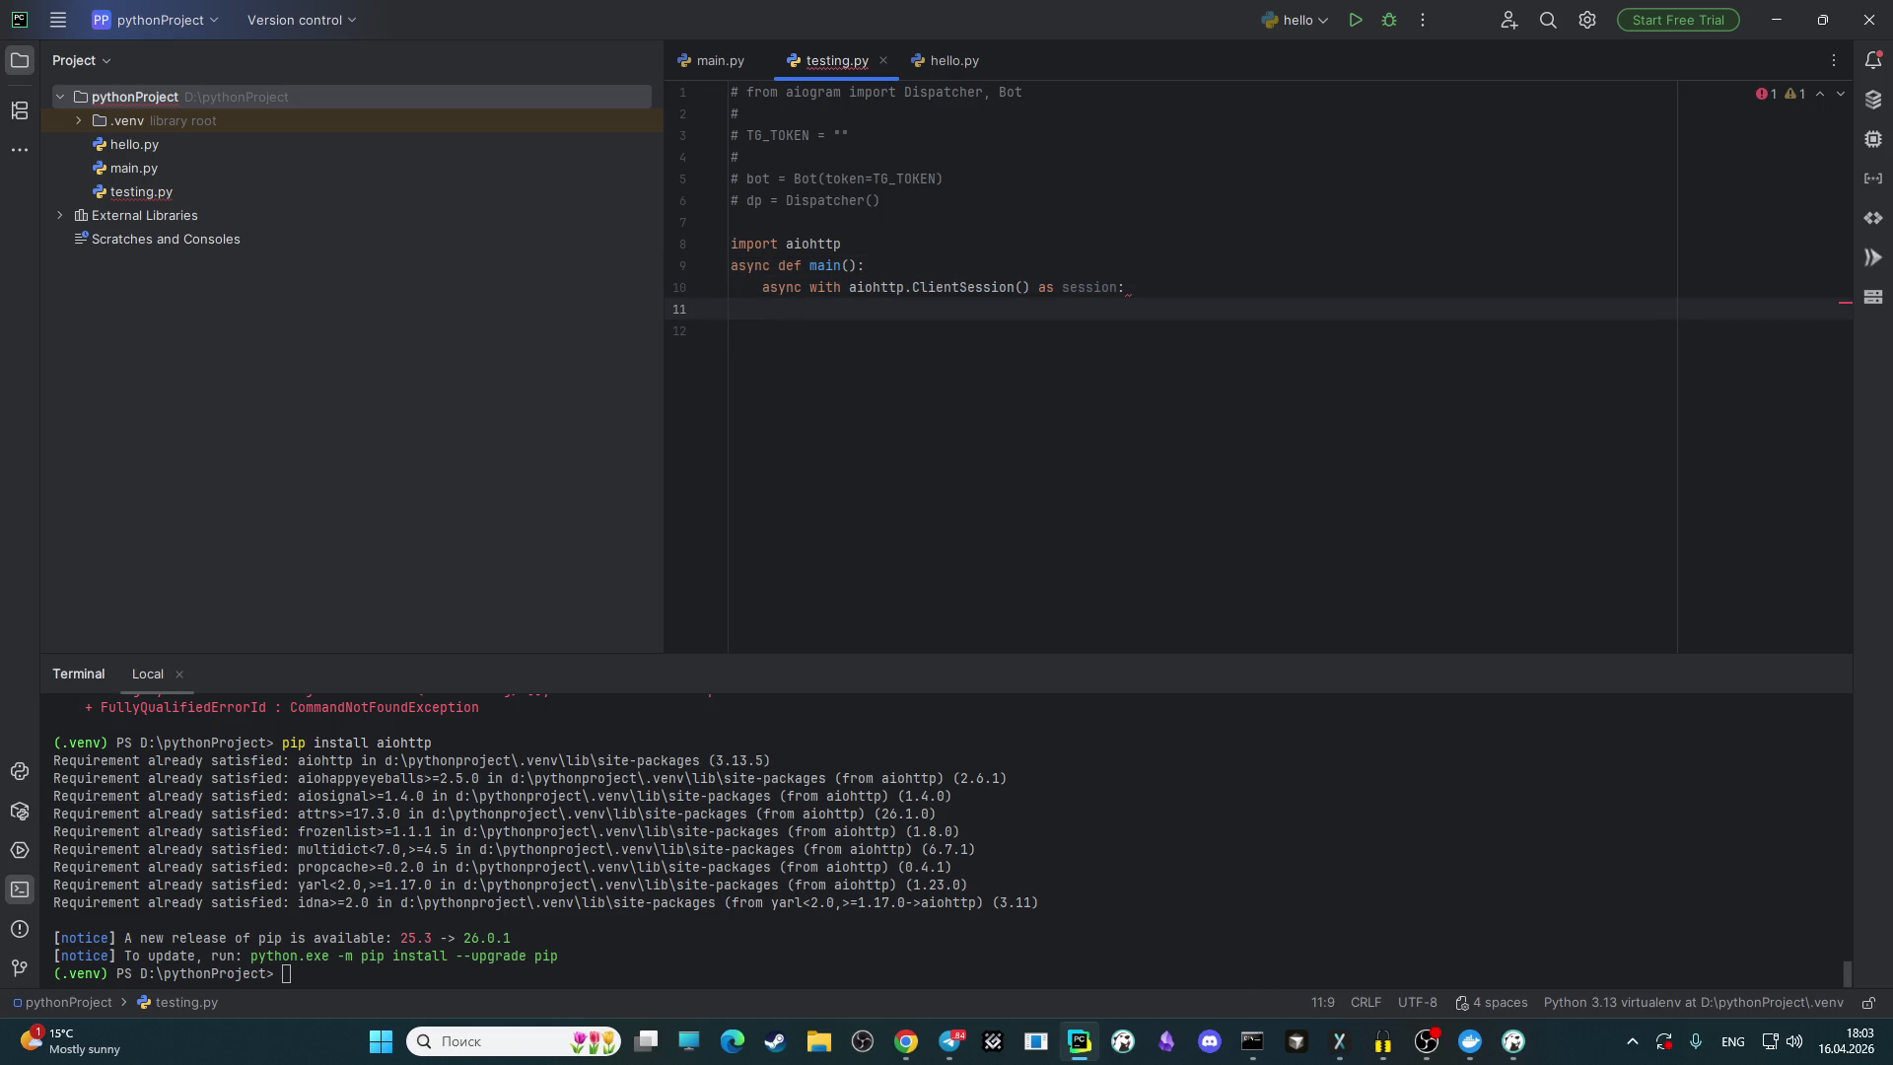
type("a")
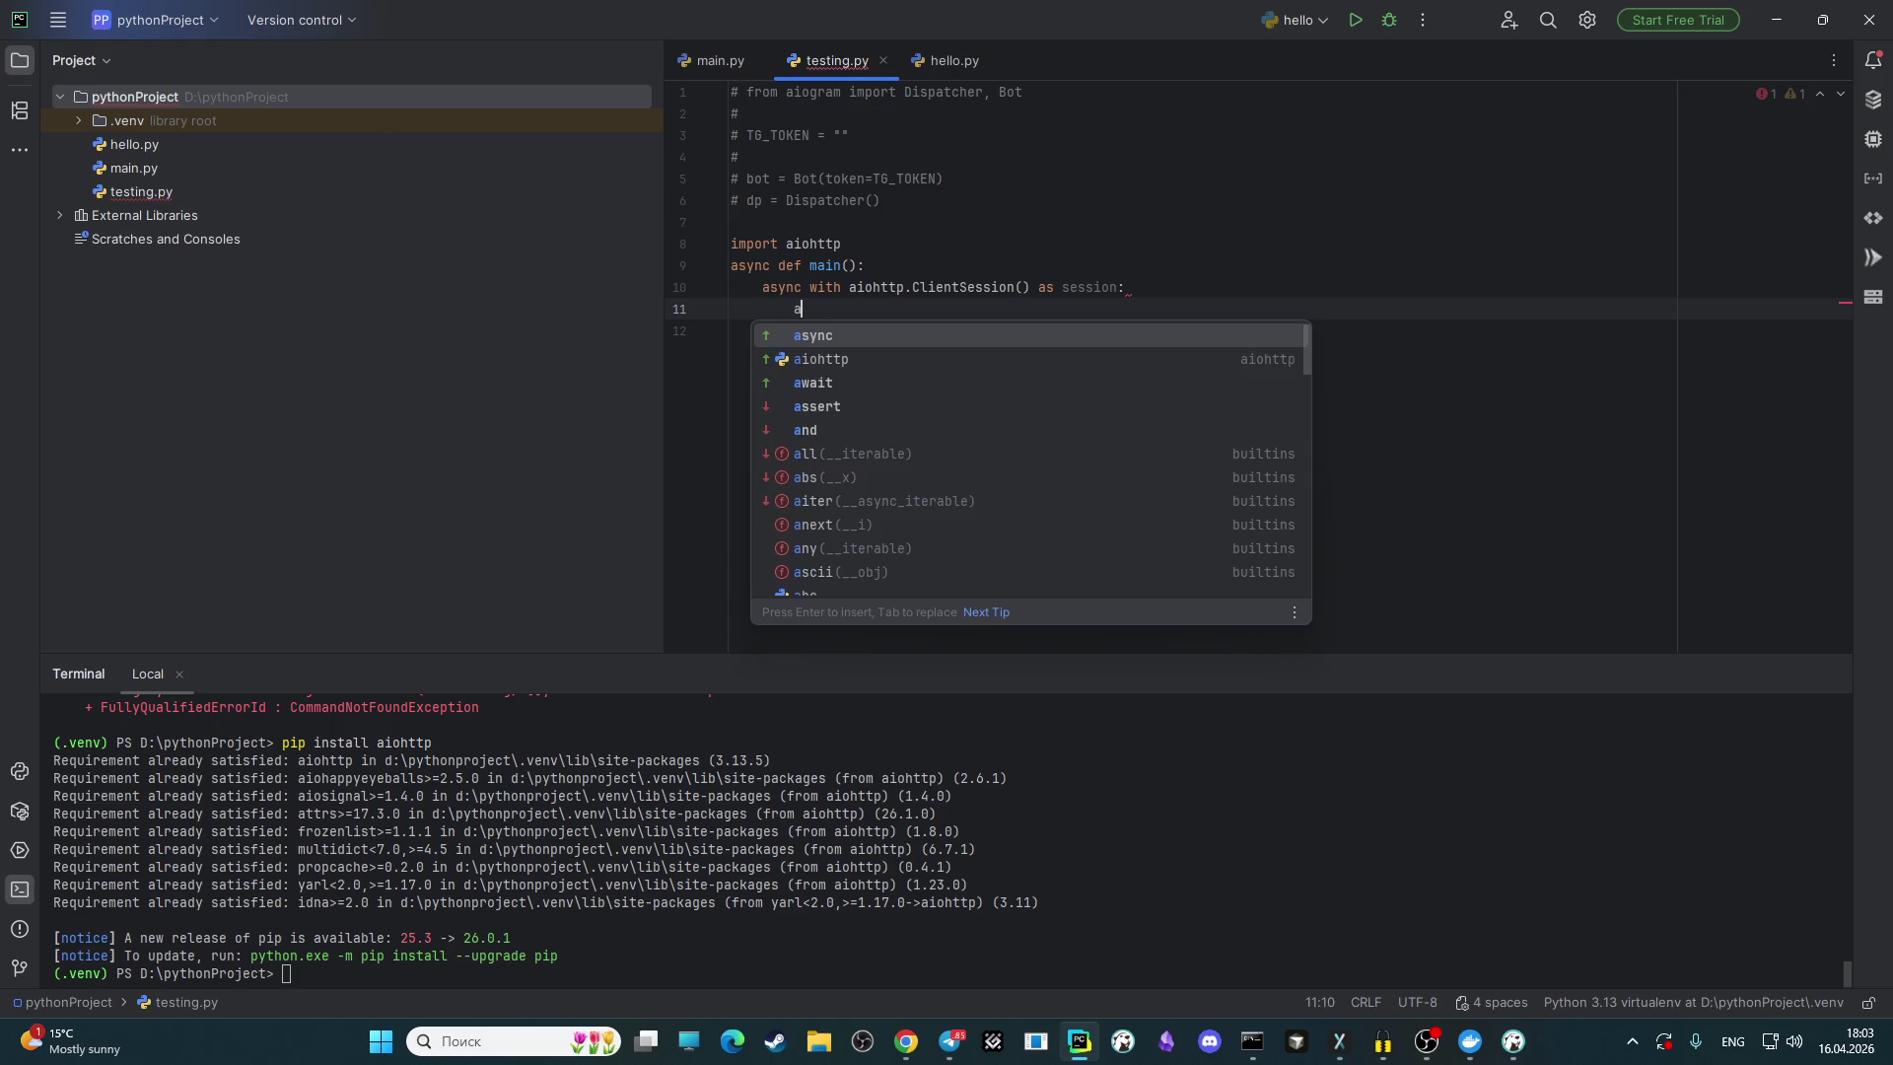
key("Return")
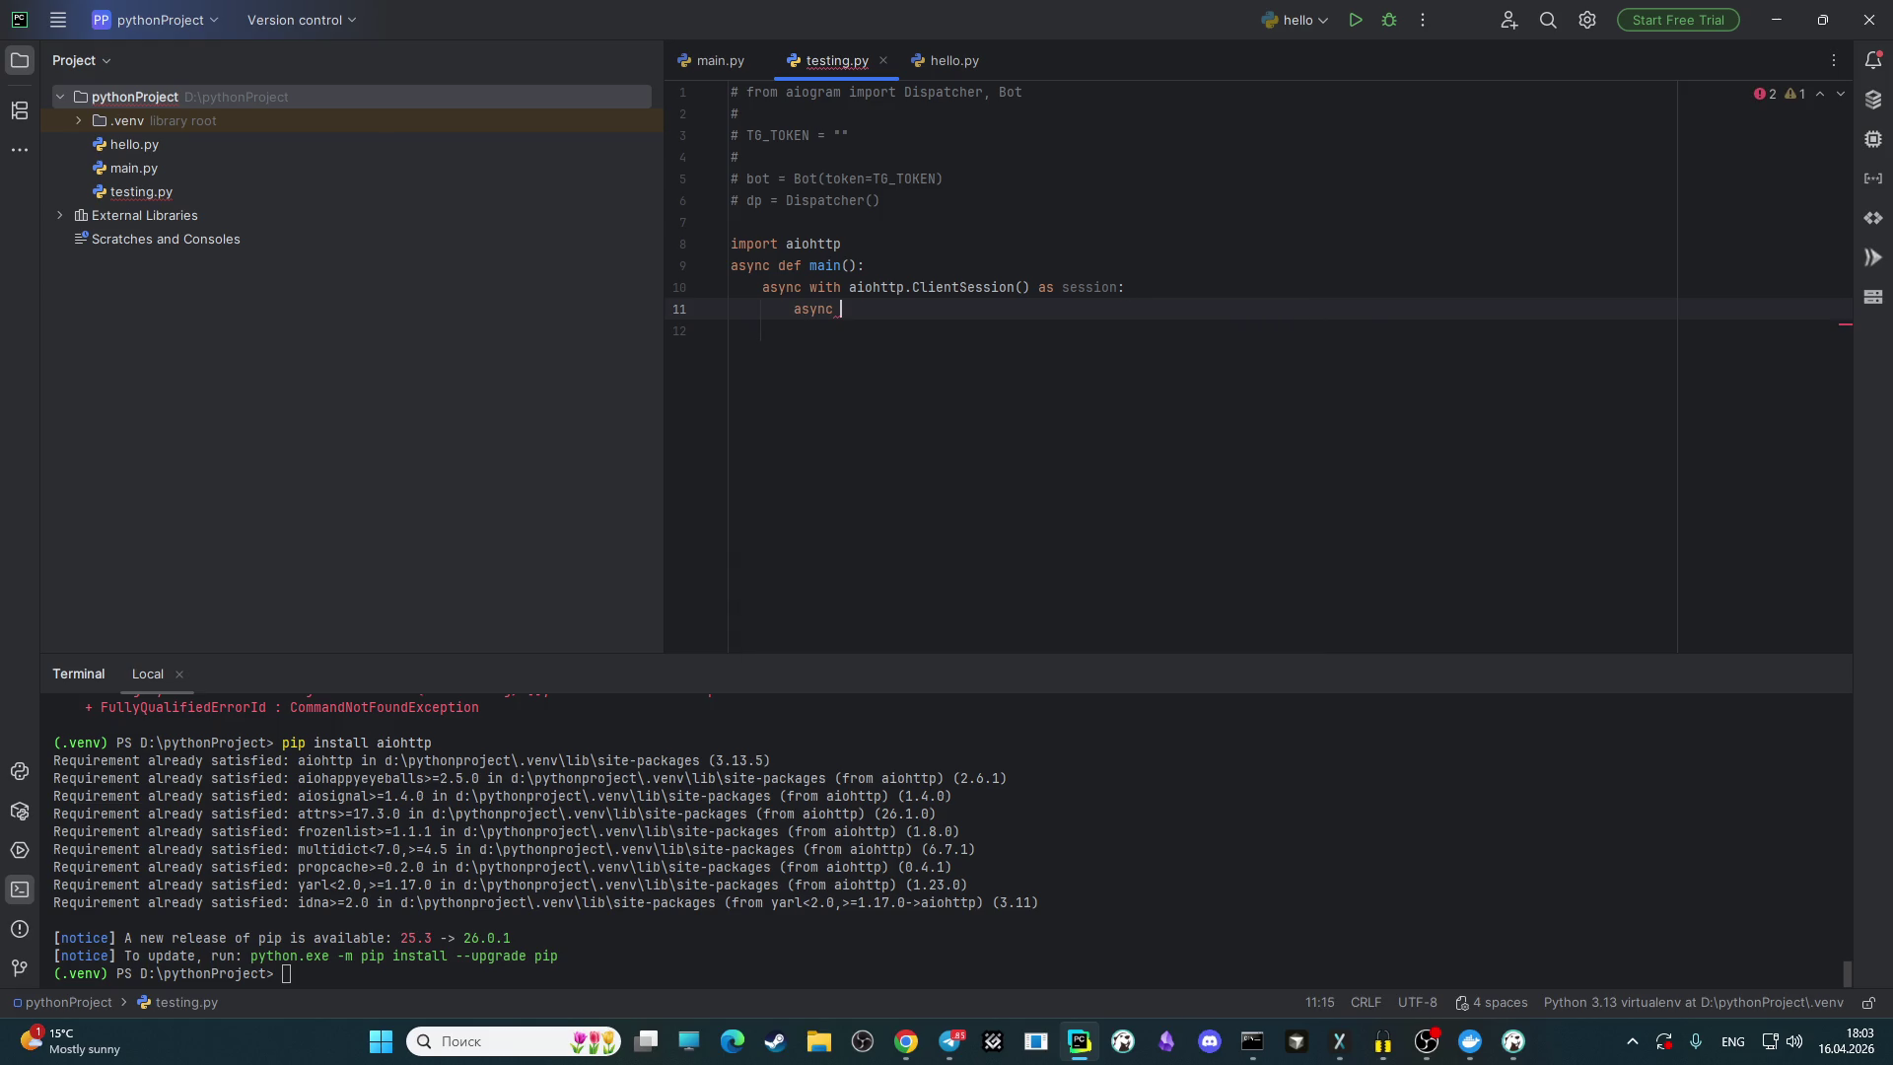
type("s")
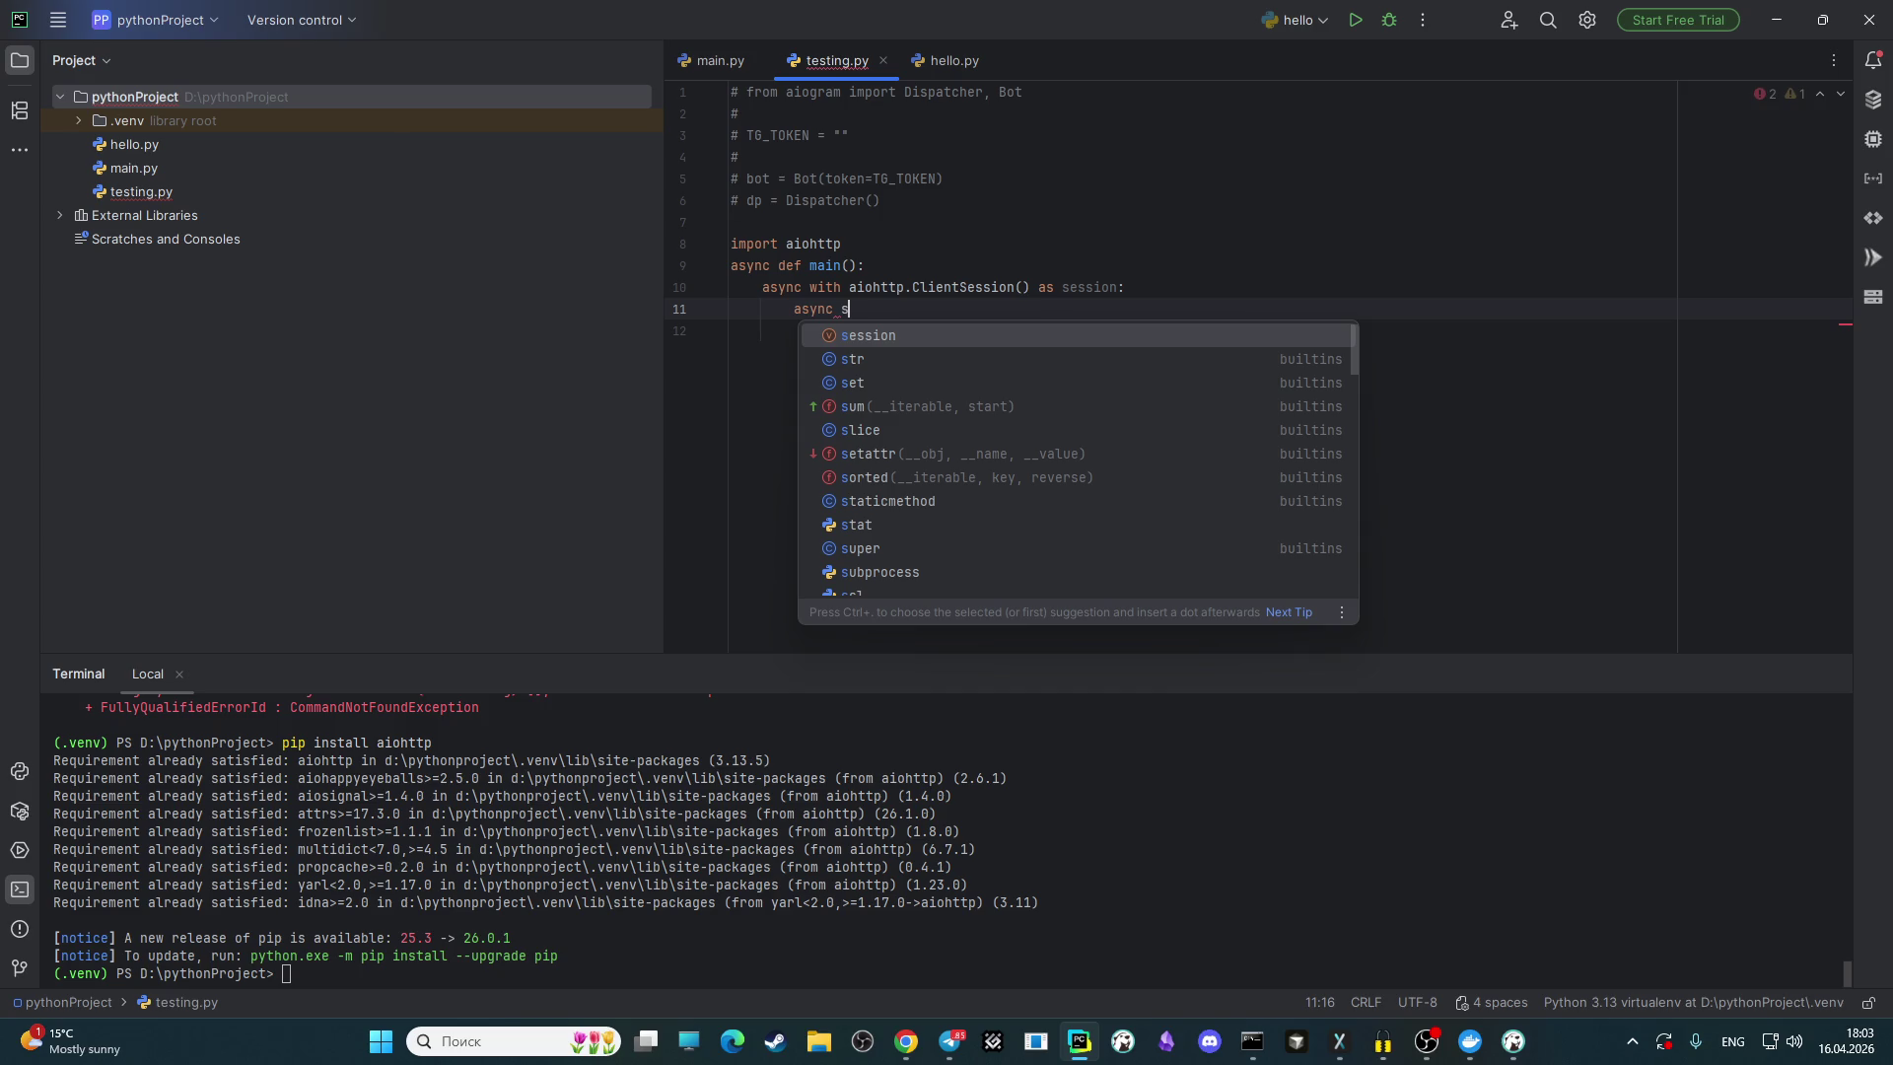
key("BackSpace")
type("with s")
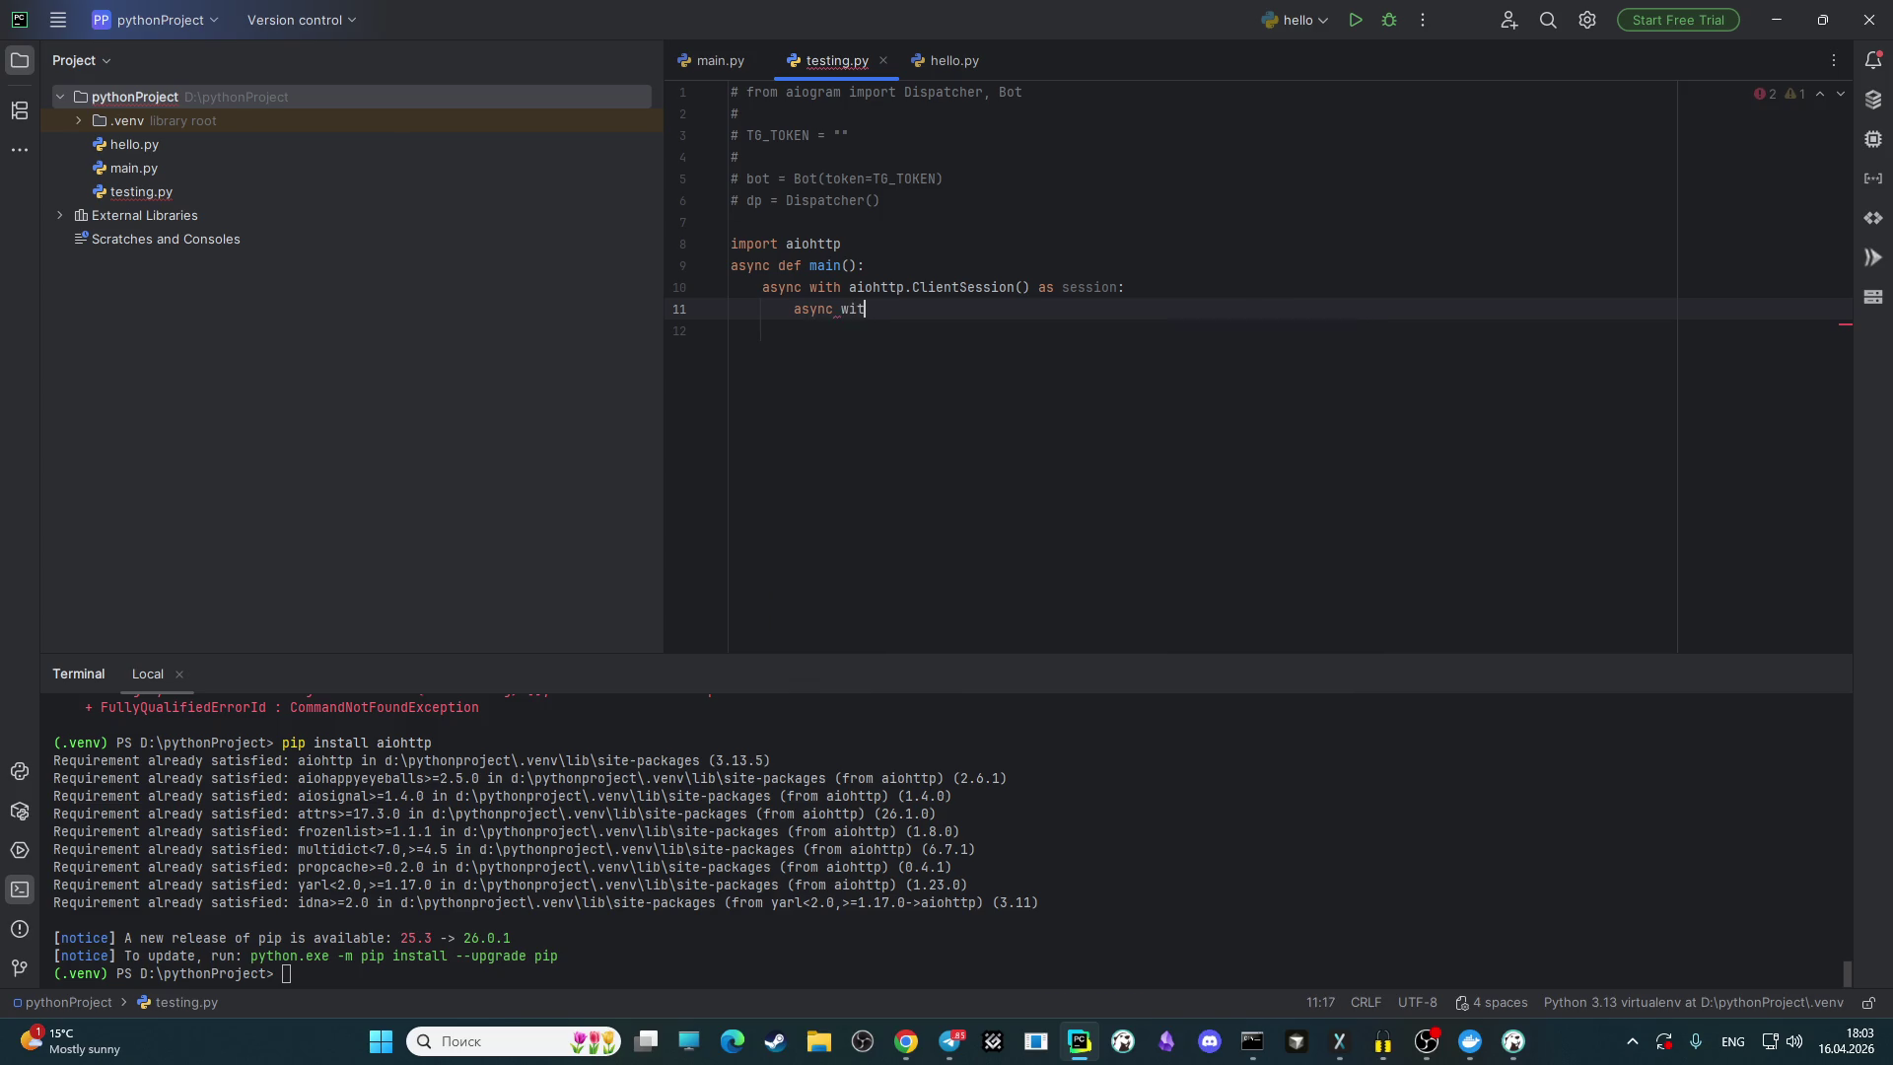
key("Return")
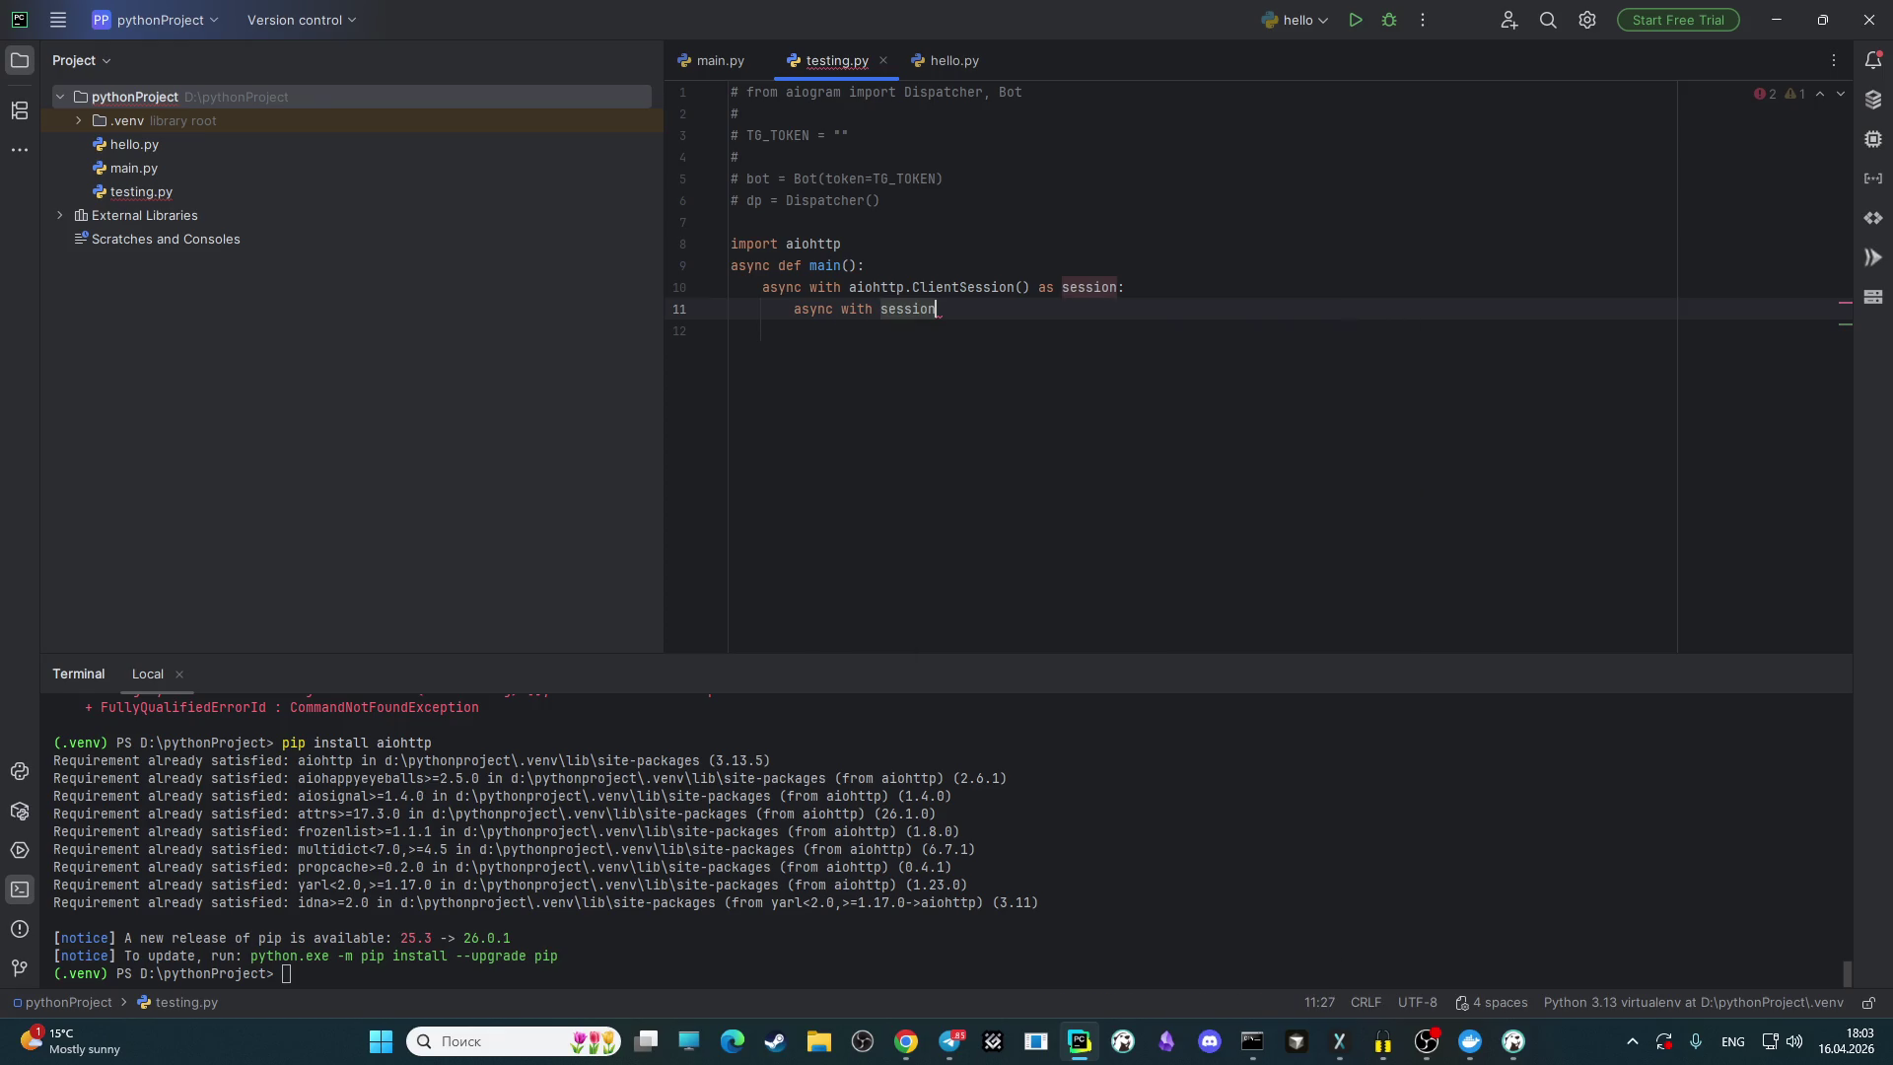
type(".")
key("Return")
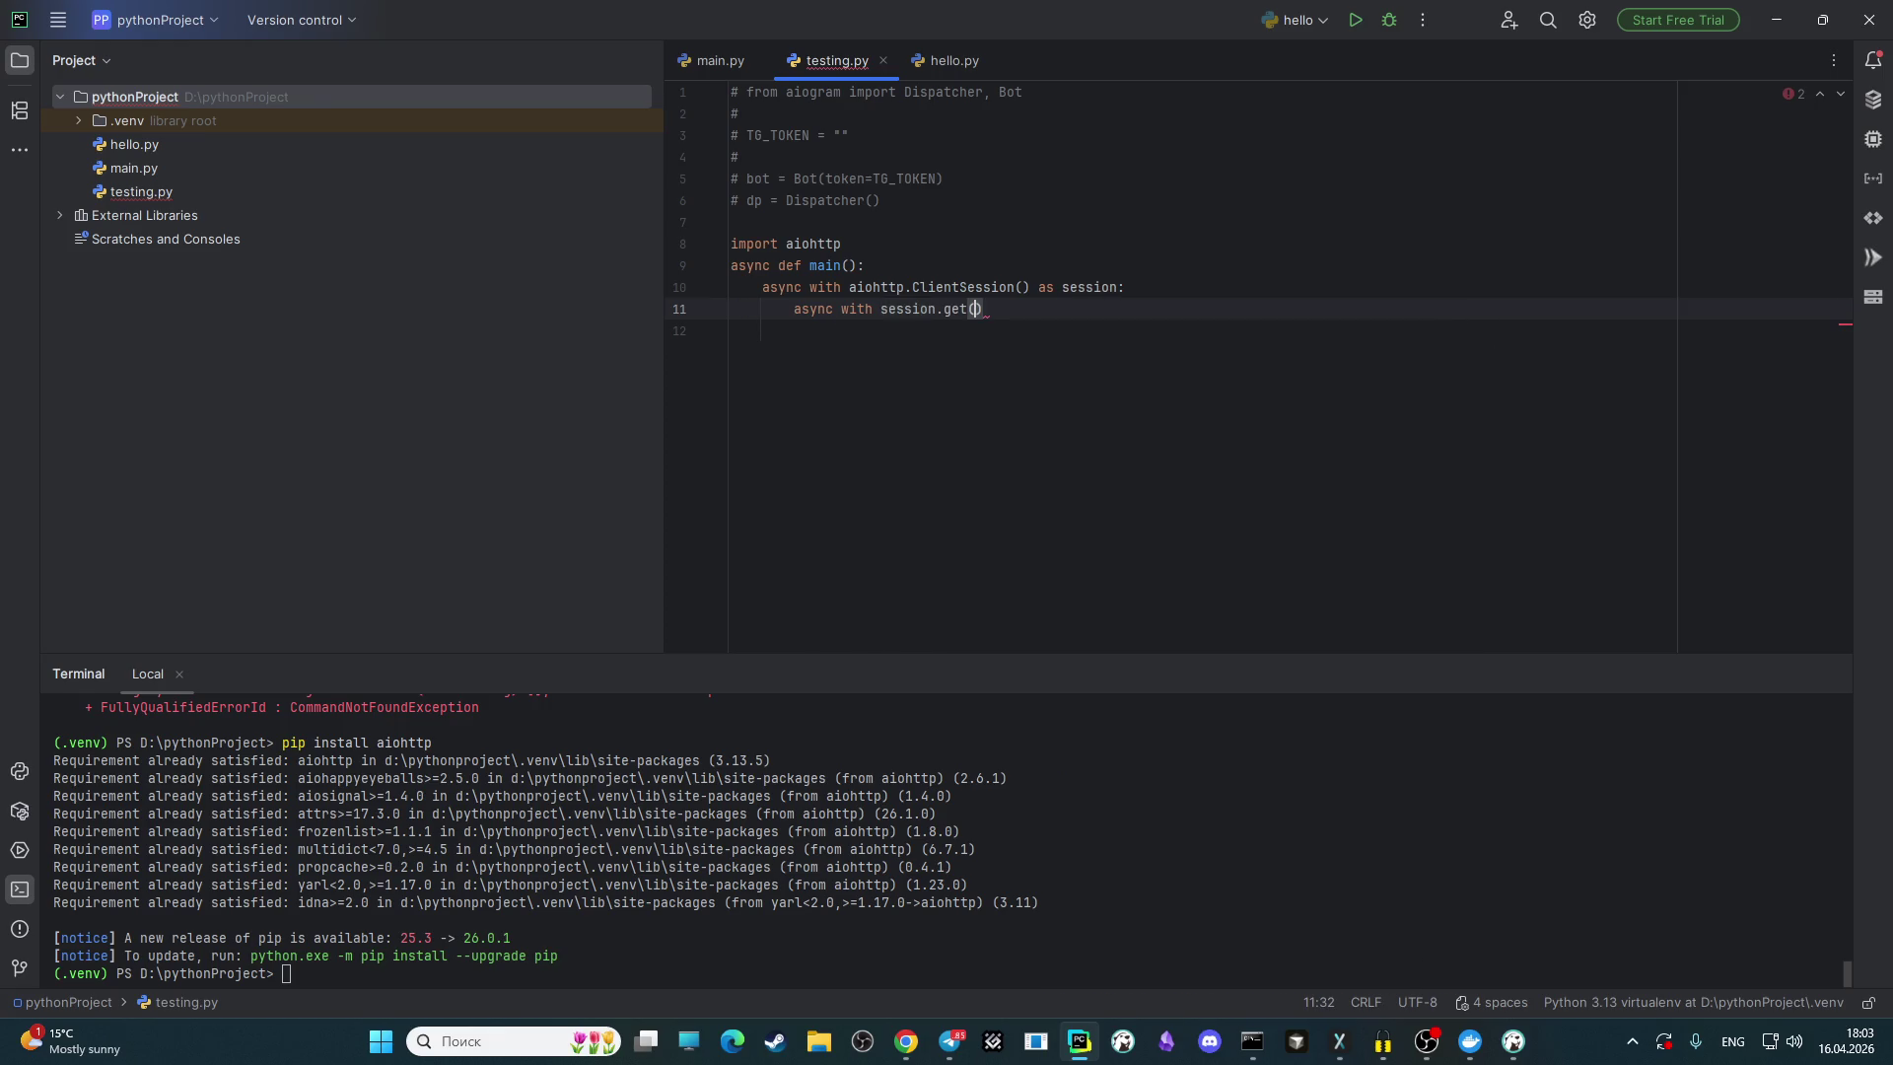
type("\"url\")")
type(" as ")
type("respons")
type("e:")
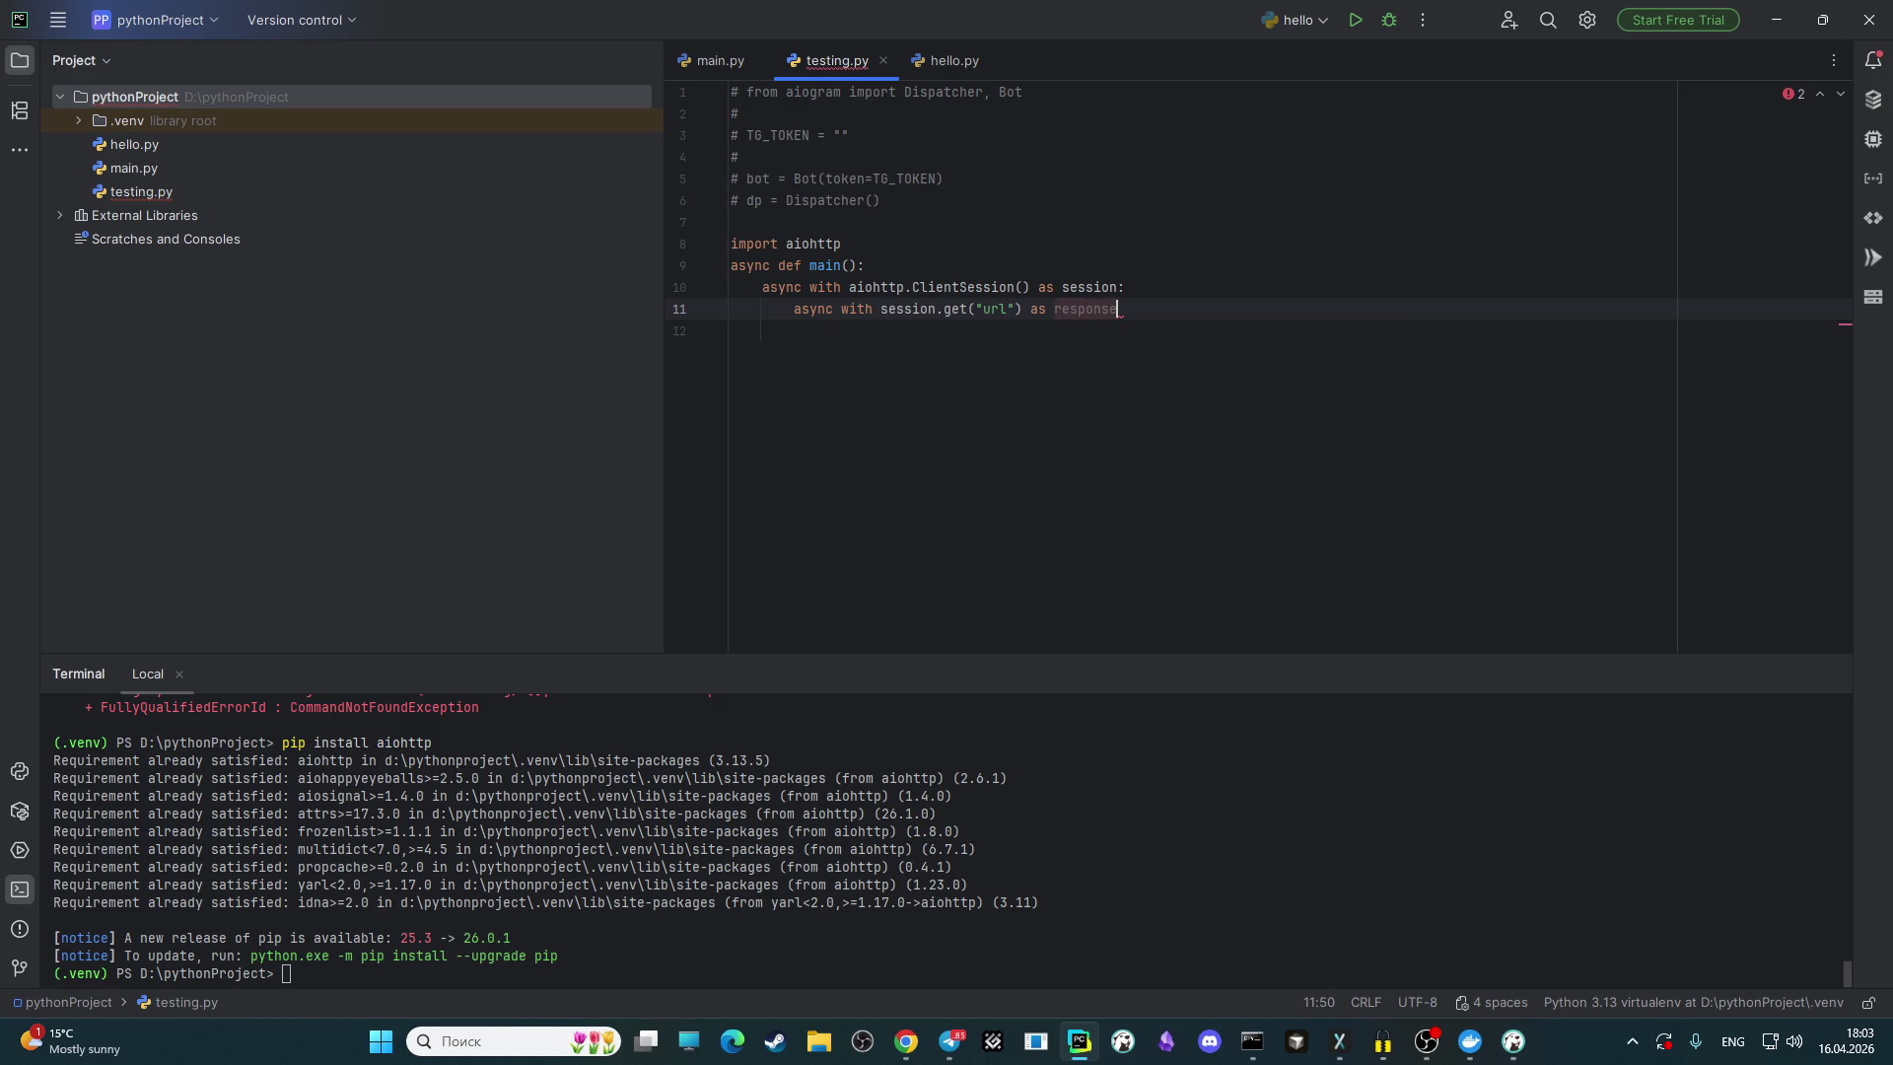
key("Return")
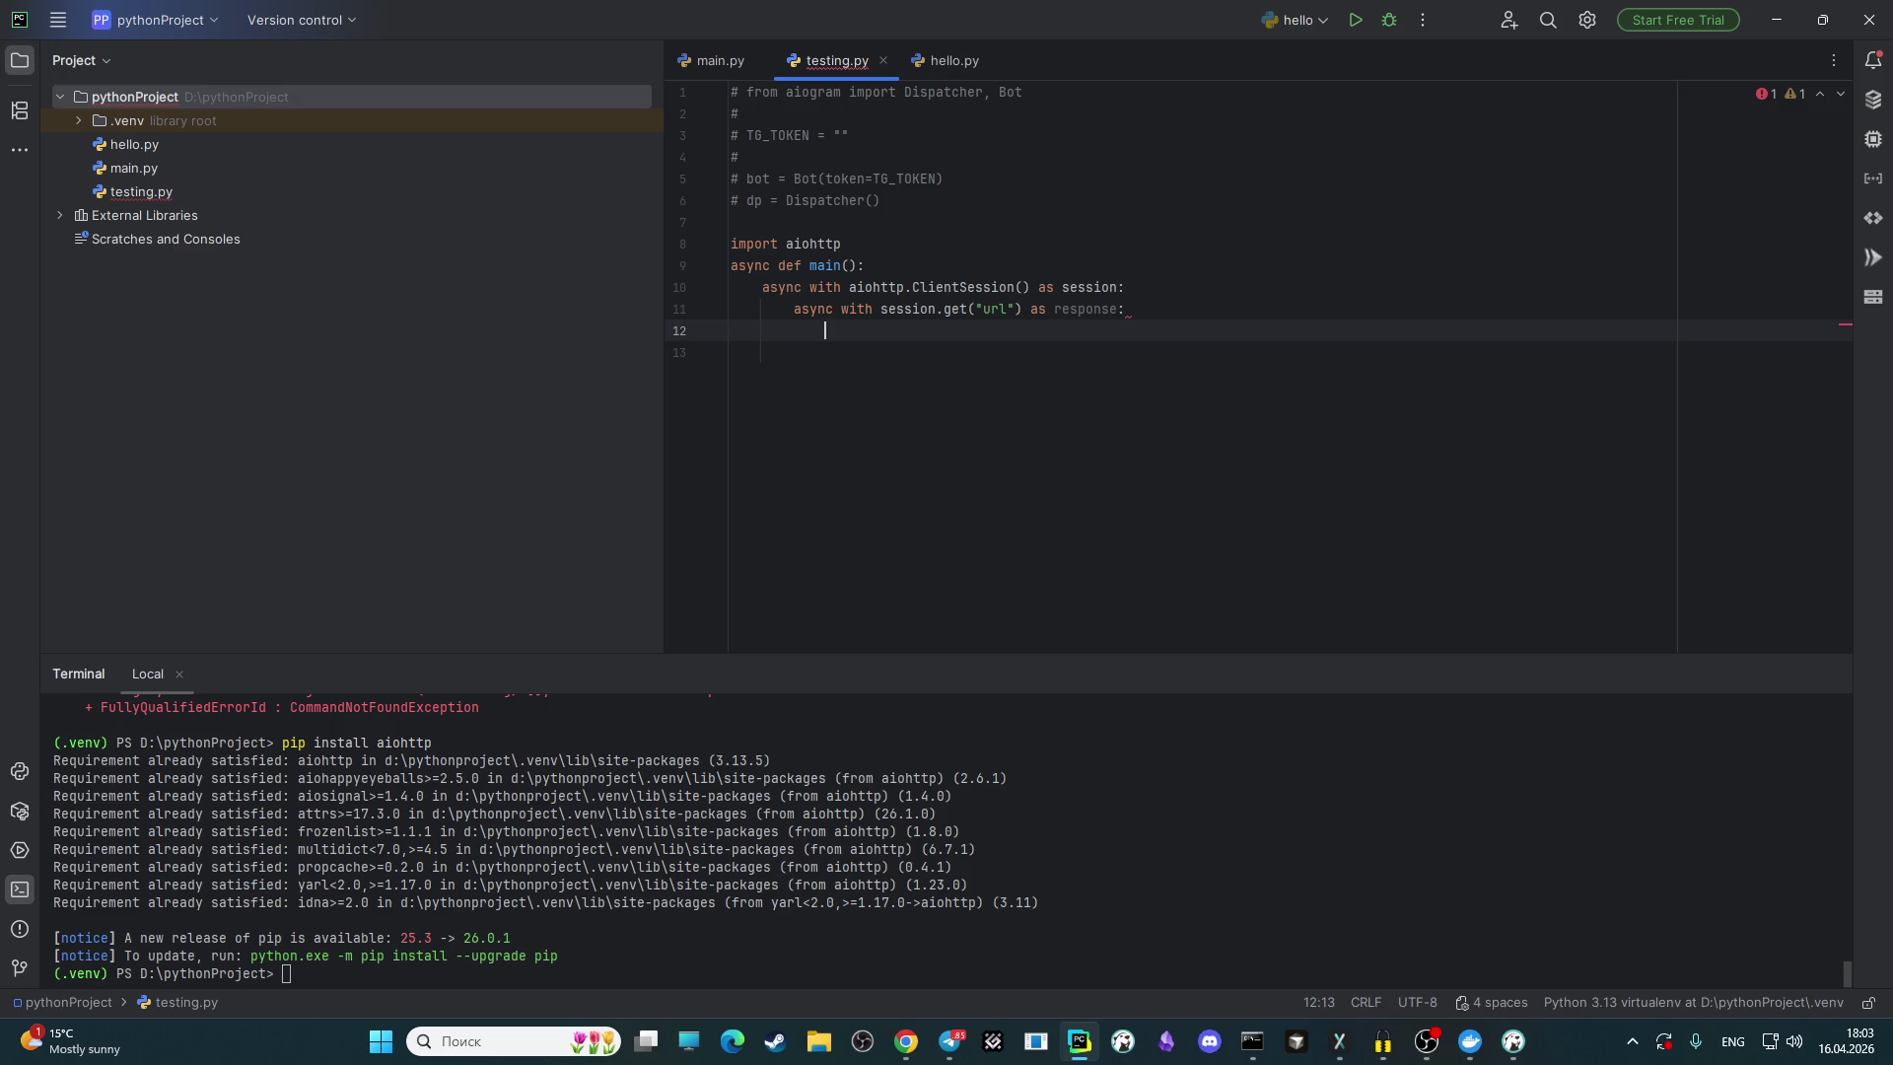
Step: Write response_r = await response.text() on line 12 inside the response block
type("d")
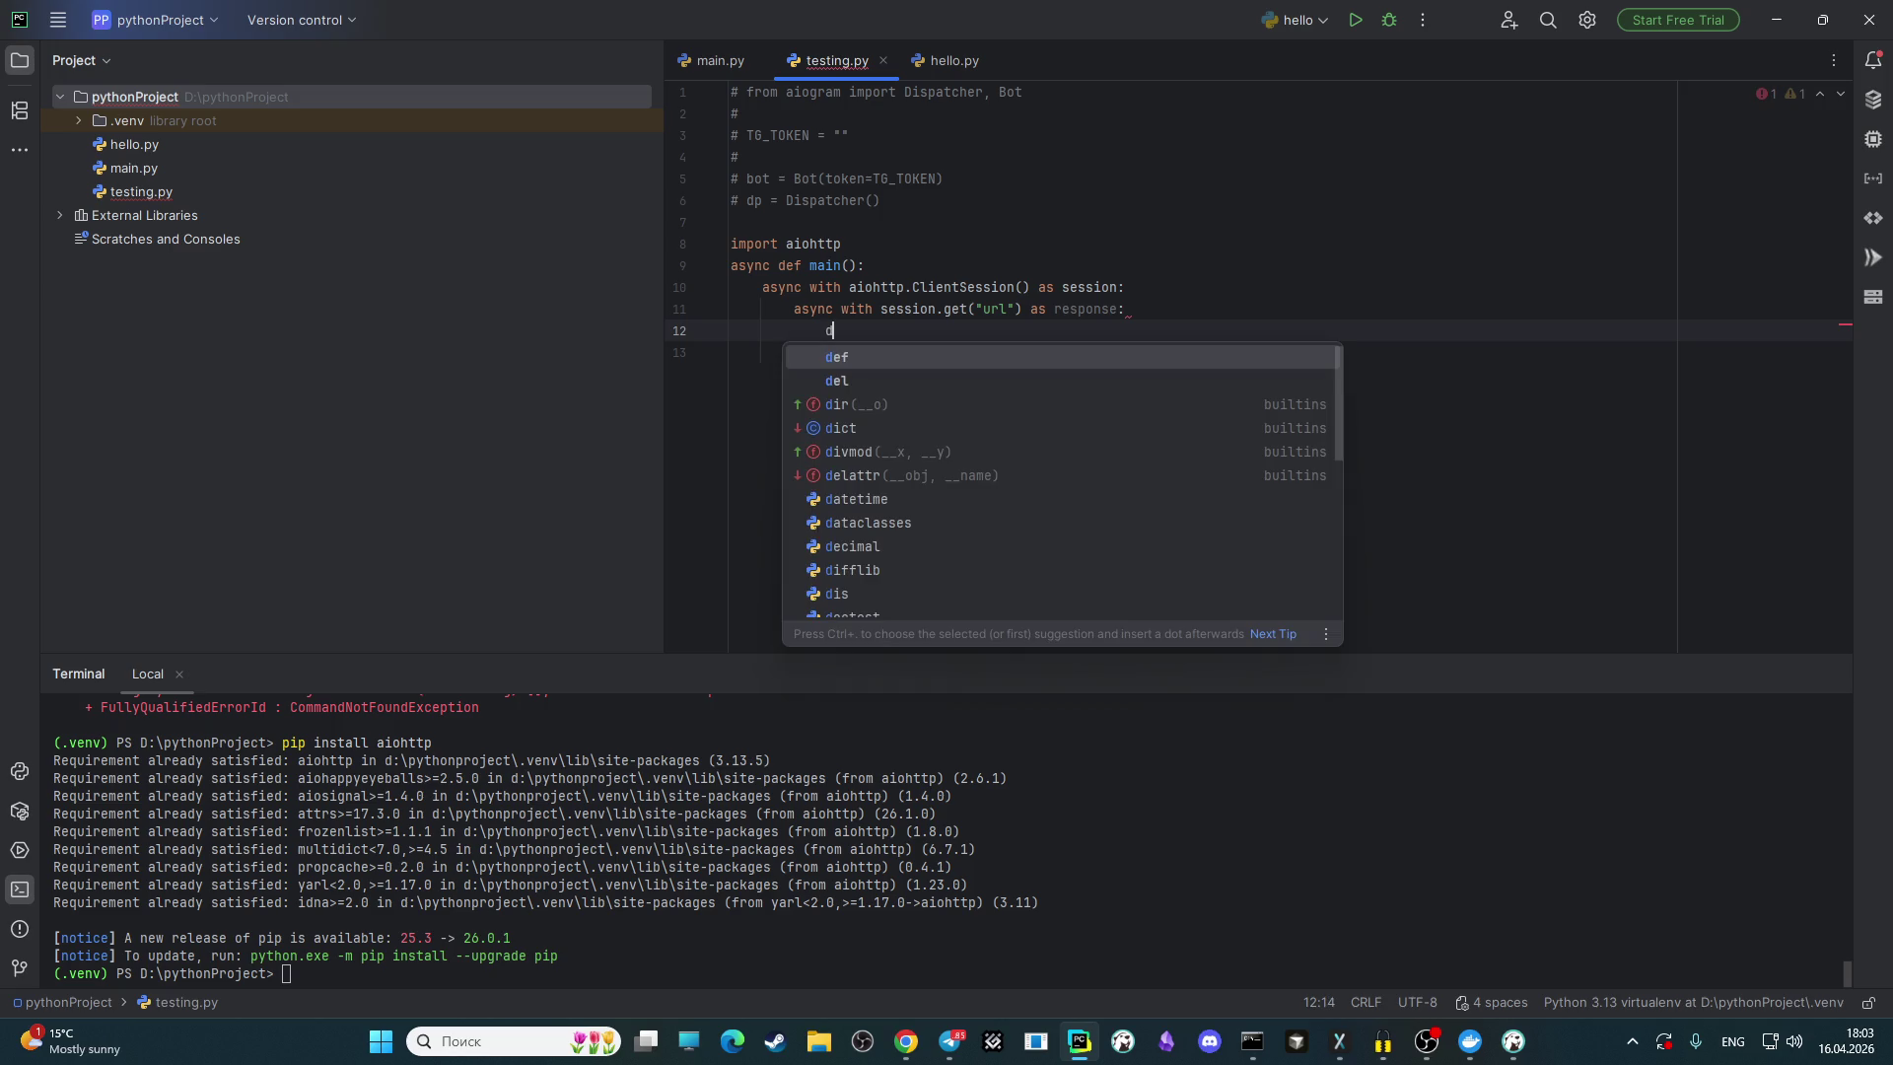
key("BackSpace")
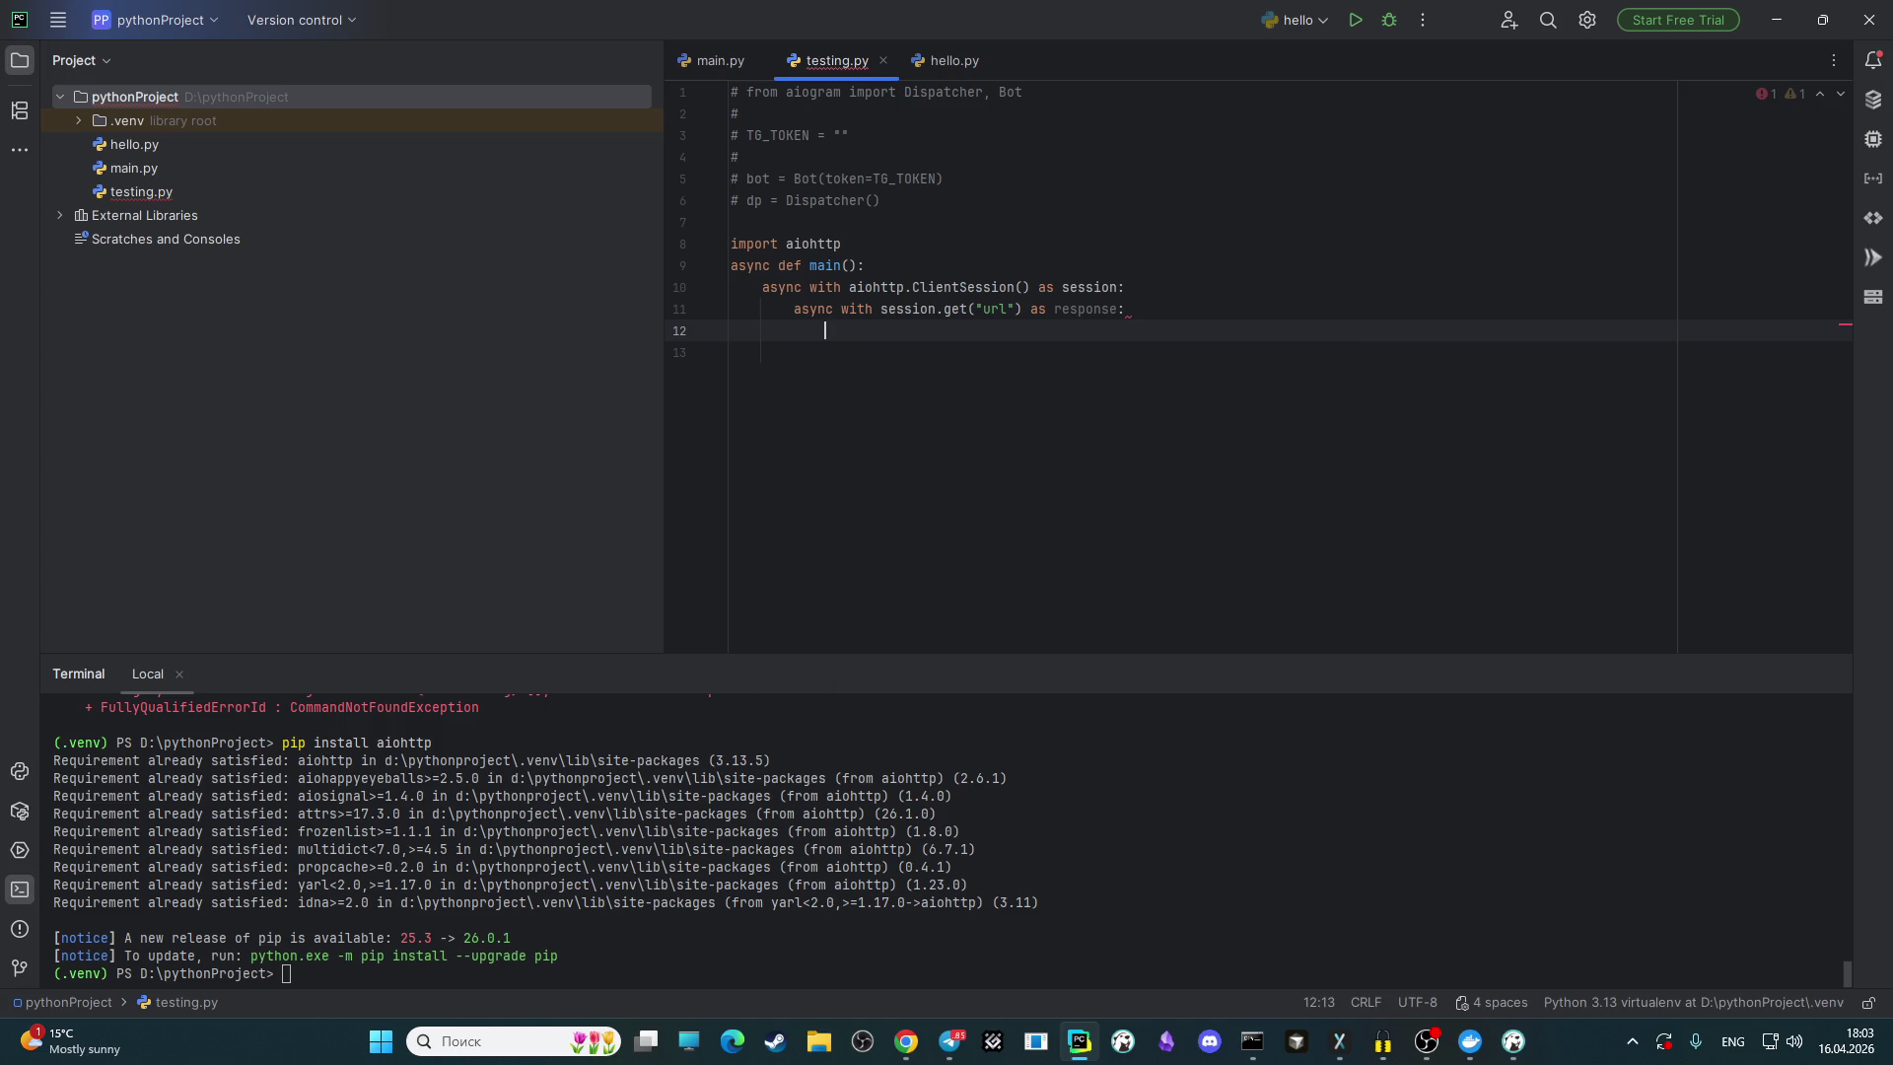
type("respons")
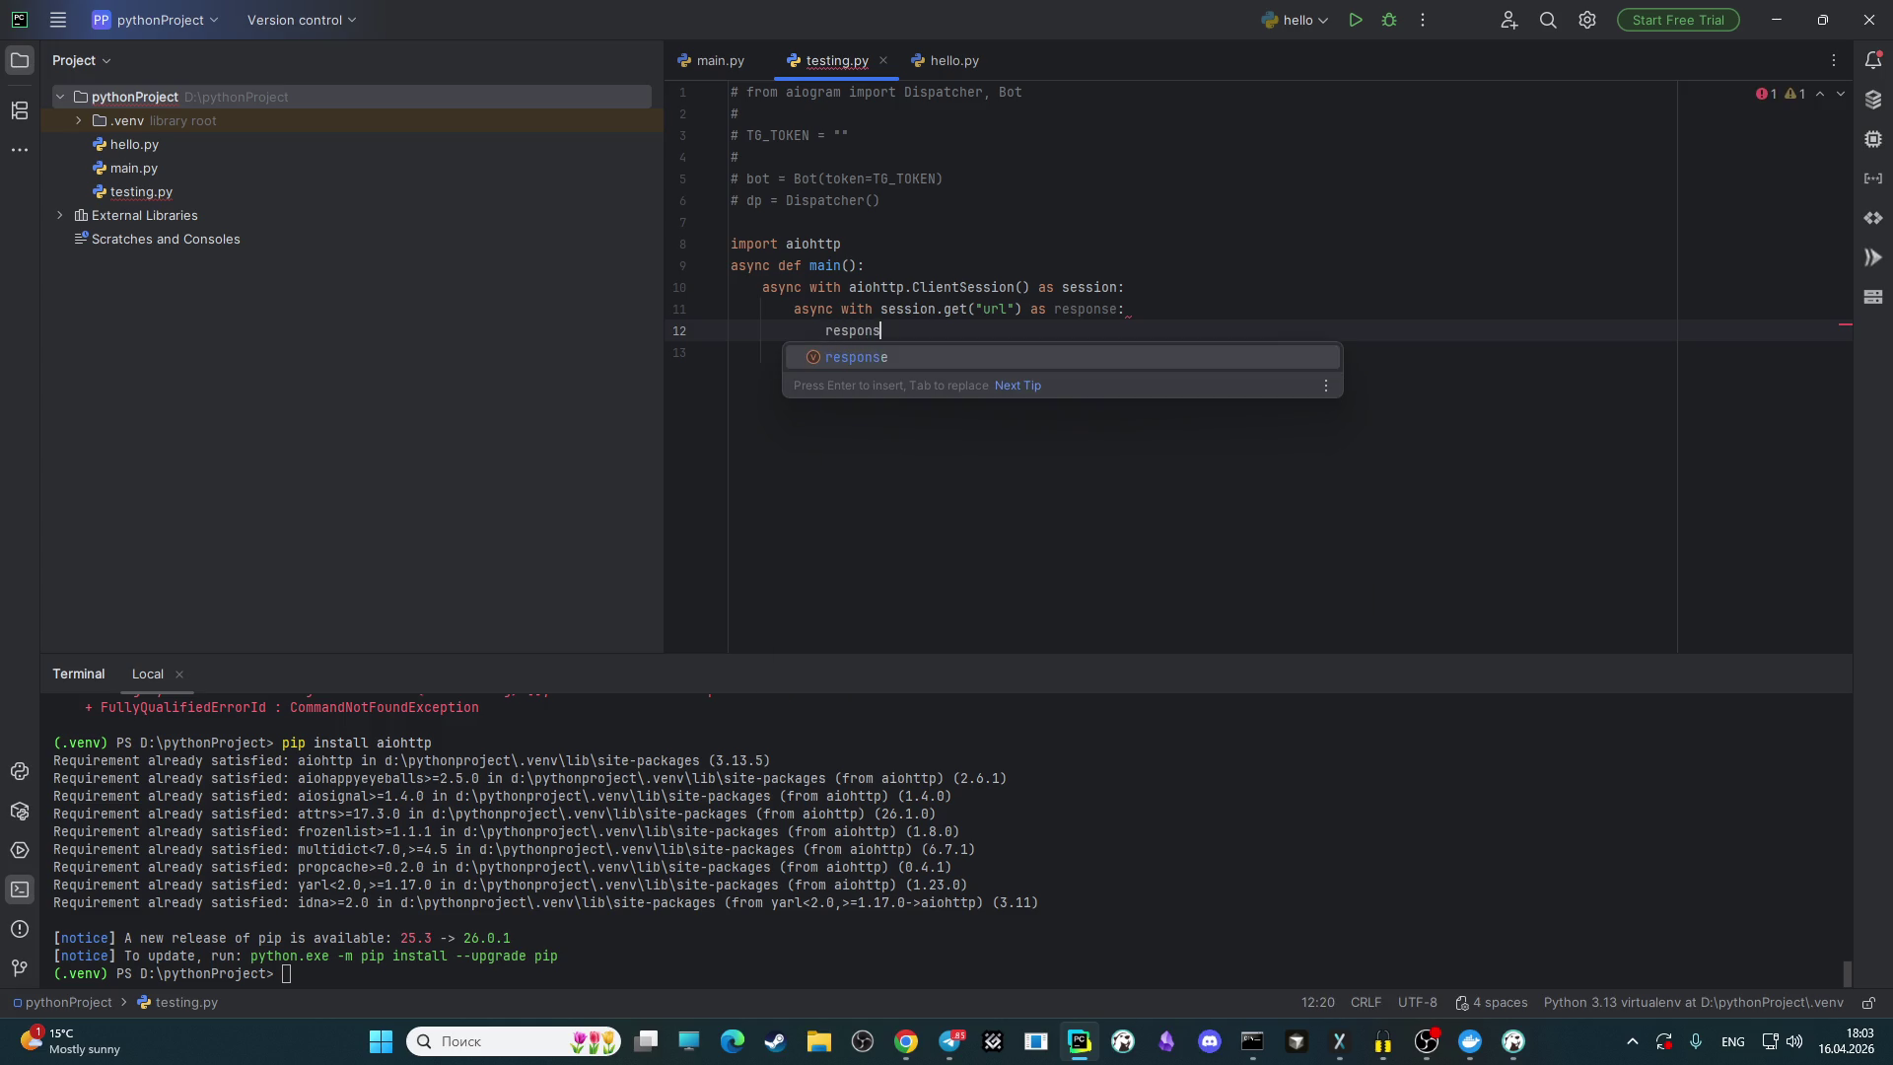
key("Return")
type("_")
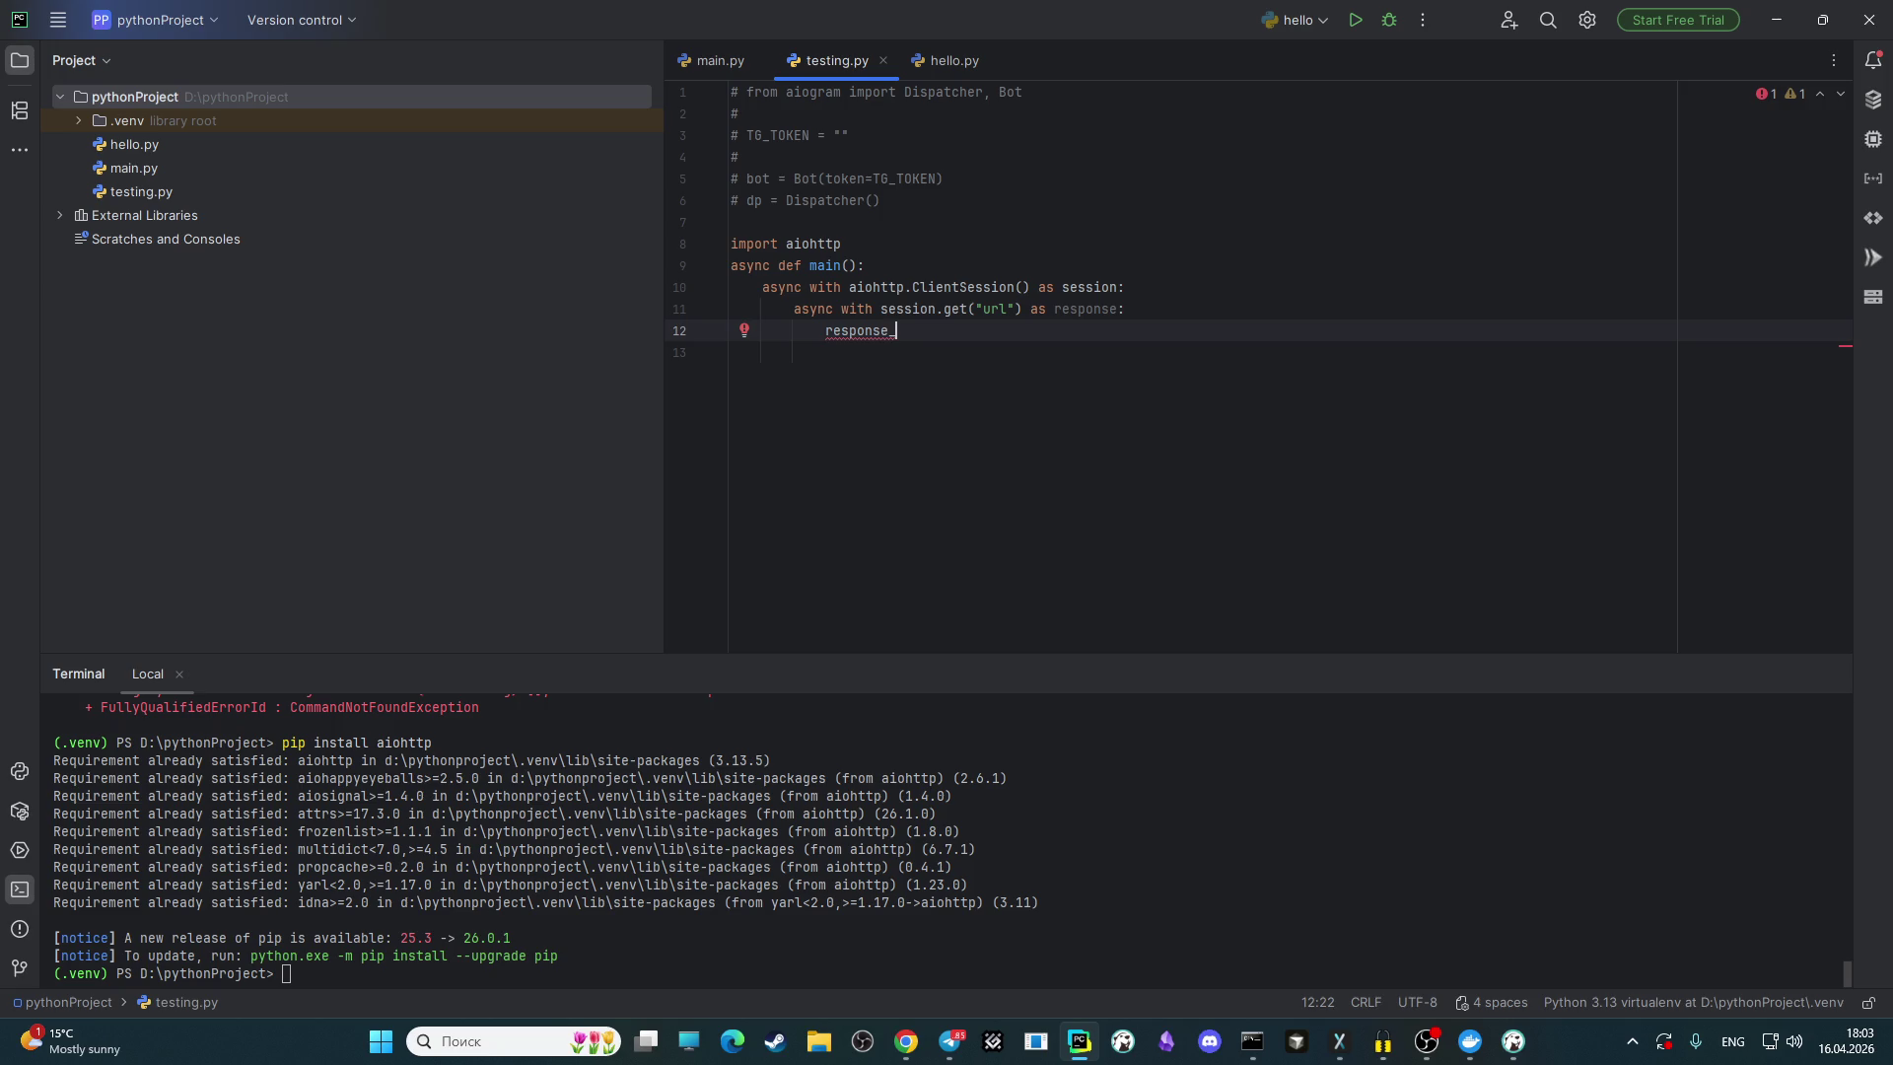
type("r = ")
type("await r")
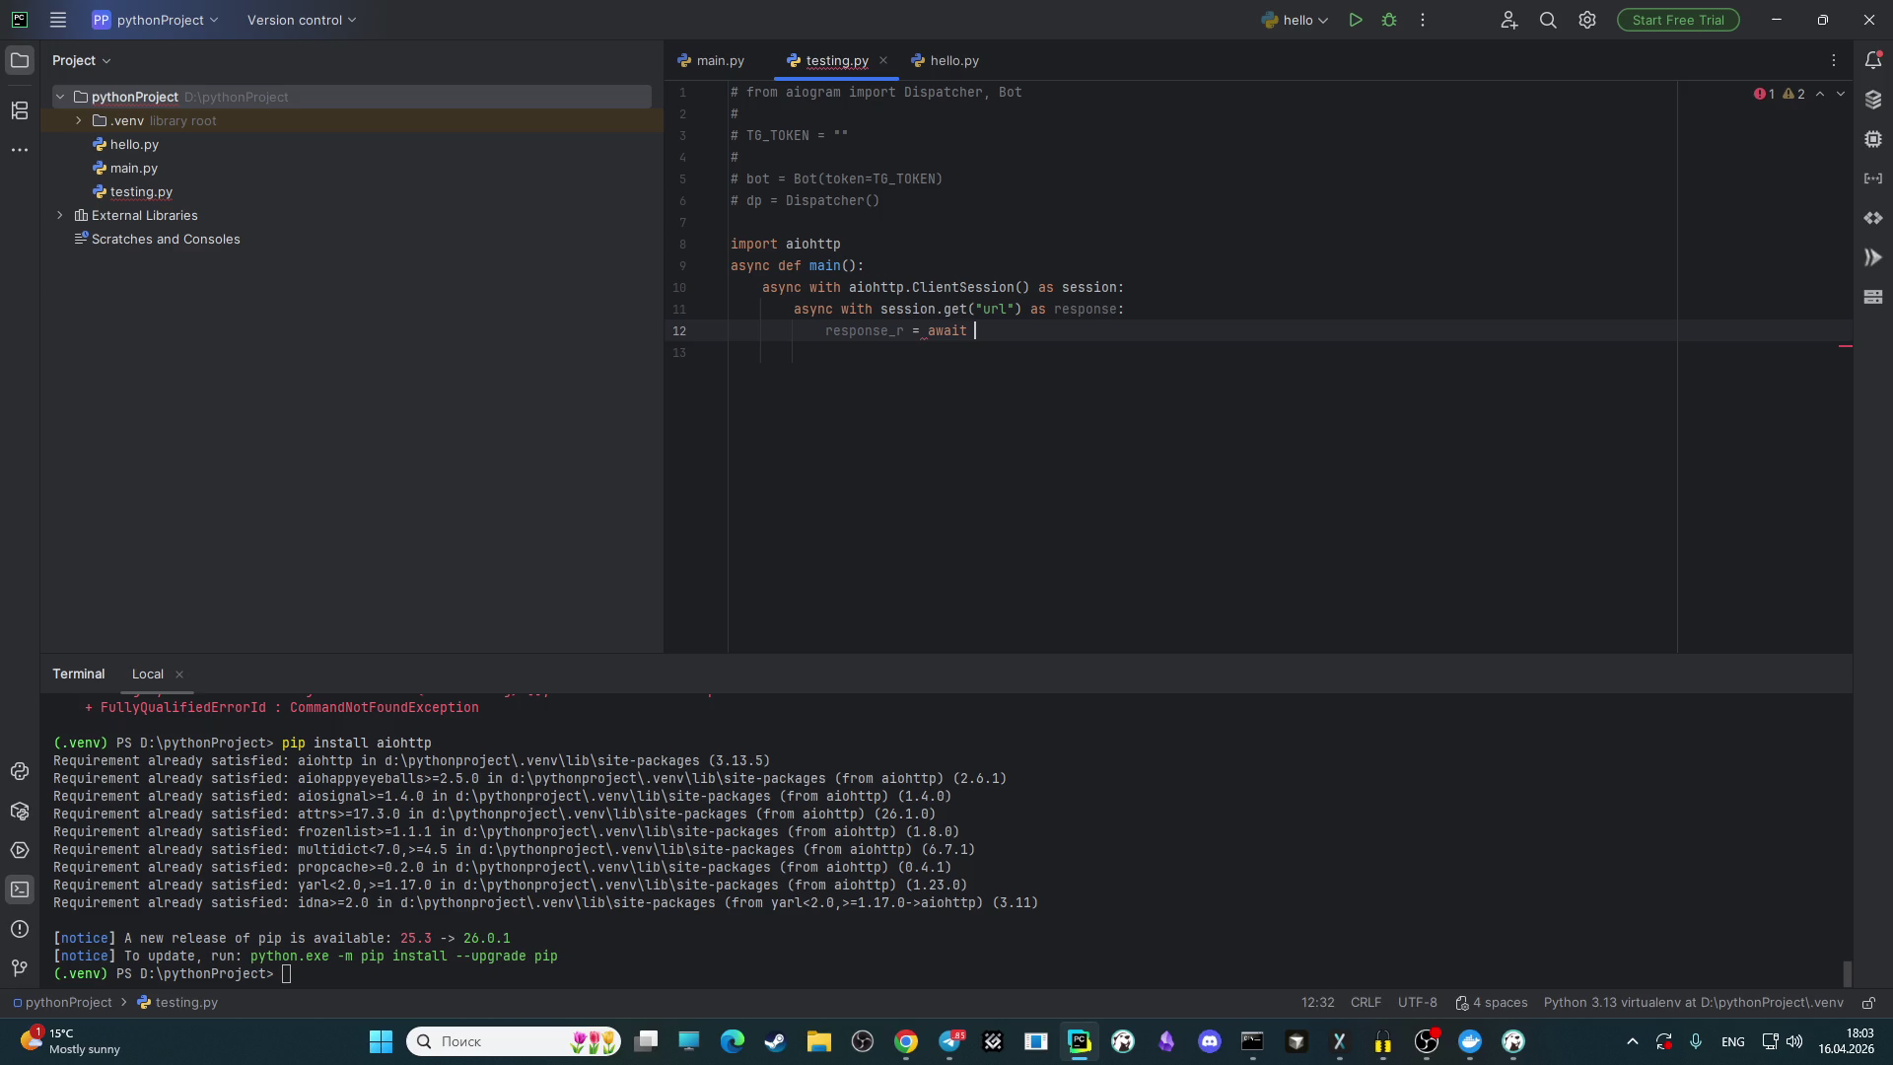
key("Return")
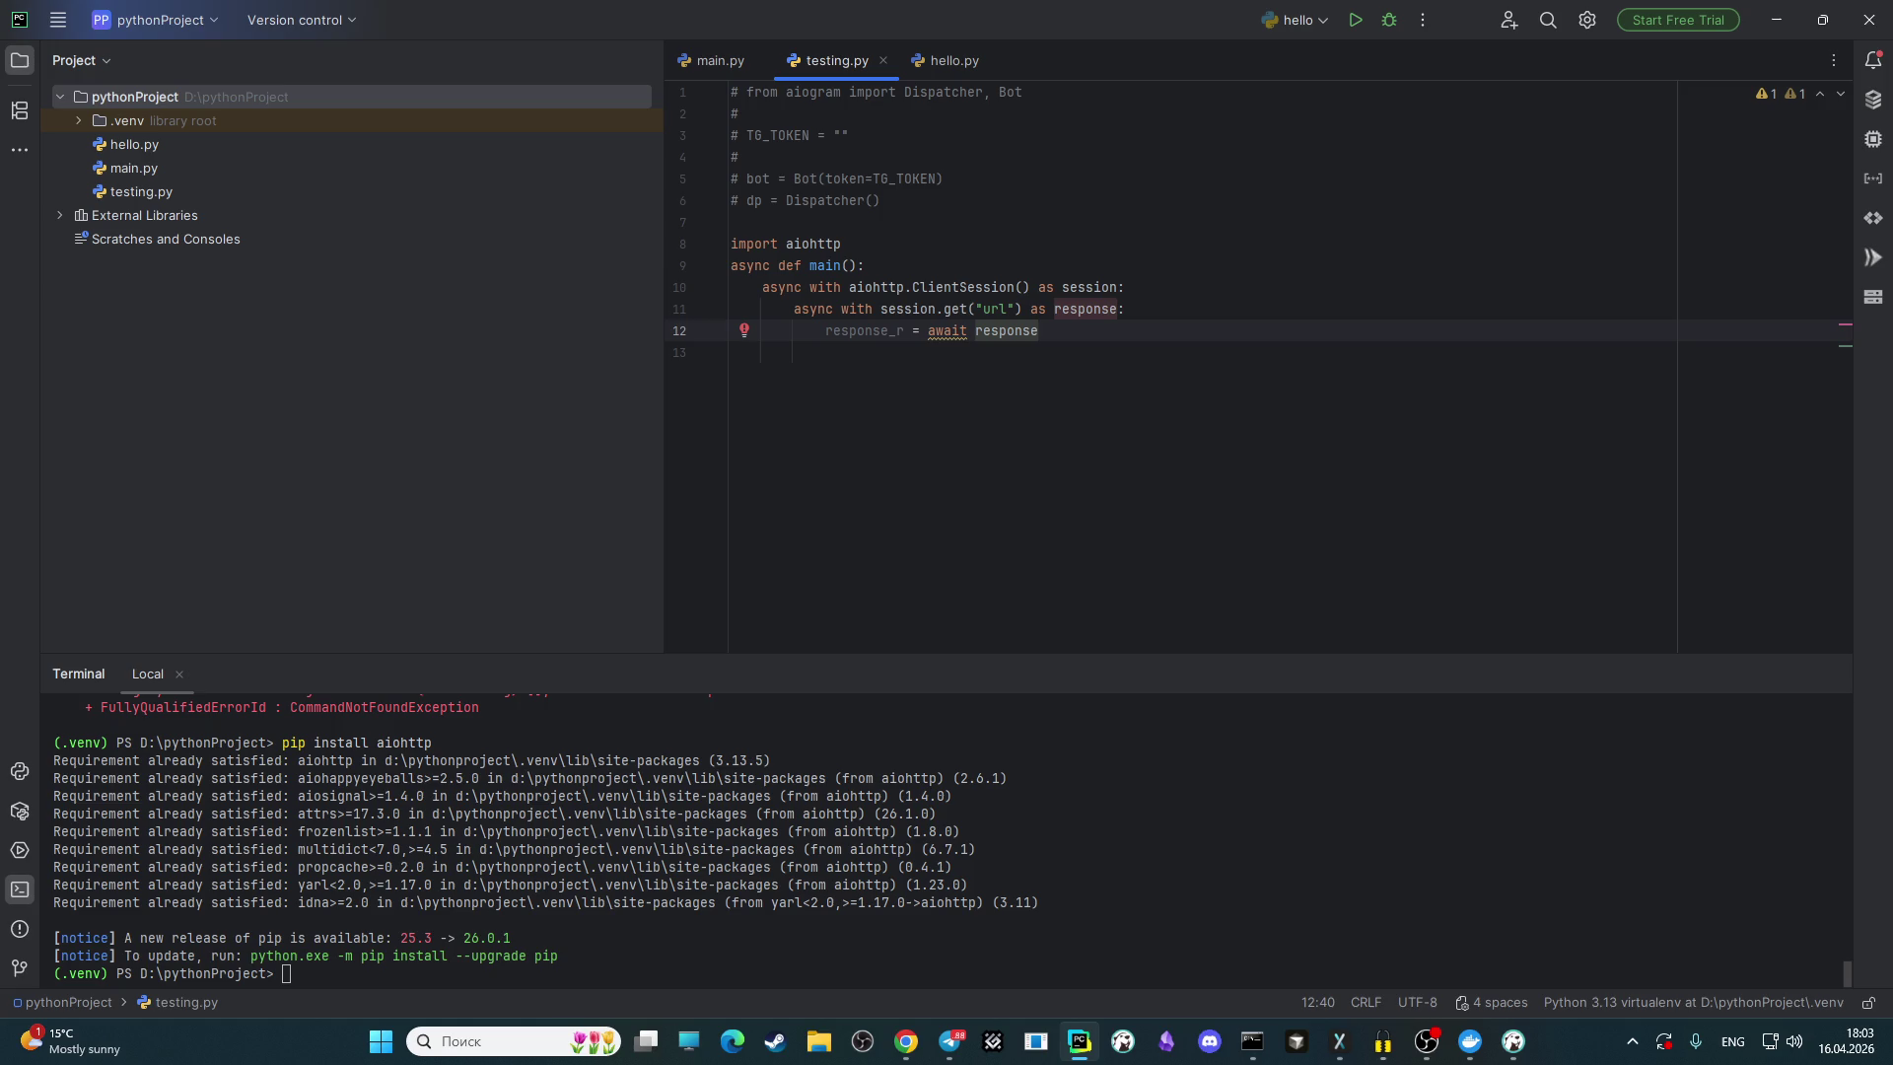
type(".")
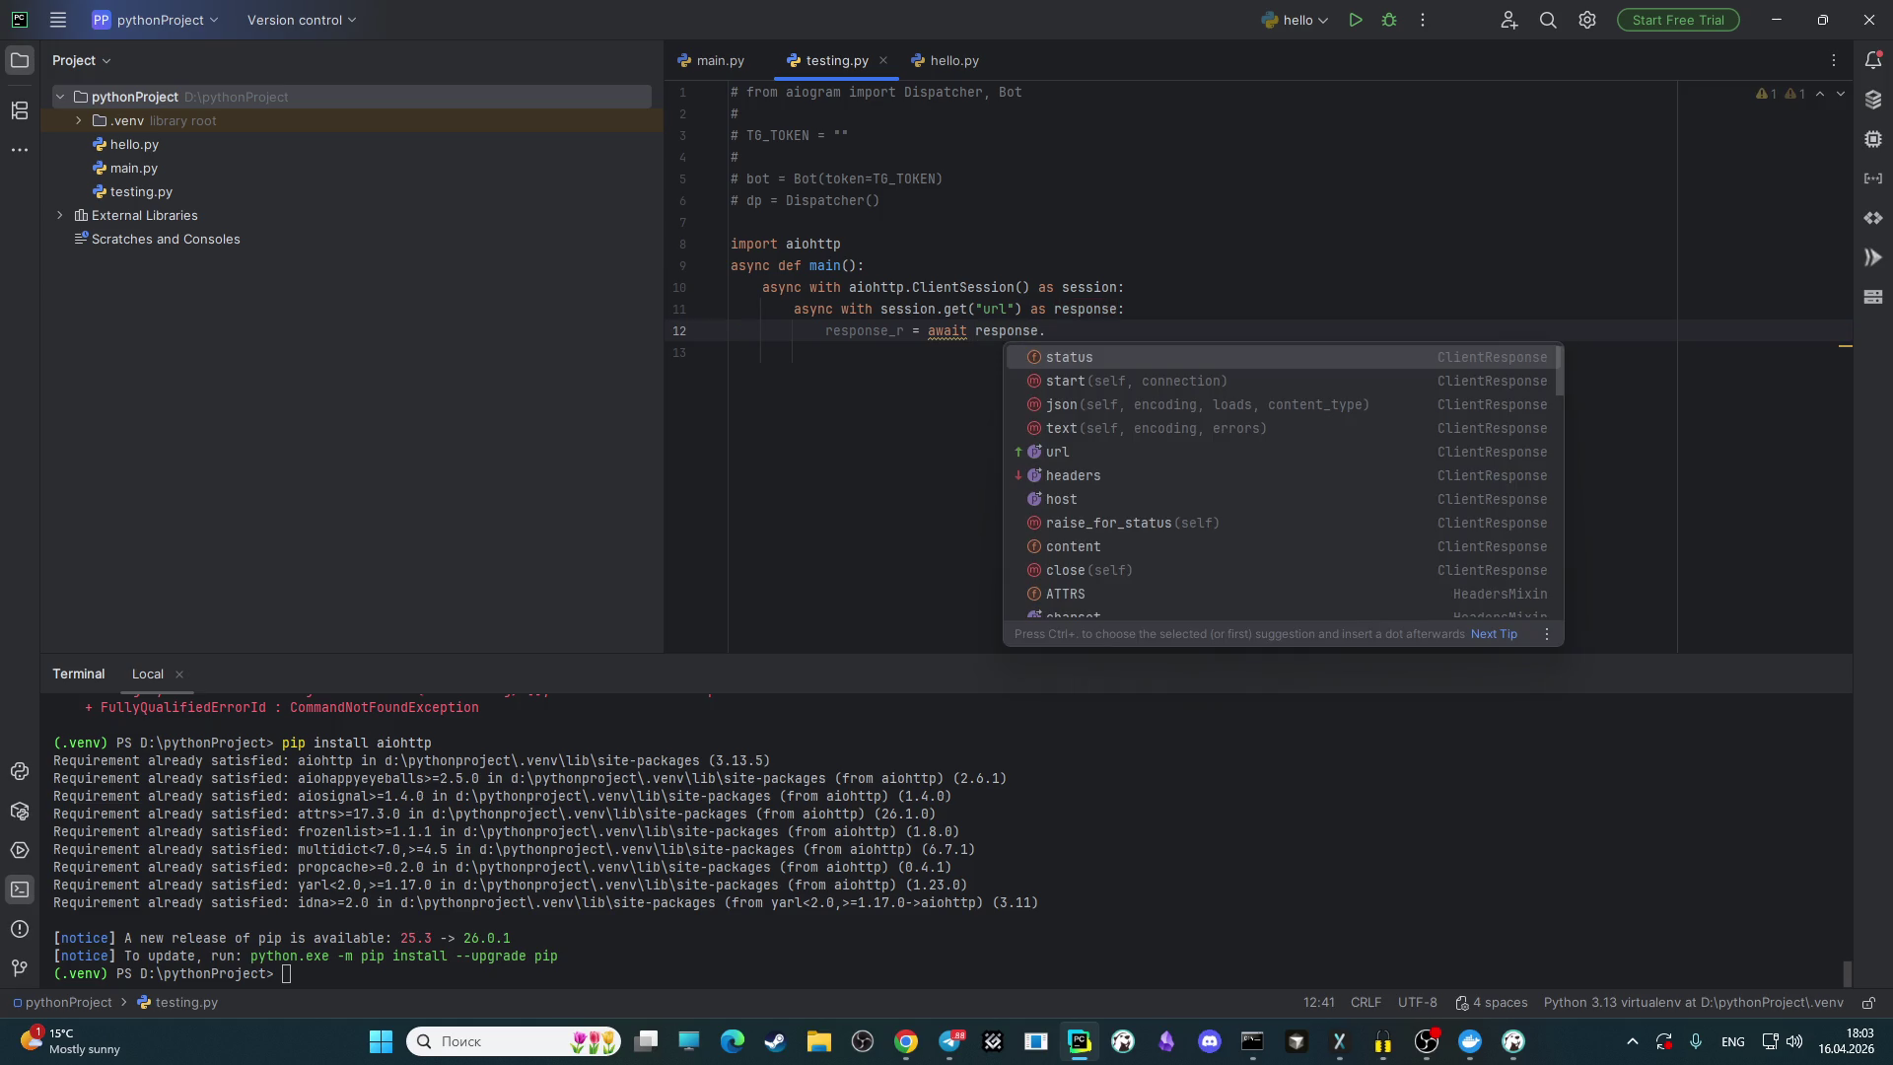
key("Down")
key("Down")
key("Return")
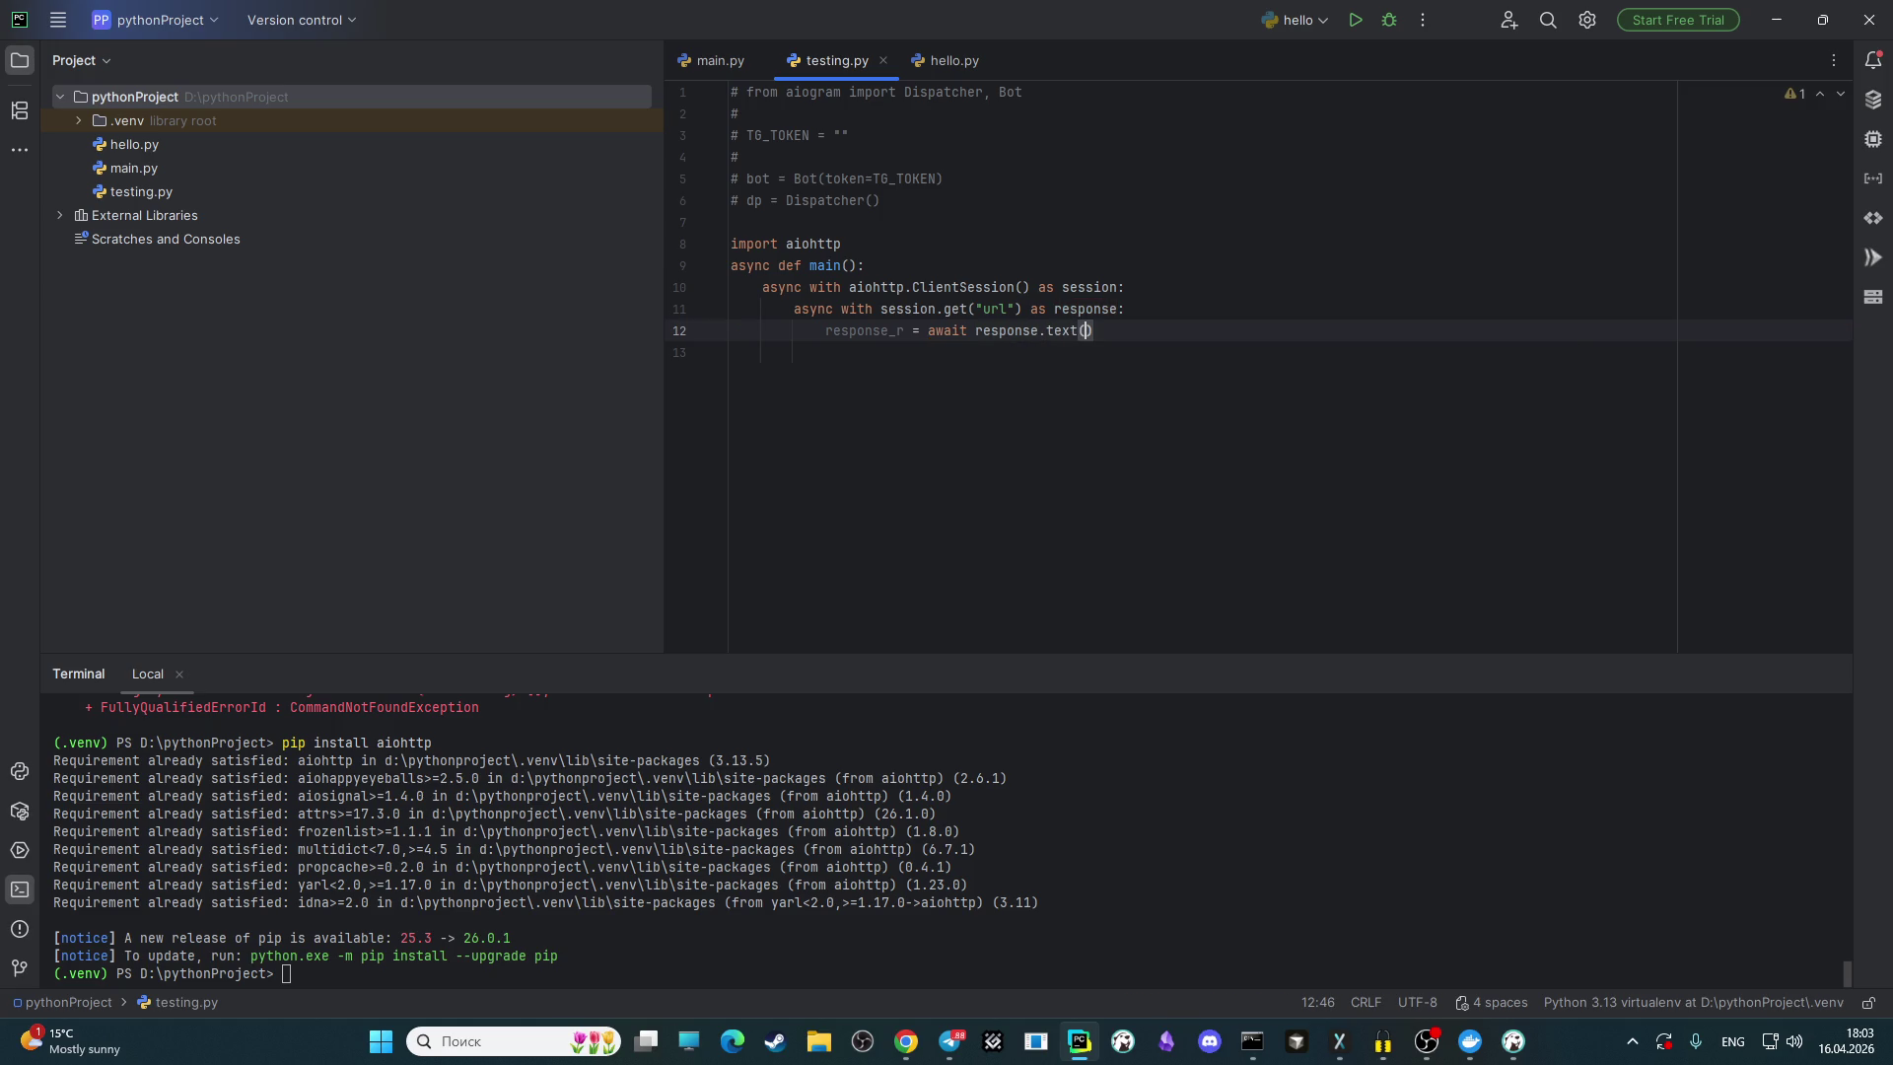
key("Return")
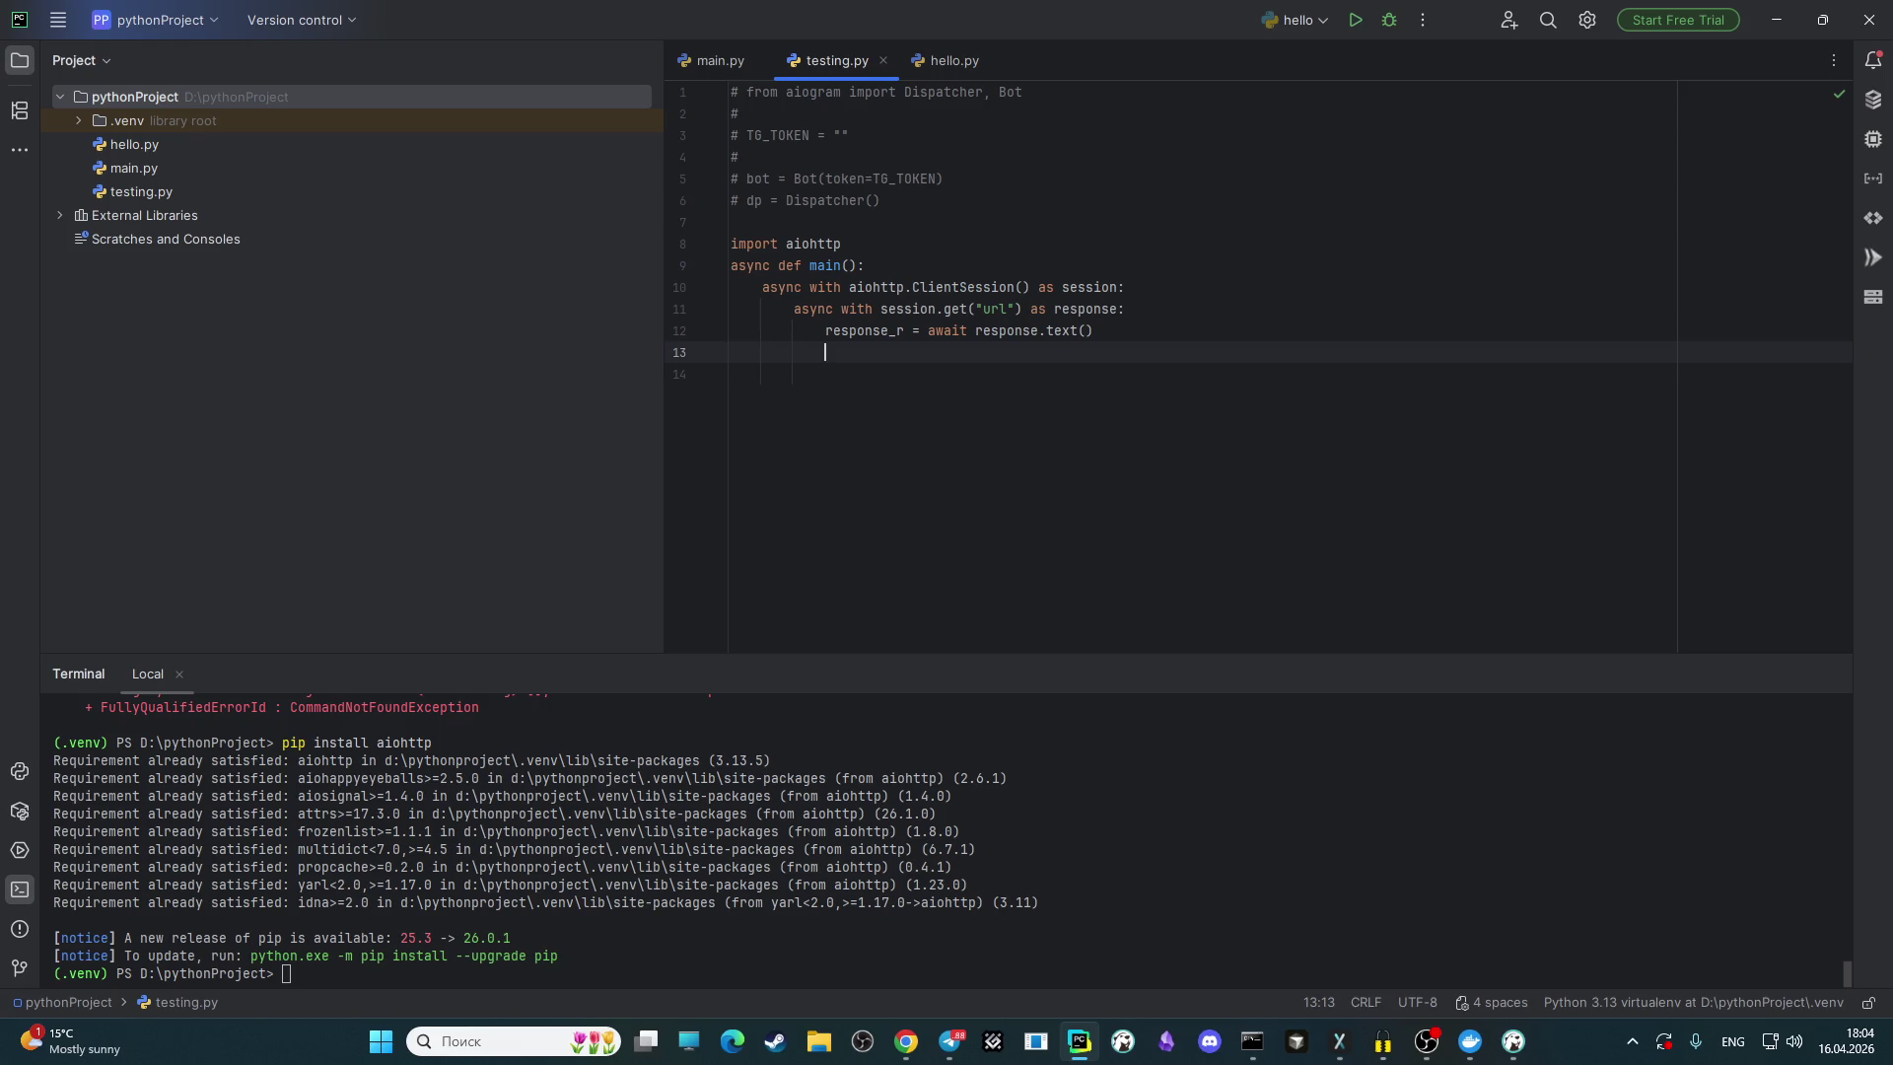
Step: Add import asyncio on line 7 of testing.py
left_click(837, 229)
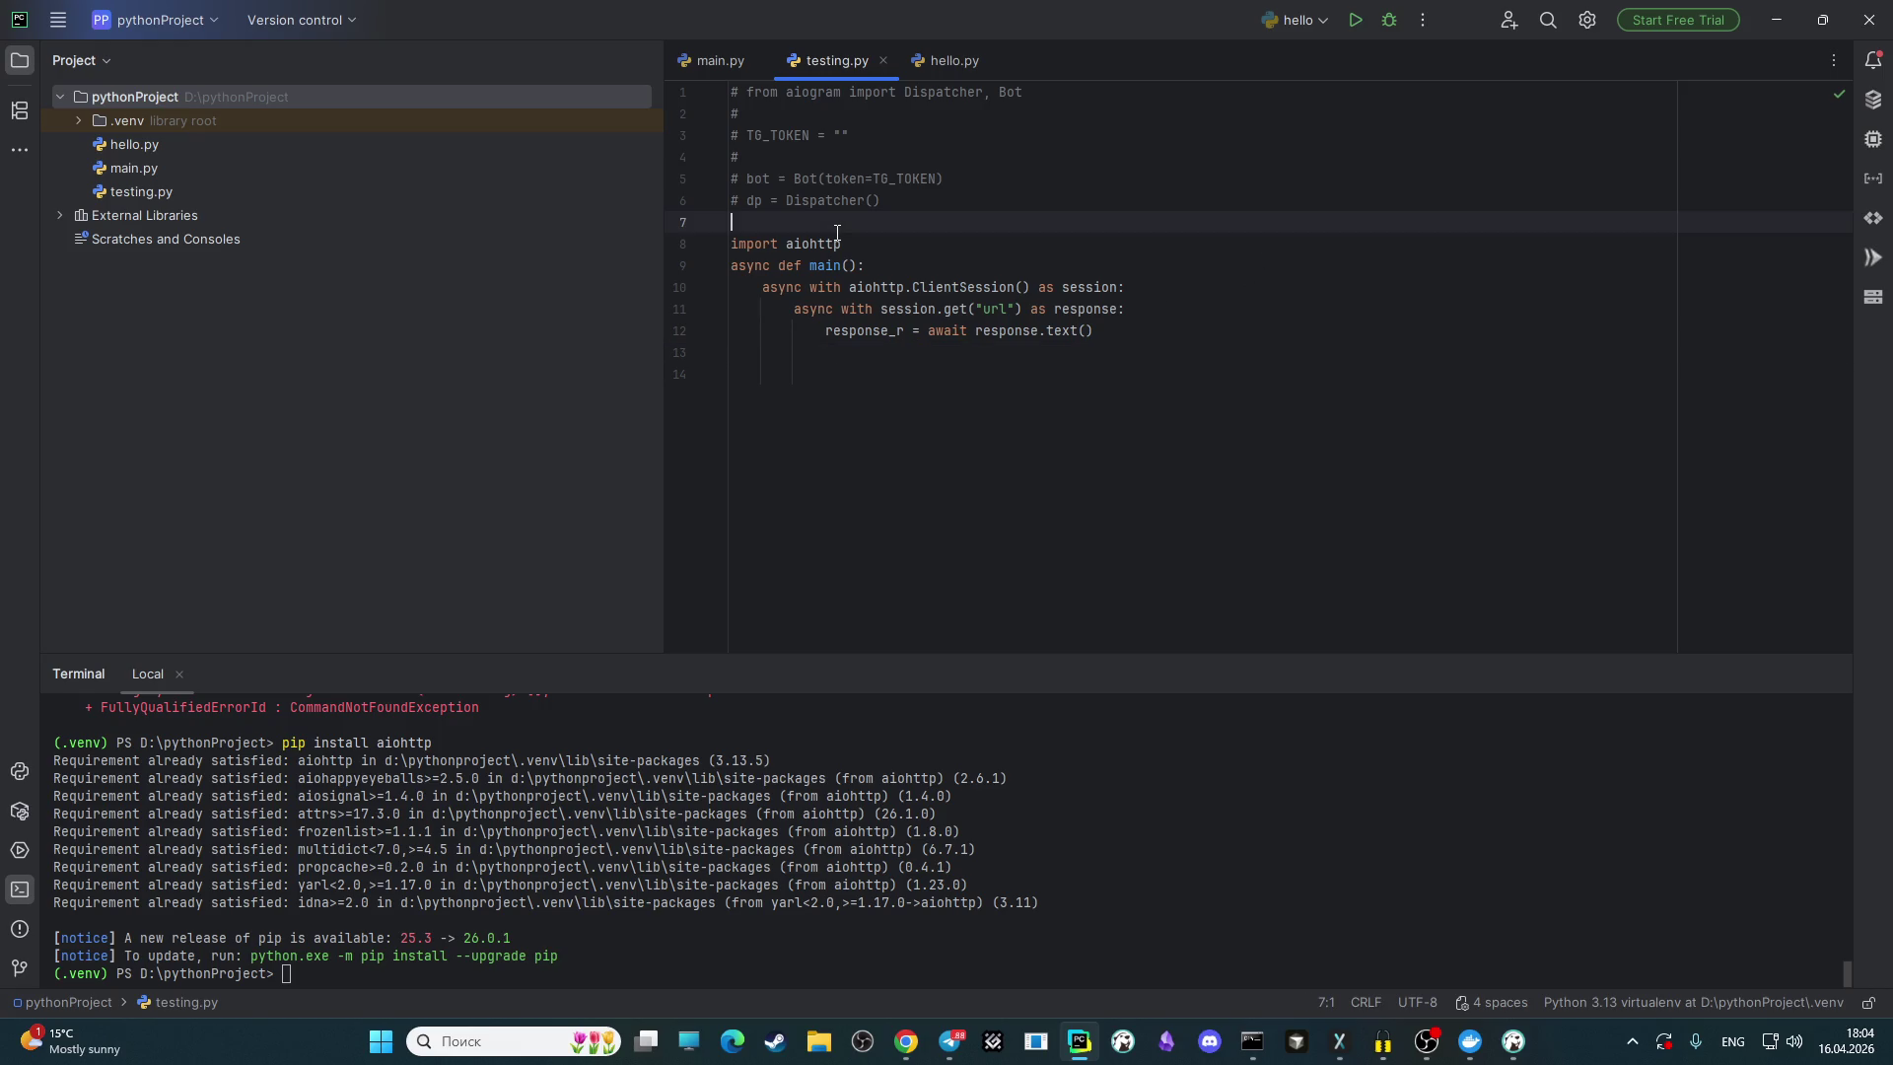
type("import a")
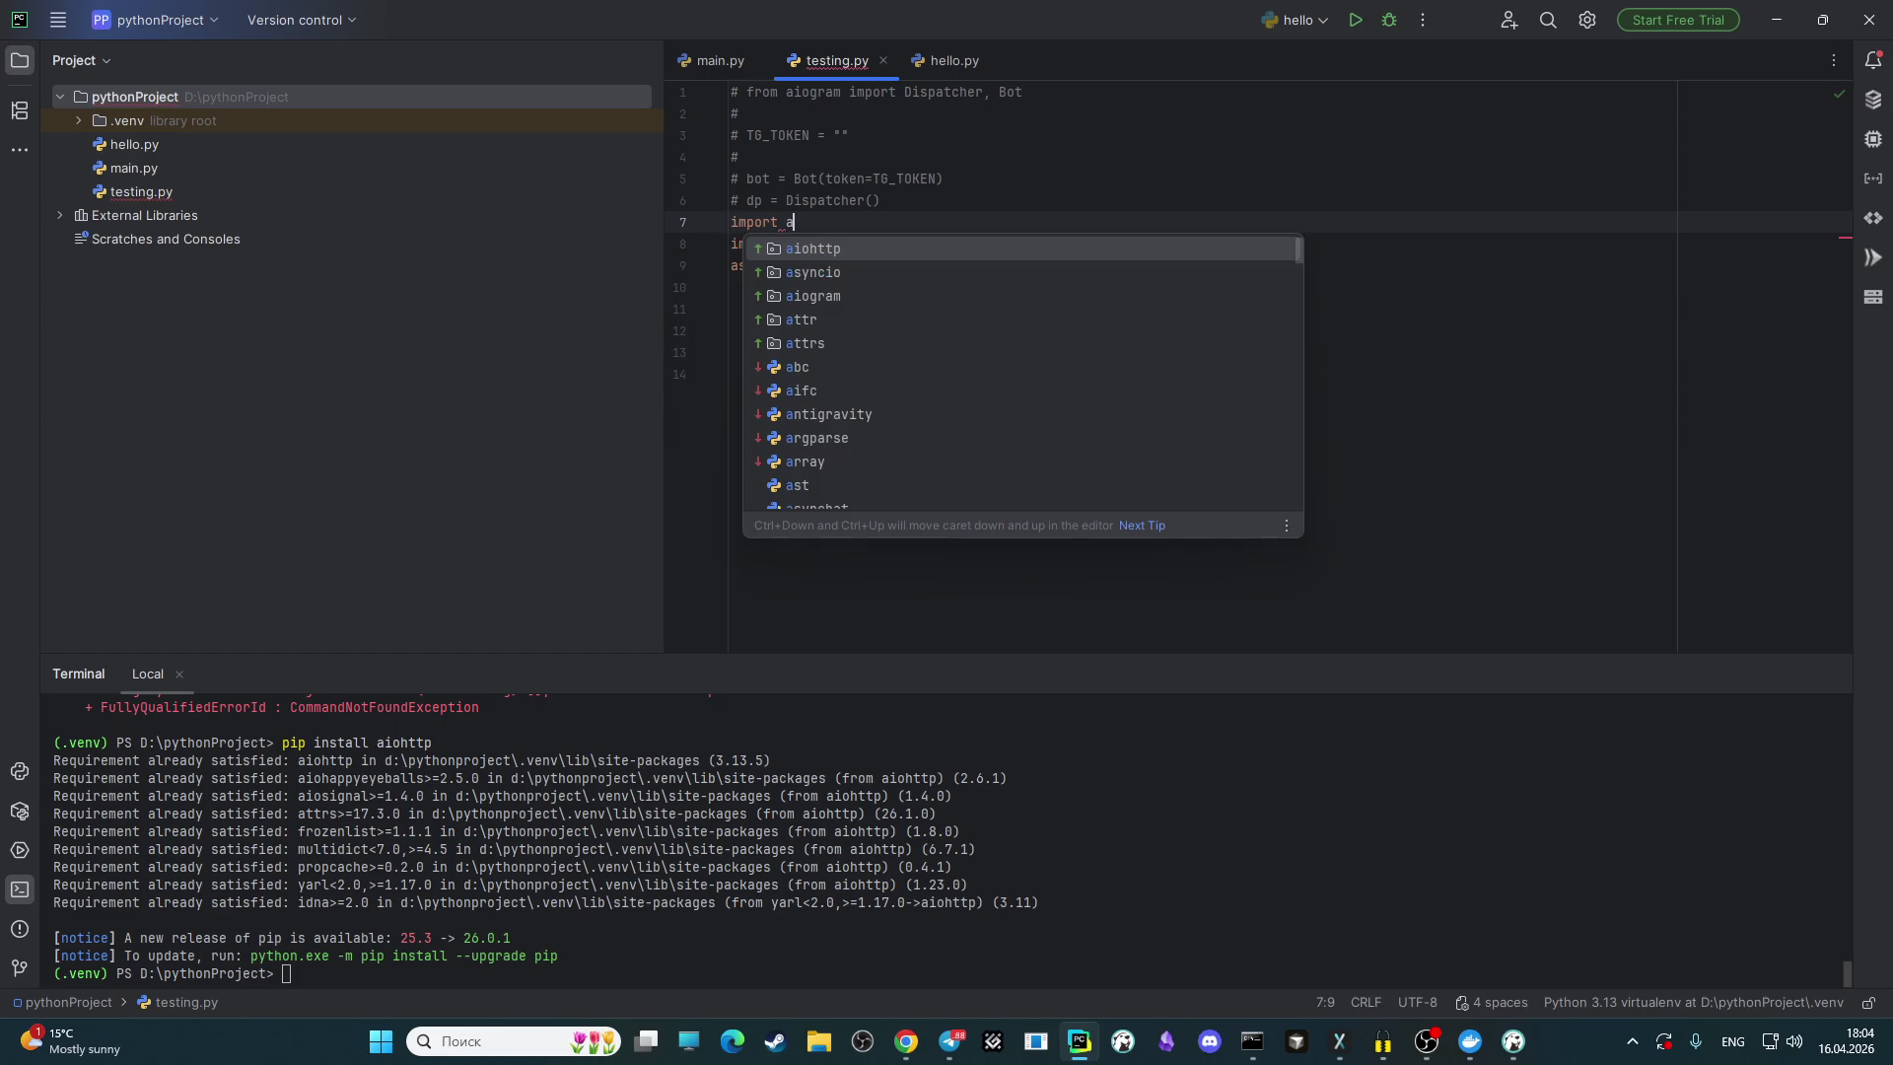
key("Down")
key("Return")
Step: Add print(response_r) on line 13 and start an if __name__ == "__main__": line at top level
left_click(844, 355)
left_click(849, 353)
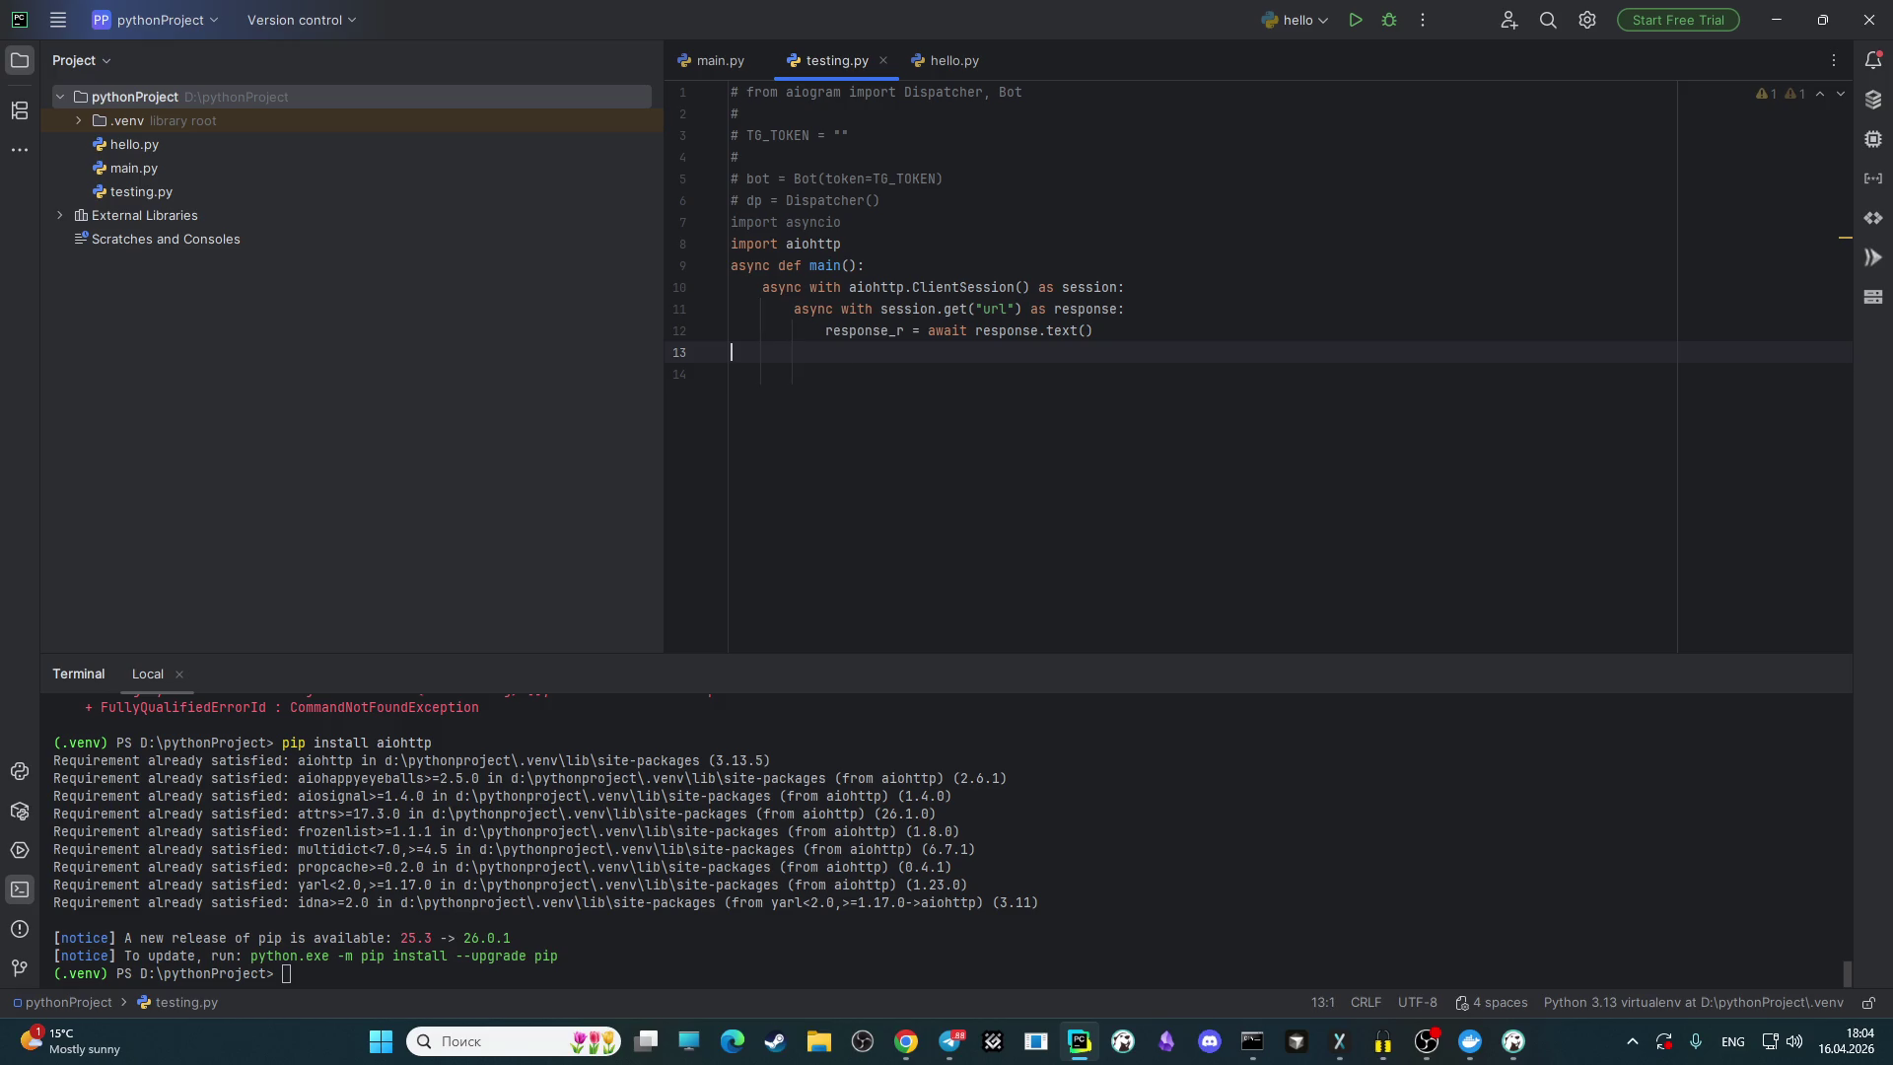
type("pr")
key("Return")
type("re")
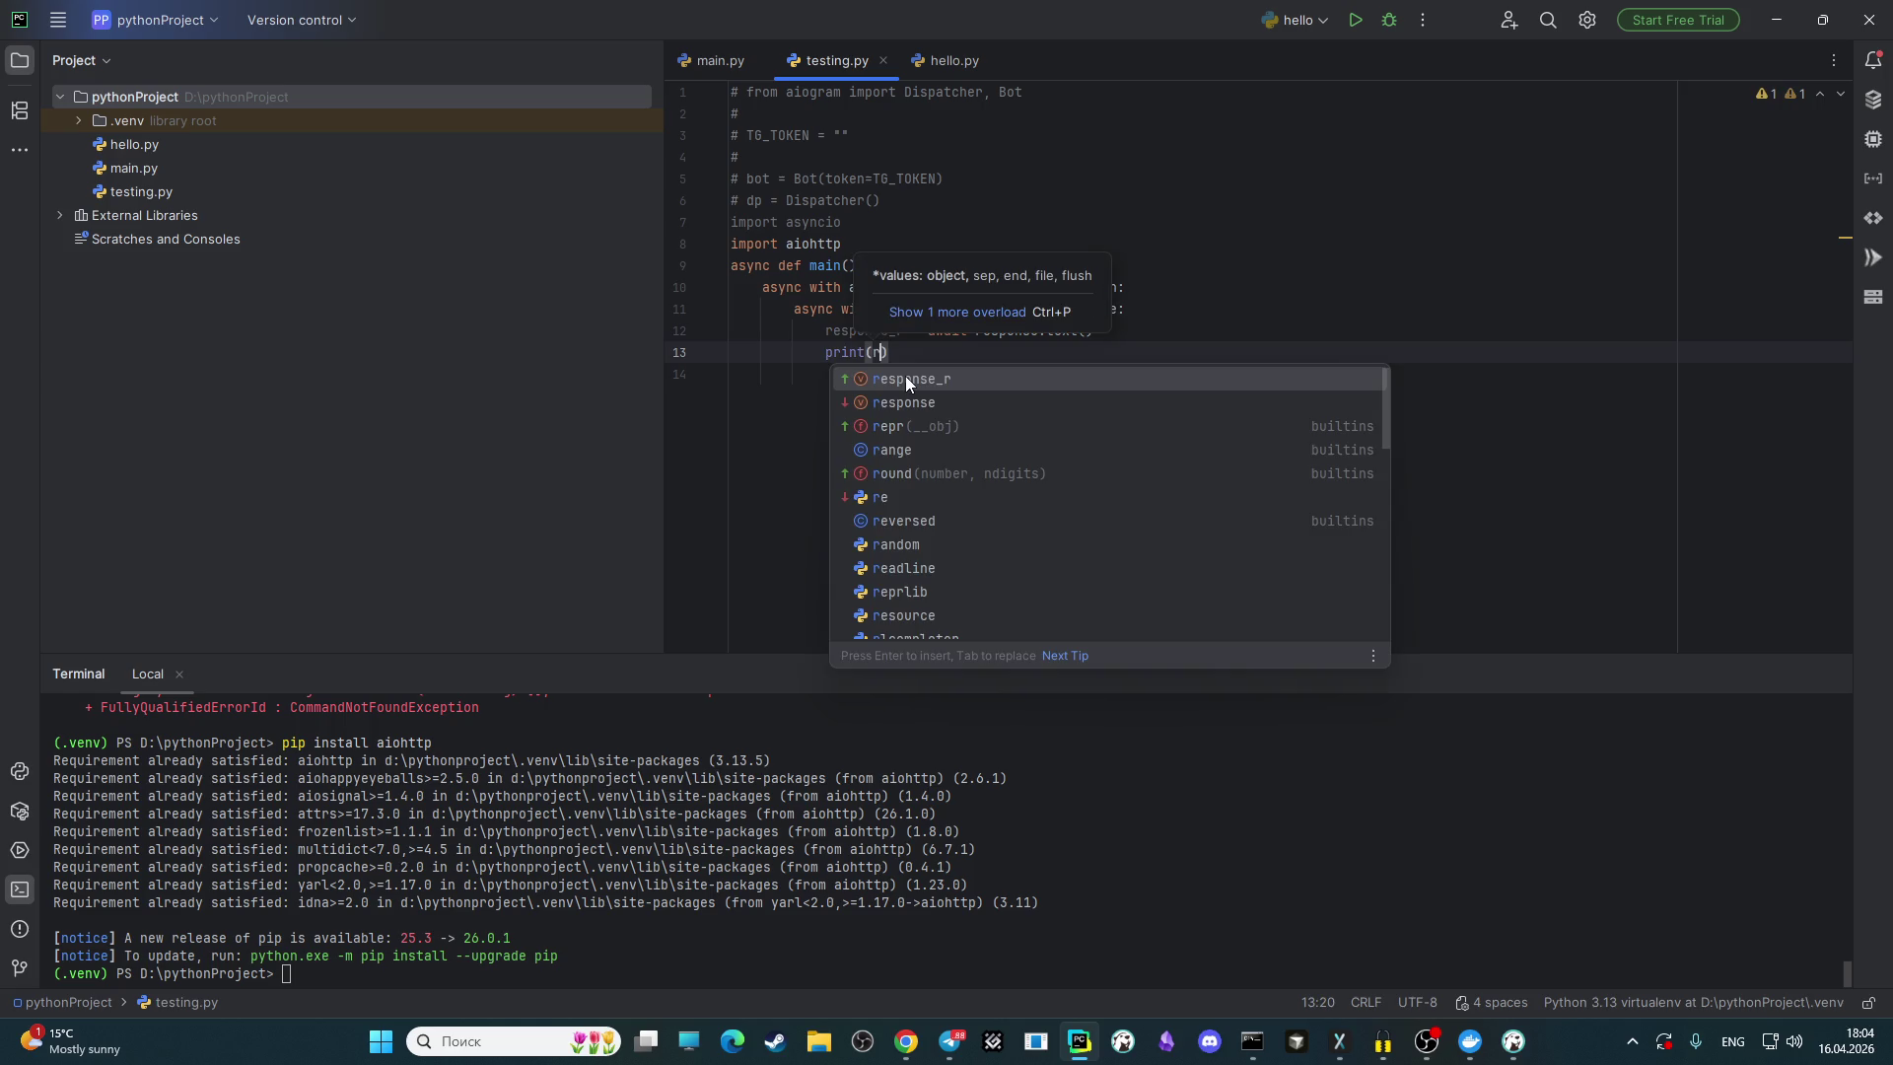
key("Return")
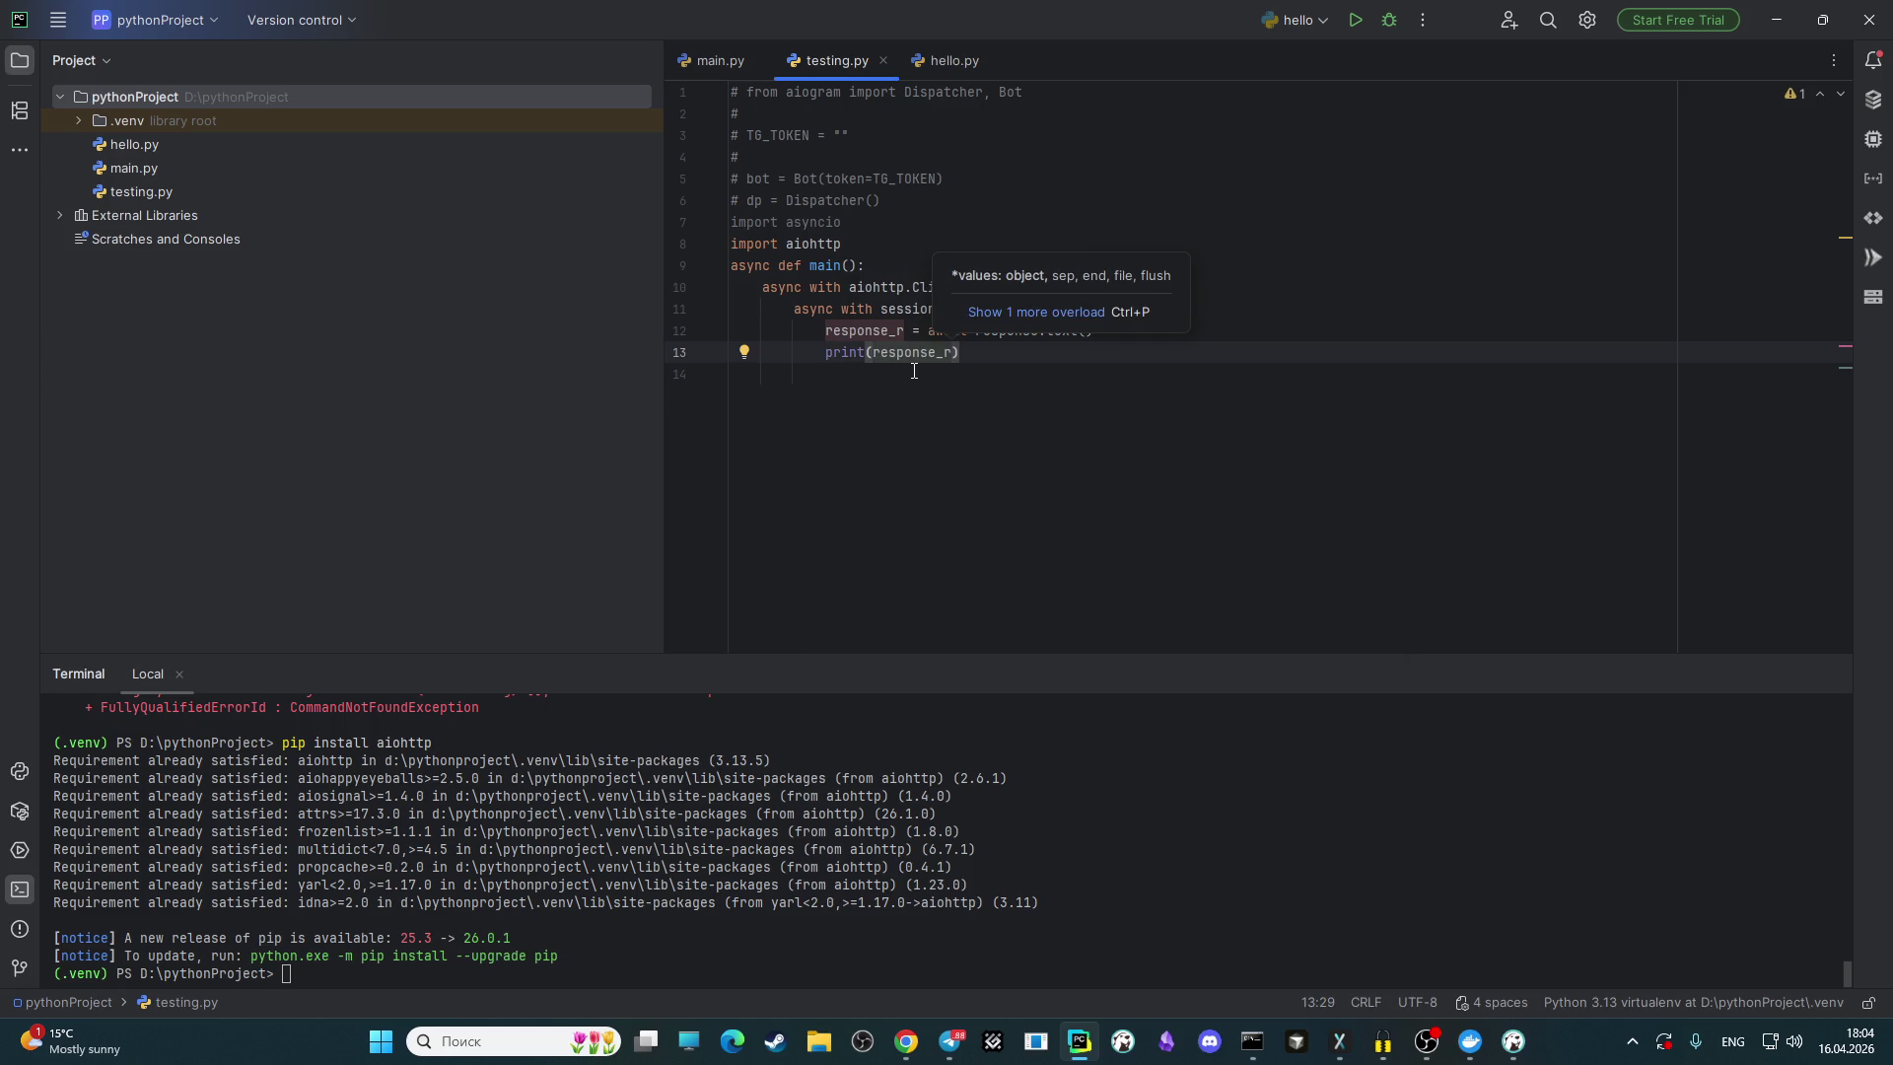
key("Return")
key("Return")
key("BackSpace")
key("BackSpace")
key("BackSpace")
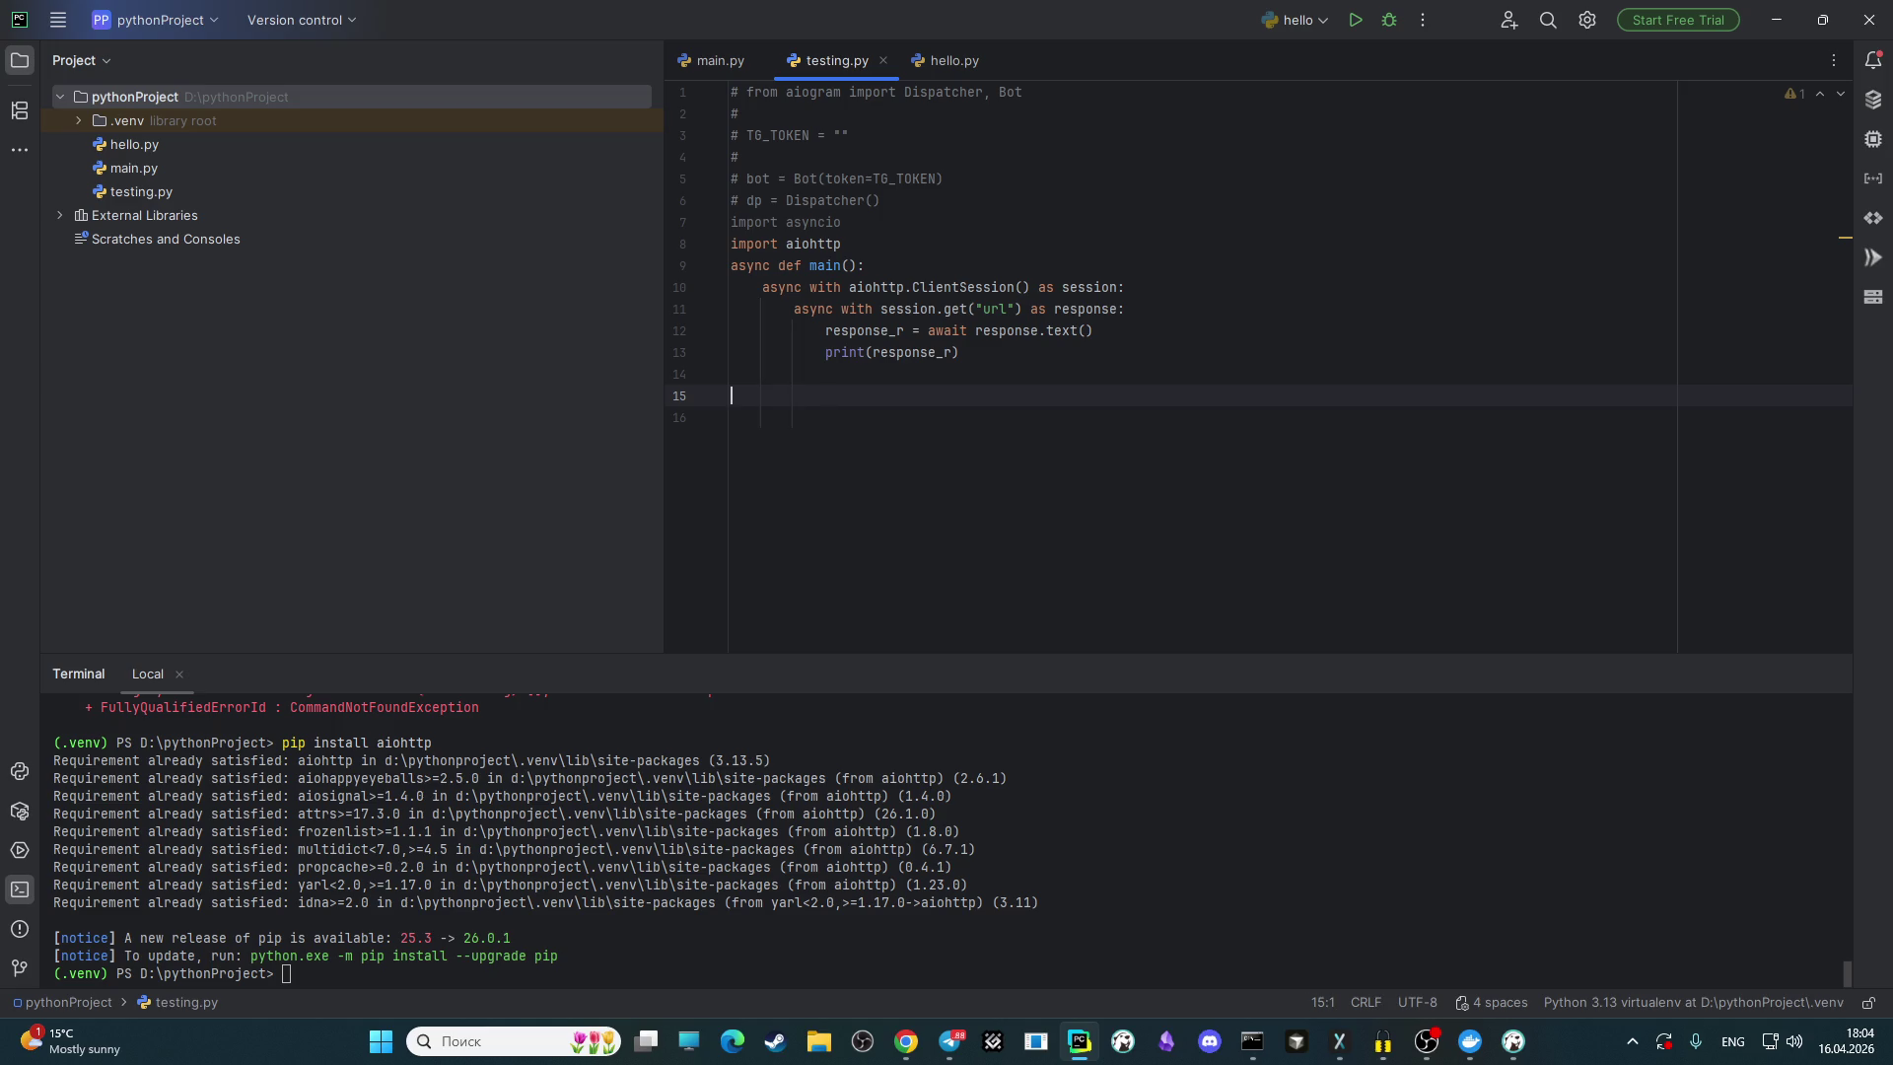
type("if __name__ ==")
type(" \"__")
type("main__\":")
Step: Call asyncio.run(main()) under the guard and select lines 7–16 of the script
key("Return")
type("a")
key("Down")
key("Down")
key("Return")
type("asyncio.")
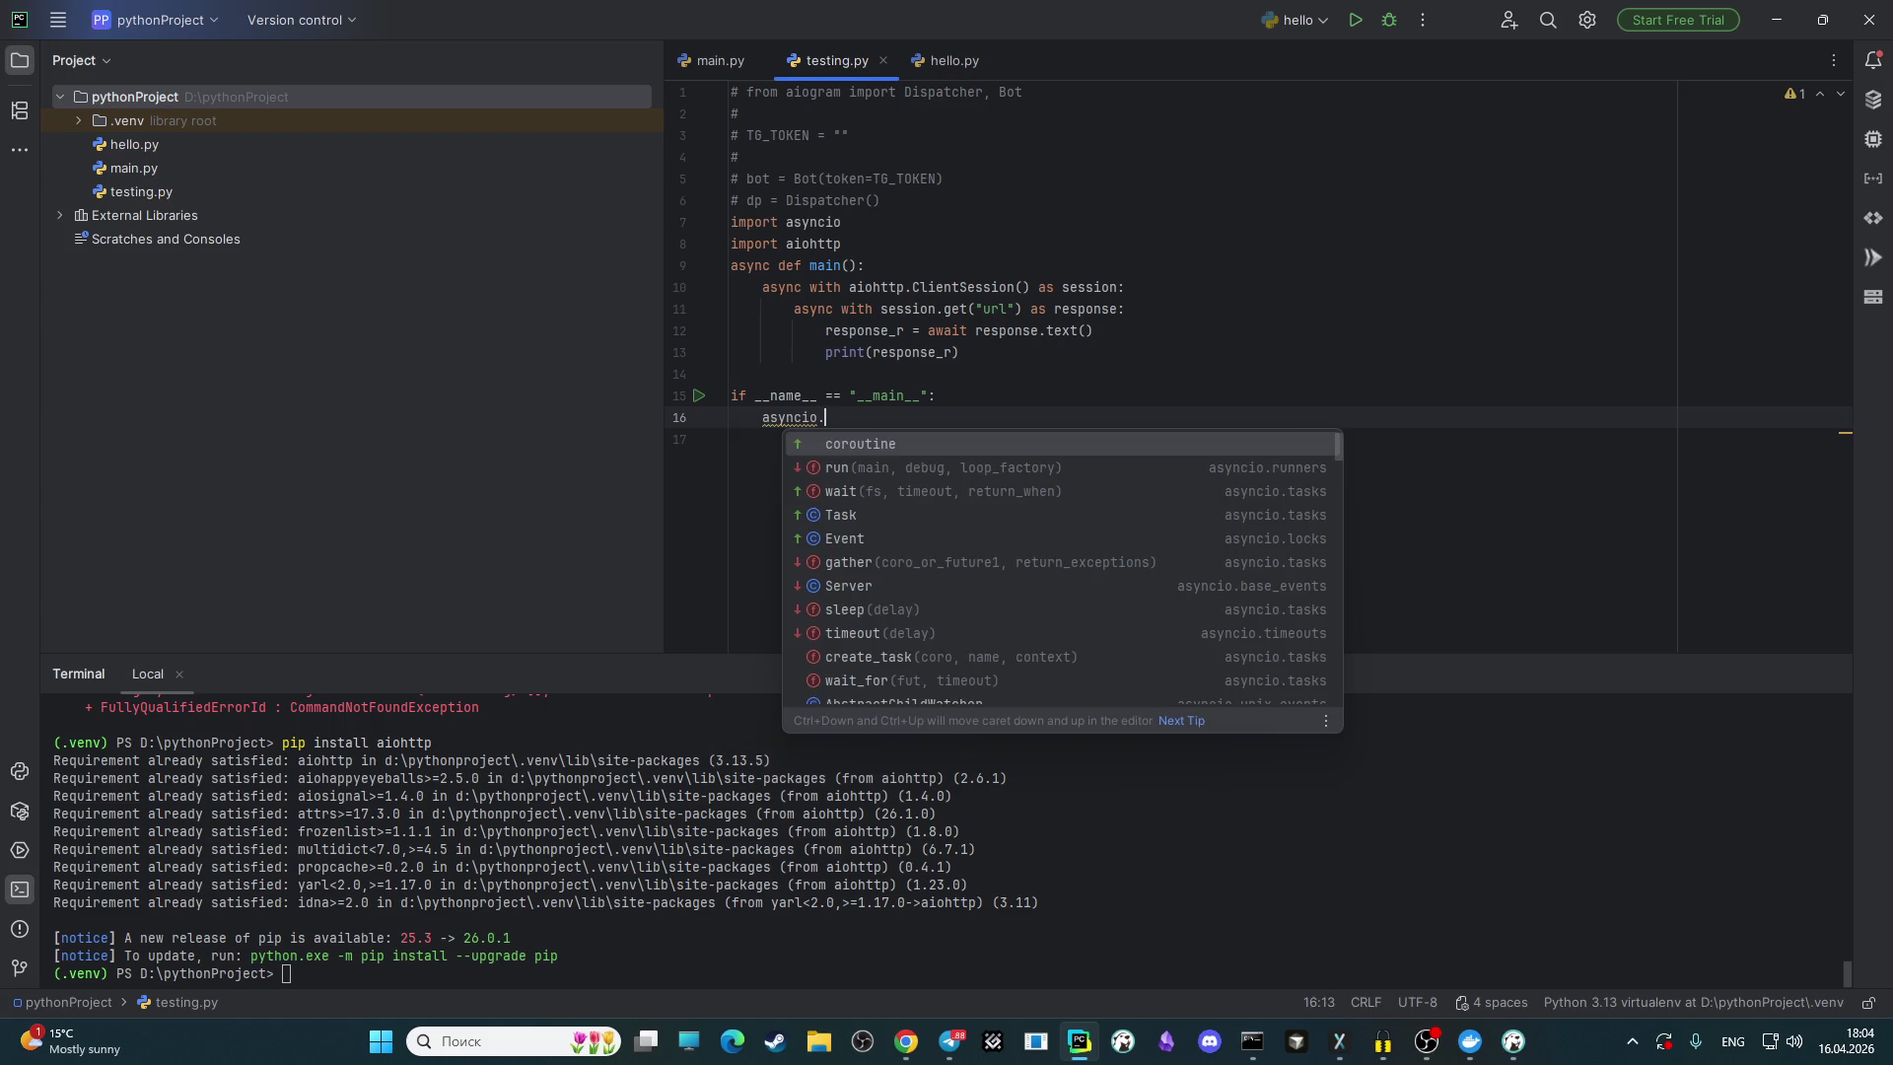
key("Down")
key("Return")
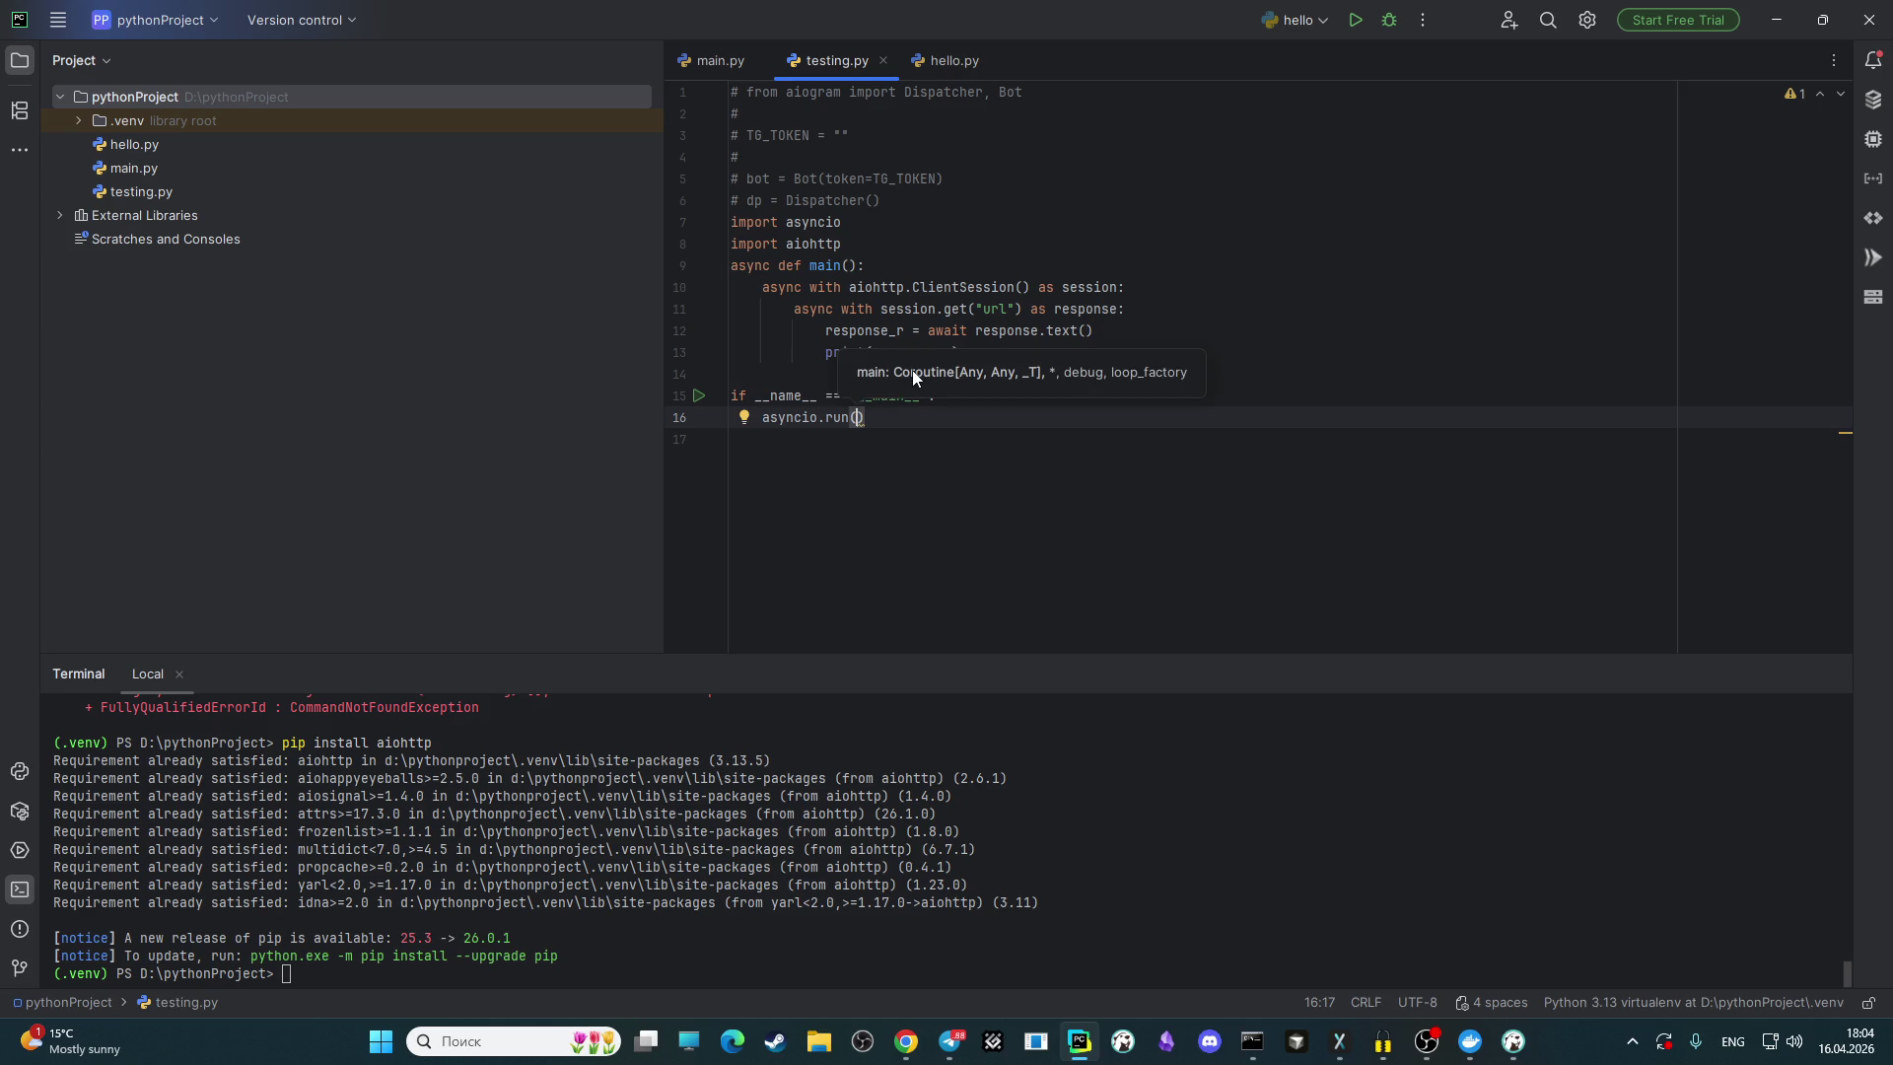
type("m")
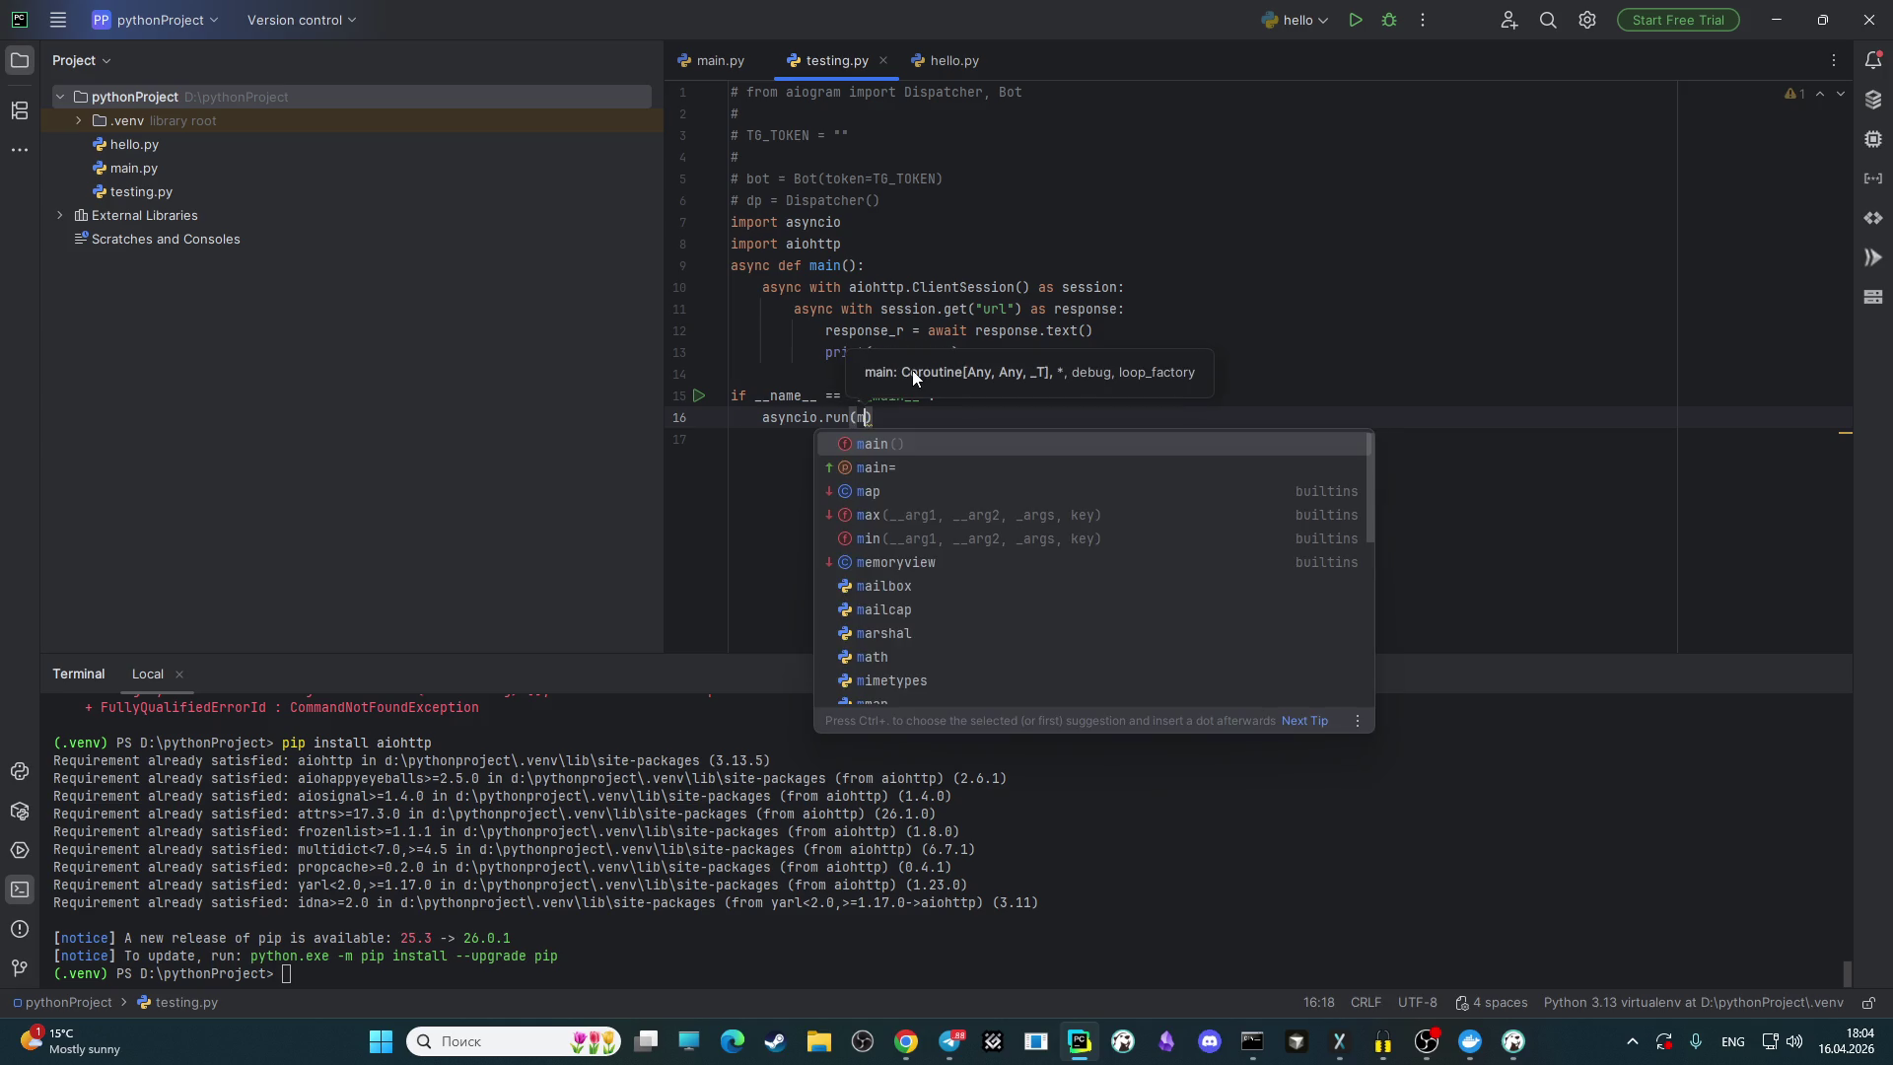
key("Return")
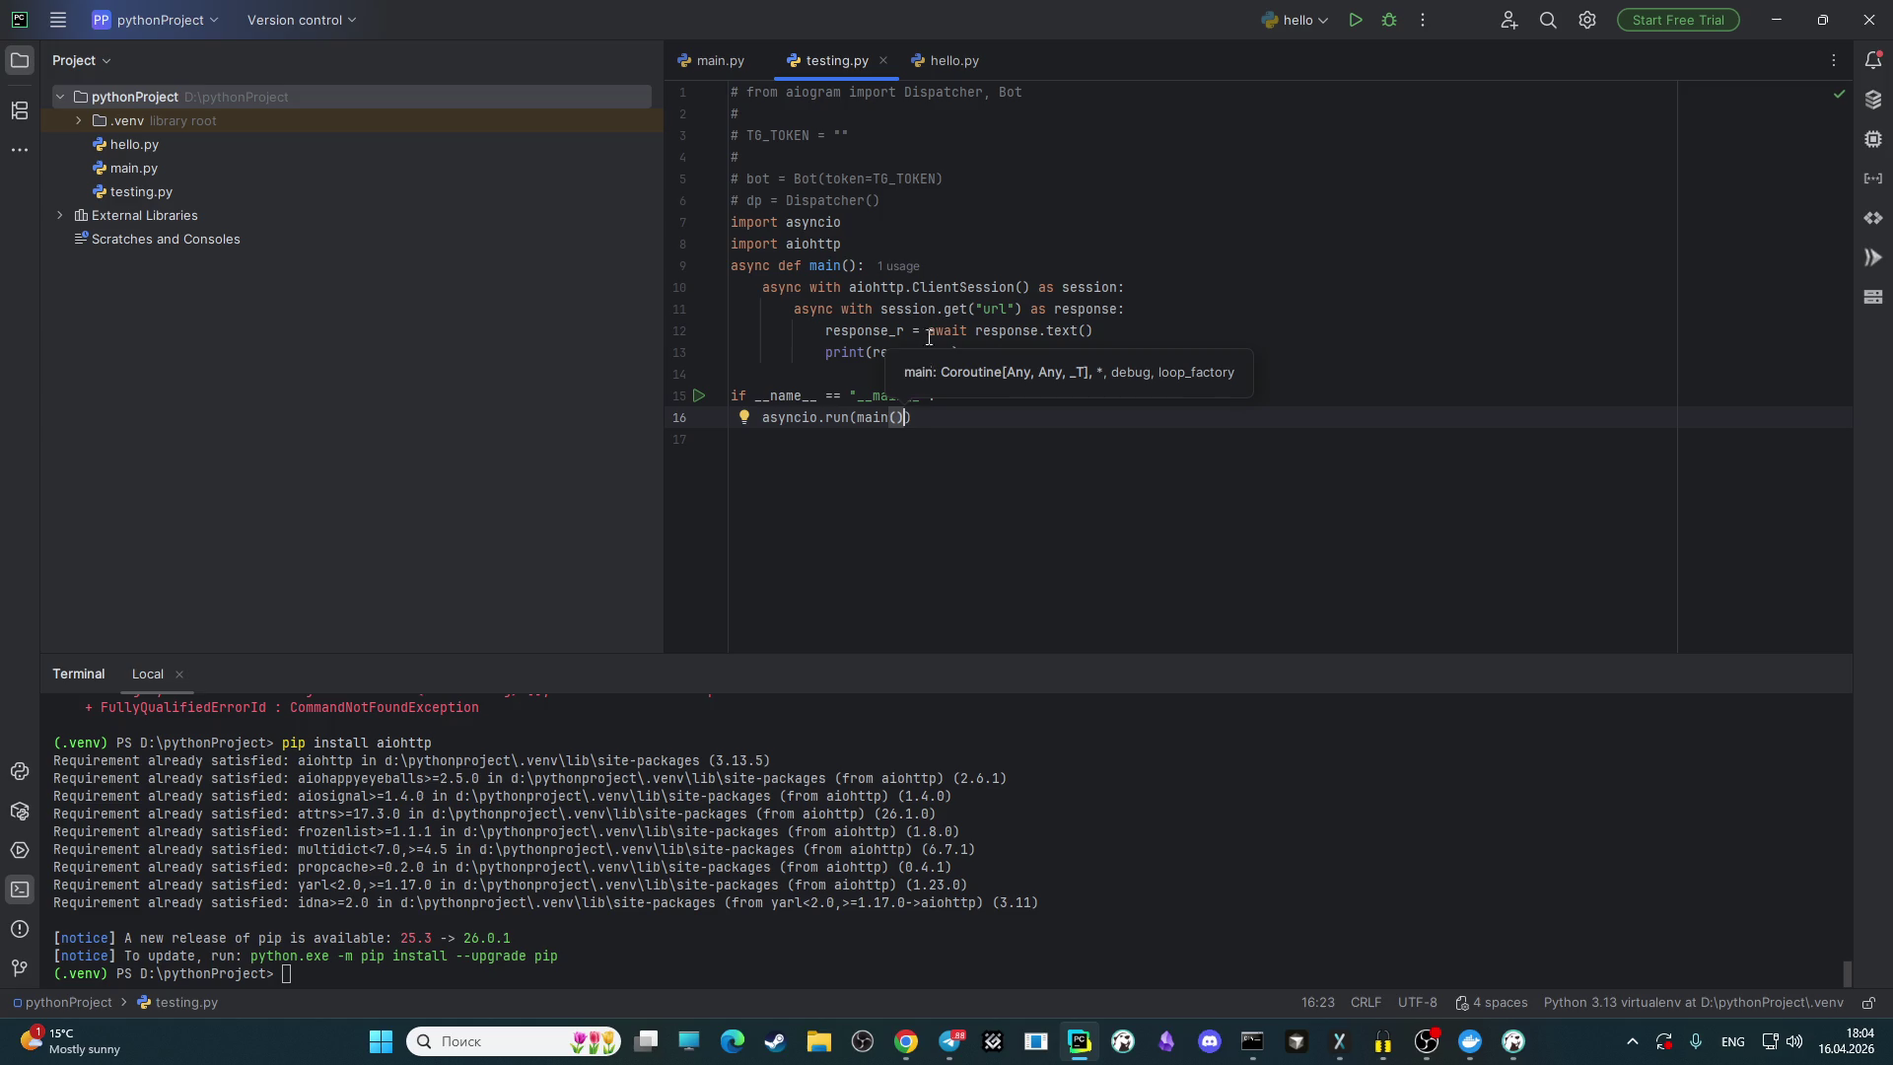
mouse_move(953, 407)
left_mouse_down()
mouse_move(789, 393)
mouse_move(630, 294)
mouse_move(629, 219)
left_mouse_up()
key("ctrl+c")
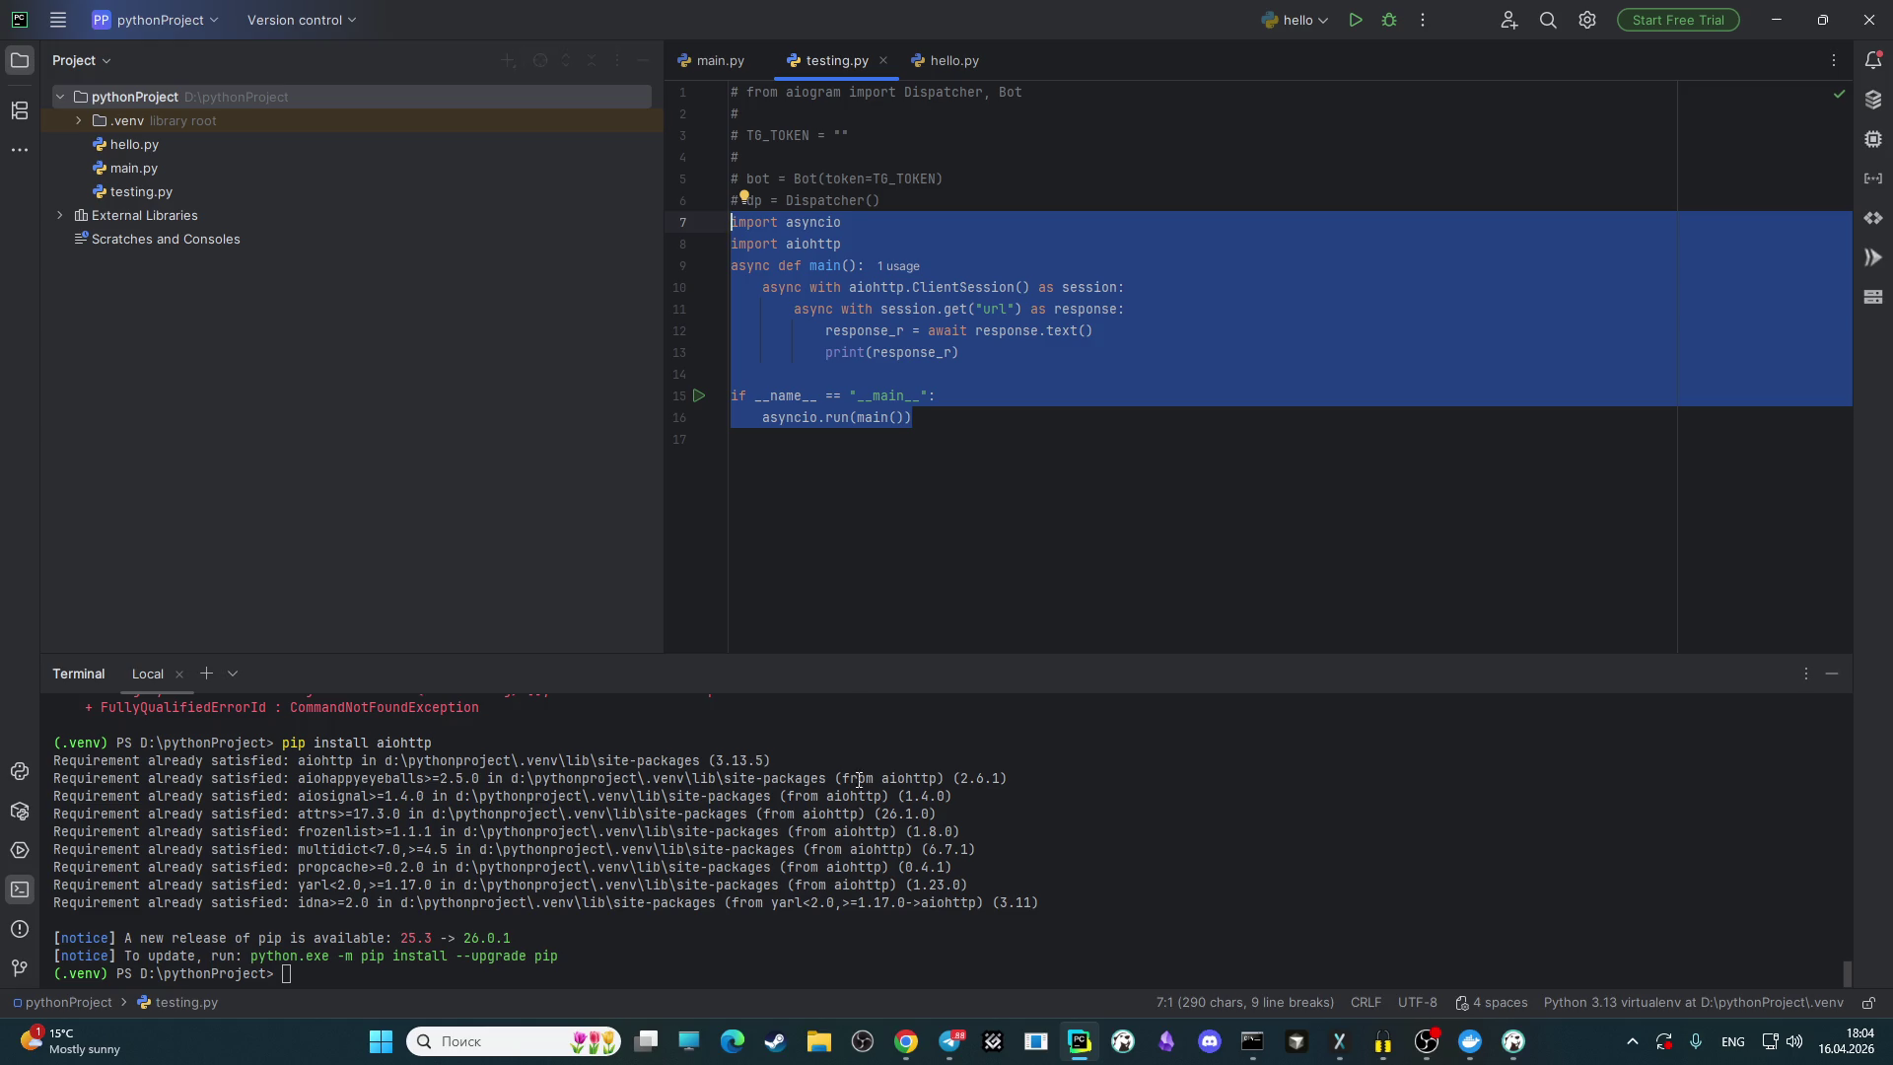
left_click(907, 1041)
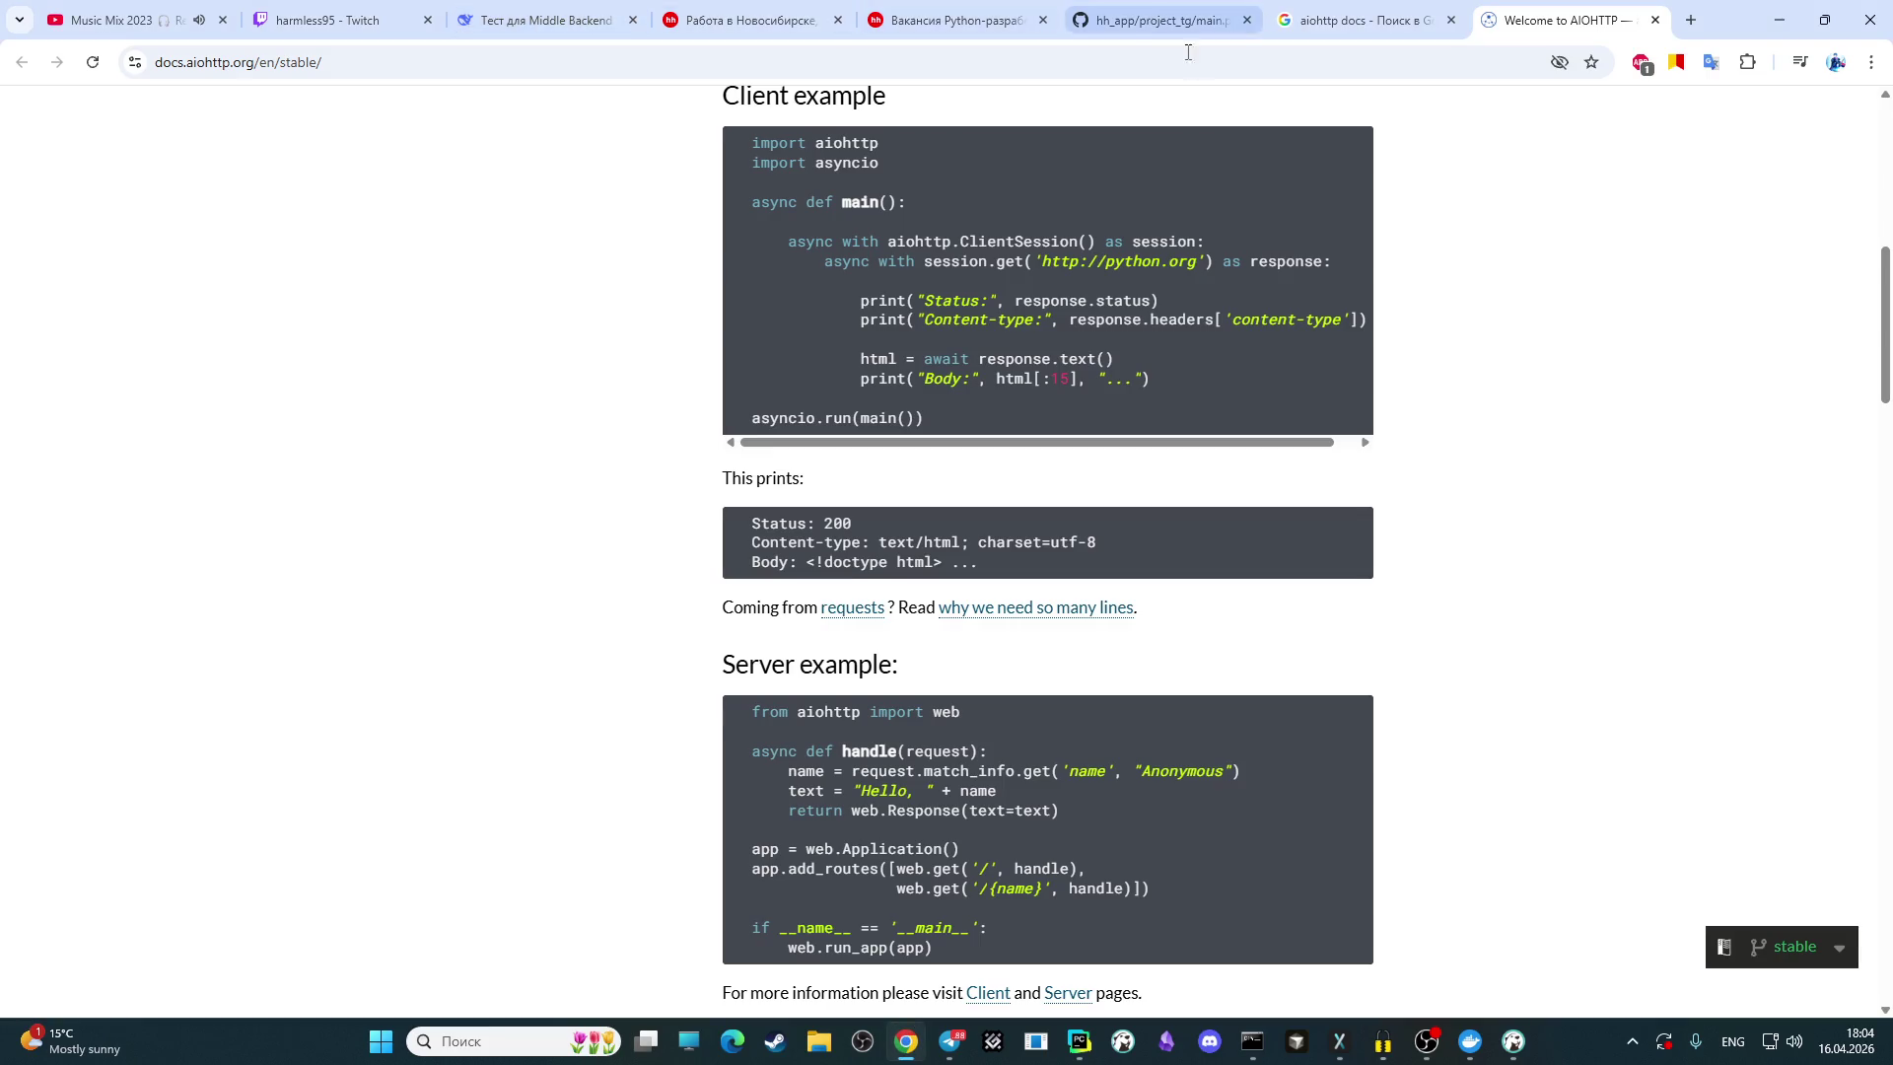
Step: Scroll up to the aiohttp Getting Started client example to compare with the script
scroll(727, 357, "up", 1)
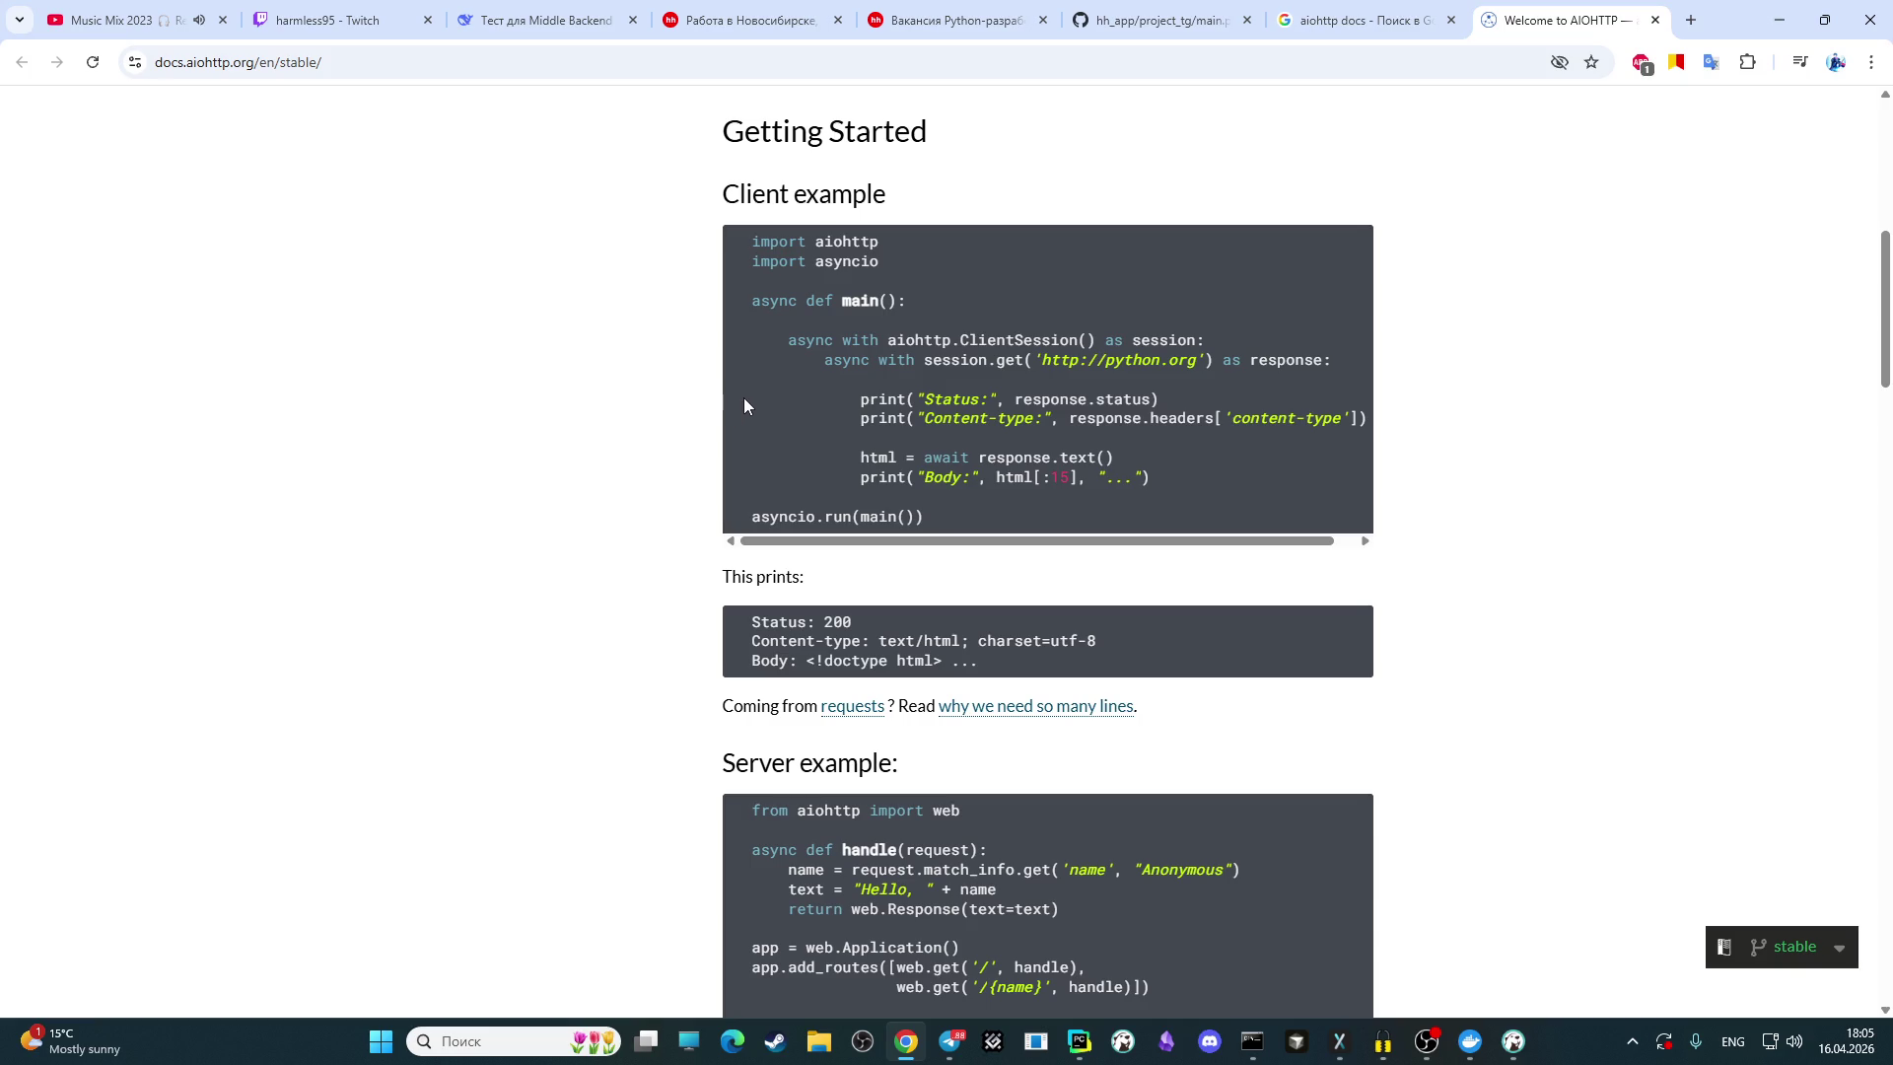
left_click(533, 17)
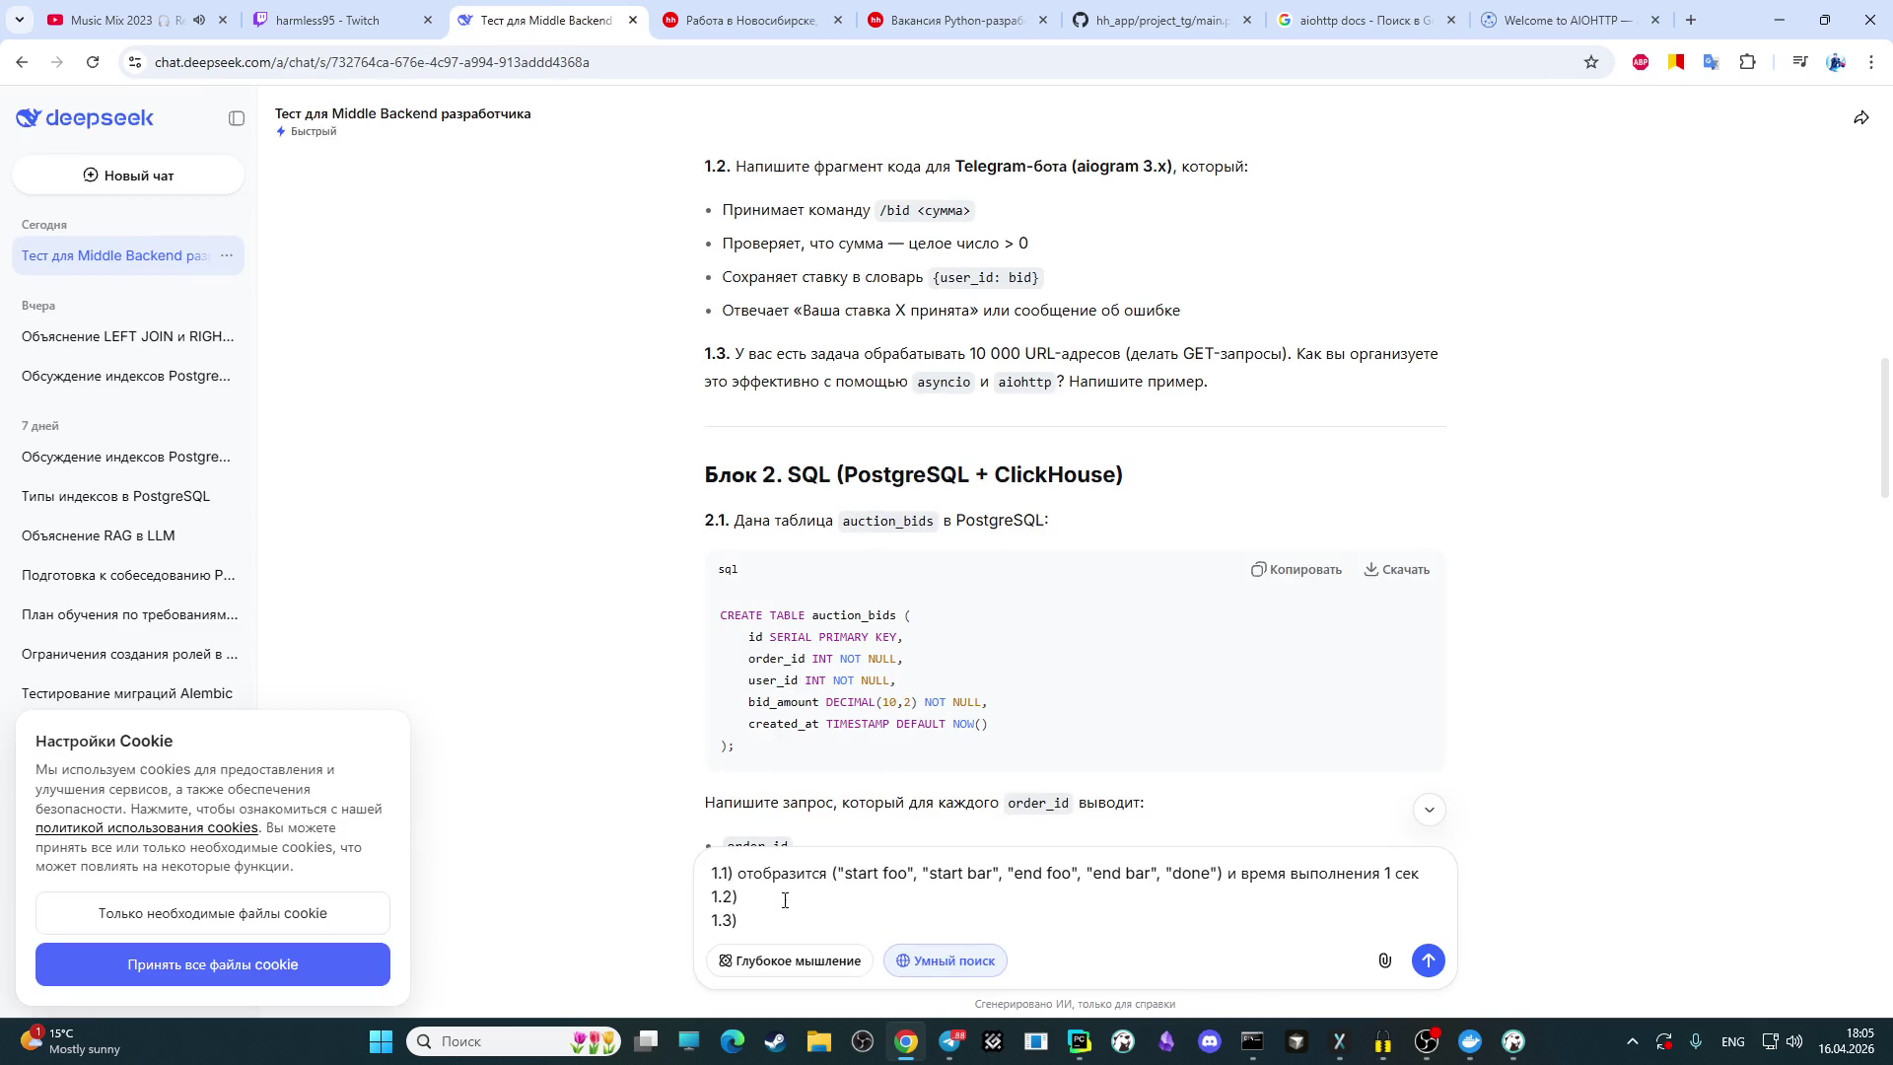
Step: Paste the aiohttp script as answer 1.3 and begin answer 2.1) with SELECT
key("ctrl+v")
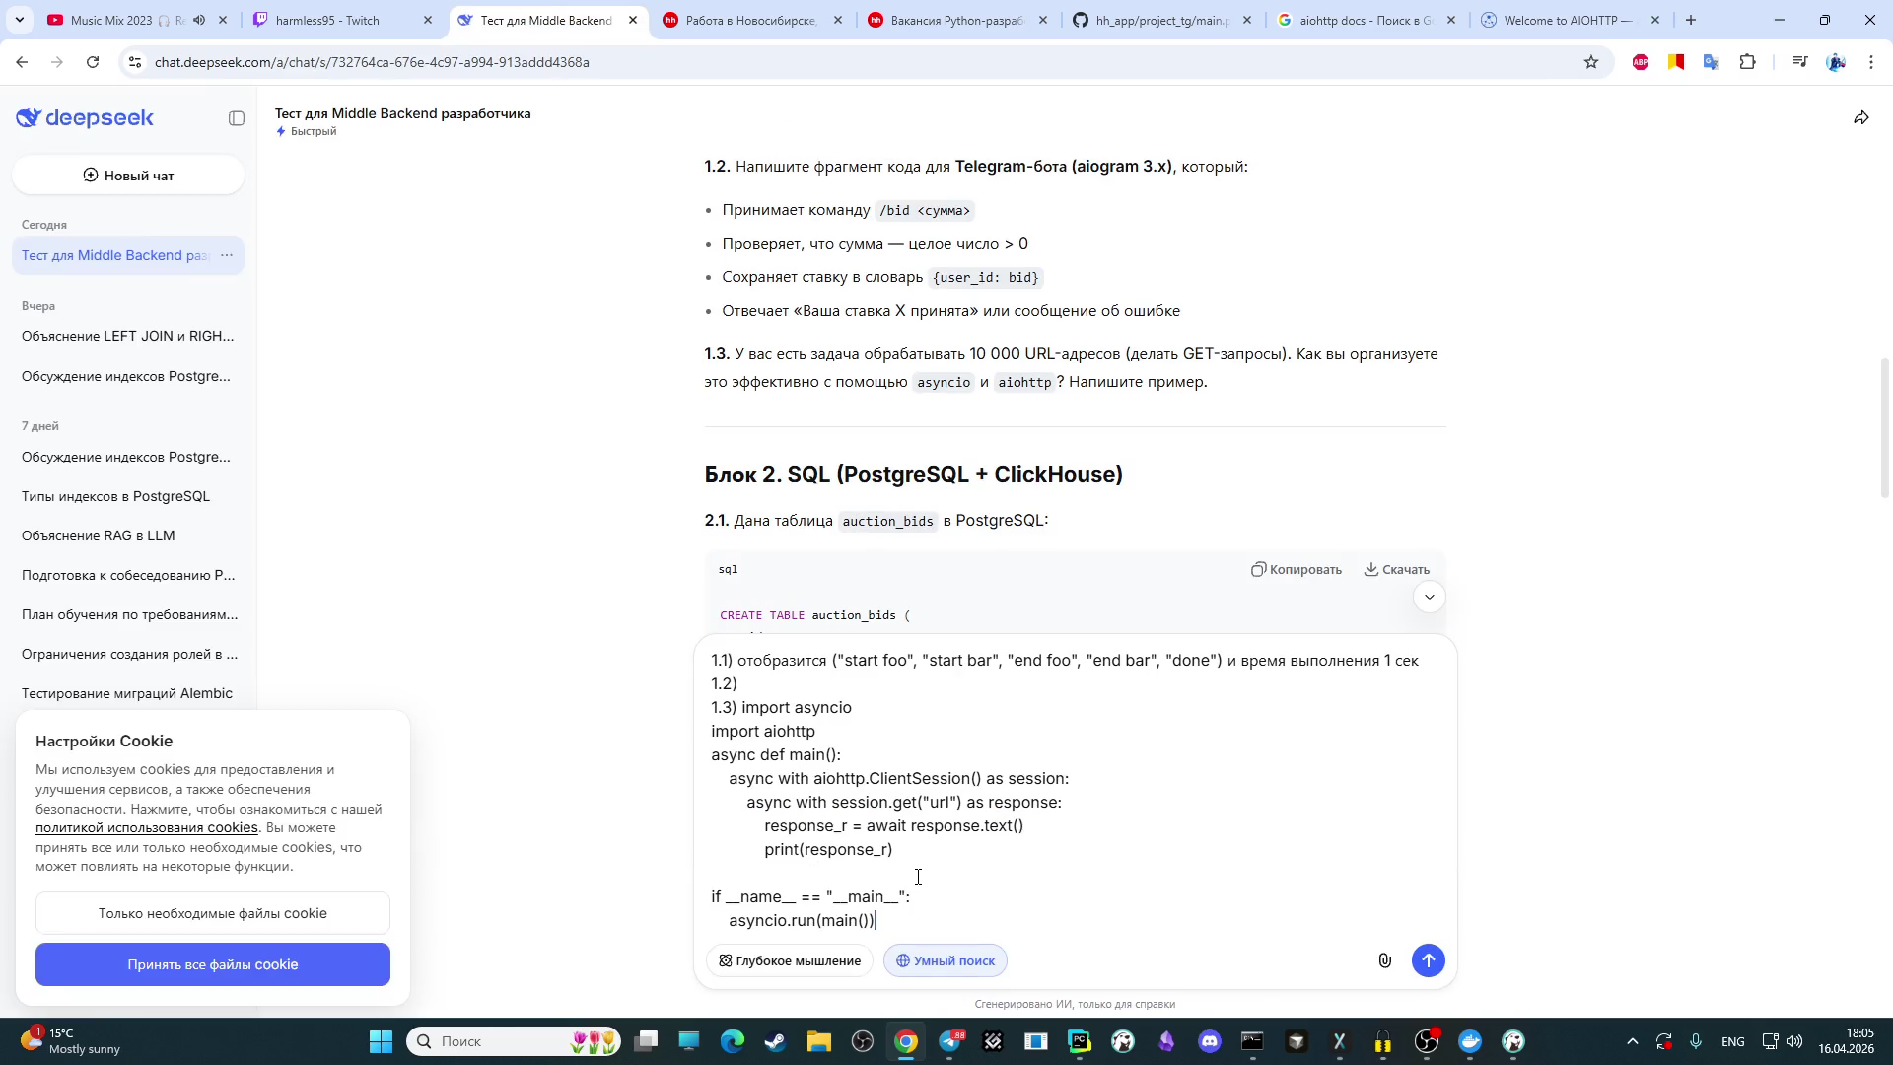
key("shift+Return")
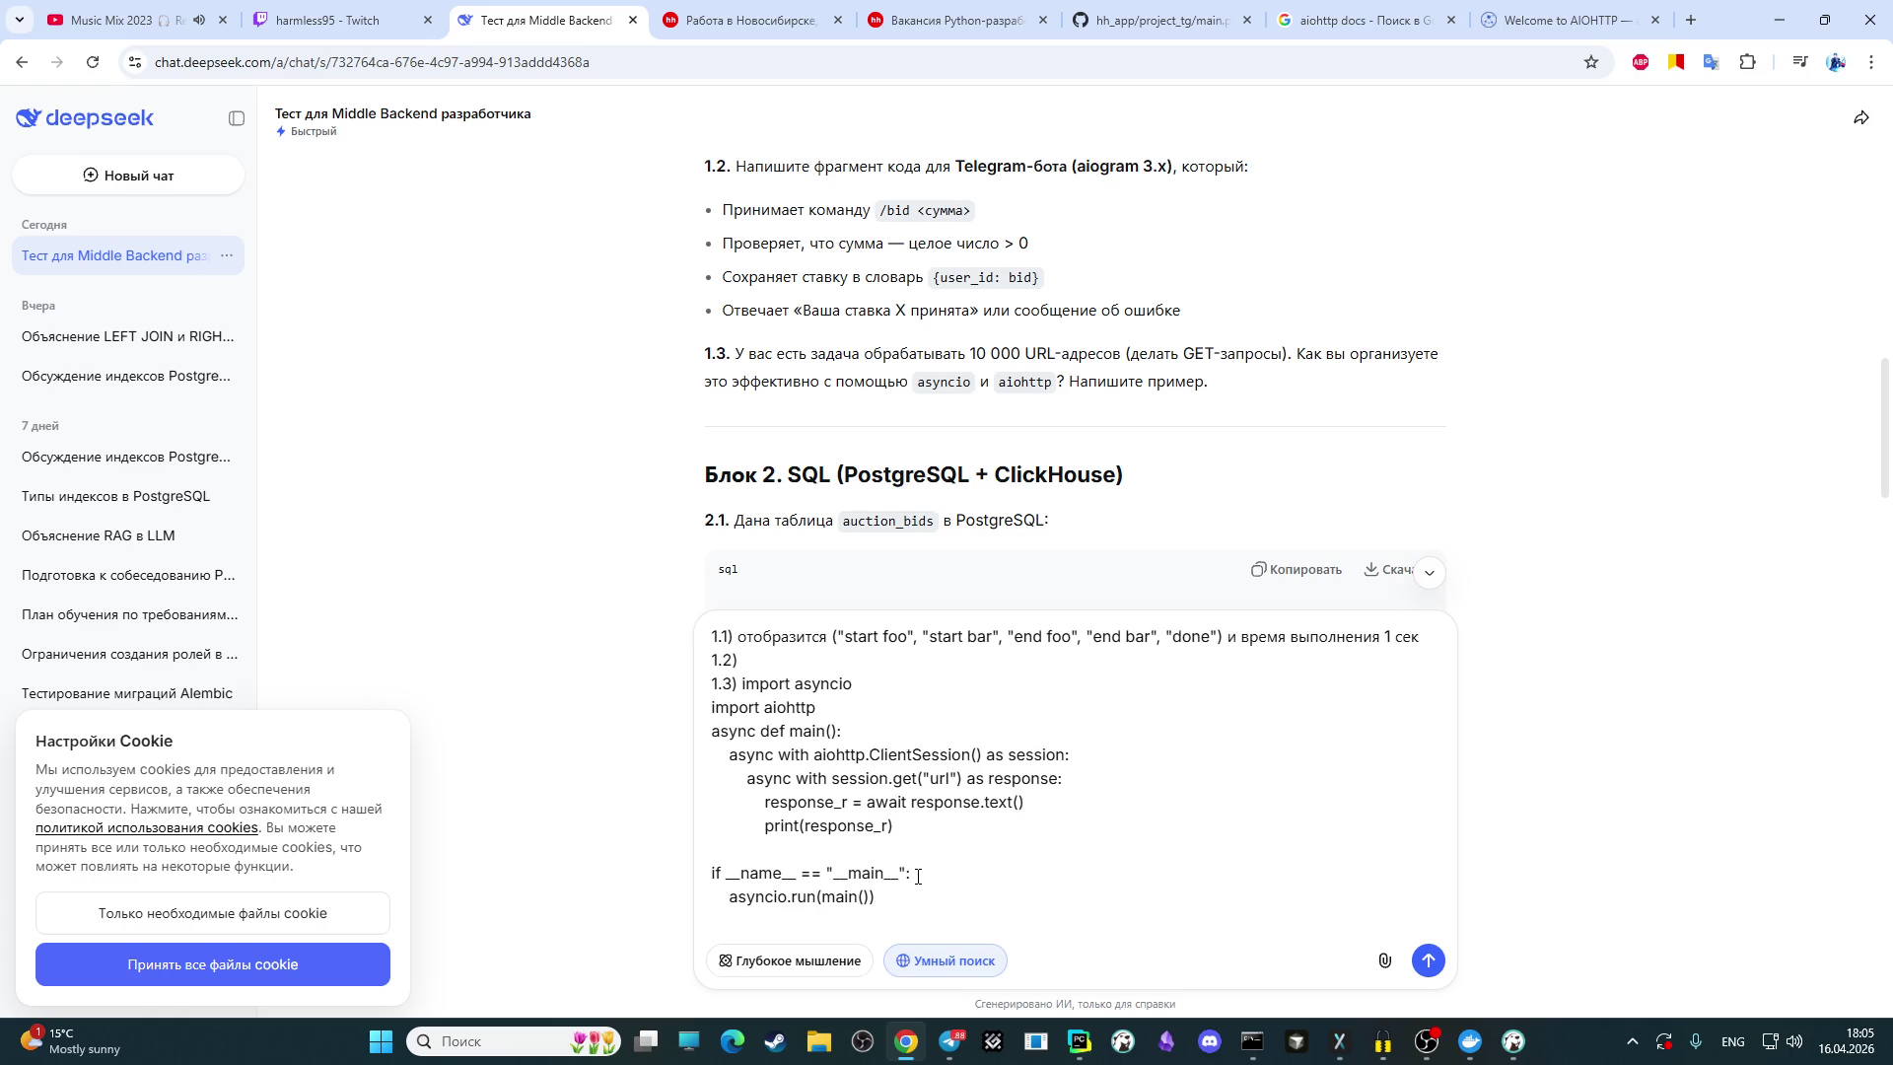
scroll(1128, 404, "down", 3)
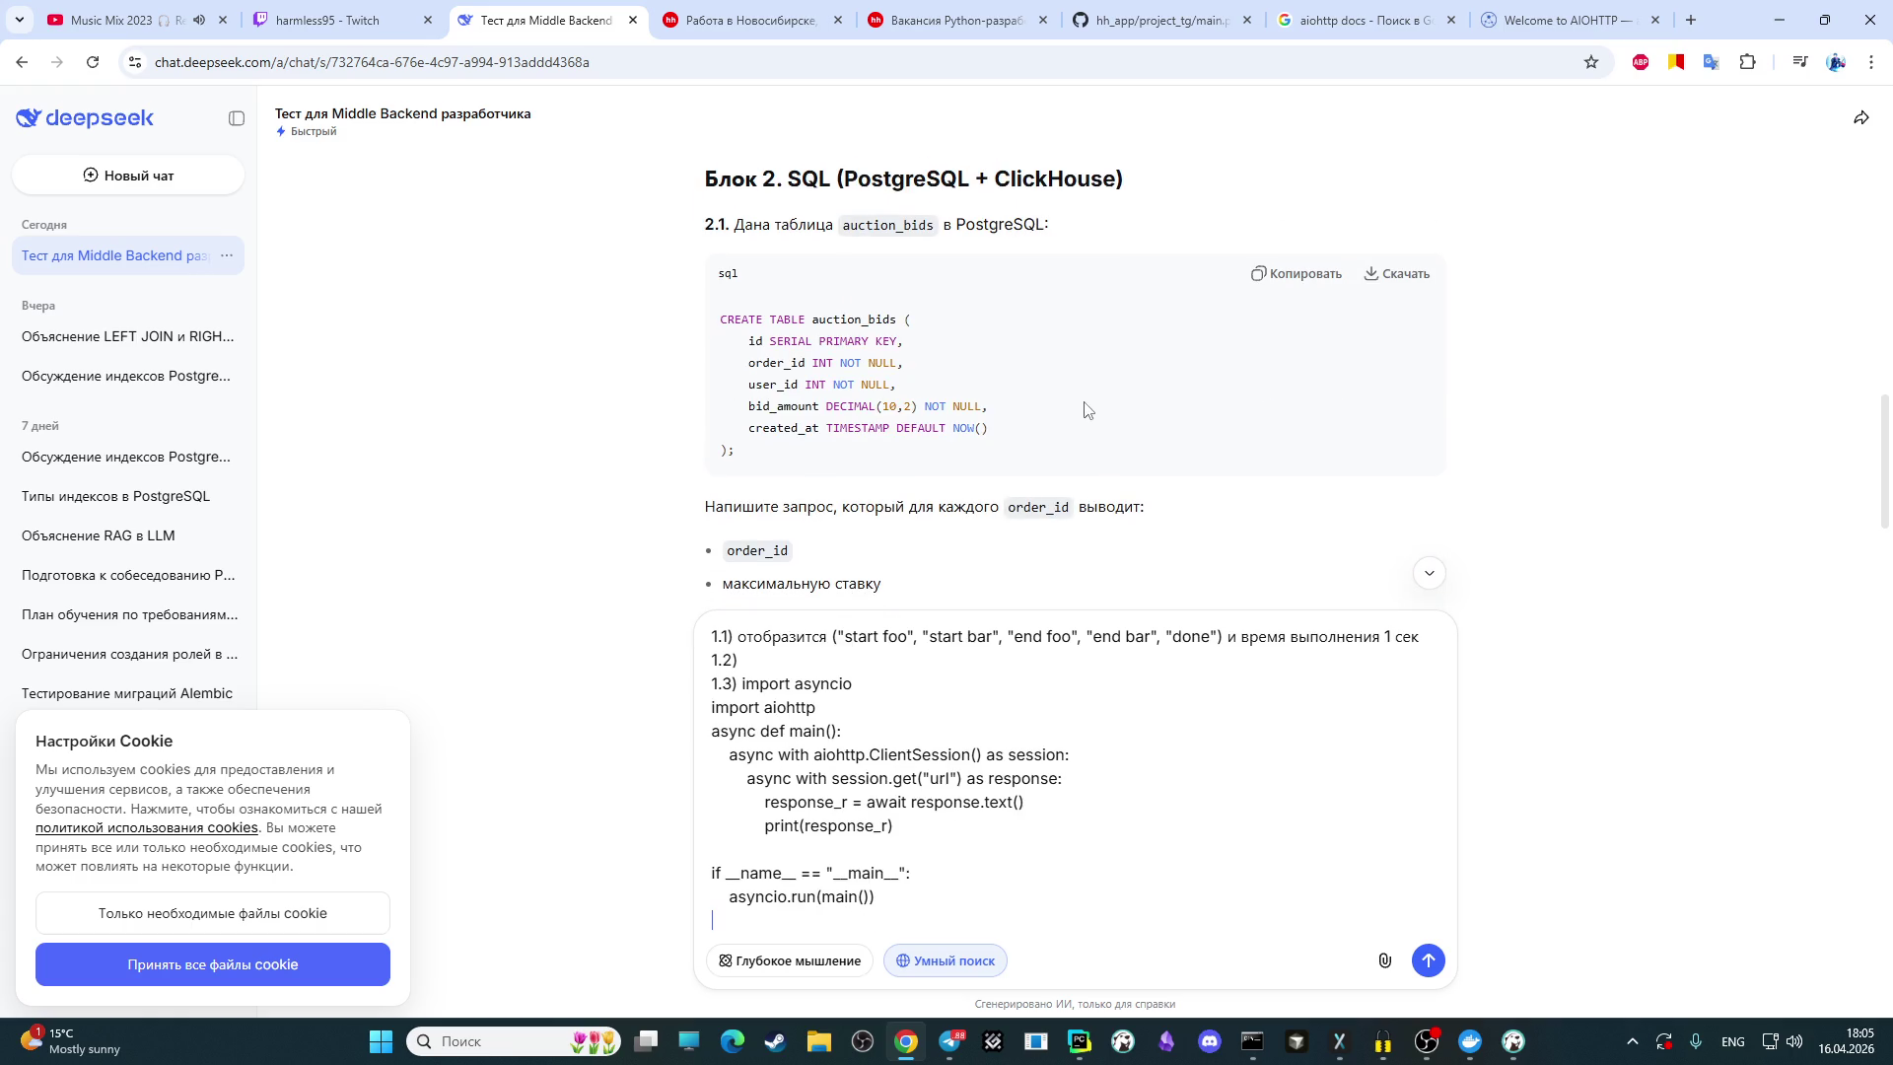
type("2")
type(".")
type("1)")
scroll(971, 561, "down", 1)
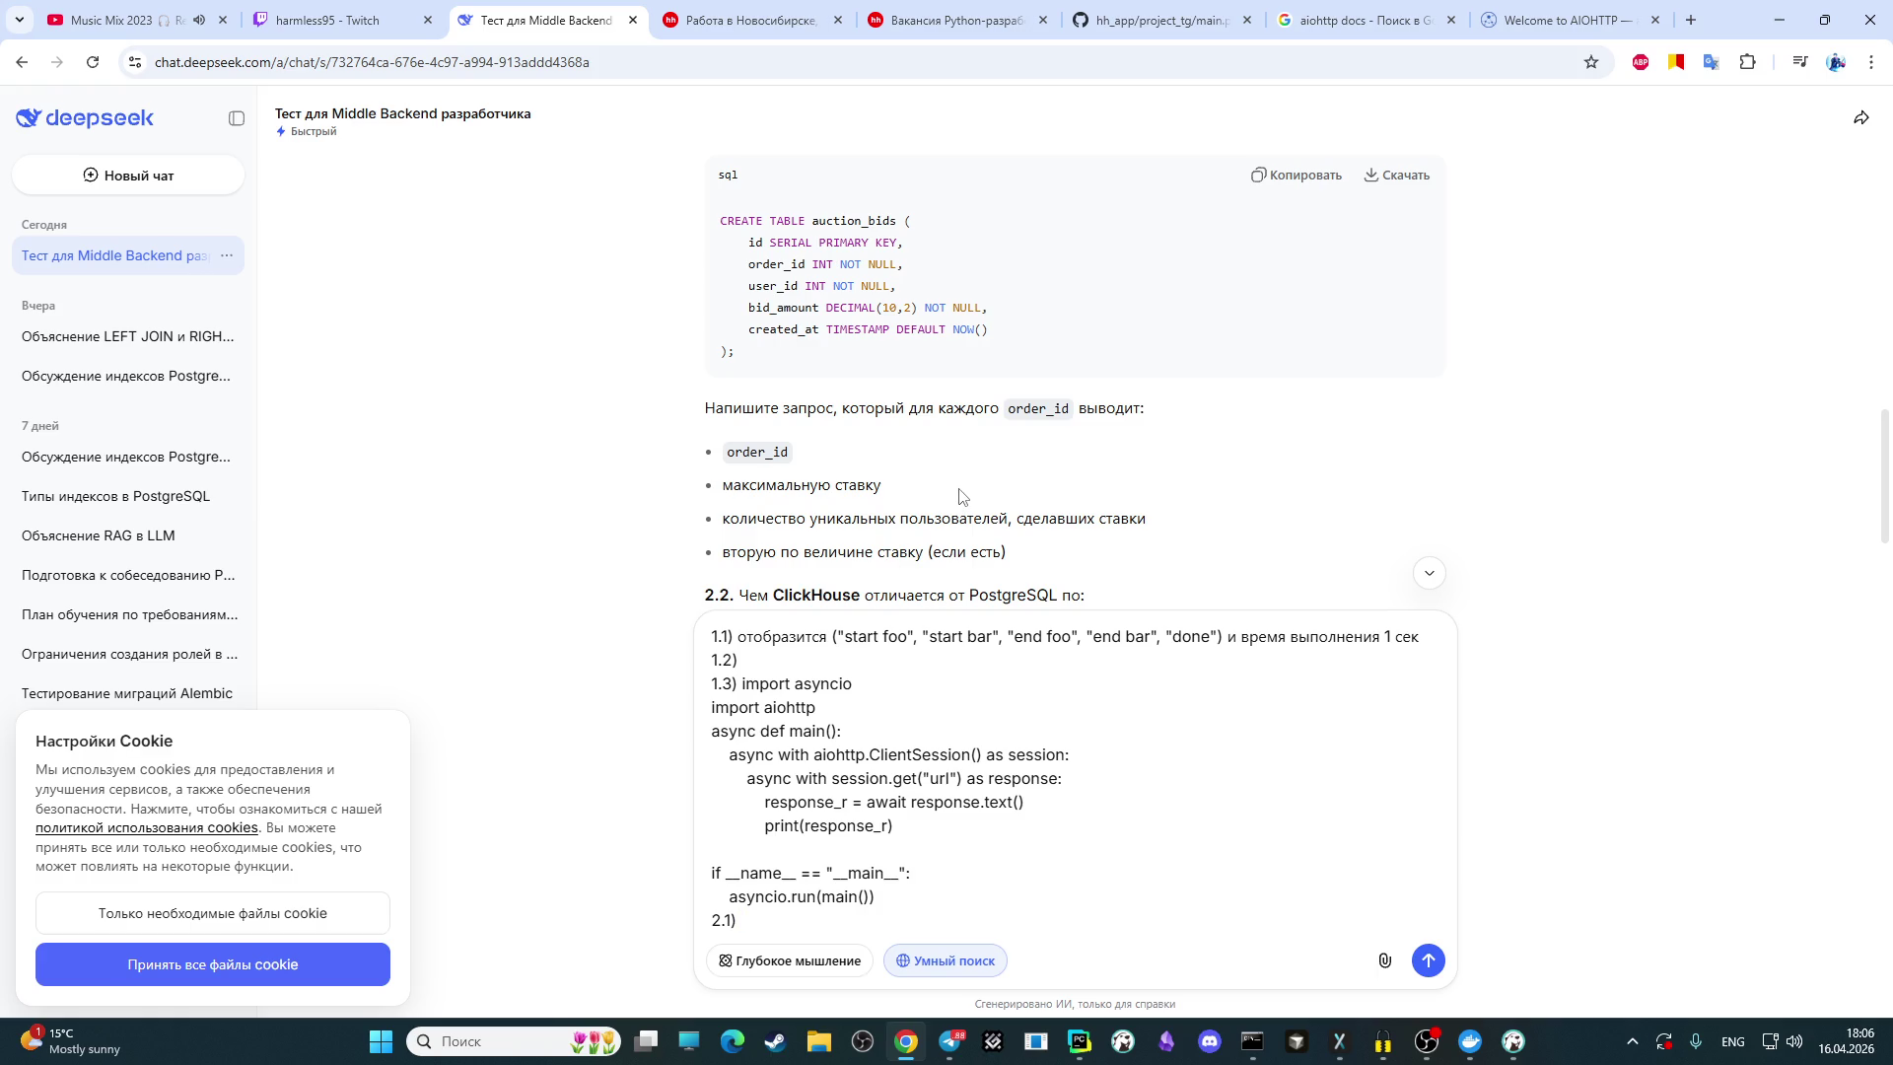
type("SELECT")
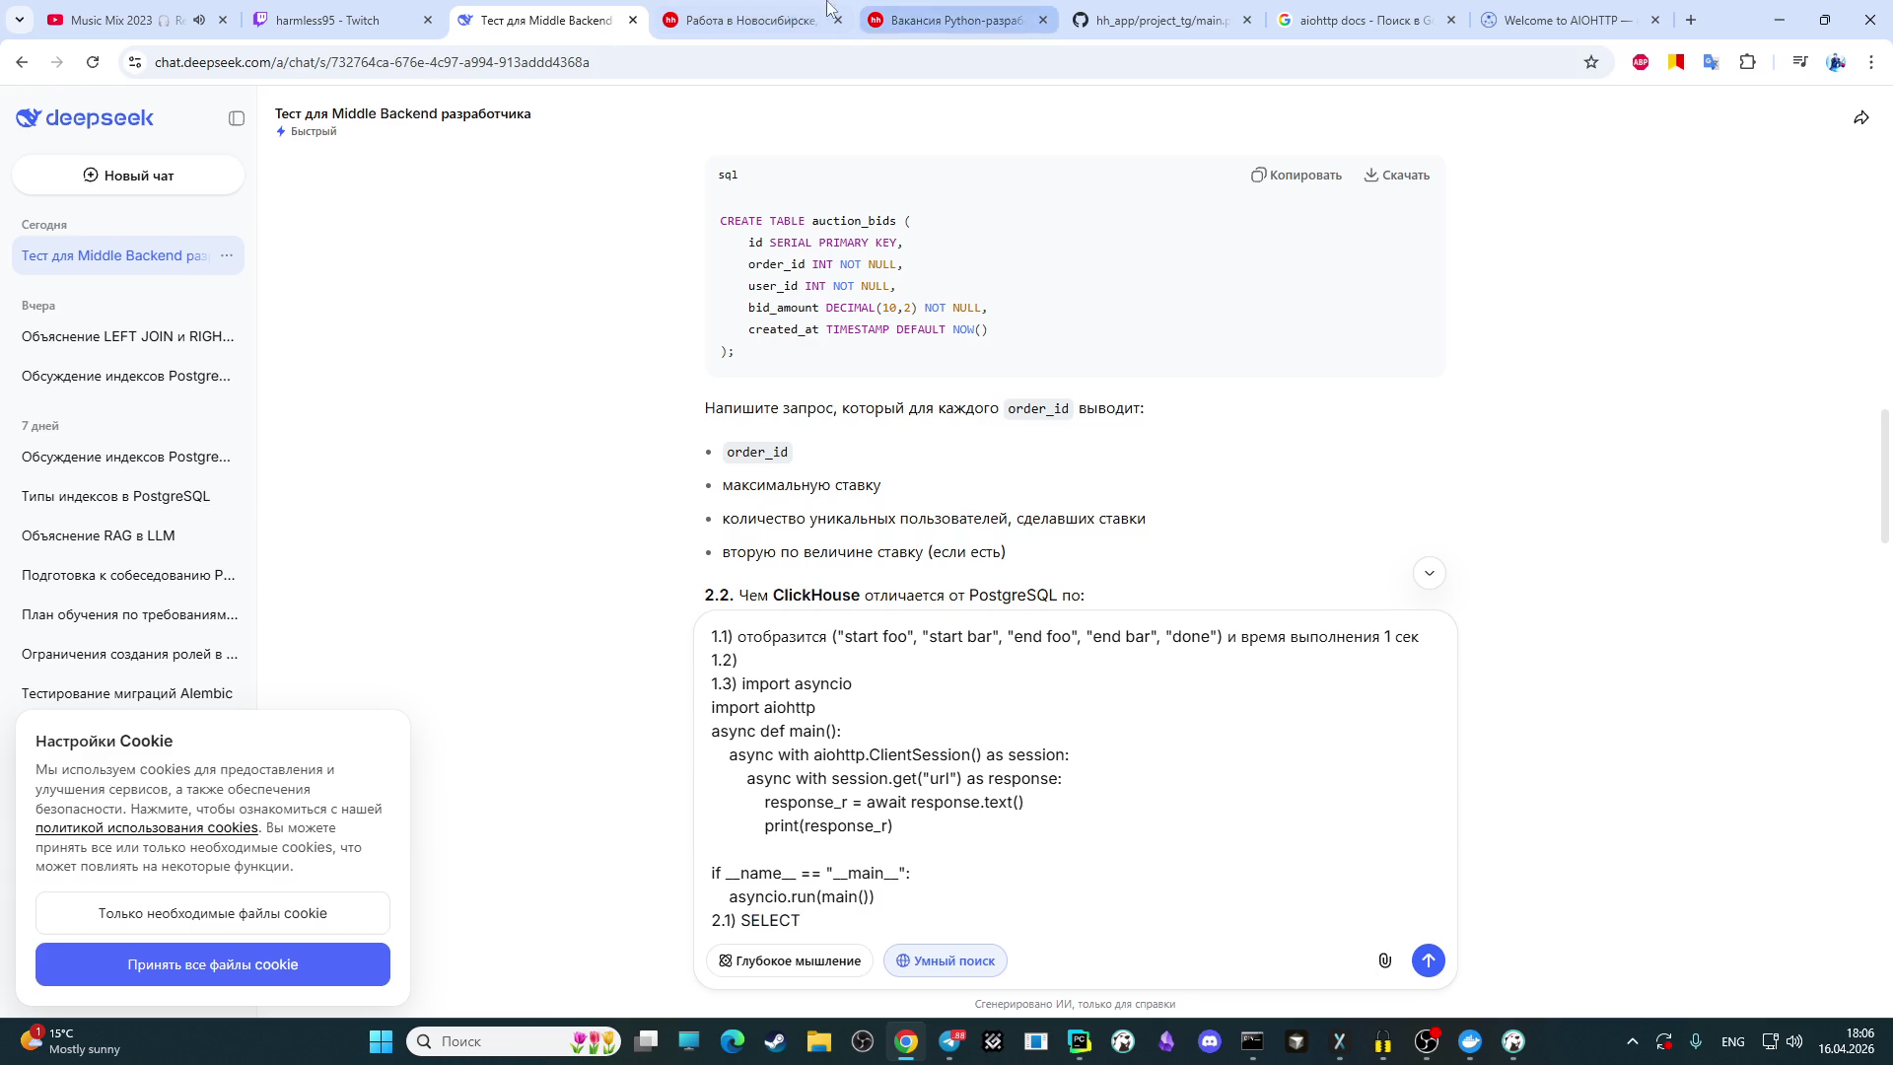
left_click(119, 19)
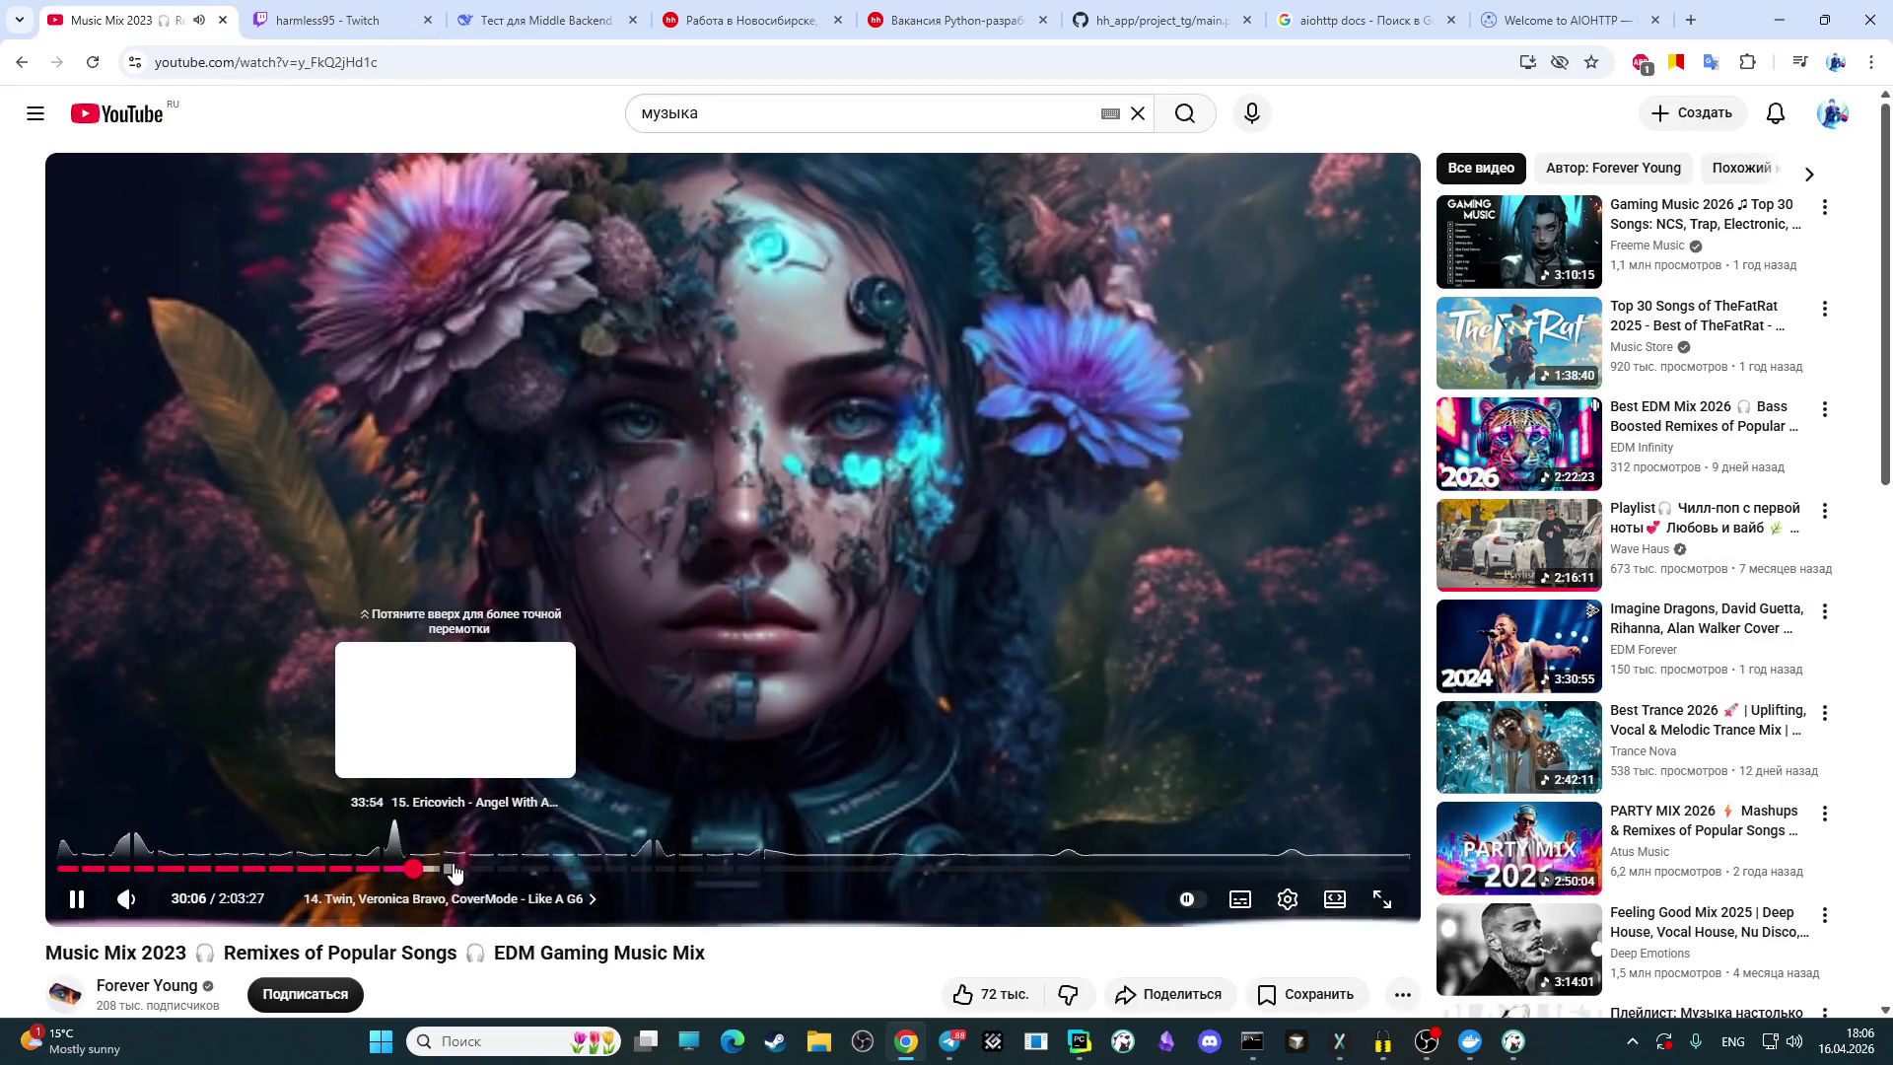
Step: Skip the YouTube mix to the next track and return to the DeepSeek test chat
left_click(453, 869)
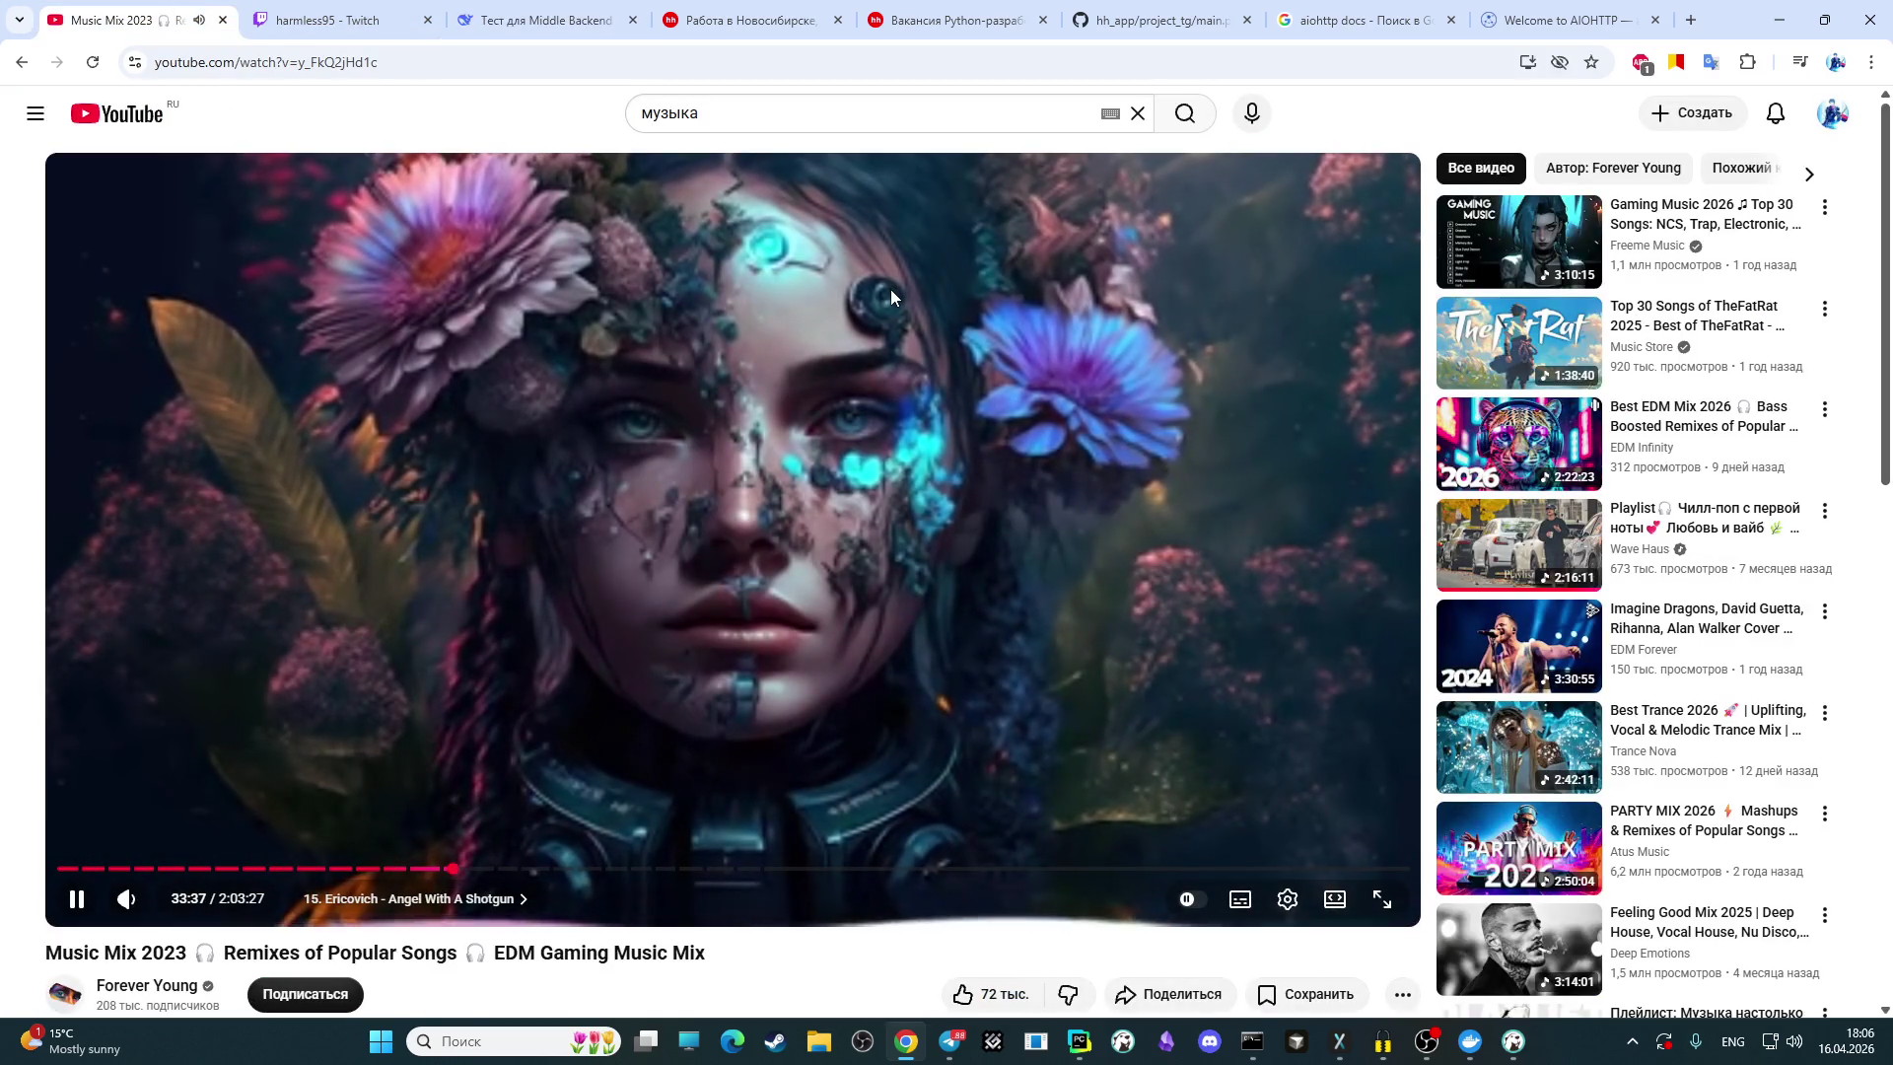
left_click(515, 22)
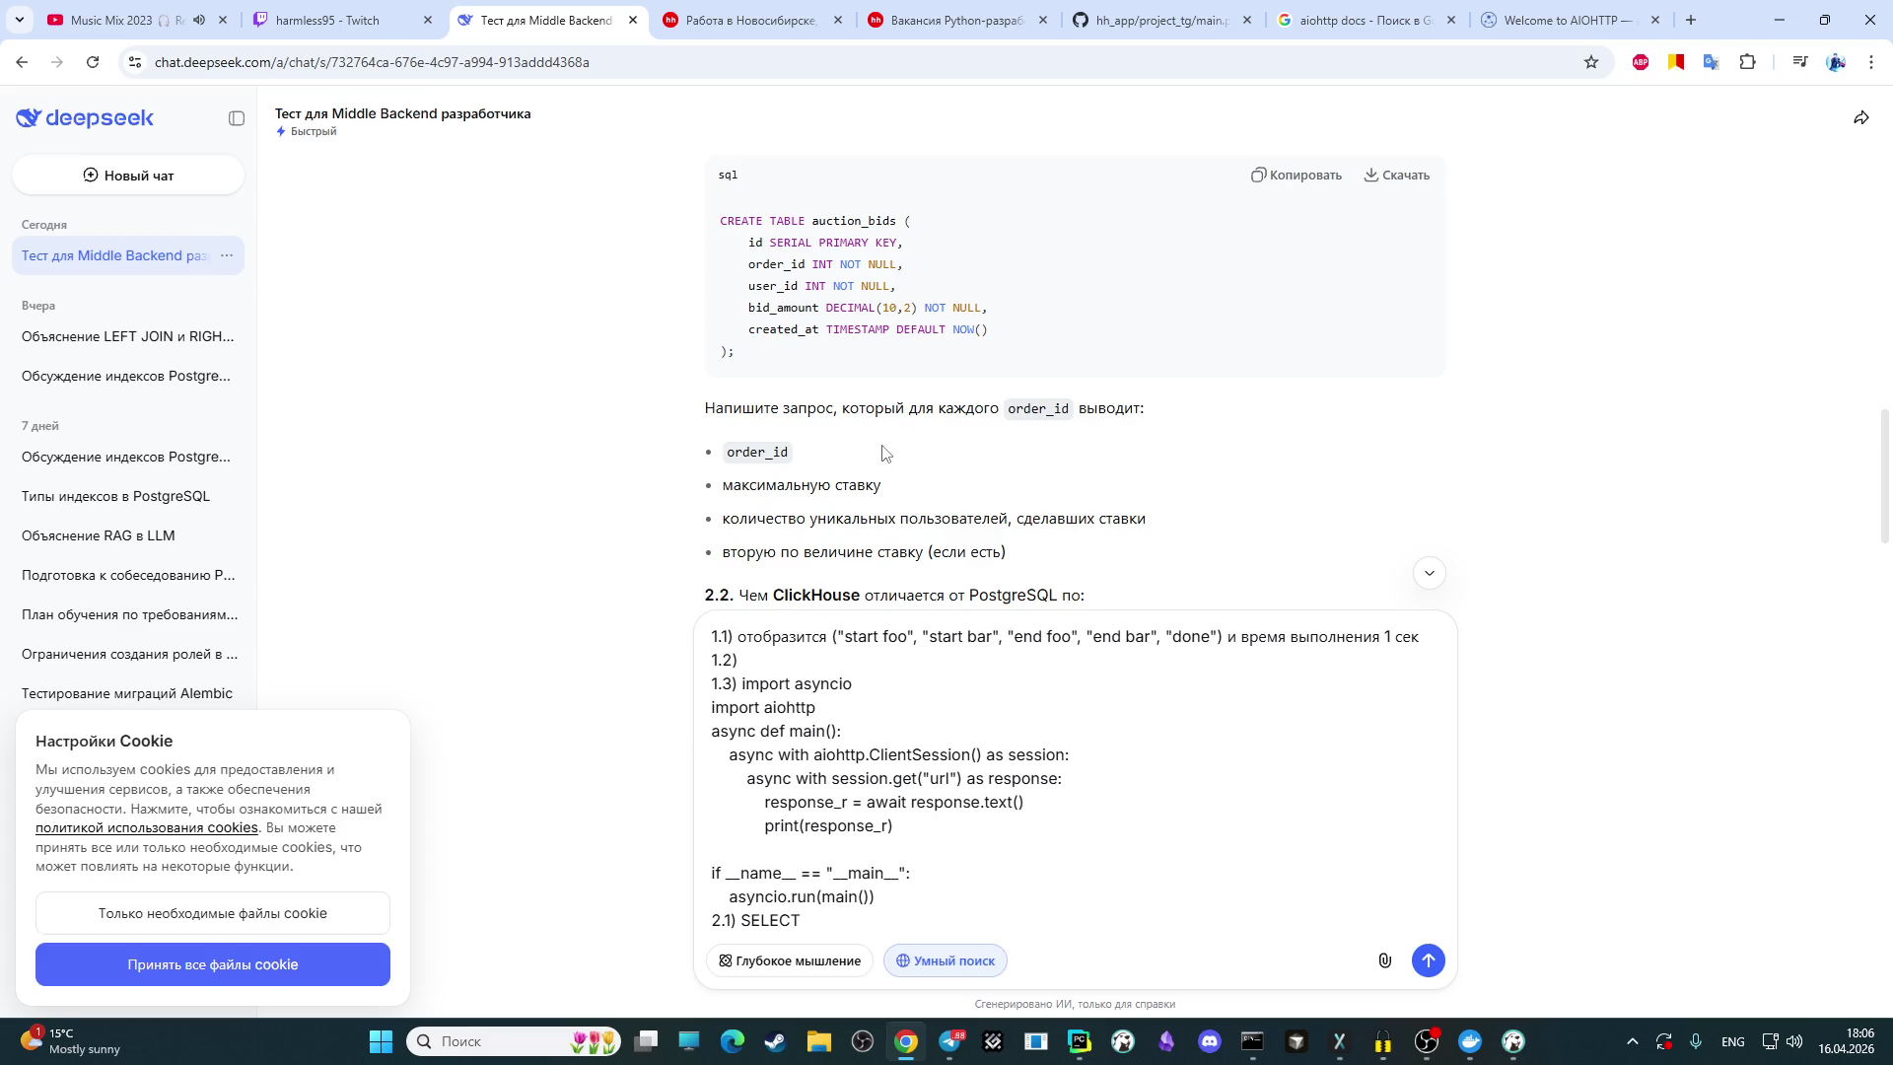
Step: Add order_id after SELECT in answer 2.1 and close the AIOHTTP docs tab
type("or")
type("der")
type("_id,")
left_click(1657, 22)
Step: Open a new browser tab and search for Google Translate
left_click(1683, 27)
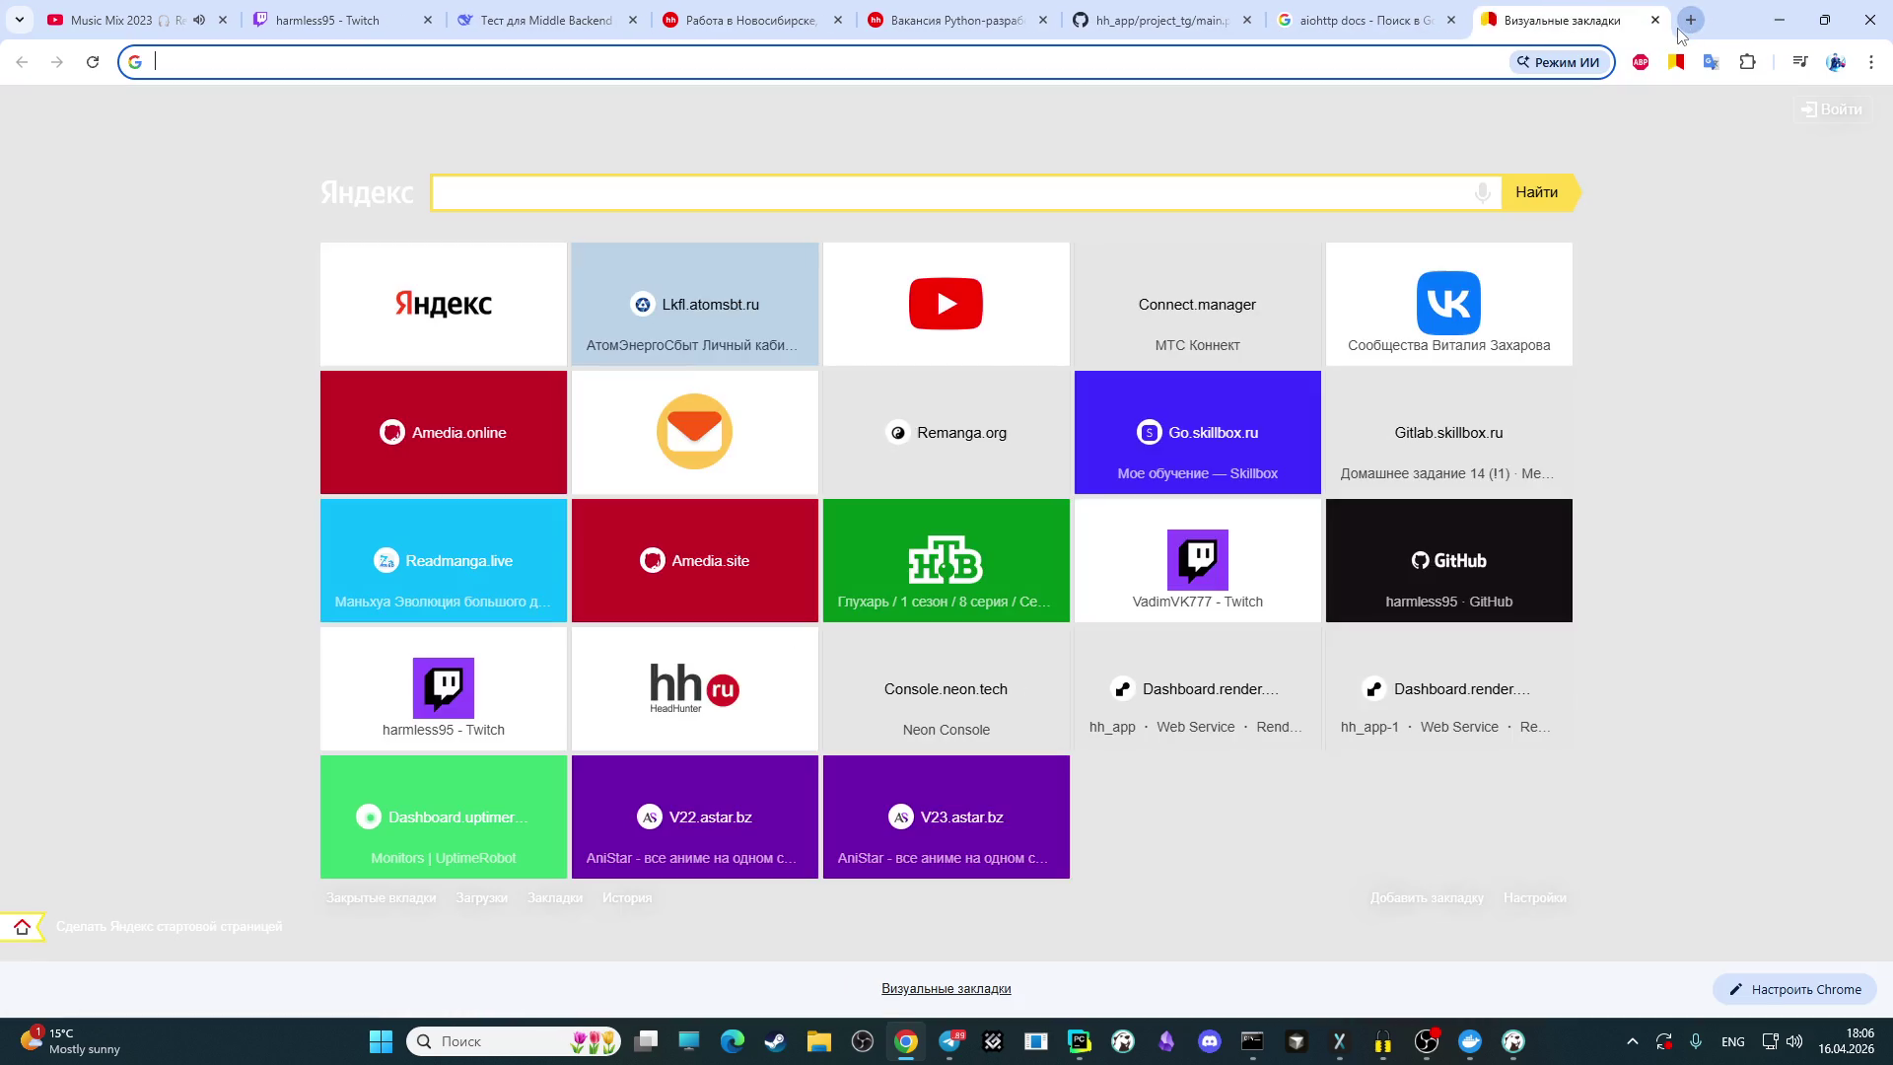
type("google")
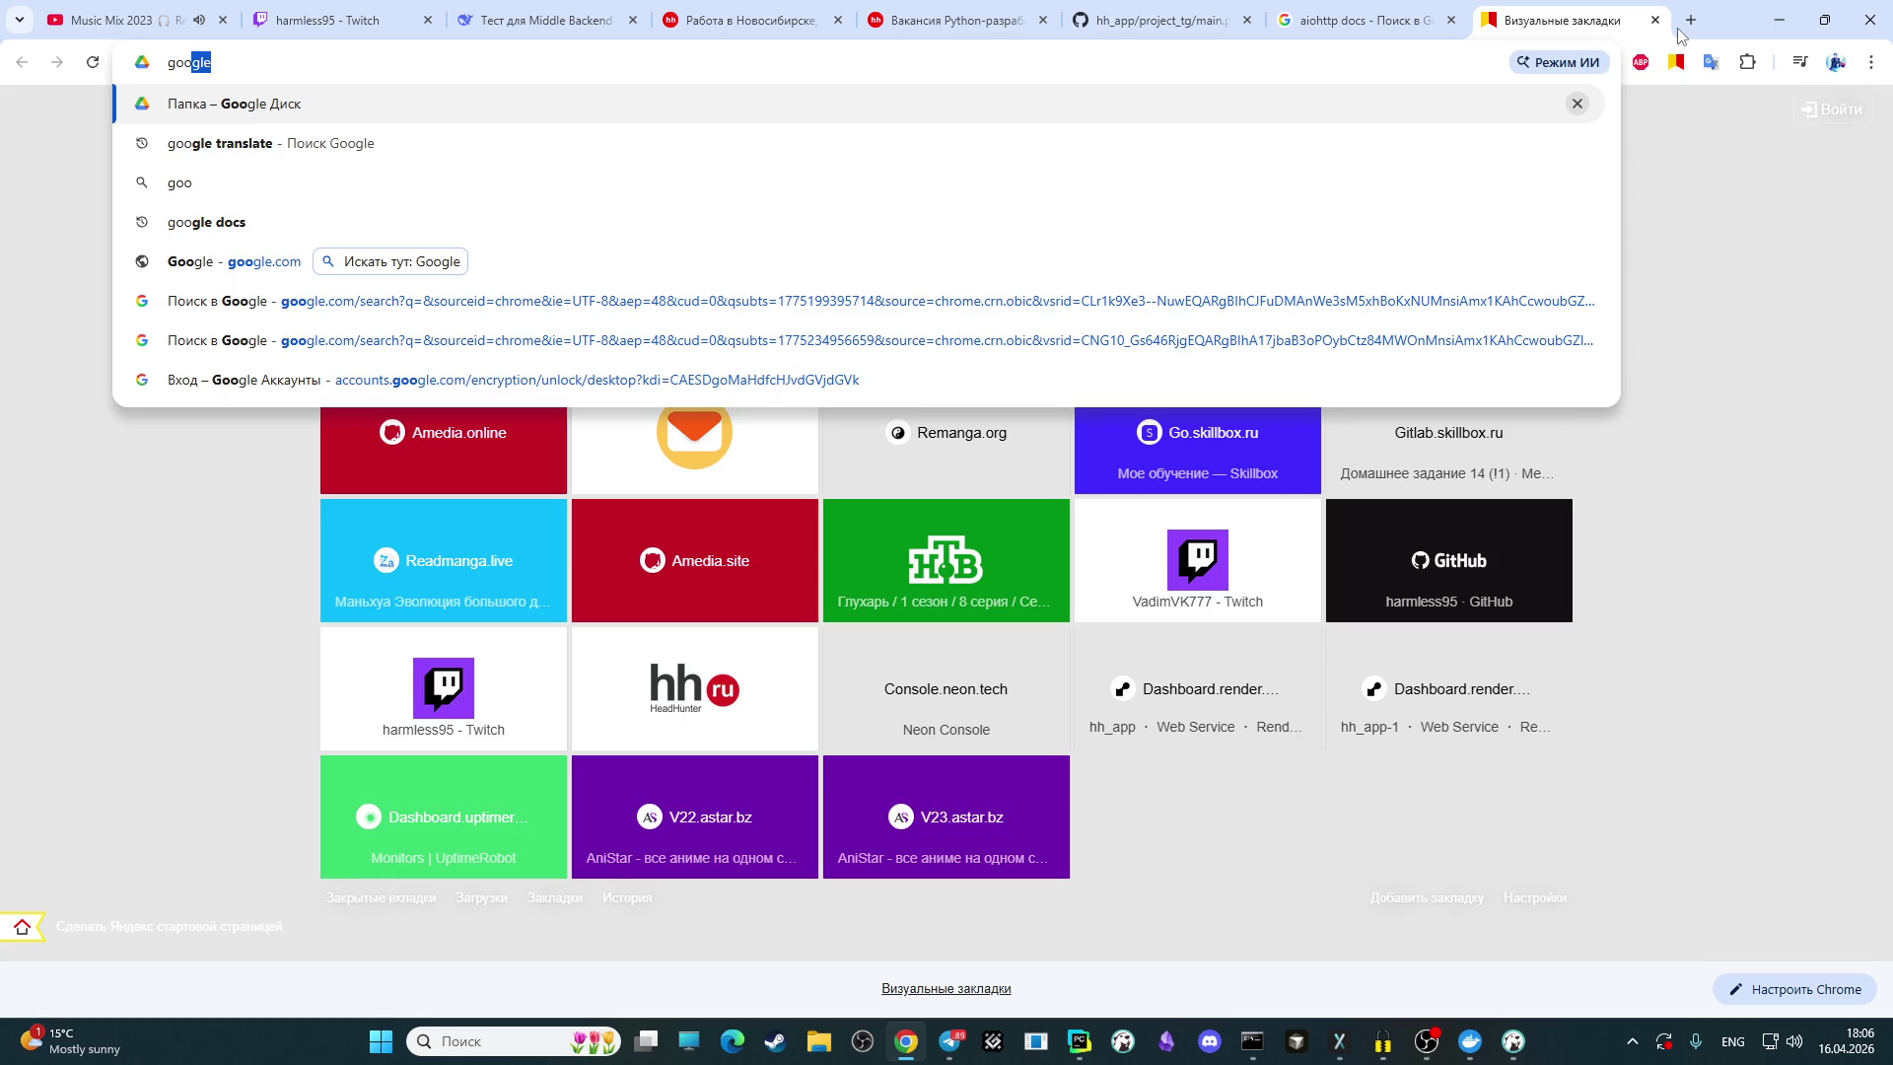
key("Down")
key("Return")
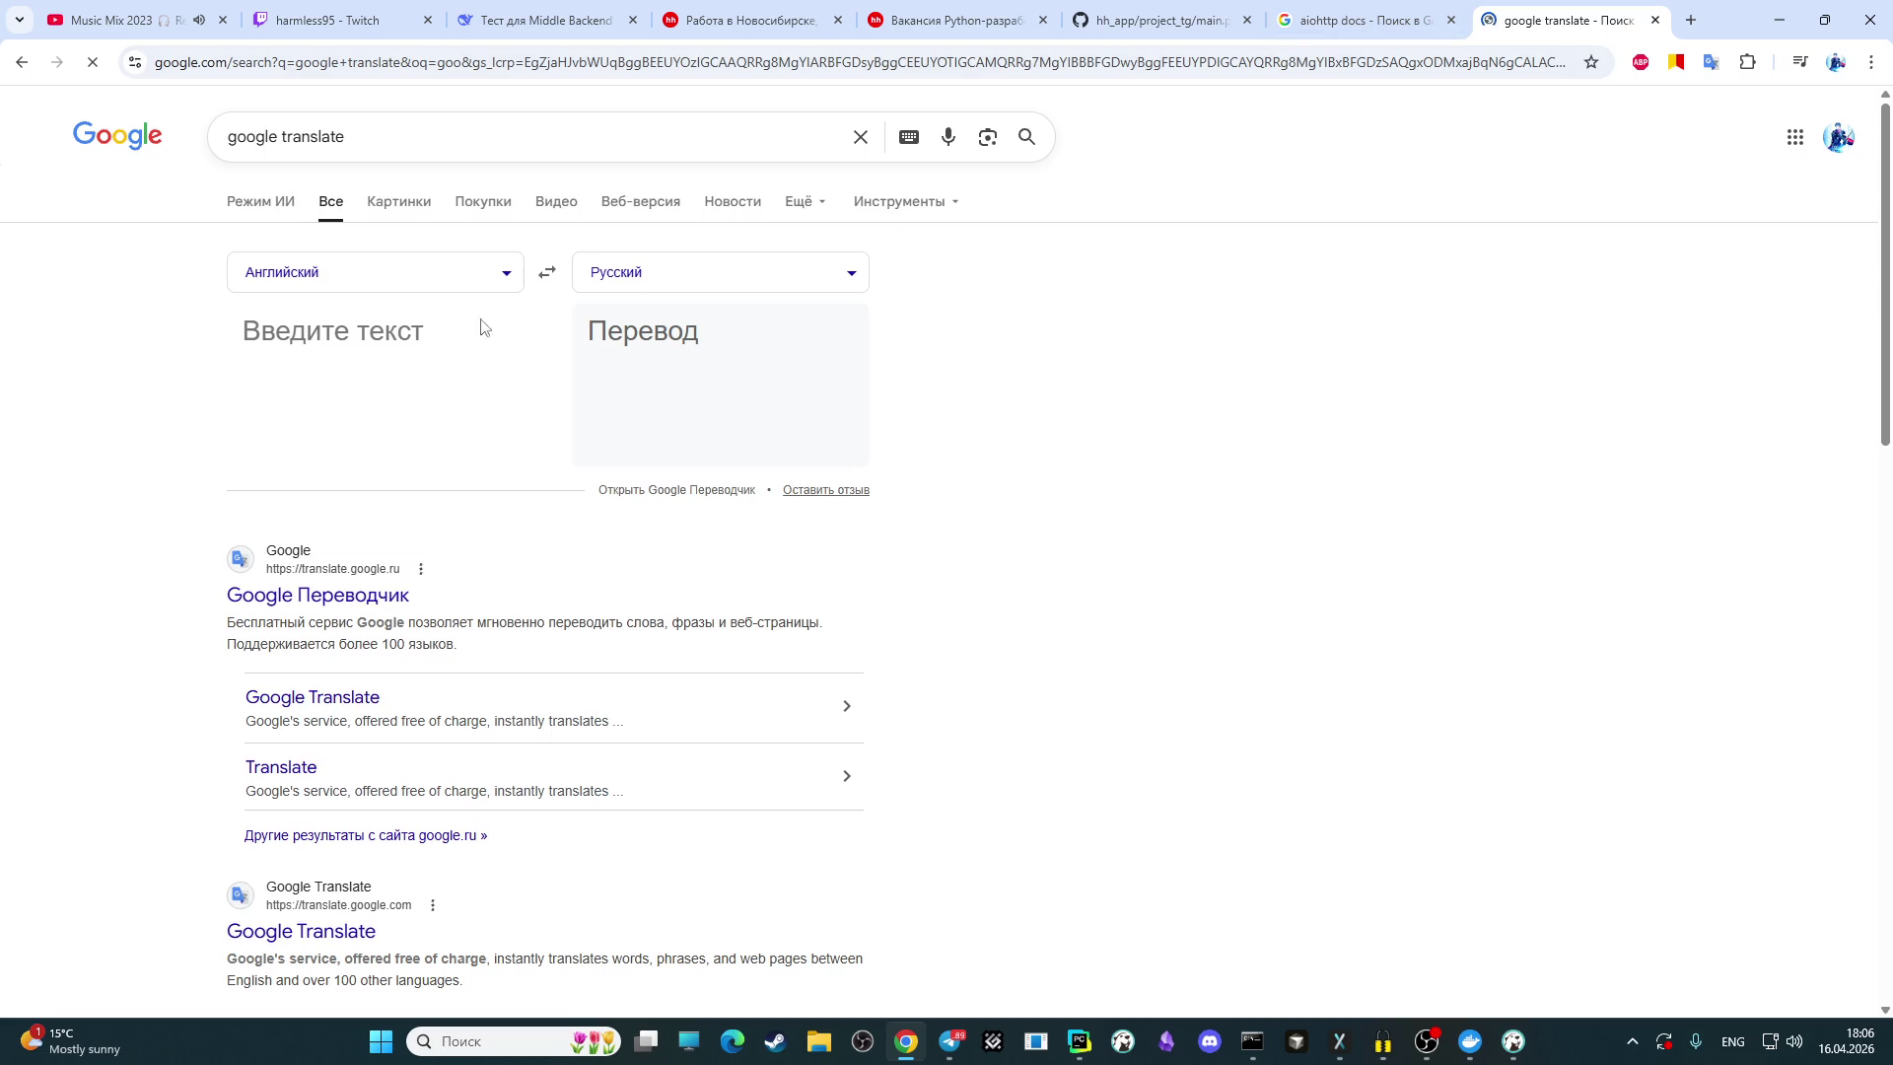
Step: Translate 'bid amount' into Russian, getting 'сумма ставки', then return to DeepSeek
left_click(355, 358)
type("a")
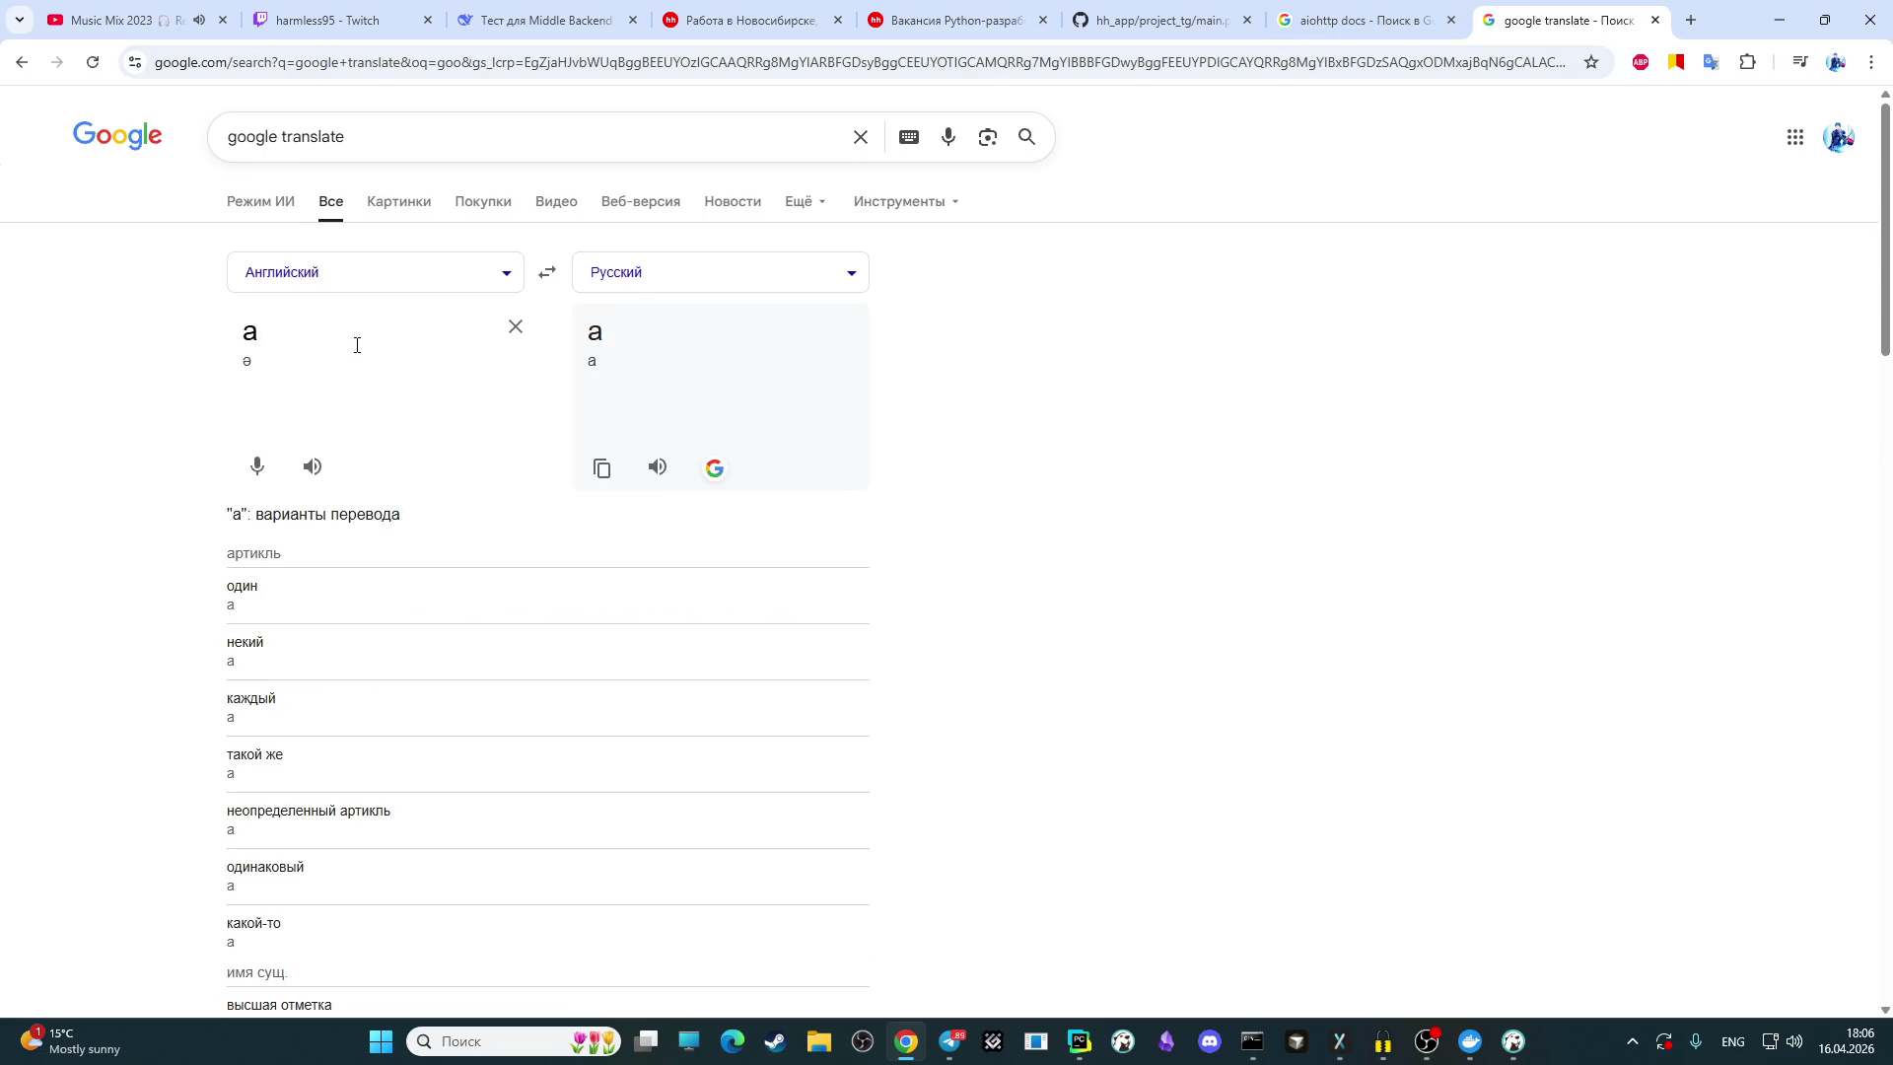
type("mount")
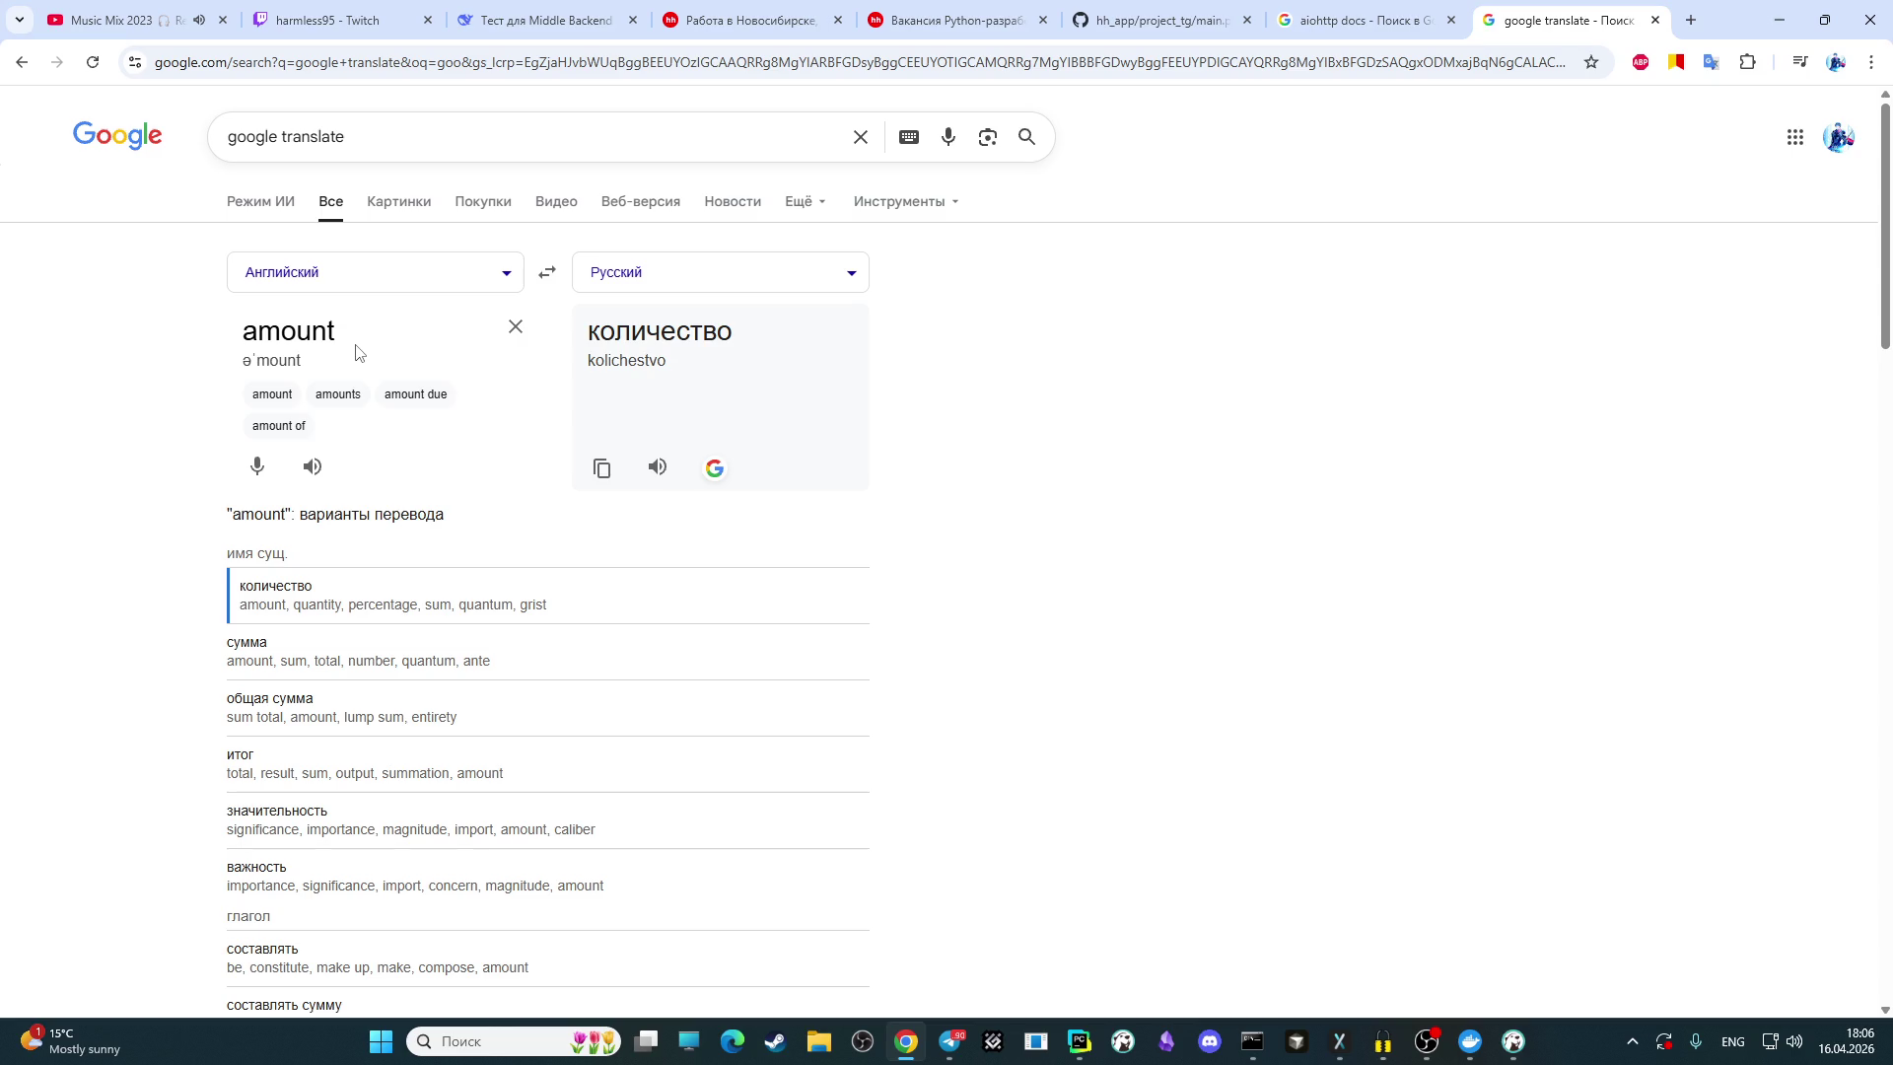
key("BackSpace")
key("BackSpace")
key("BackSpace")
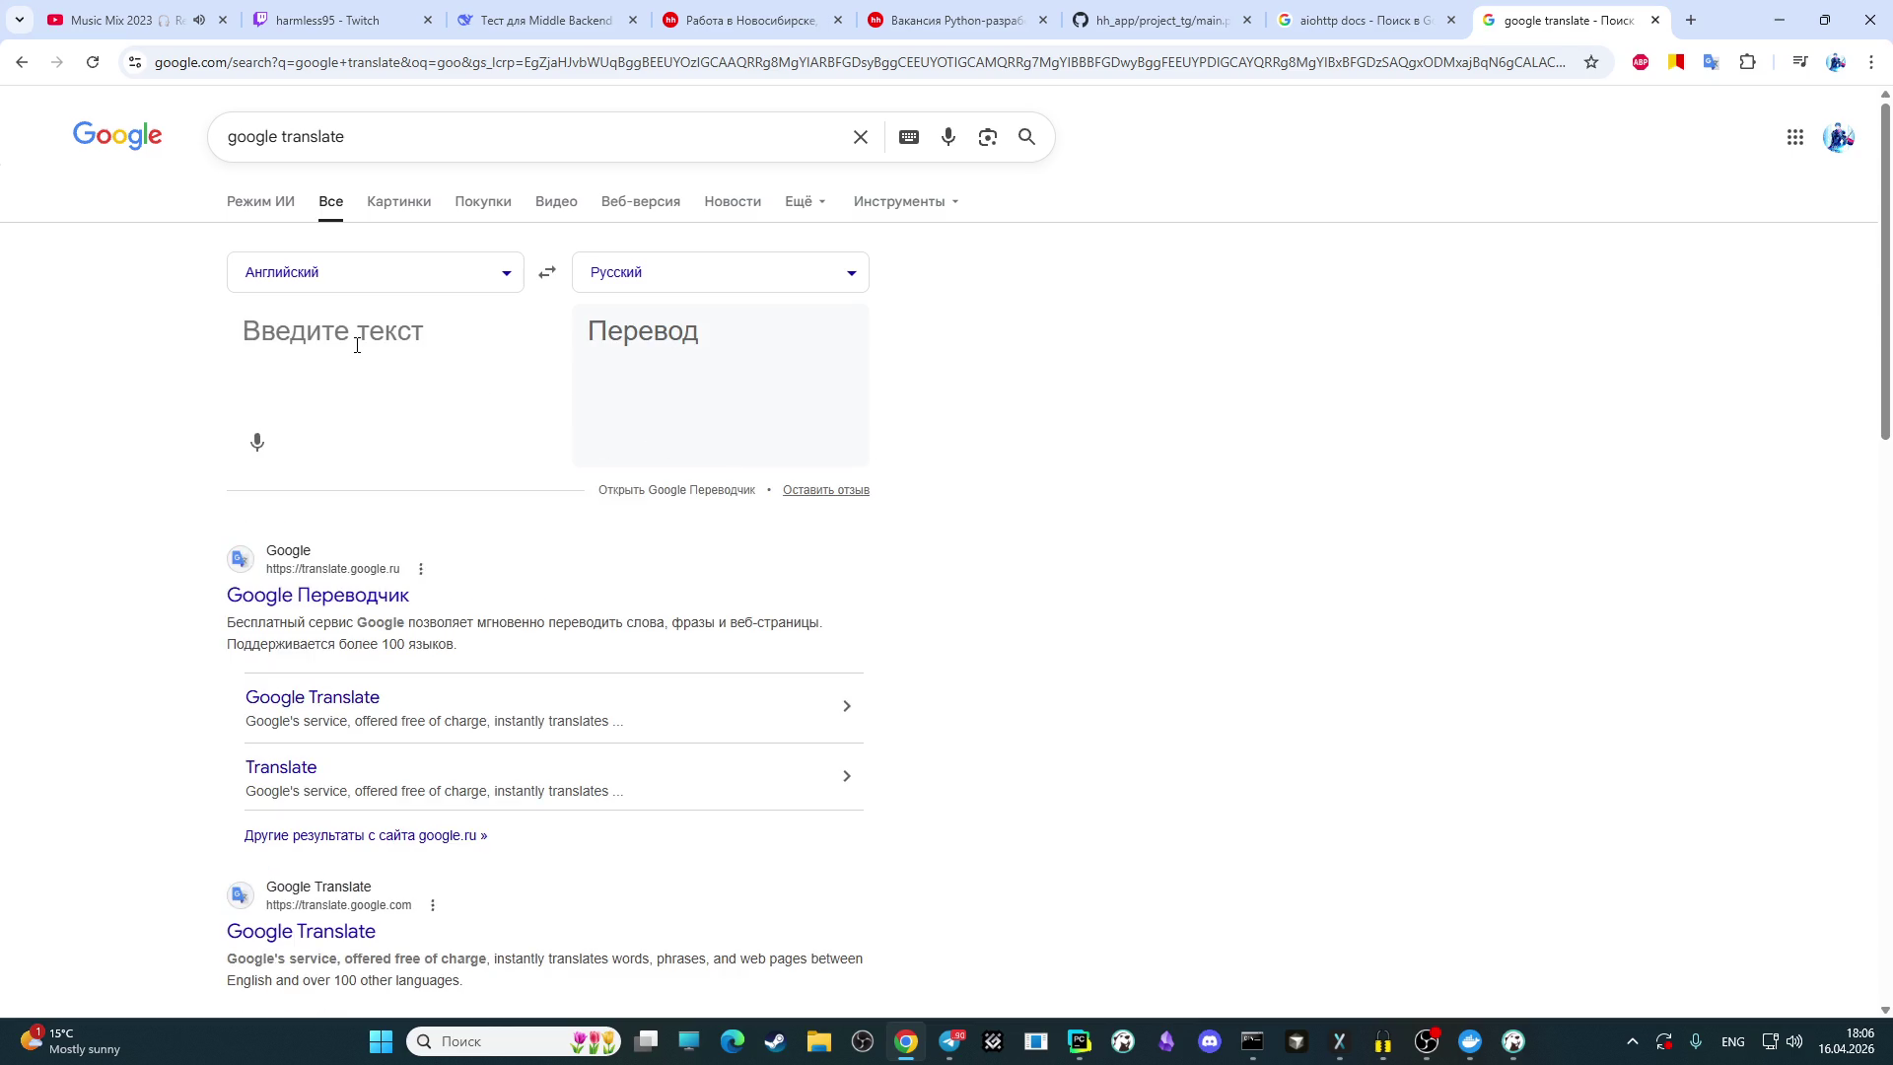
type("bind")
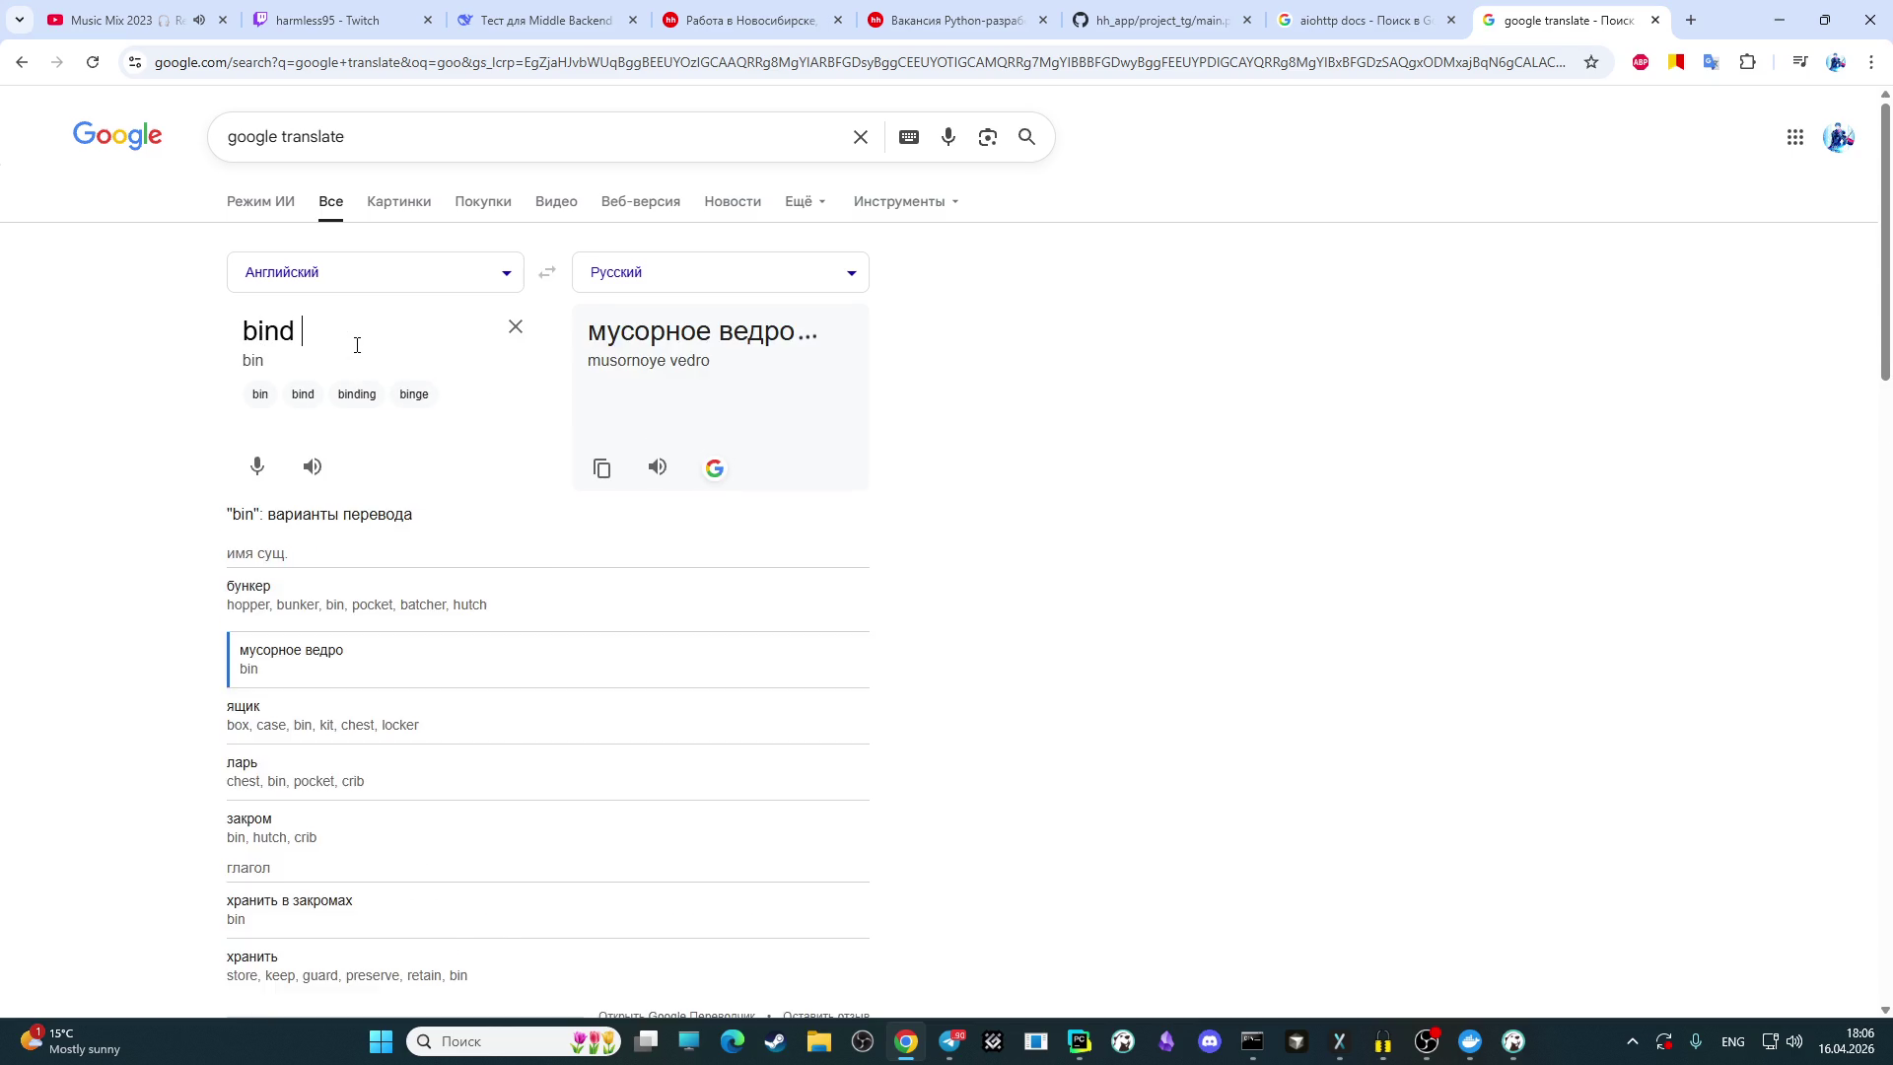
type(" amount")
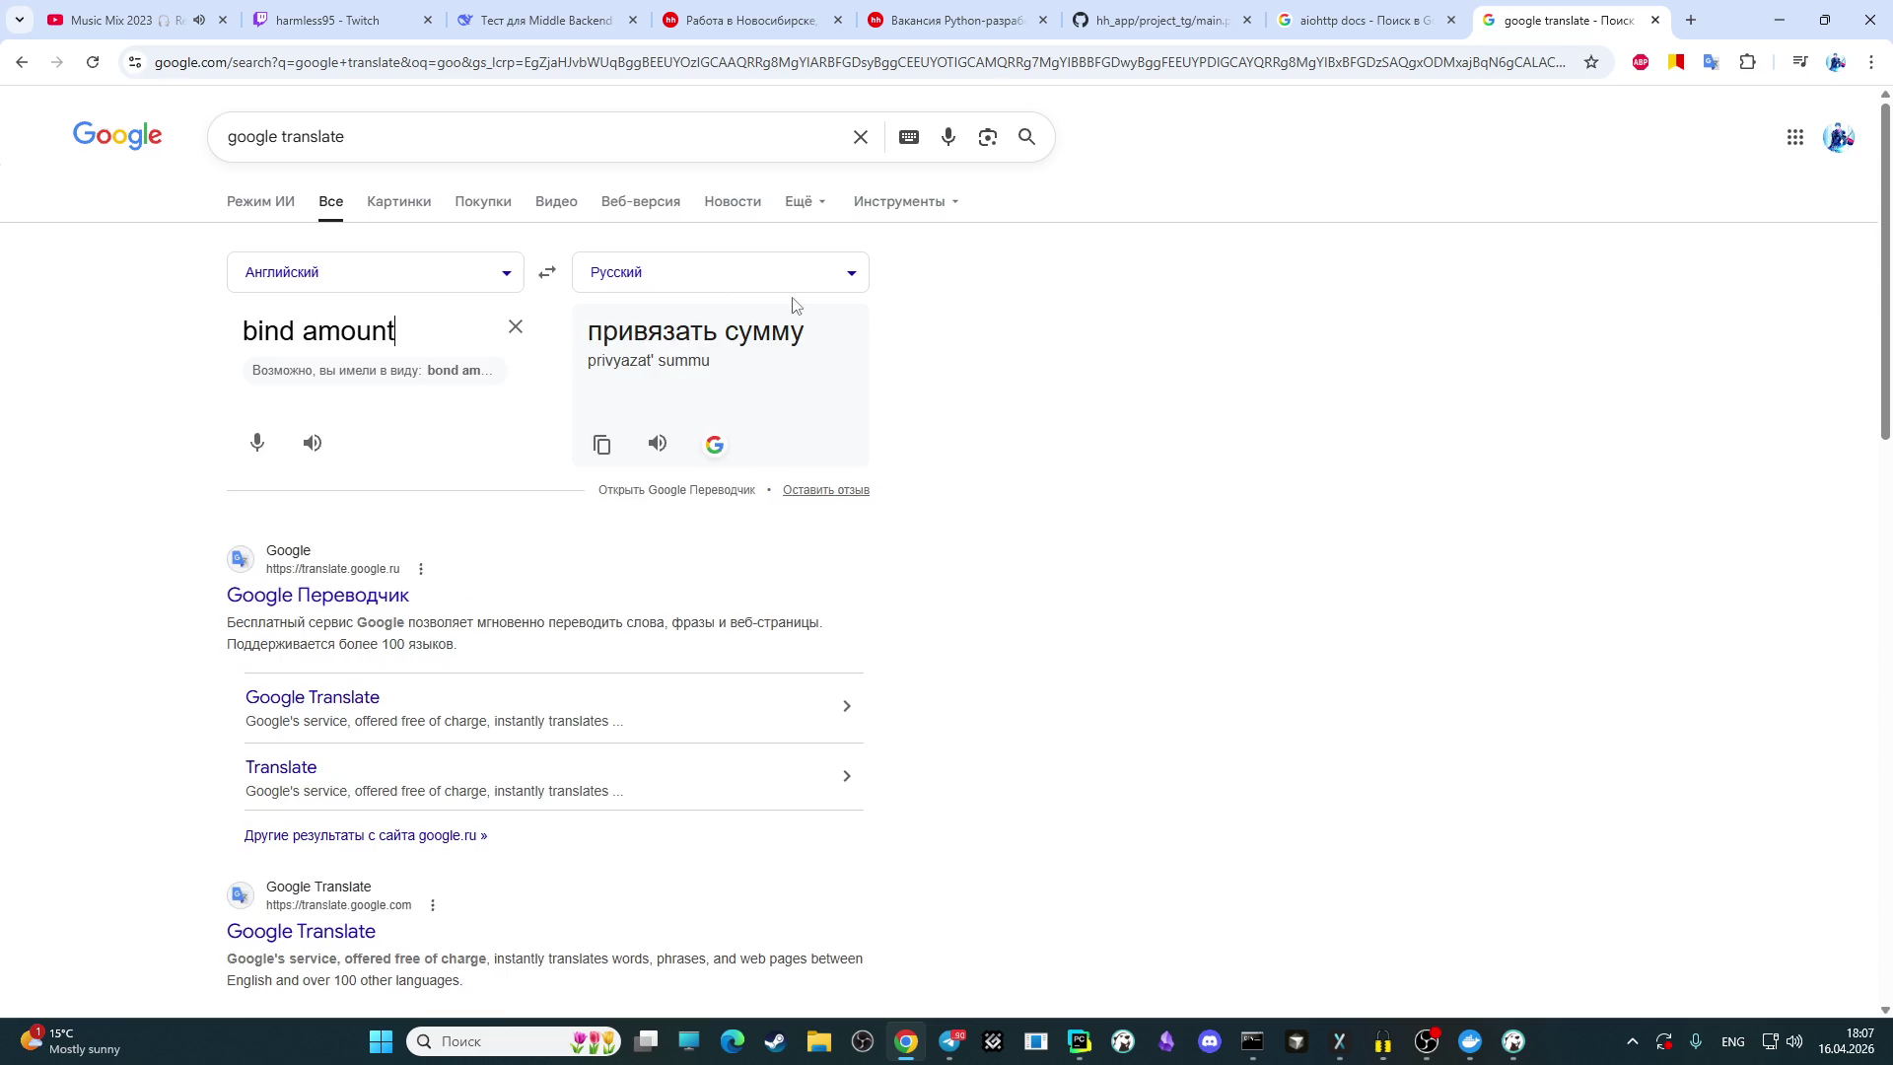
left_click(435, 372)
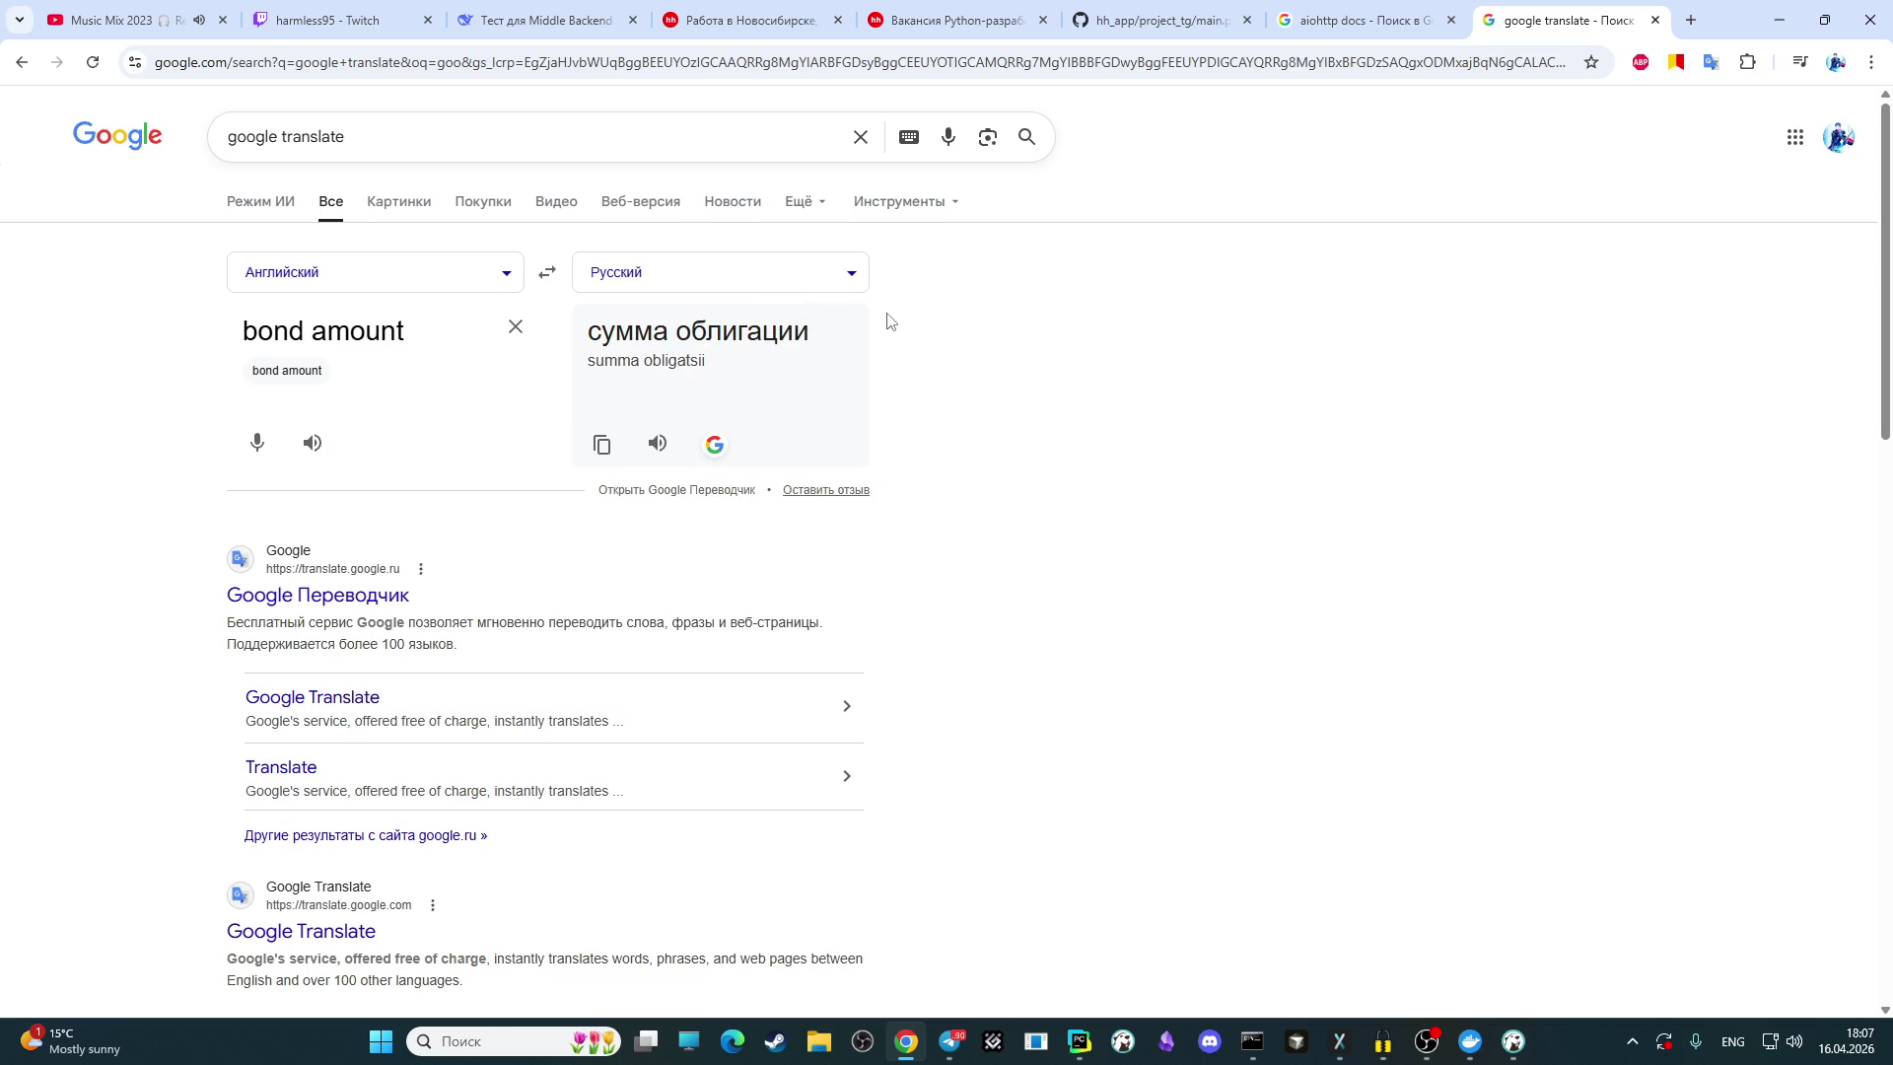
left_click(552, 20)
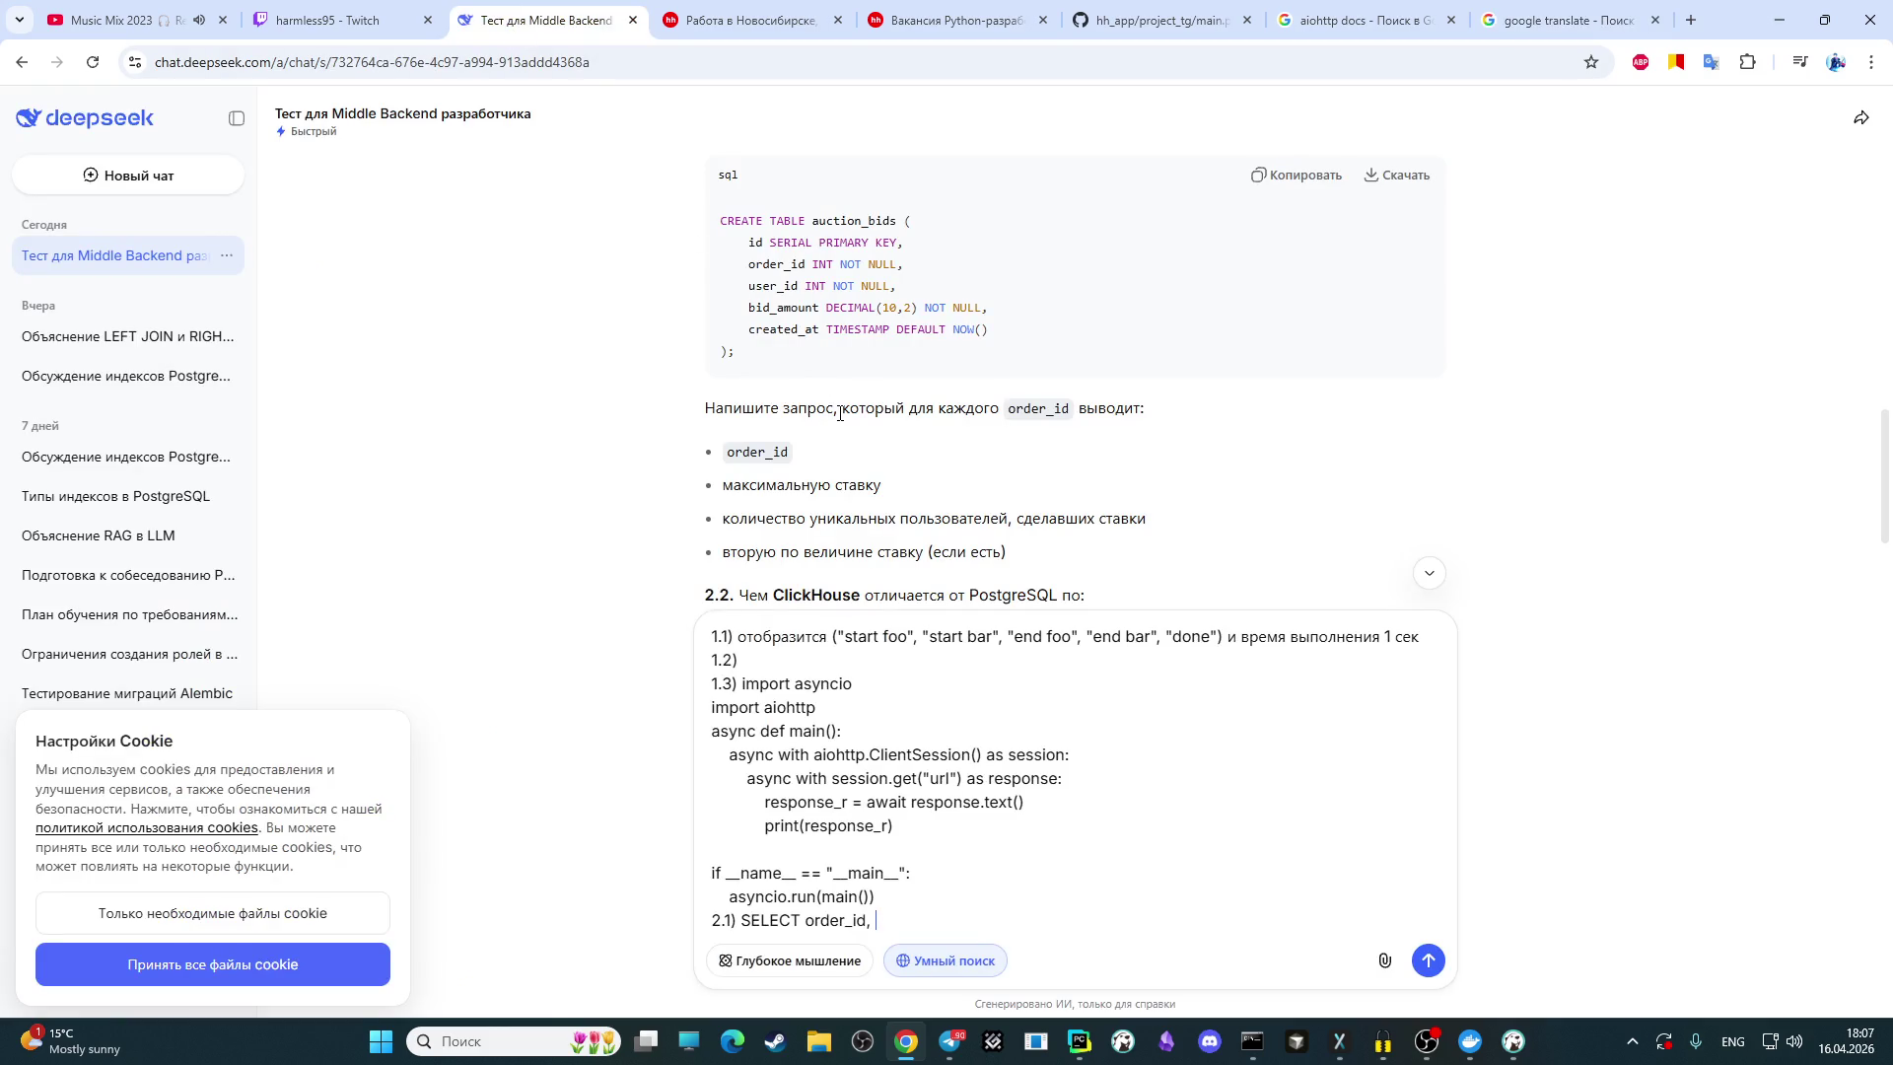
left_click(1568, 20)
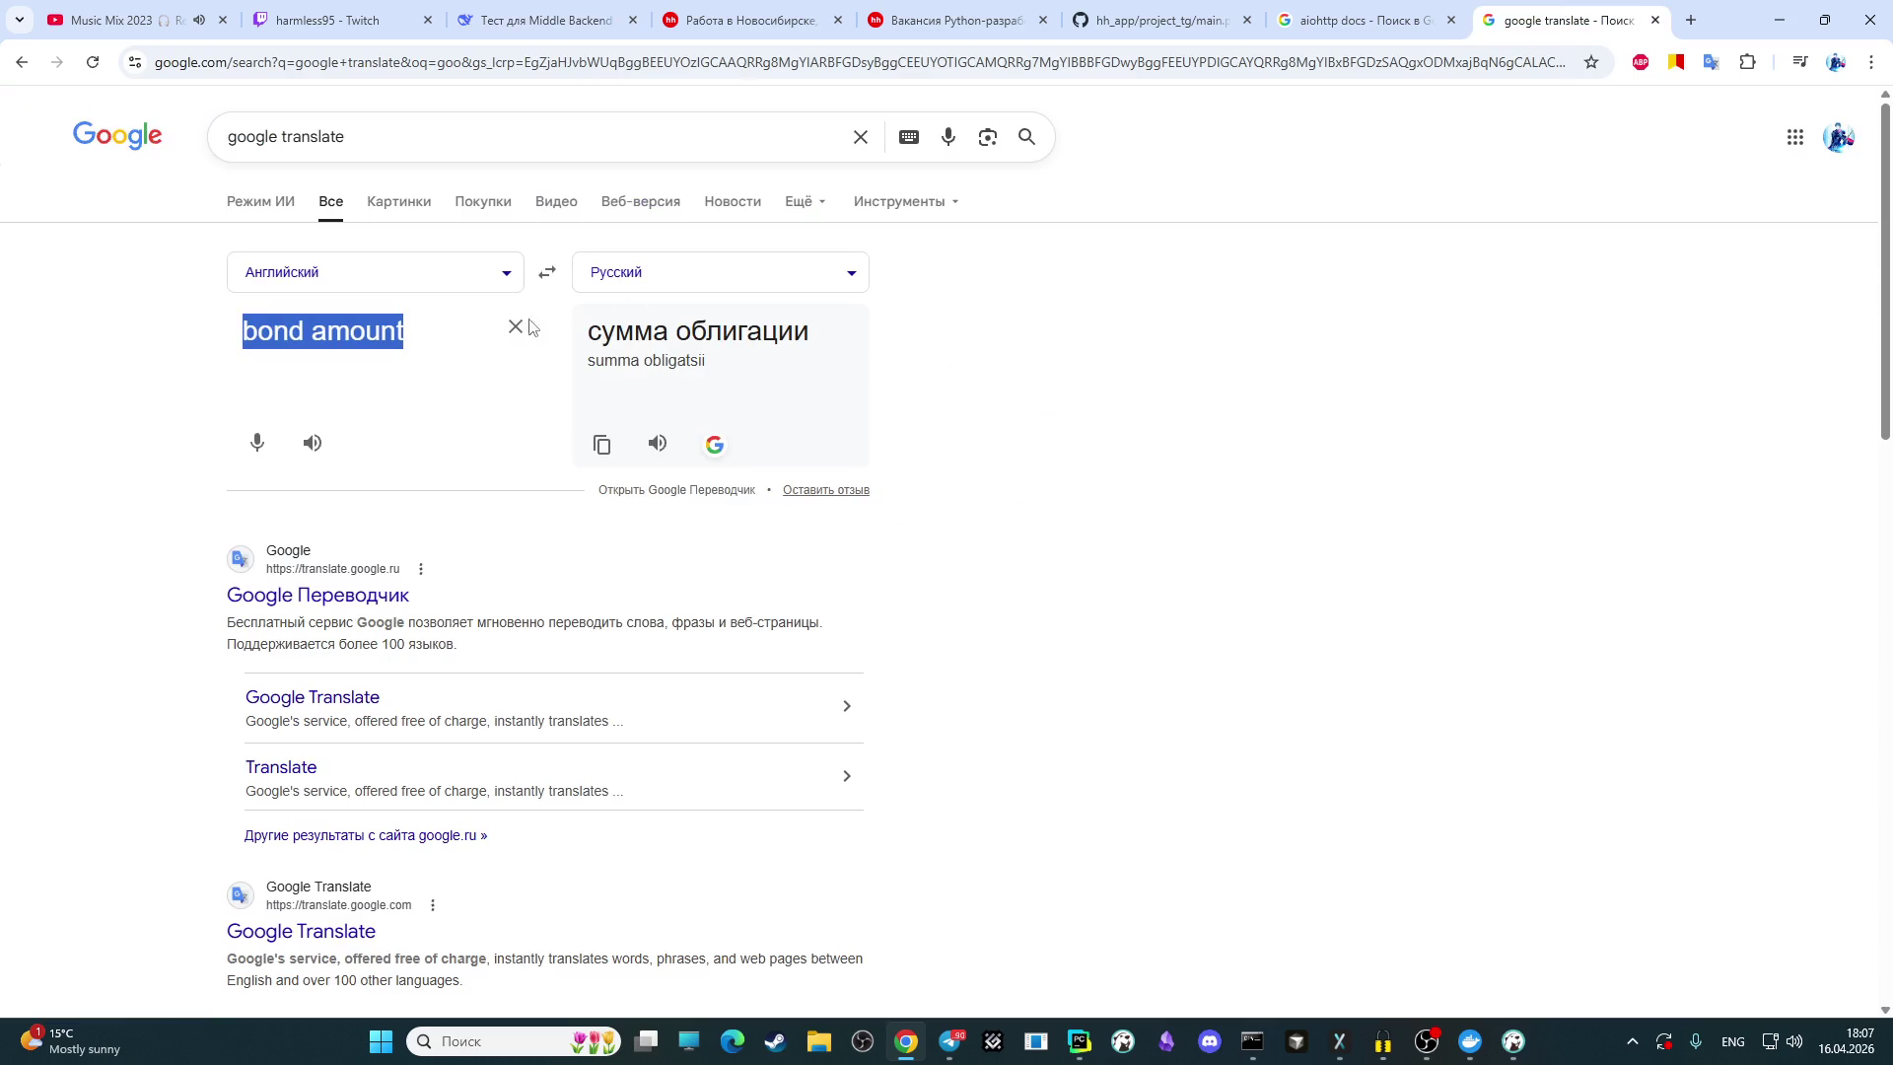
left_click(295, 335)
double_click(294, 335)
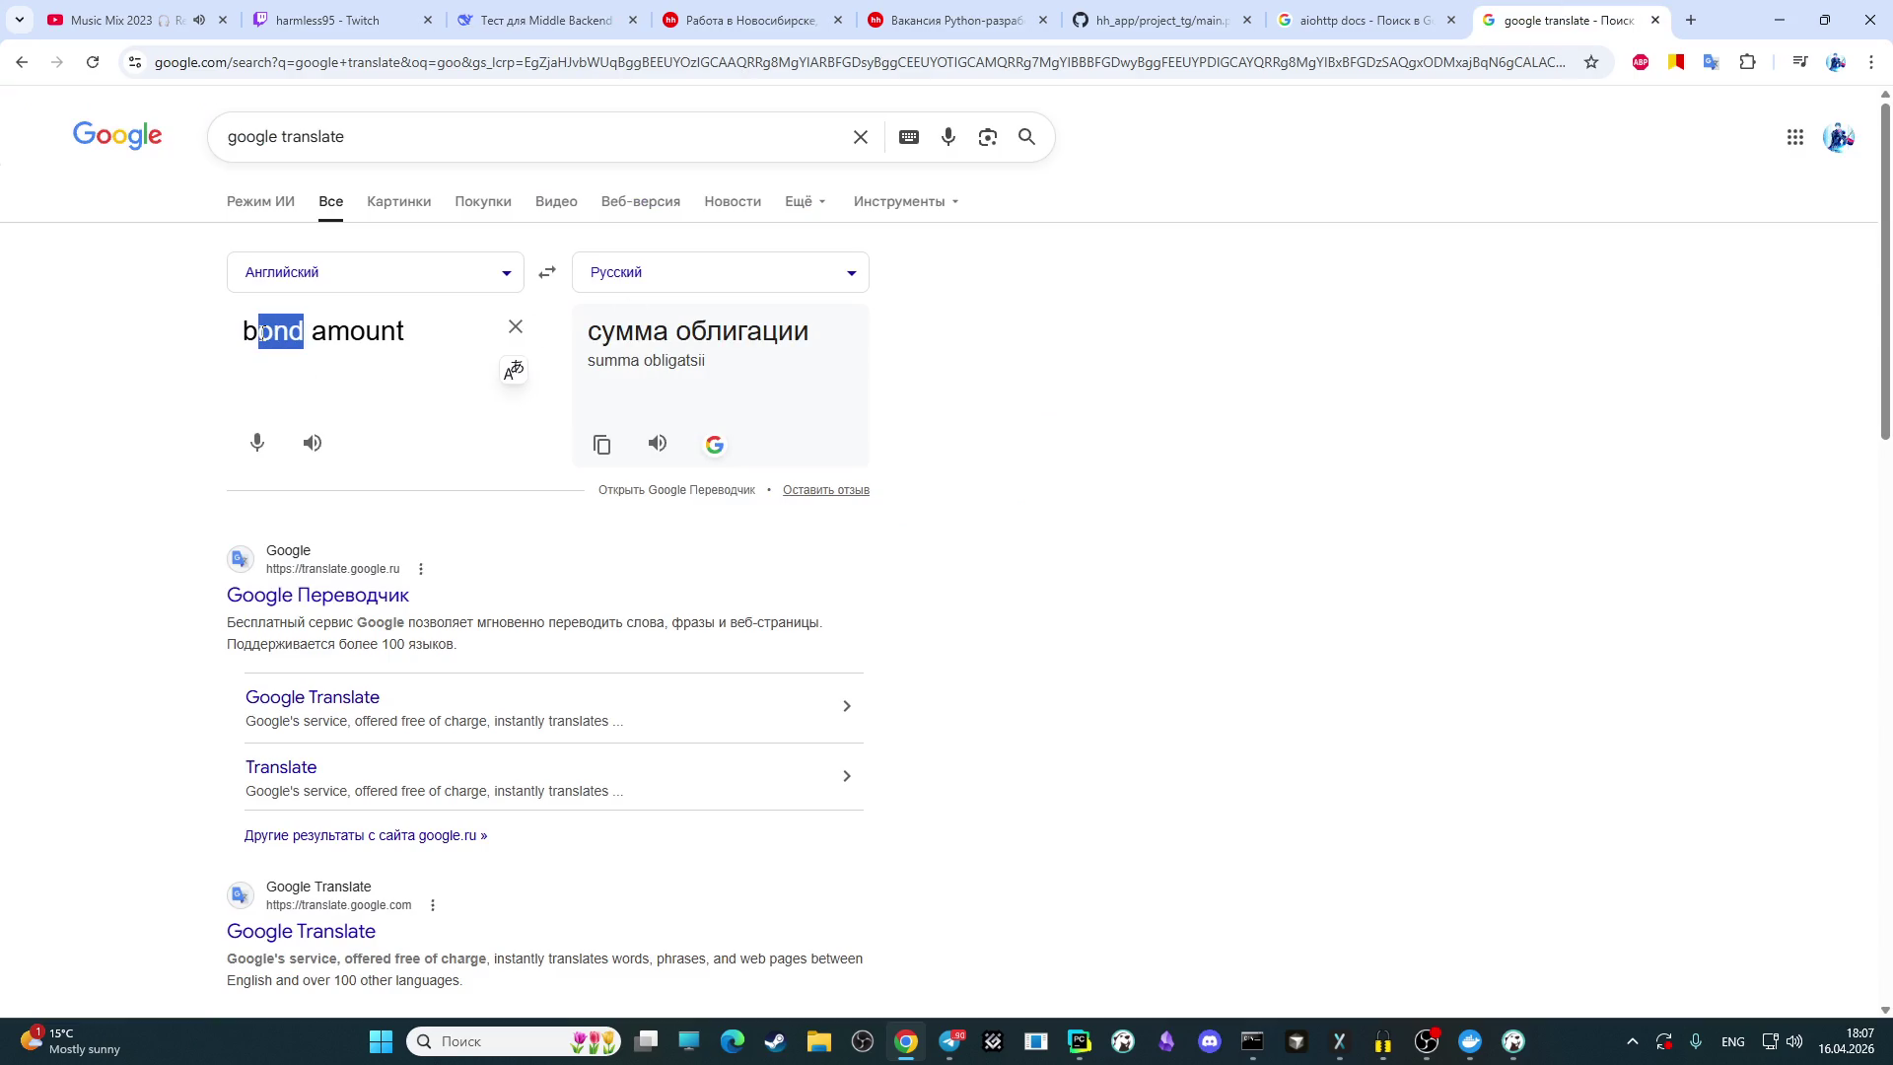
type("bid")
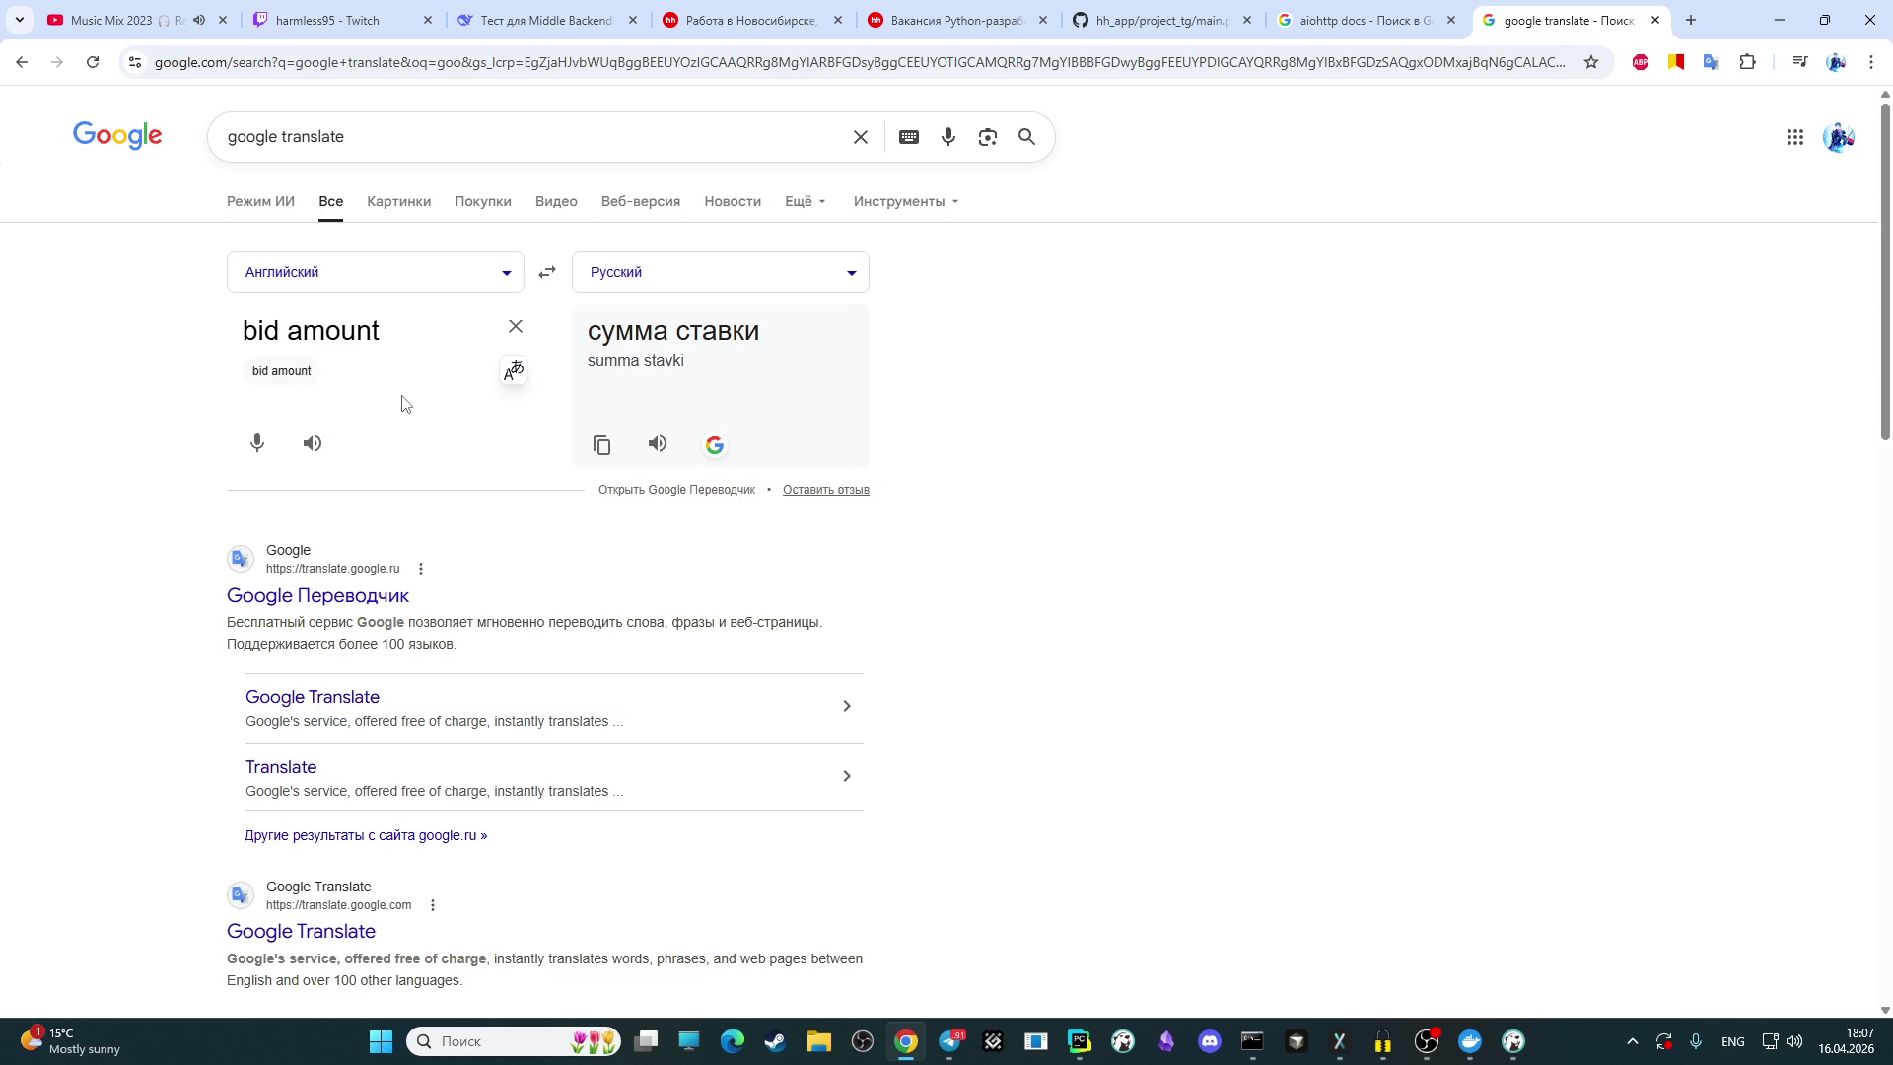
left_click(547, 20)
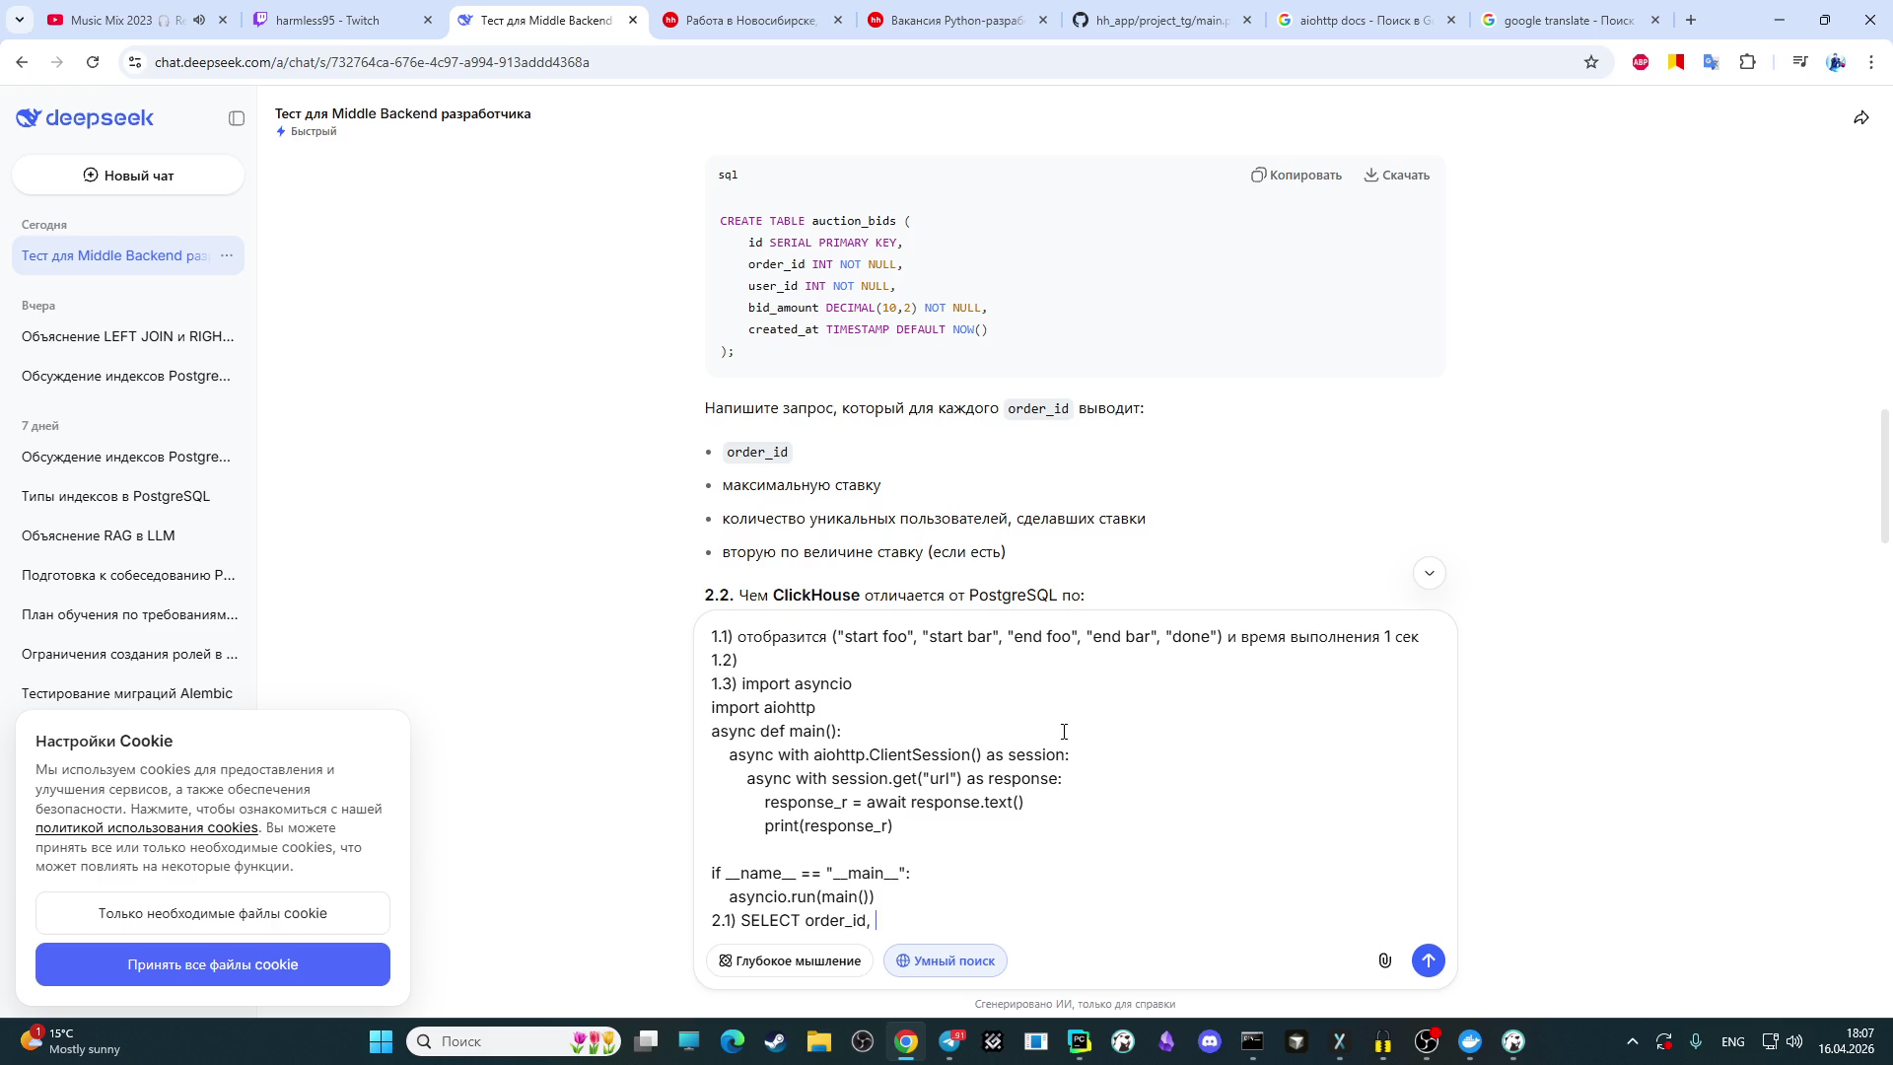
Step: Add max(bid_amount) and count(desc(user_id)) to the 2.1 SELECT list
type("ma")
type("x")
type("()")
type("bid_")
type("a")
type("mount),")
type("c")
type("ount()")
type("des")
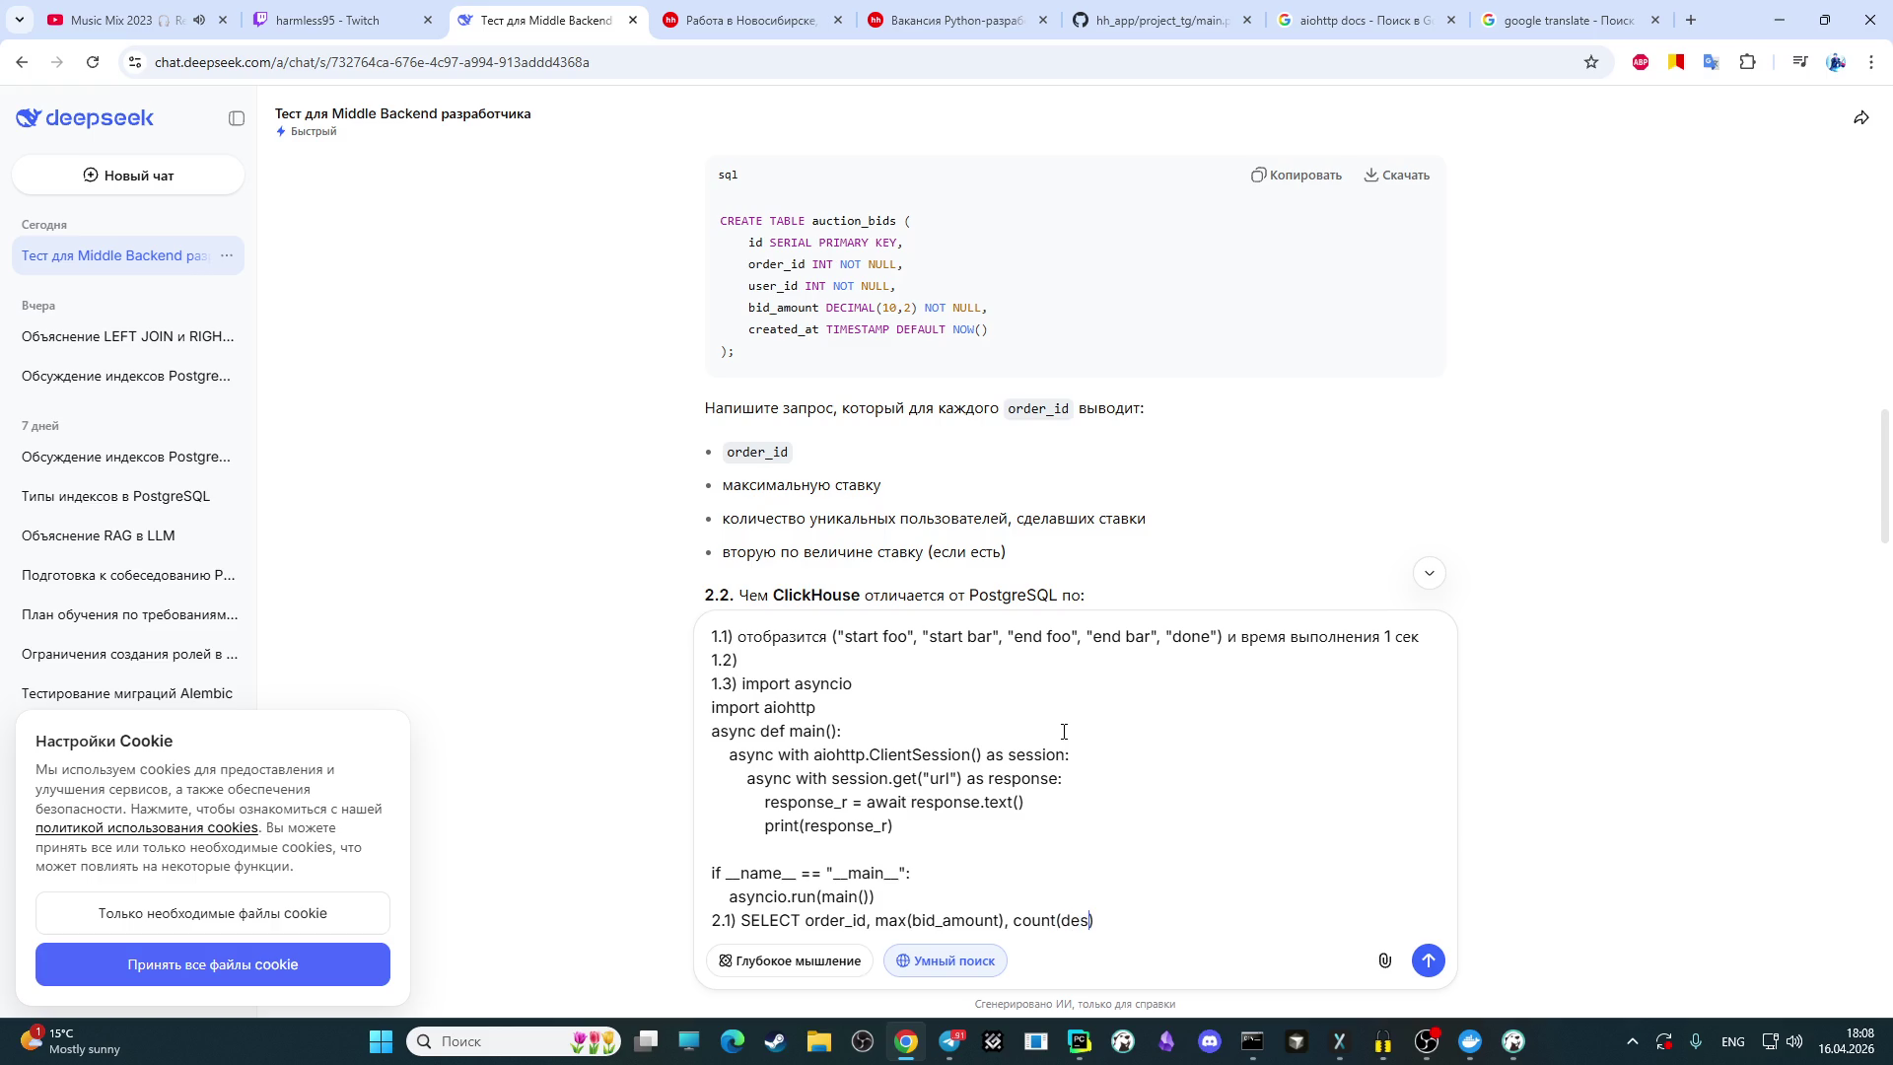
type("c()")
type("user_id")
Step: Append a '?' column, FROM auction_bids and GROUP BY order_id to the query
type("&")
key("BackSpace")
key("alt+shift")
type("?")
key("alt+shift")
type("FROM ")
type("au")
type("ction_")
type("bids")
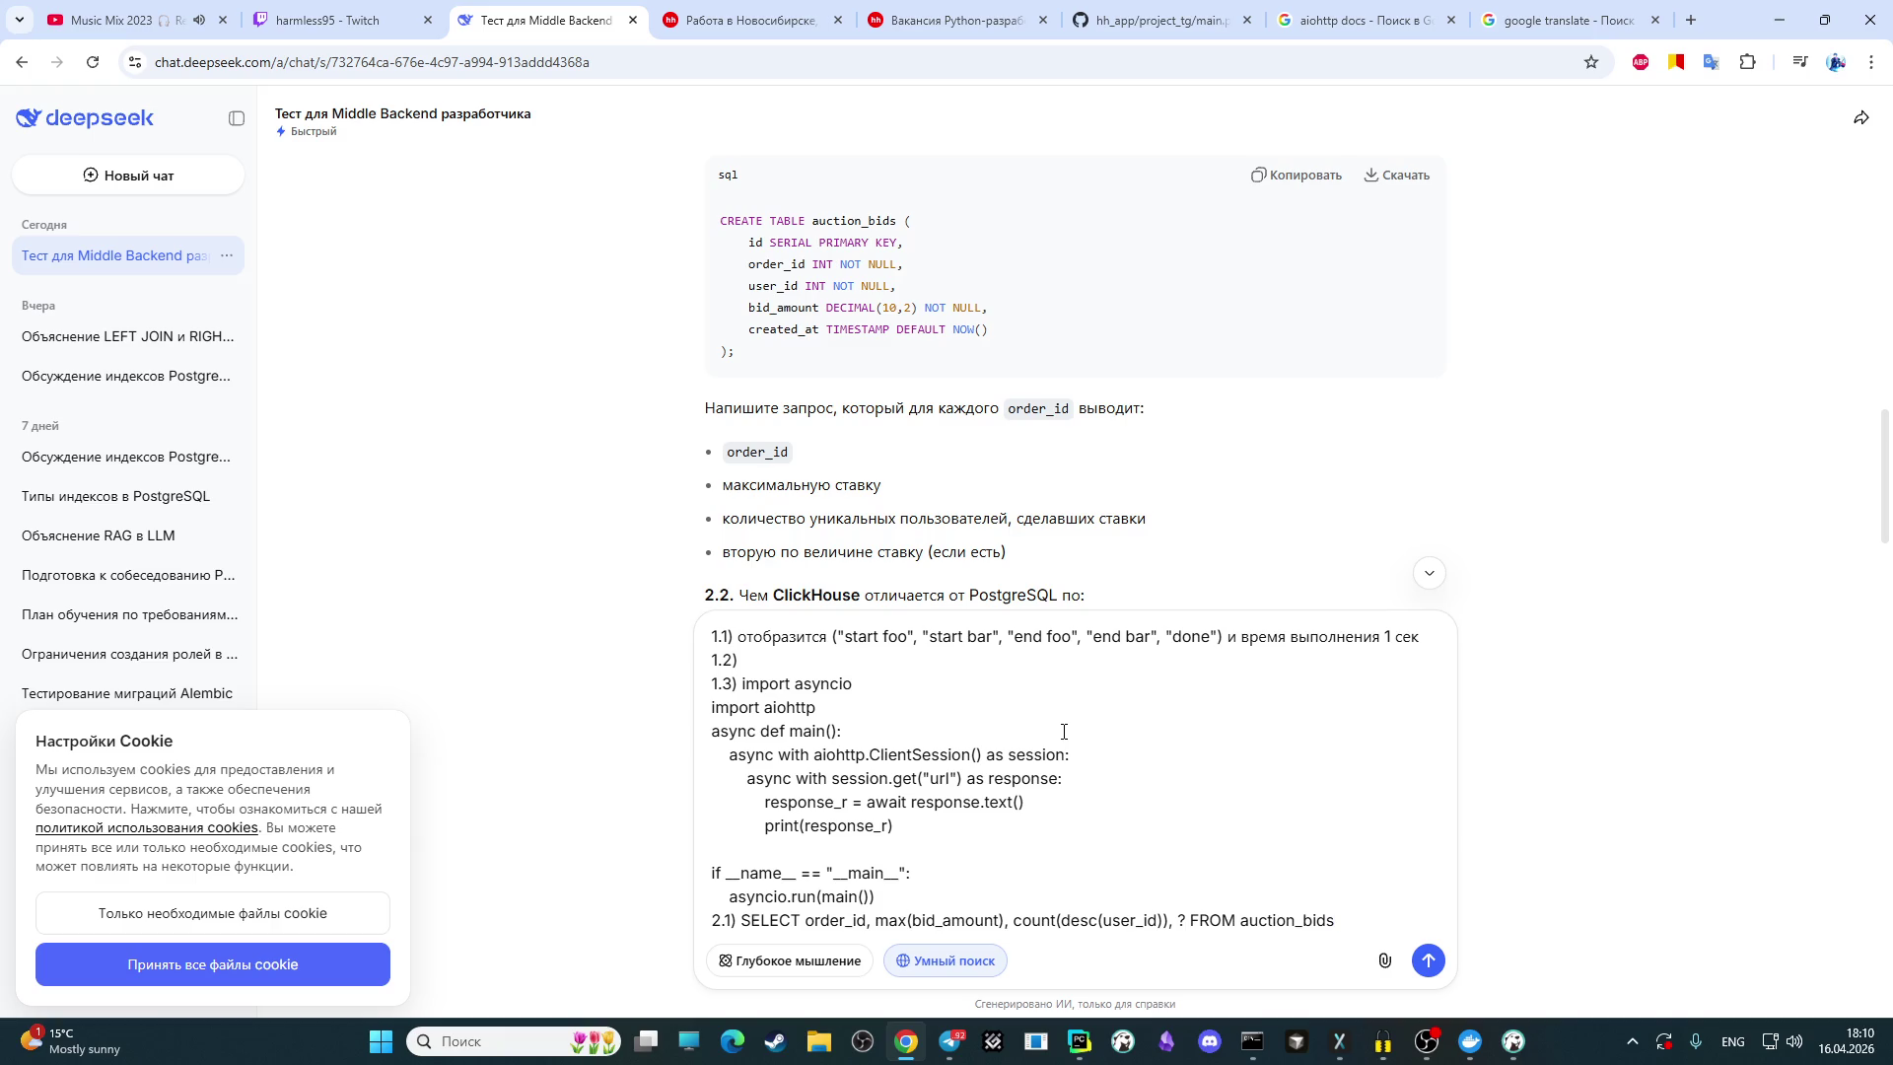
type("GROU")
type("P BY order")
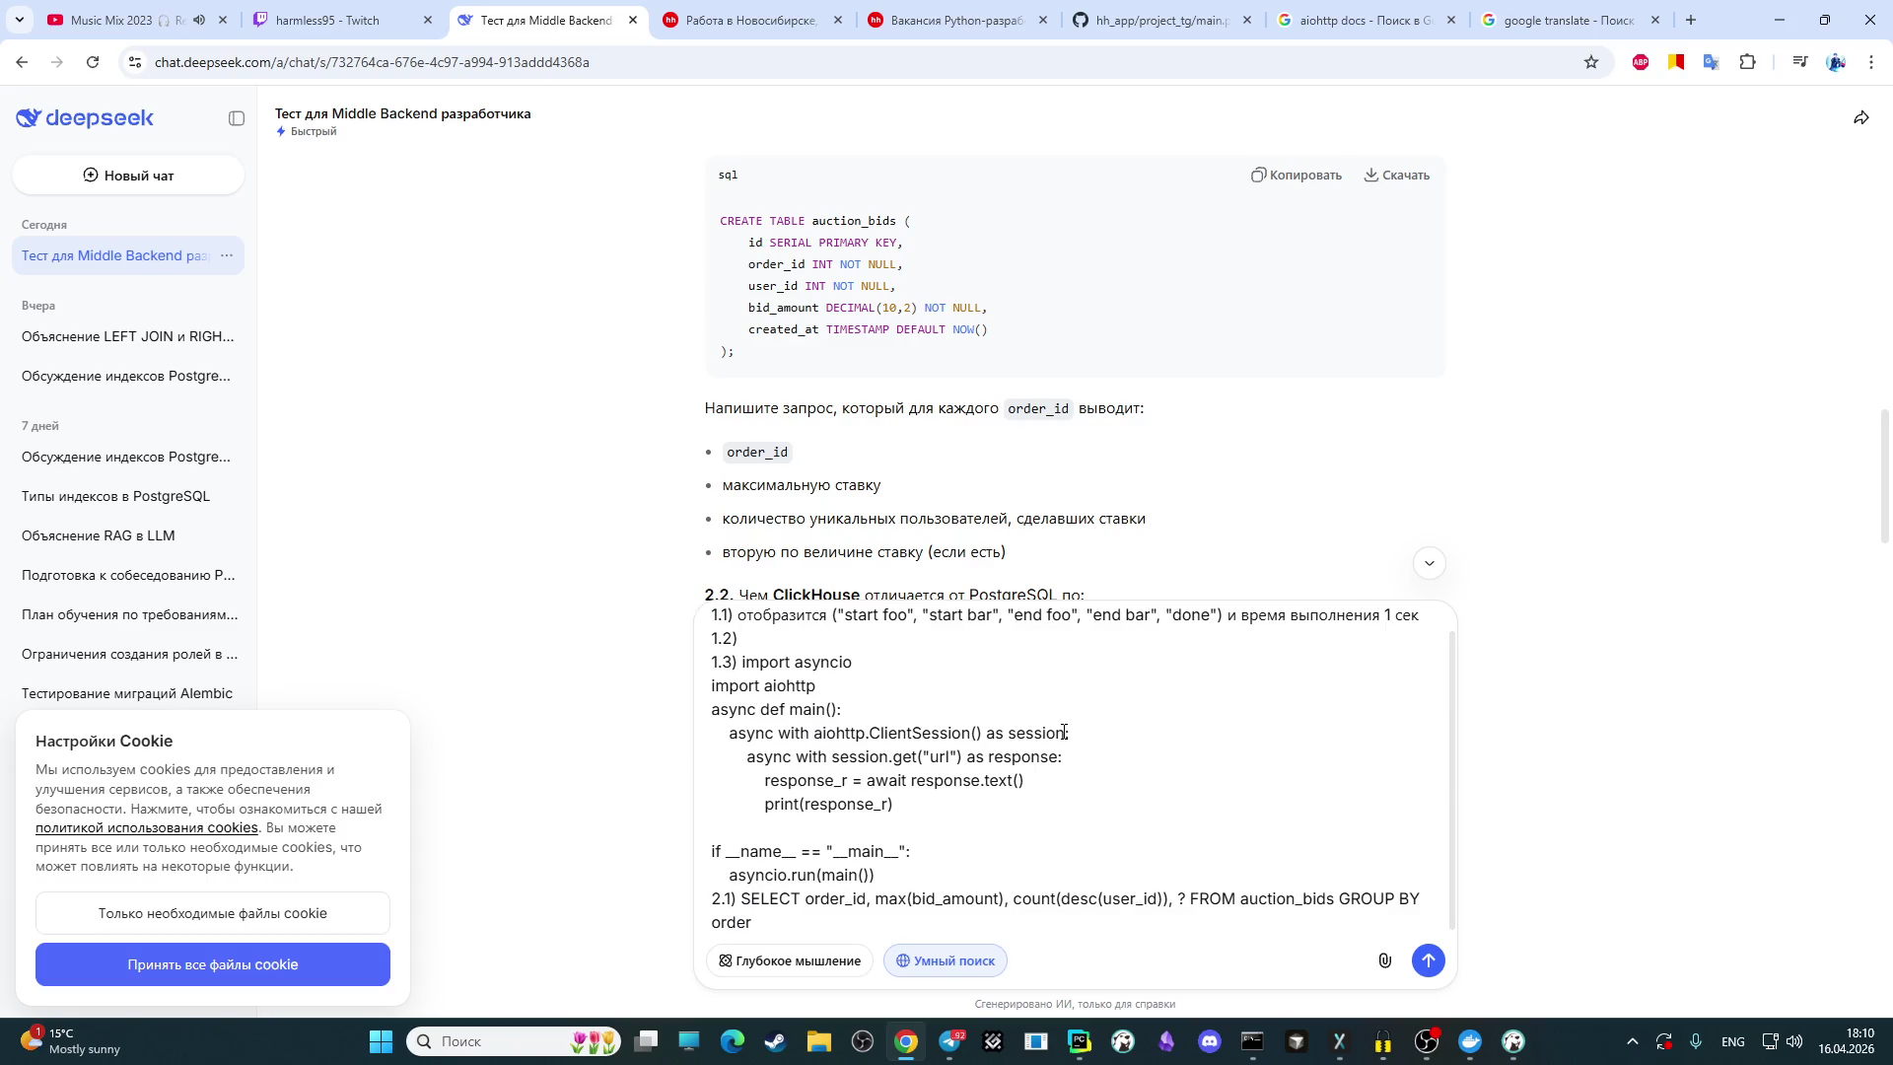
type("_")
type("id")
left_click(1427, 1041)
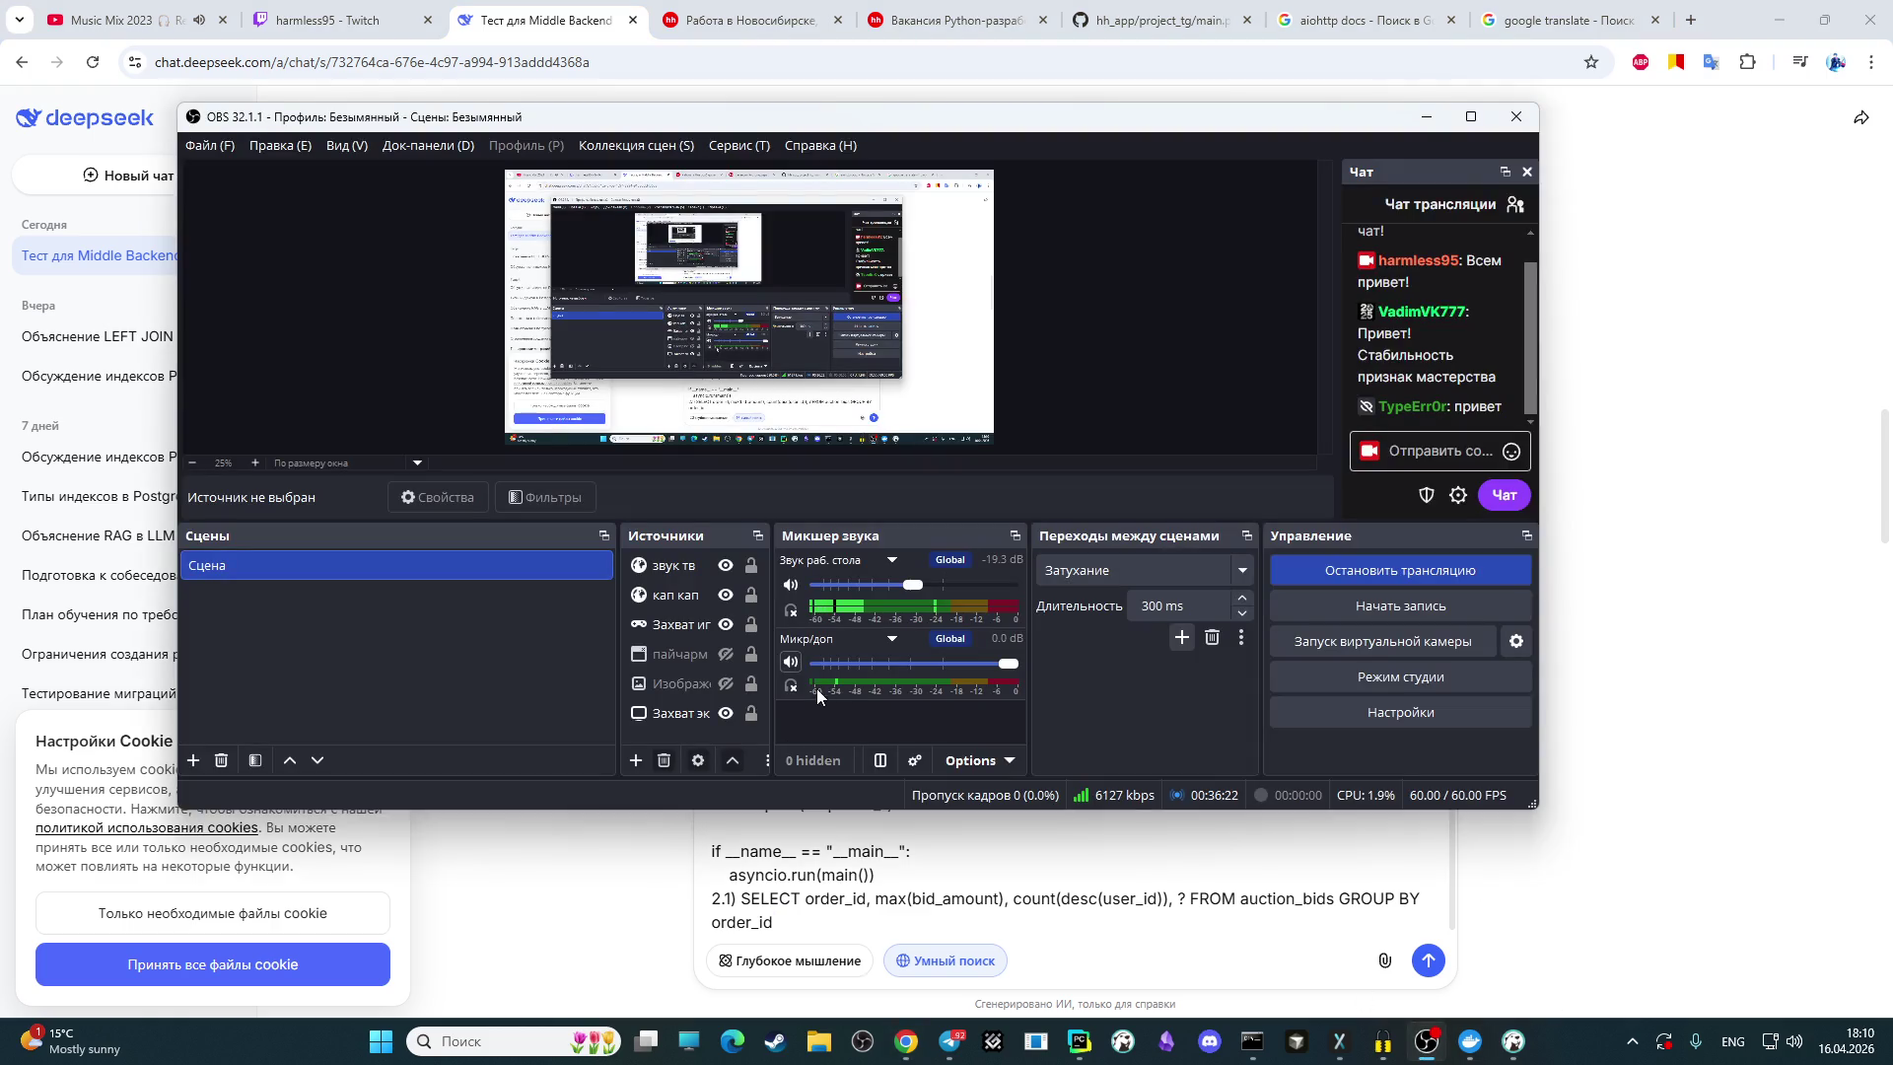
left_click(613, 866)
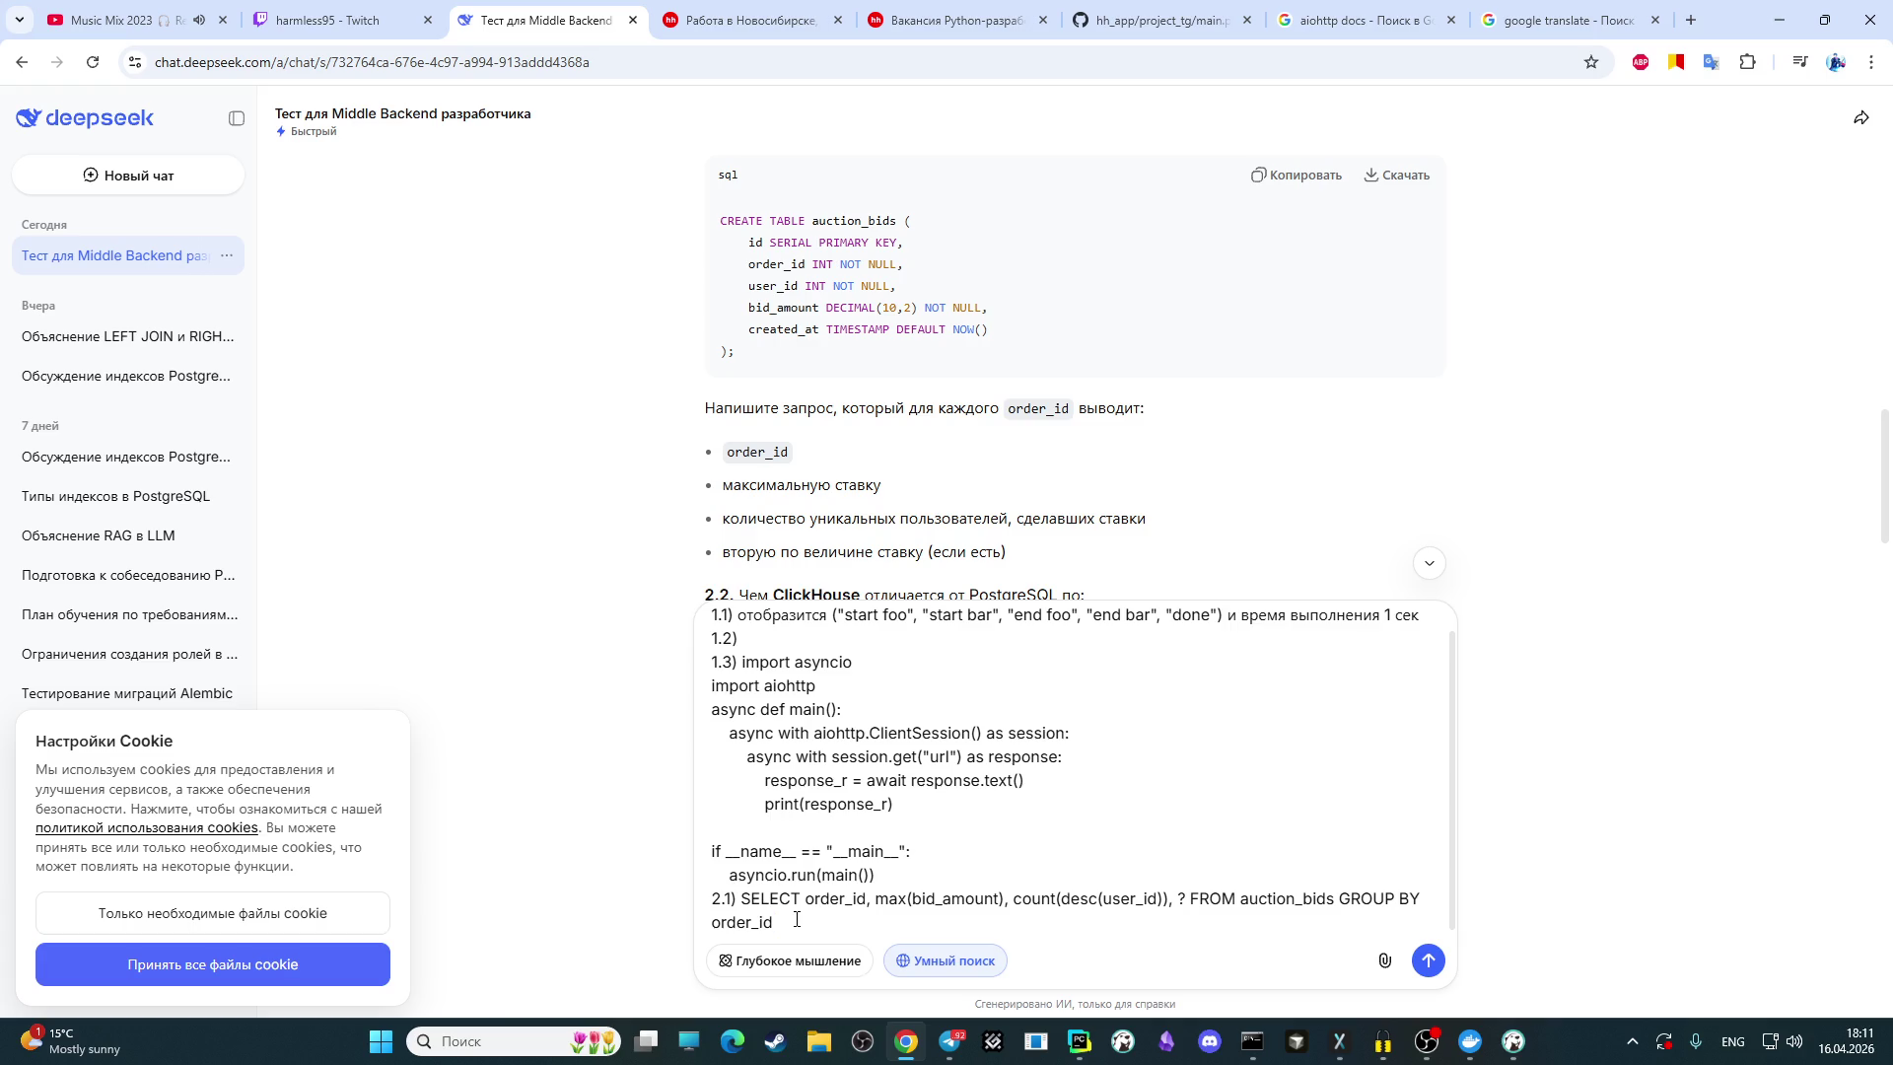
Step: Scroll down the chat below the finished 2.1) GROUP BY order_id query
scroll(908, 308, "down", 2)
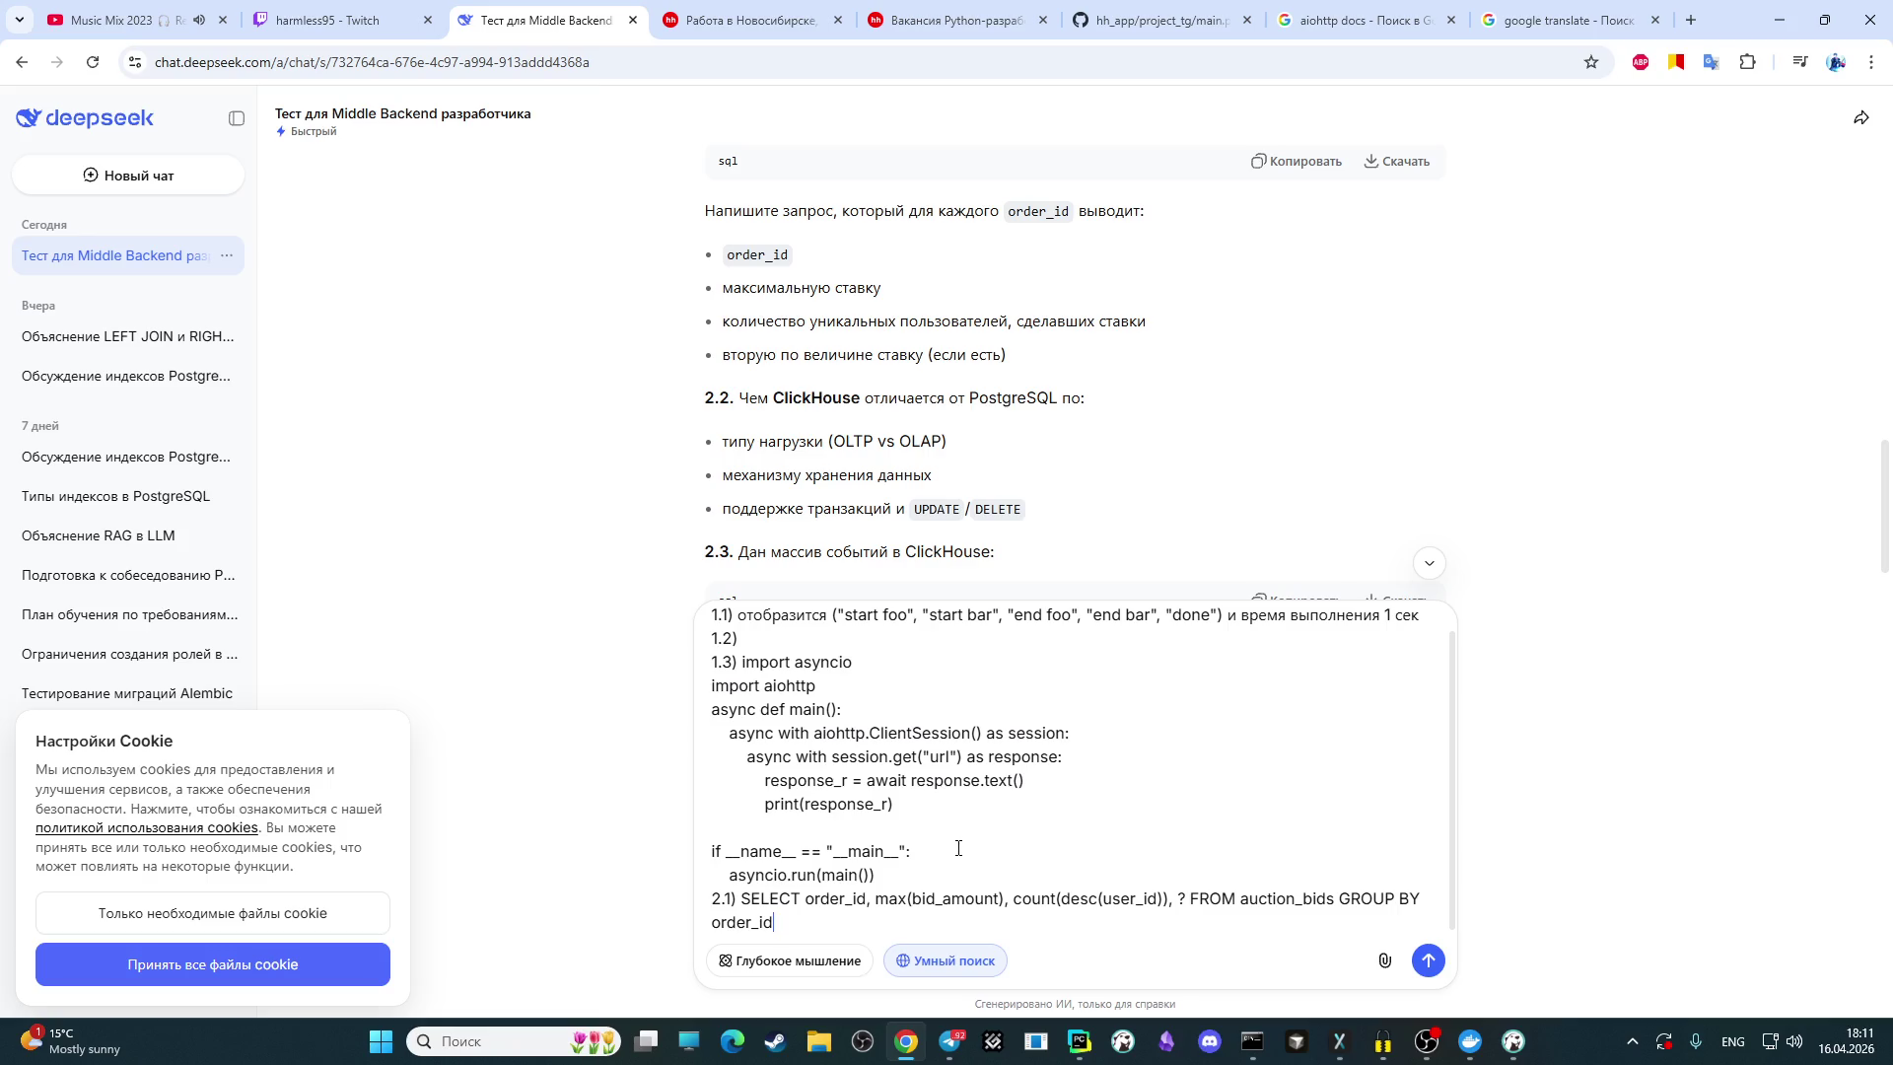
Step: Add a new '2.2)' line below the 2.1) query in the answer draft
key("shift+Return")
type("2.2)")
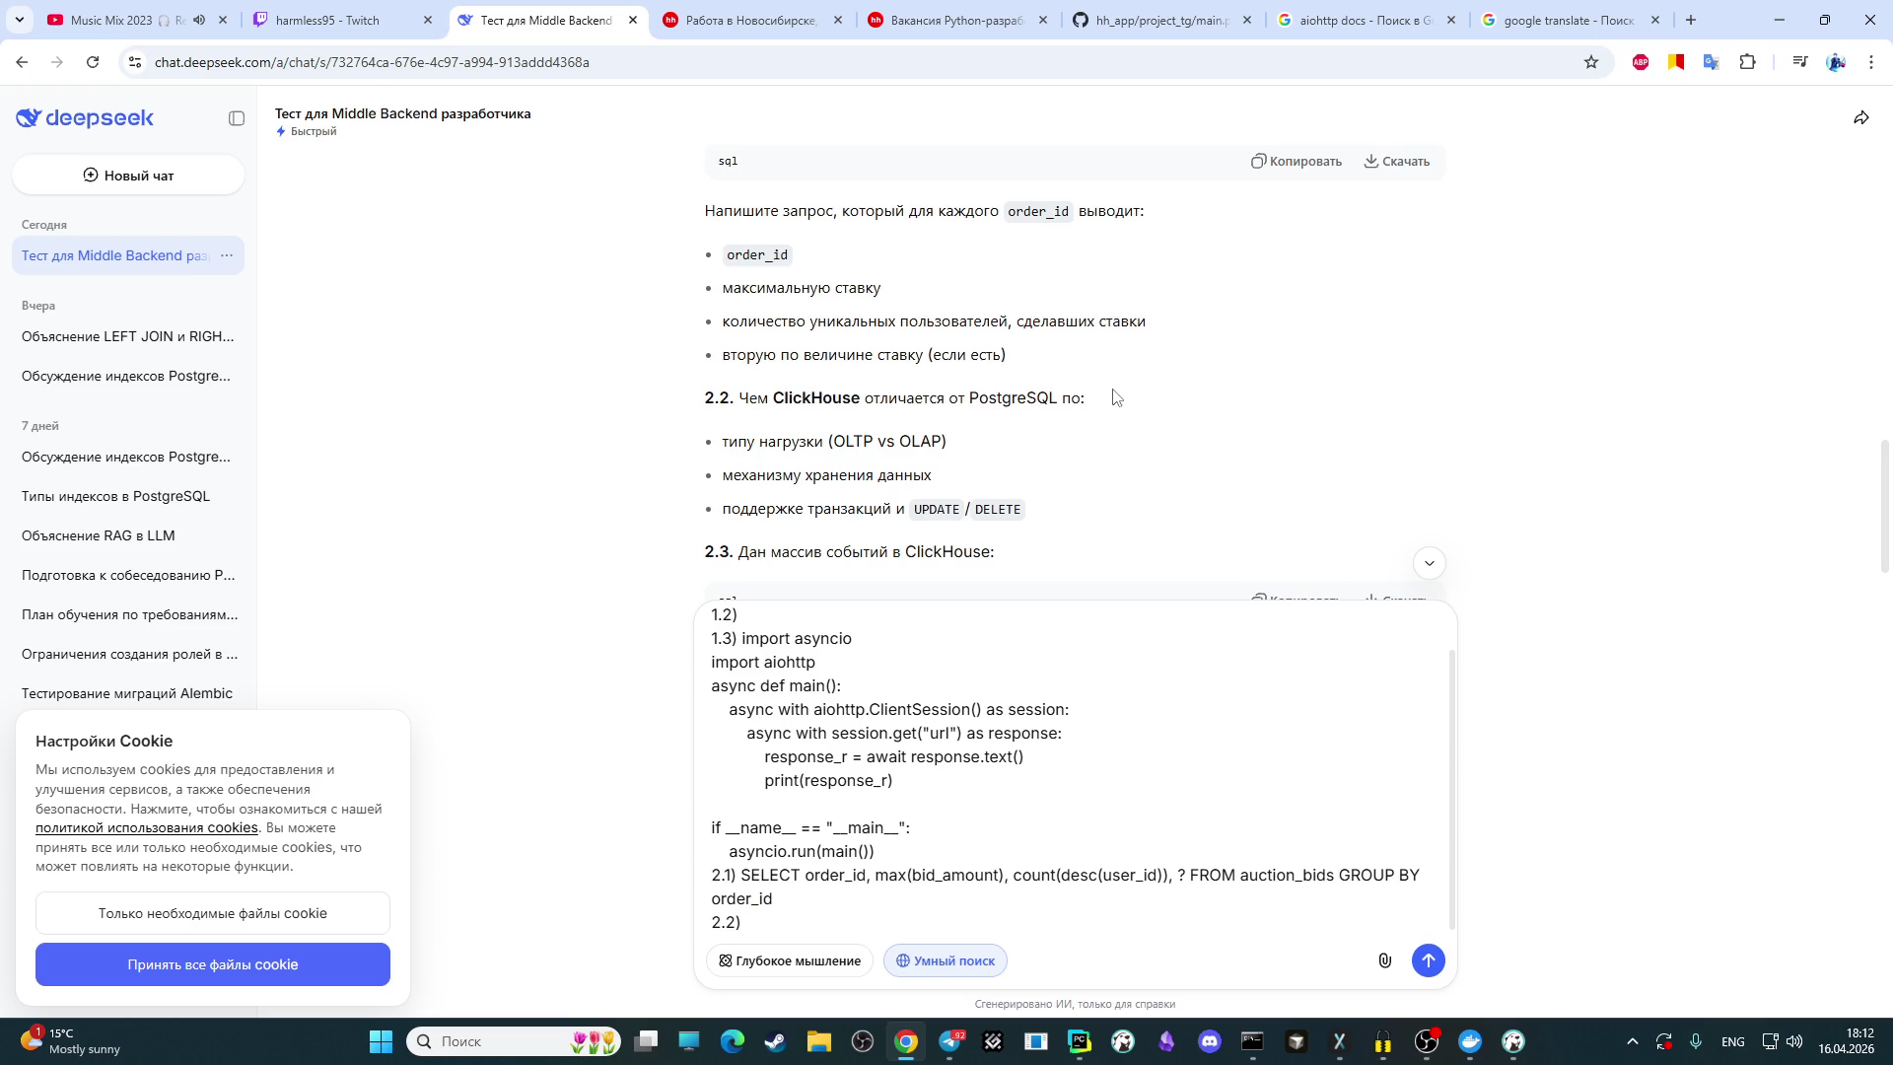
scroll(1114, 396, "down", 1)
scroll(1107, 396, "down", 3)
scroll(1106, 396, "up", 3)
scroll(1106, 396, "down", 4)
scroll(1103, 395, "down", 2)
scroll(1105, 395, "up", 7)
scroll(858, 479, "down", 2)
scroll(882, 517, "up", 2)
type("vt[fybp")
type("v")
Step: Begin the 2.2) answer with 'механизм clichouse хранятся по колоночно,' using mixed keyboard layouts
key("BackSpace")
key("BackSpace")
key("BackSpace")
key("alt+shift")
type("механизм")
key("alt+shift")
type("clic")
type("house")
key("alt+shift")
type("хранятся ")
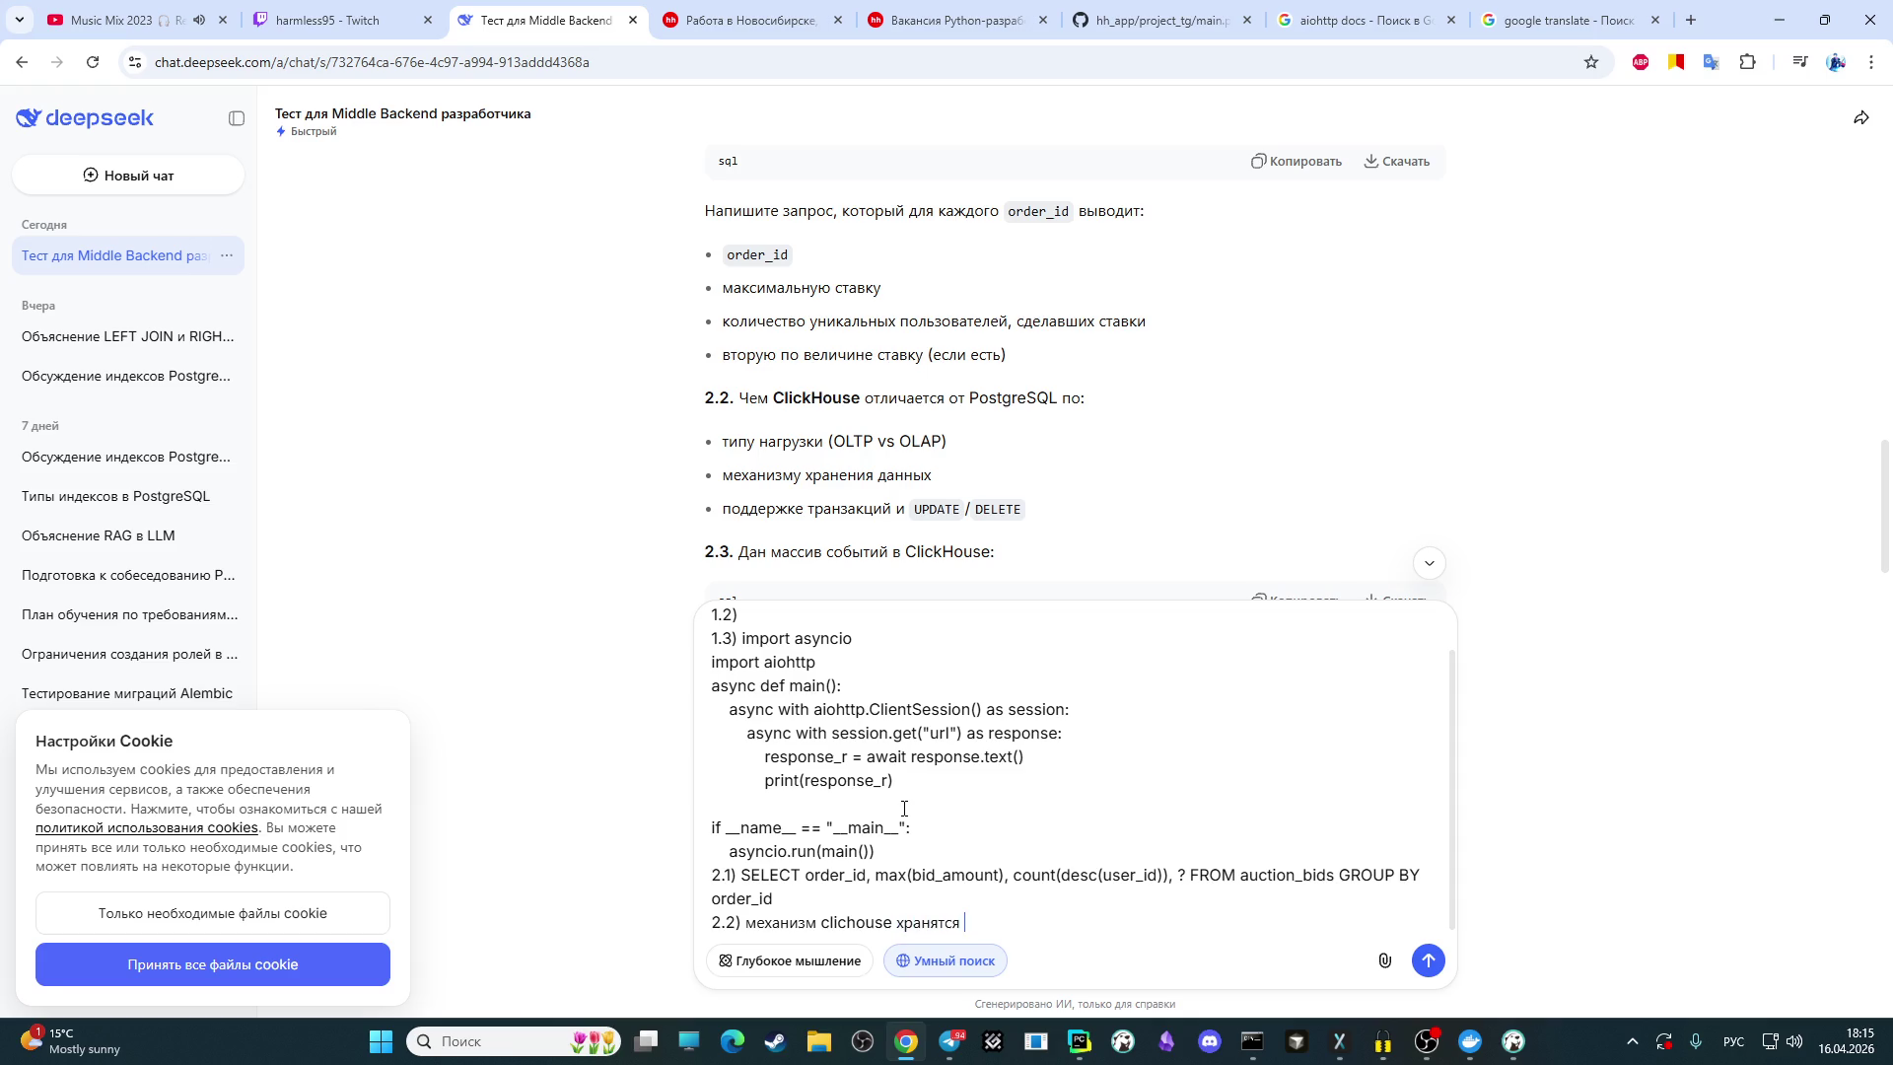
type("по ")
type("колоночн")
key("BackSpace")
type("но,")
Step: Finish the 2.2) answer with 'postgresql по строчно' and start a new line
key("alt+shift")
type("postgresql")
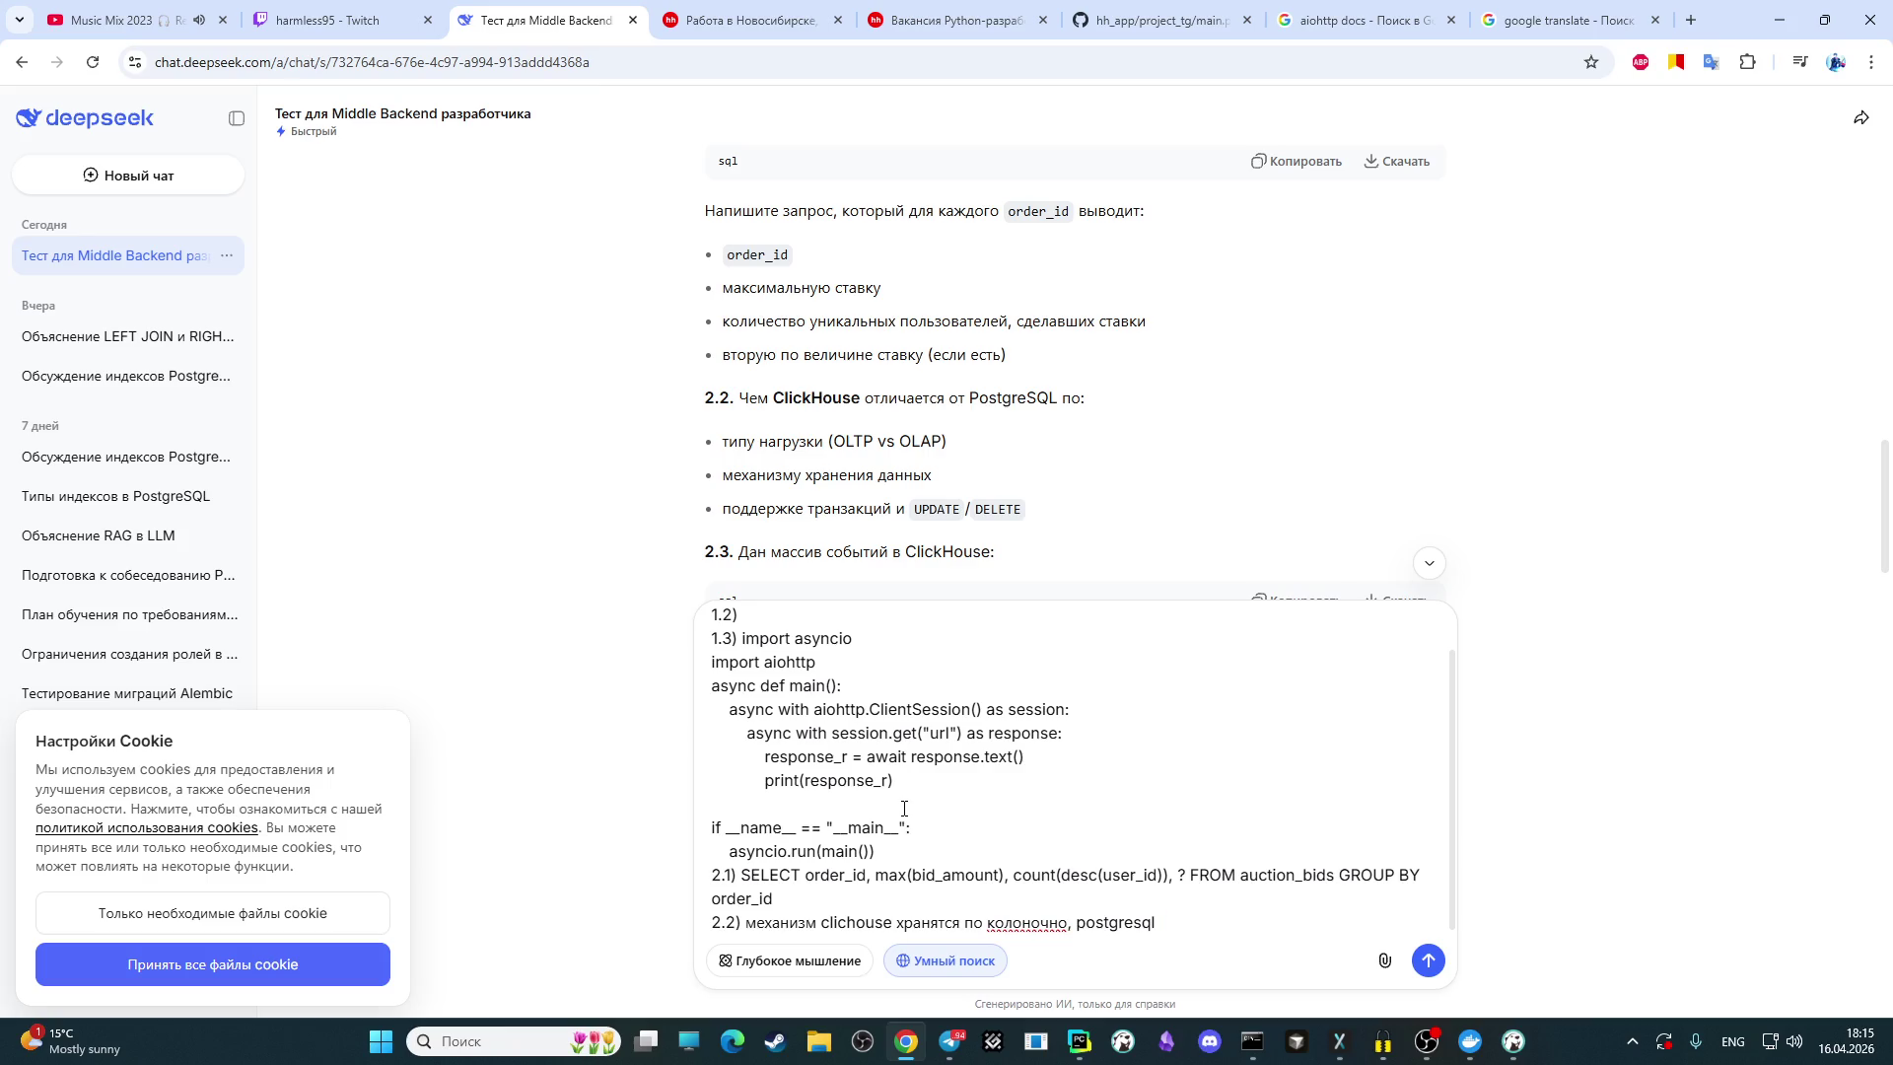
key("alt+shift")
type("по строчно")
key("shift+Return")
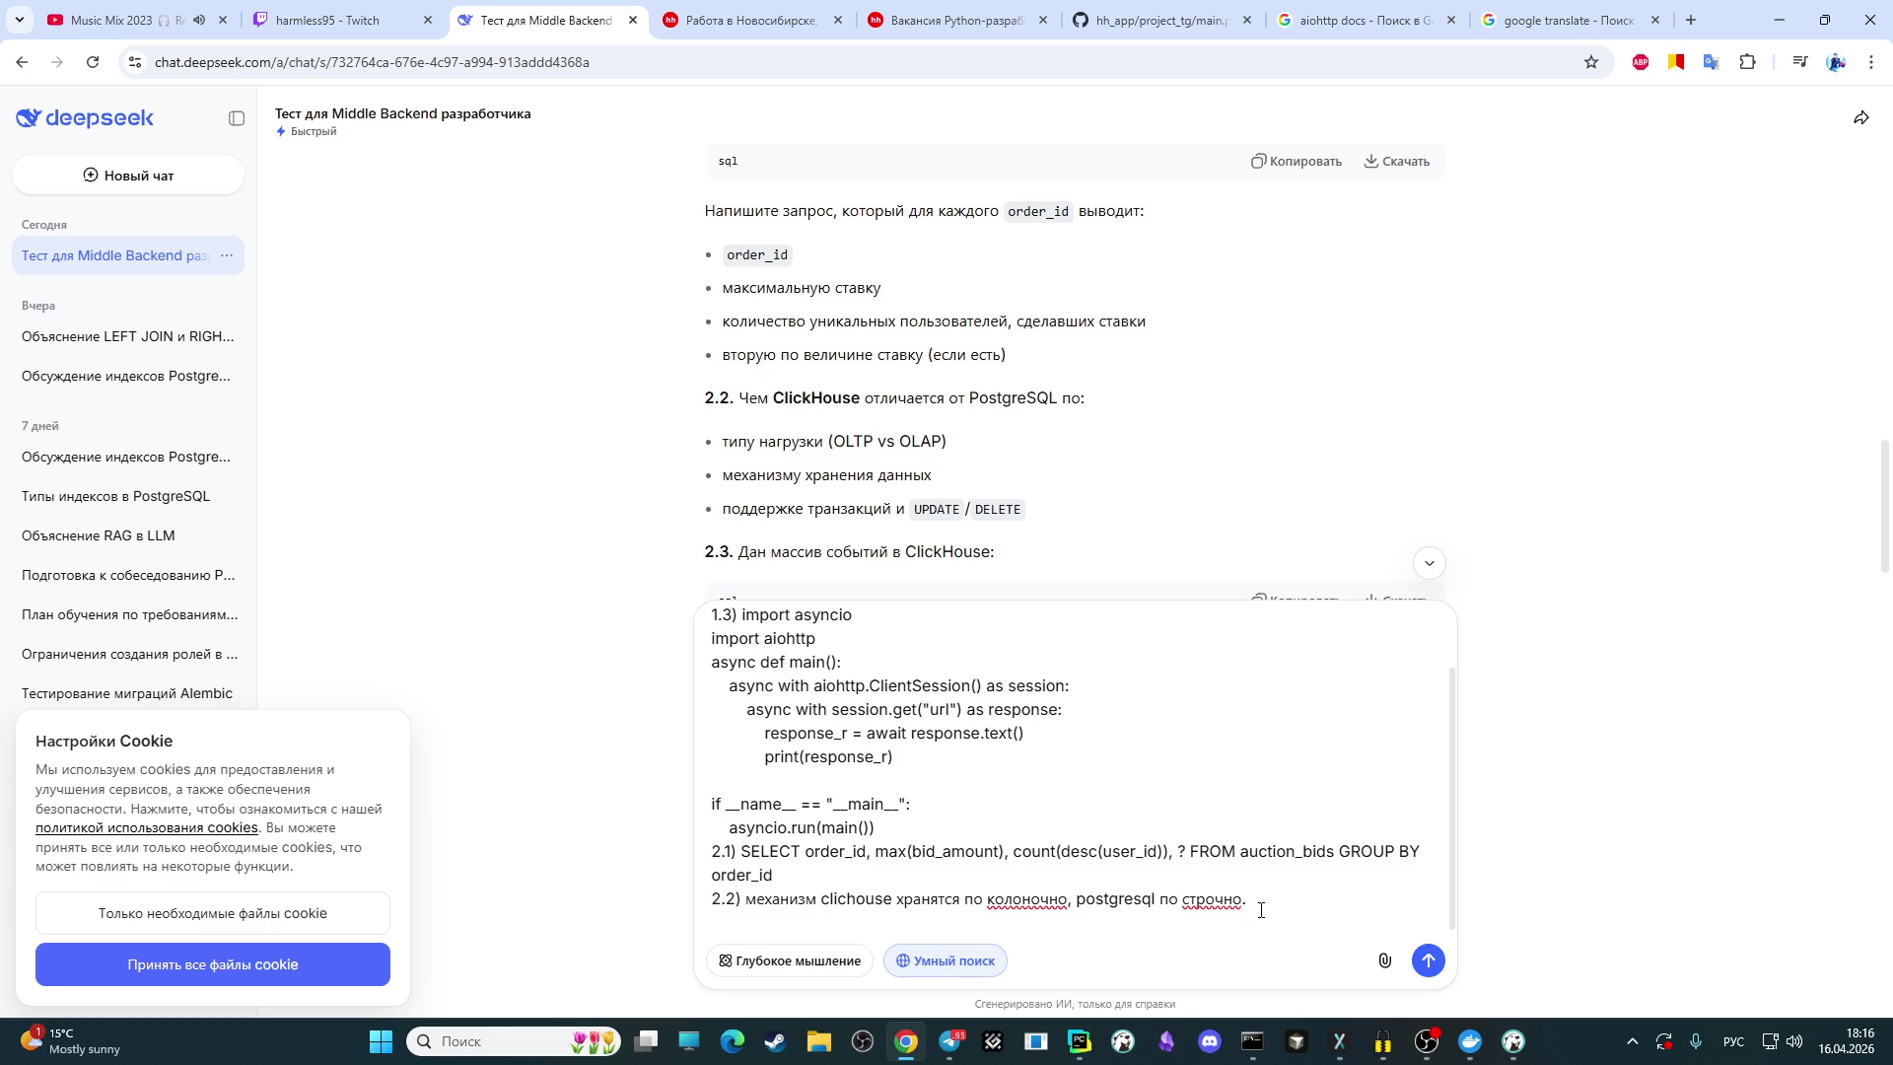
key("Tab")
left_click(971, 895)
Step: After checking OBS Studio, start the transaction note 'транзакций в' under the 2.2) answer
left_click(1427, 1042)
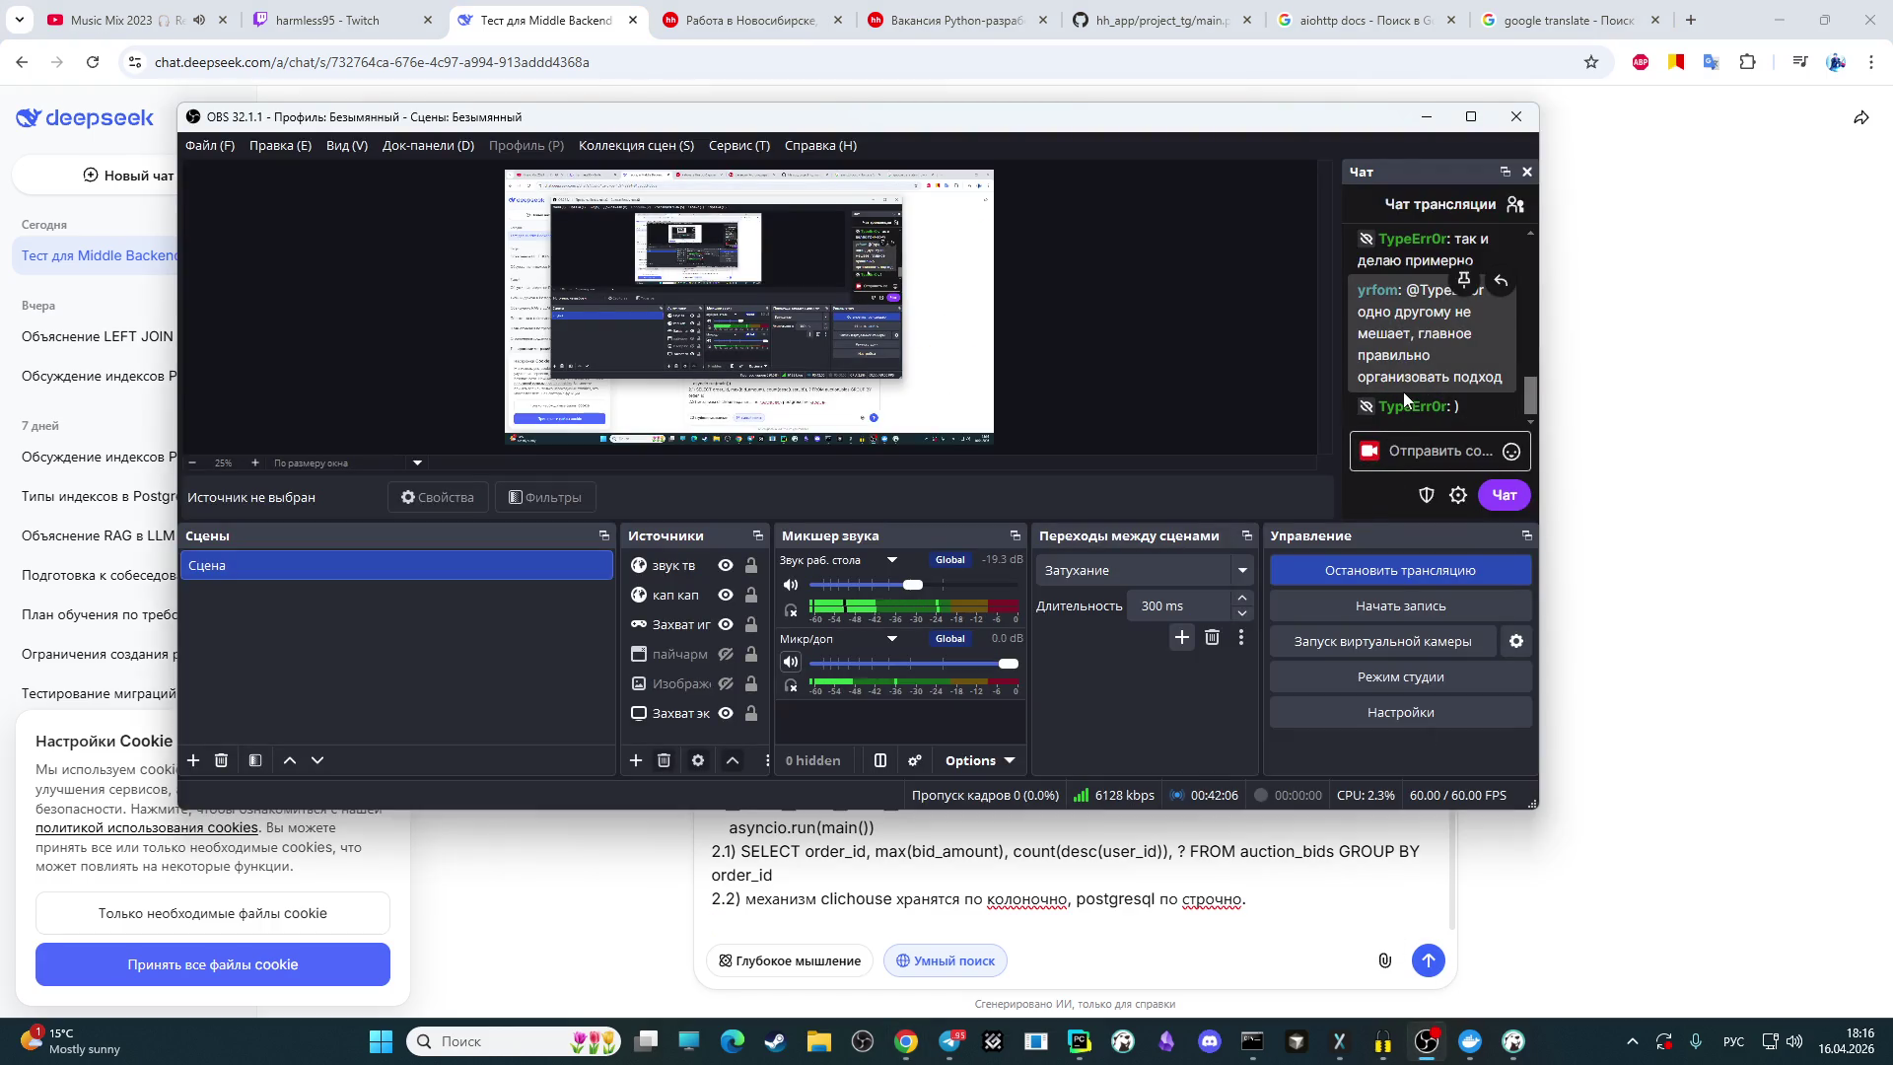
scroll(1400, 387, "down", 1)
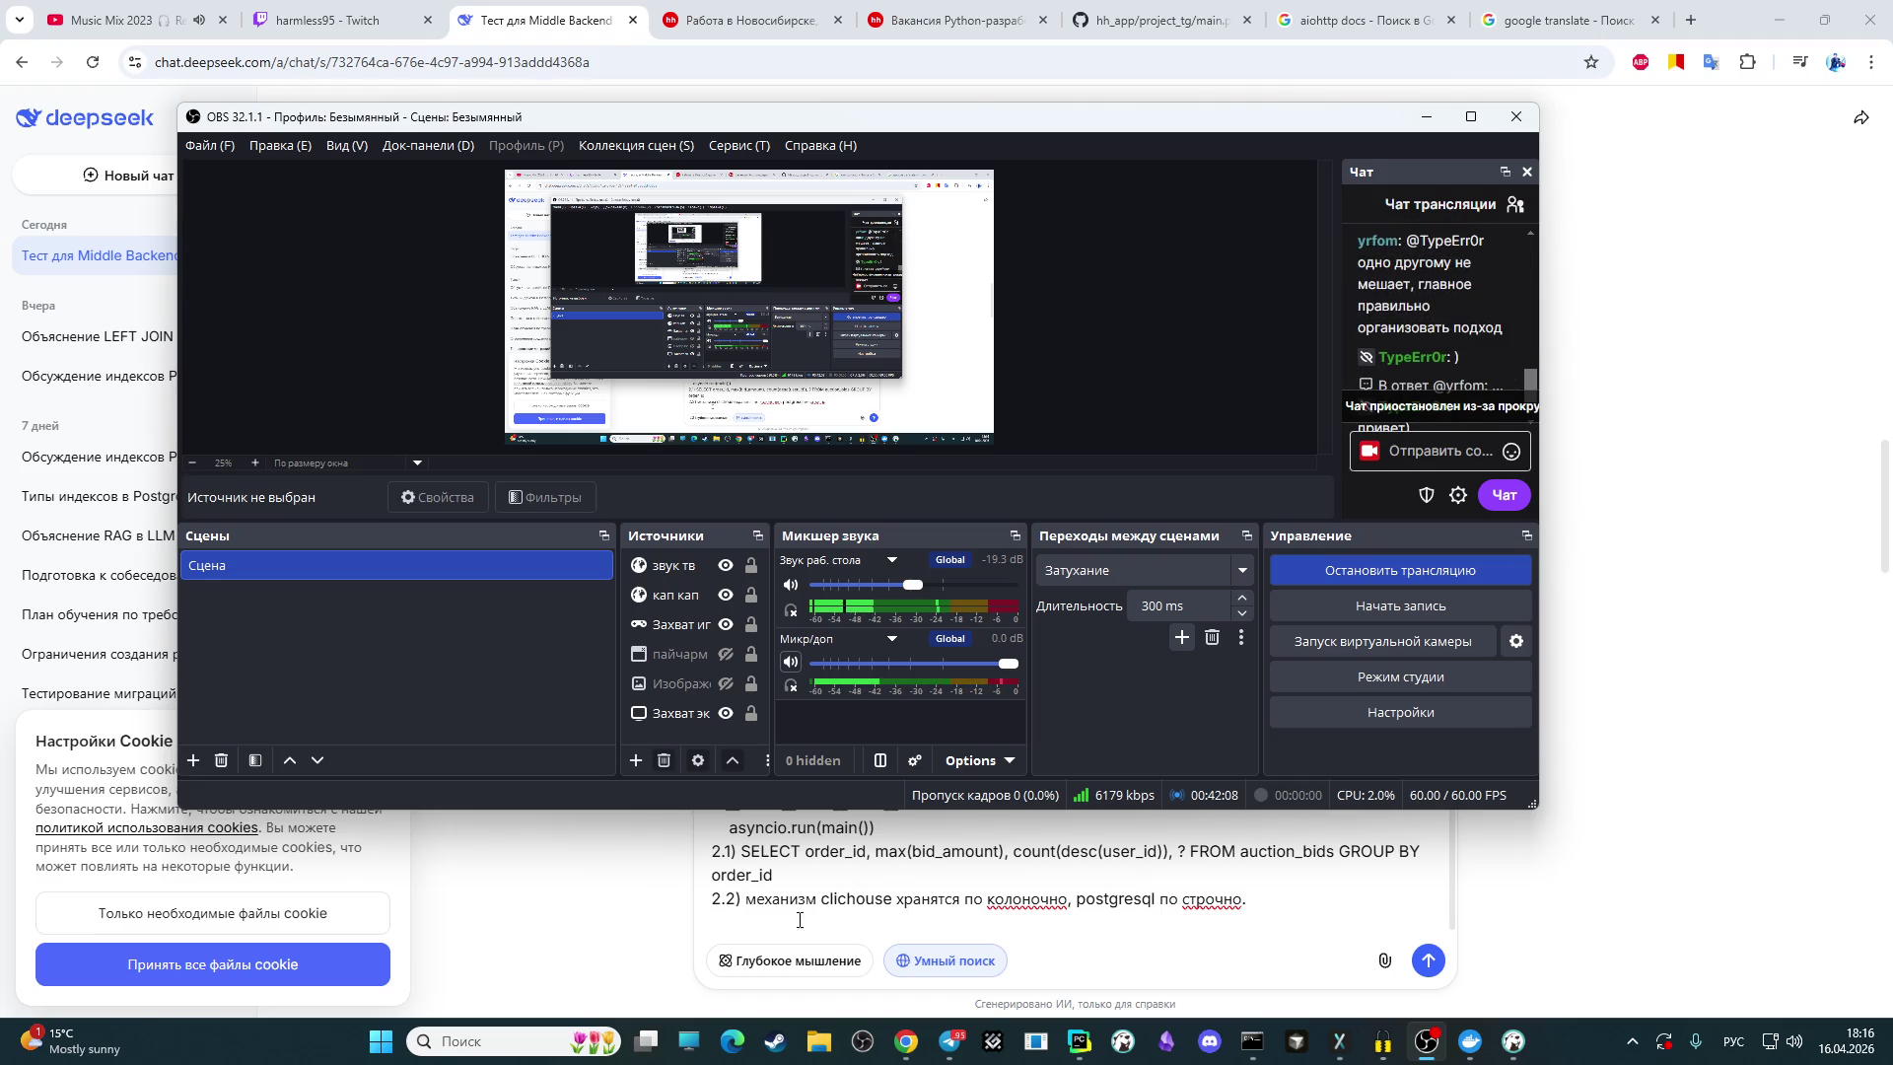
left_click(804, 918)
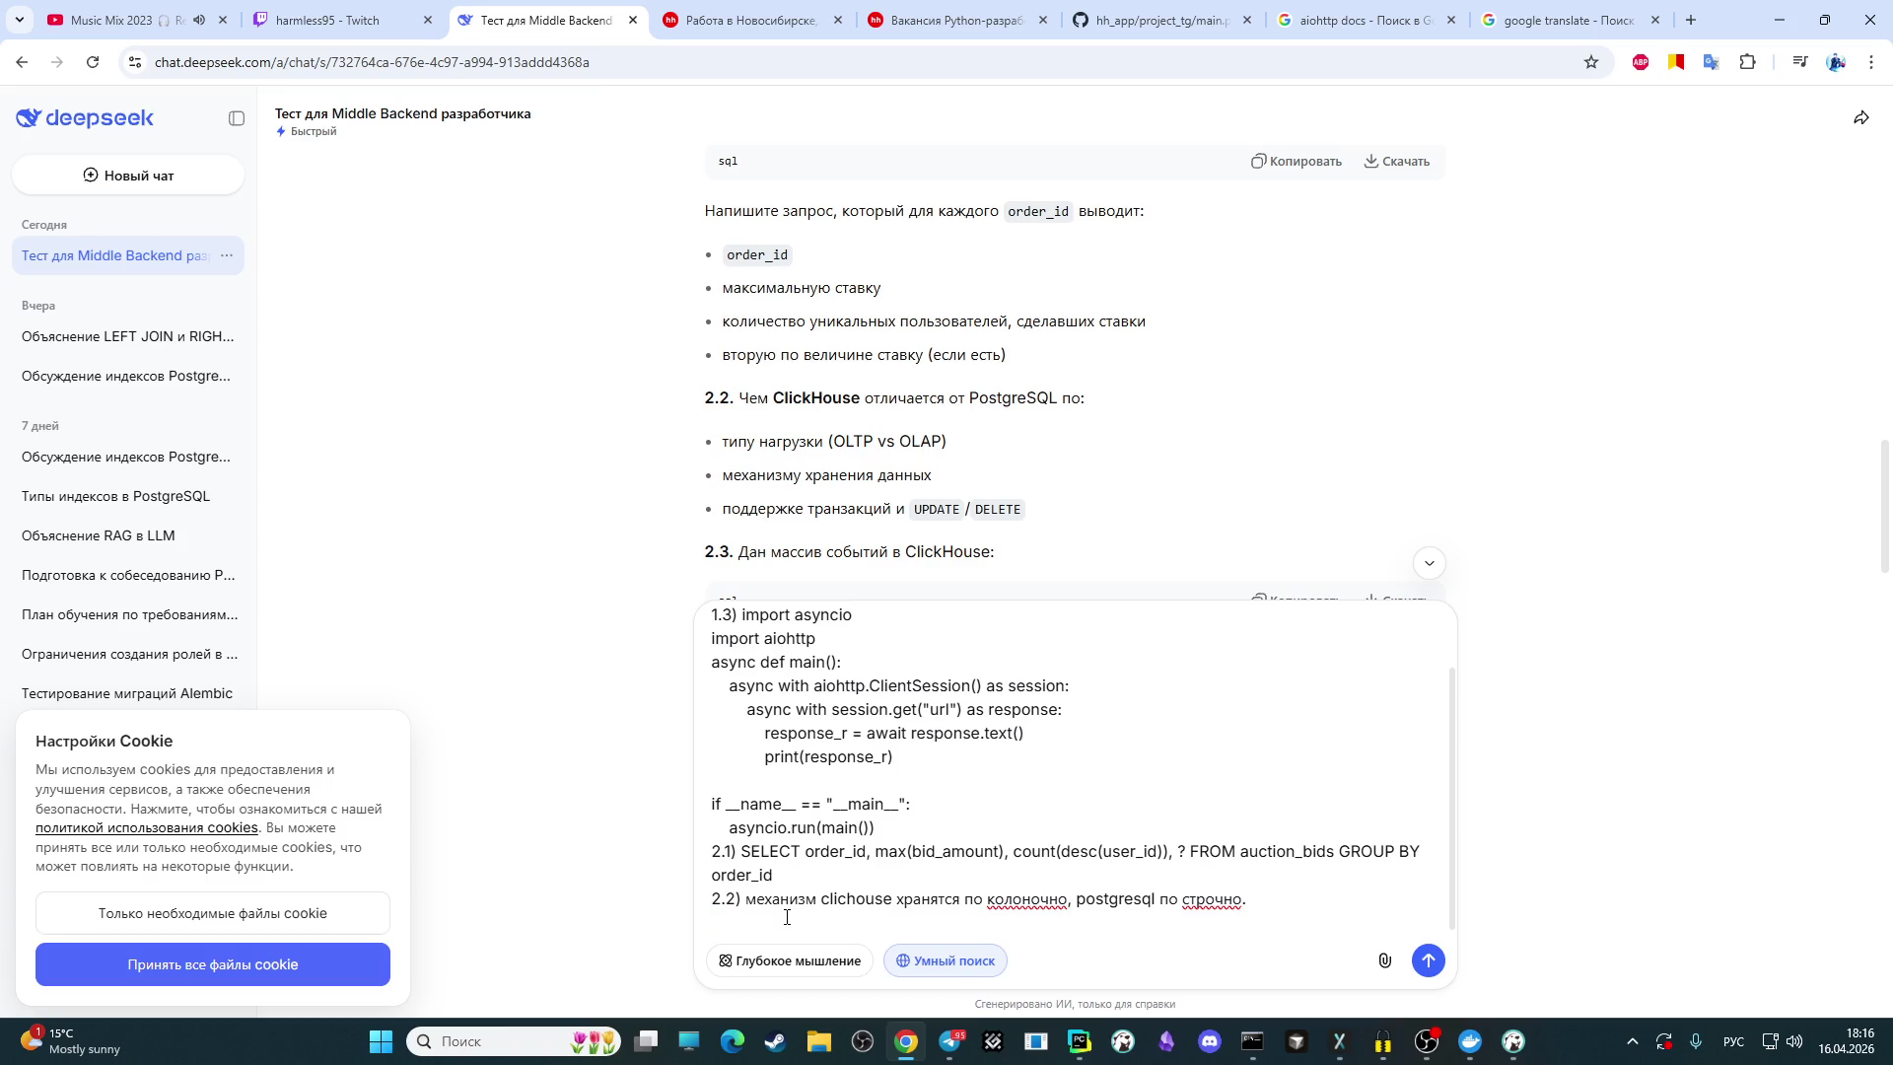
type("тра")
type("н")
type("закций в")
Step: Complete the note so it reads 'транзакция есть только в postgresql'
left_click(1427, 1041)
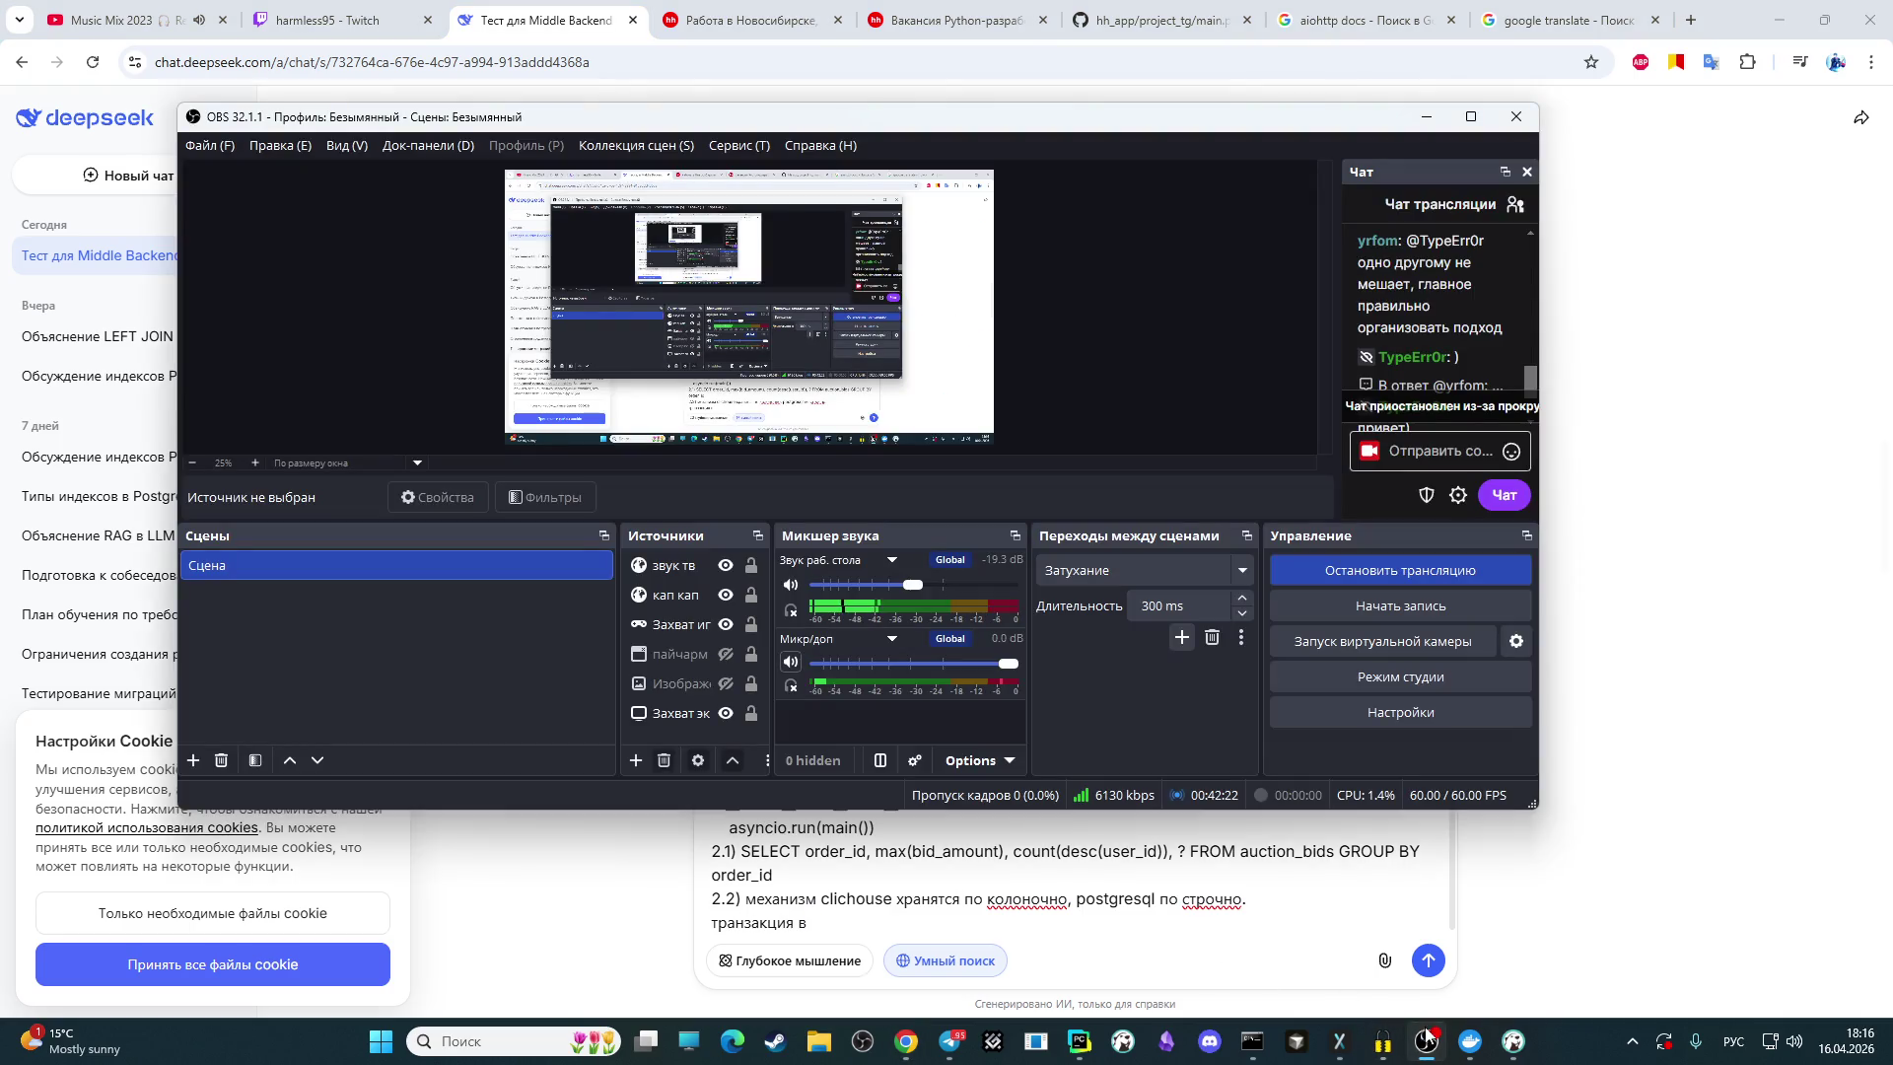
scroll(1400, 326, "down", 1)
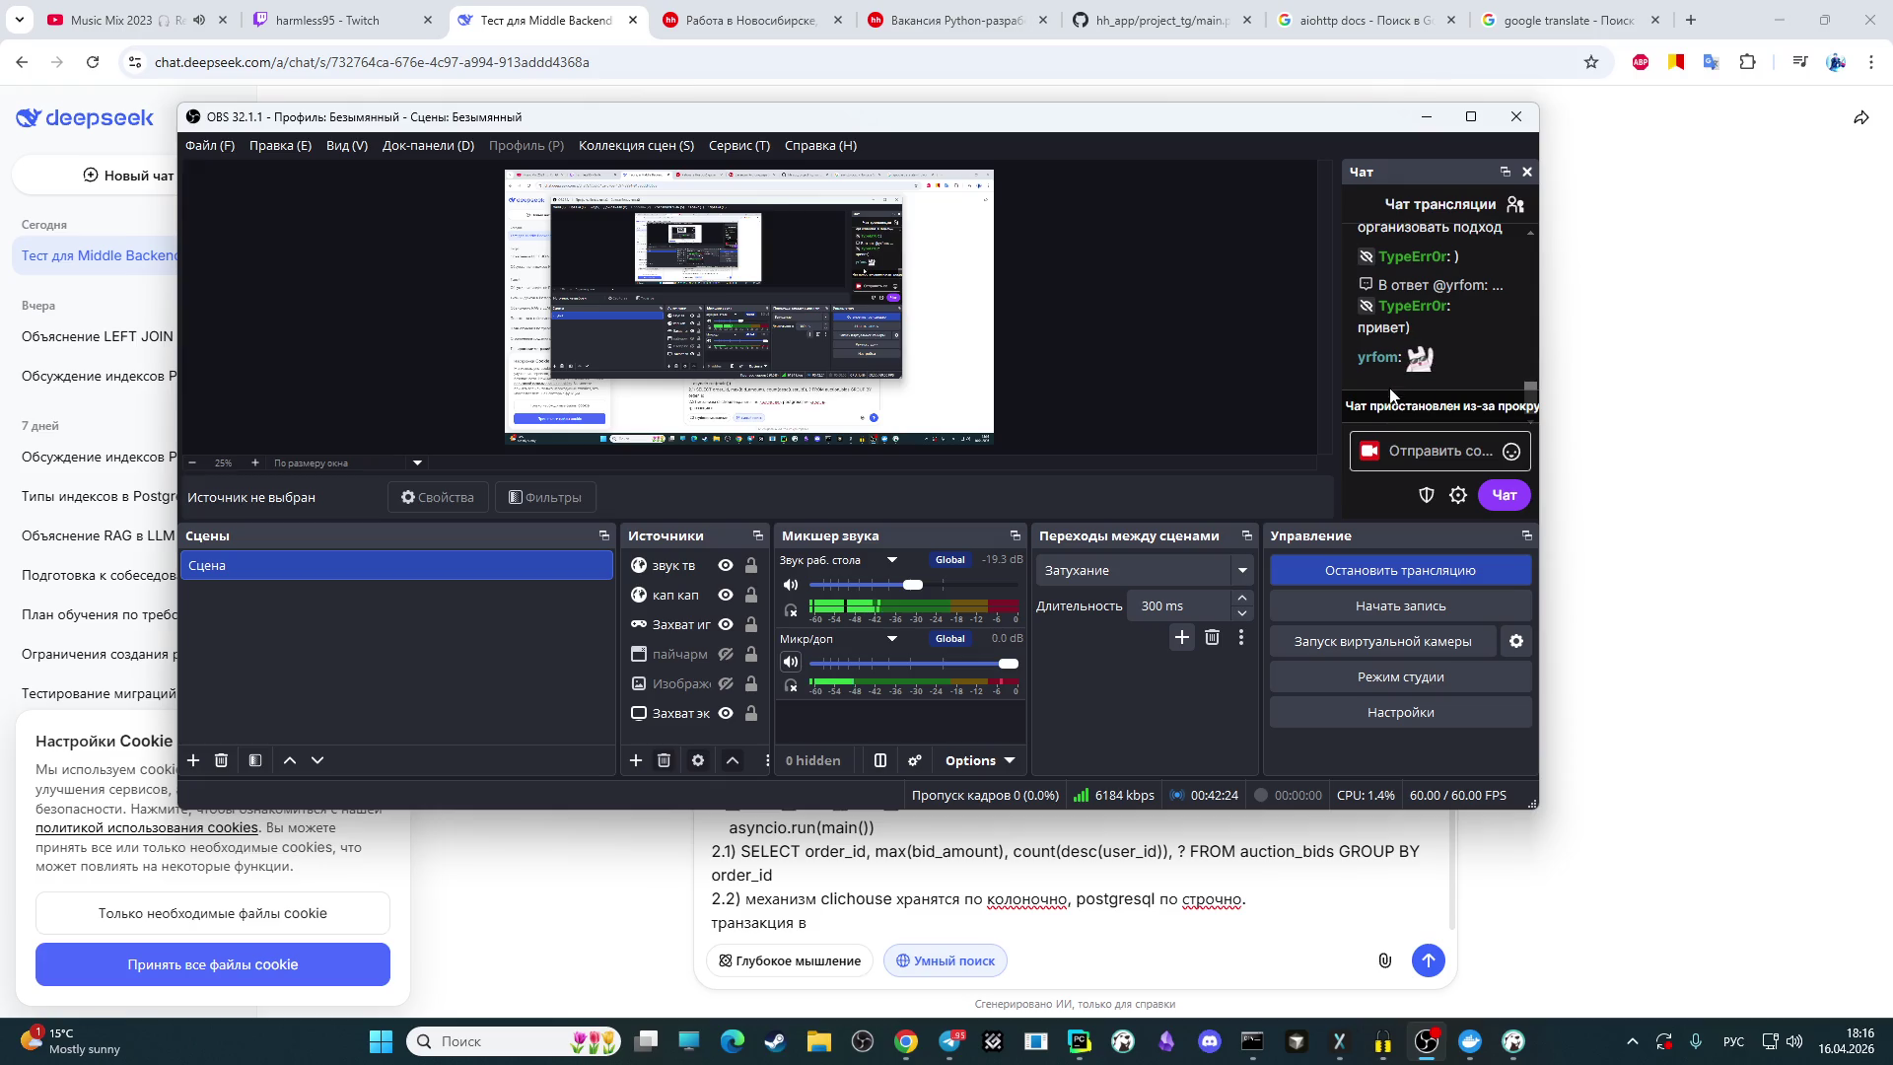
left_click(829, 917)
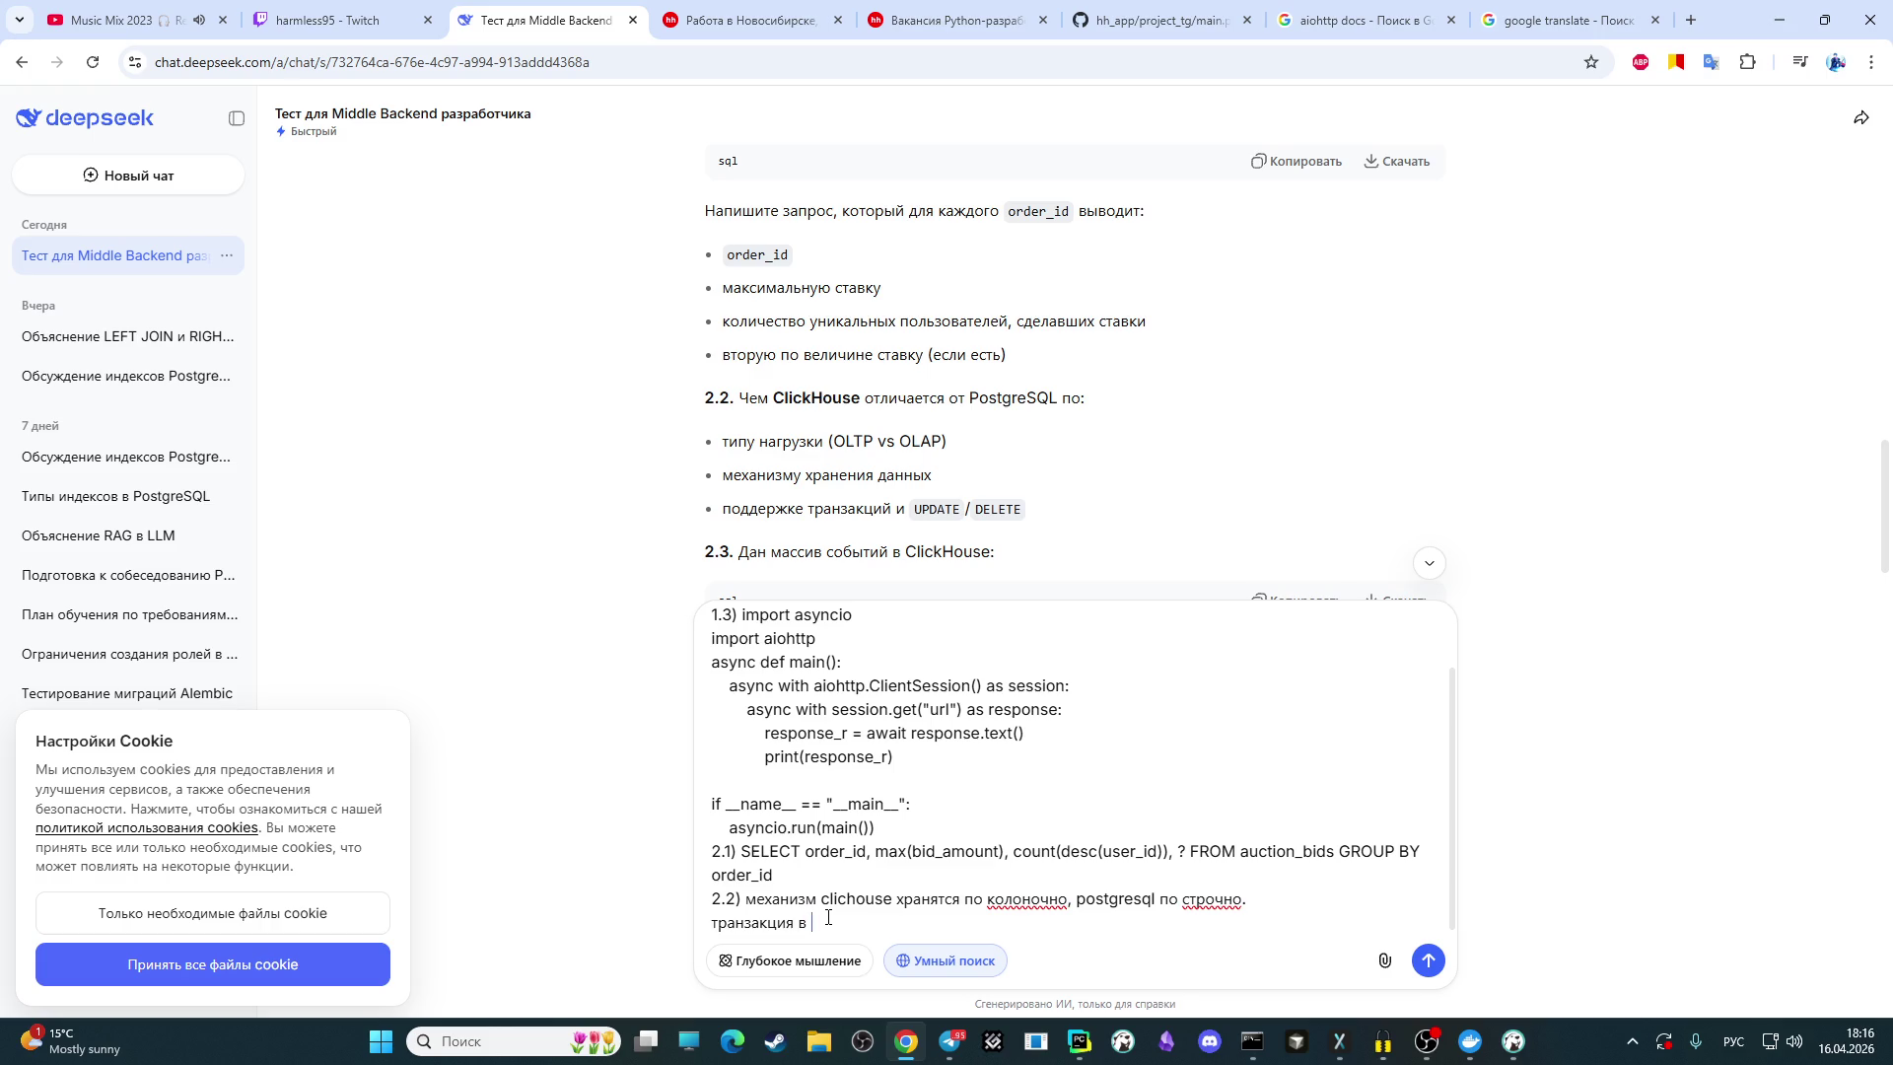
key("BackSpace")
key("BackSpace")
type("есть-то")
type("лько ")
type("в")
key("alt+shift")
type("postg")
type("re")
type("sql")
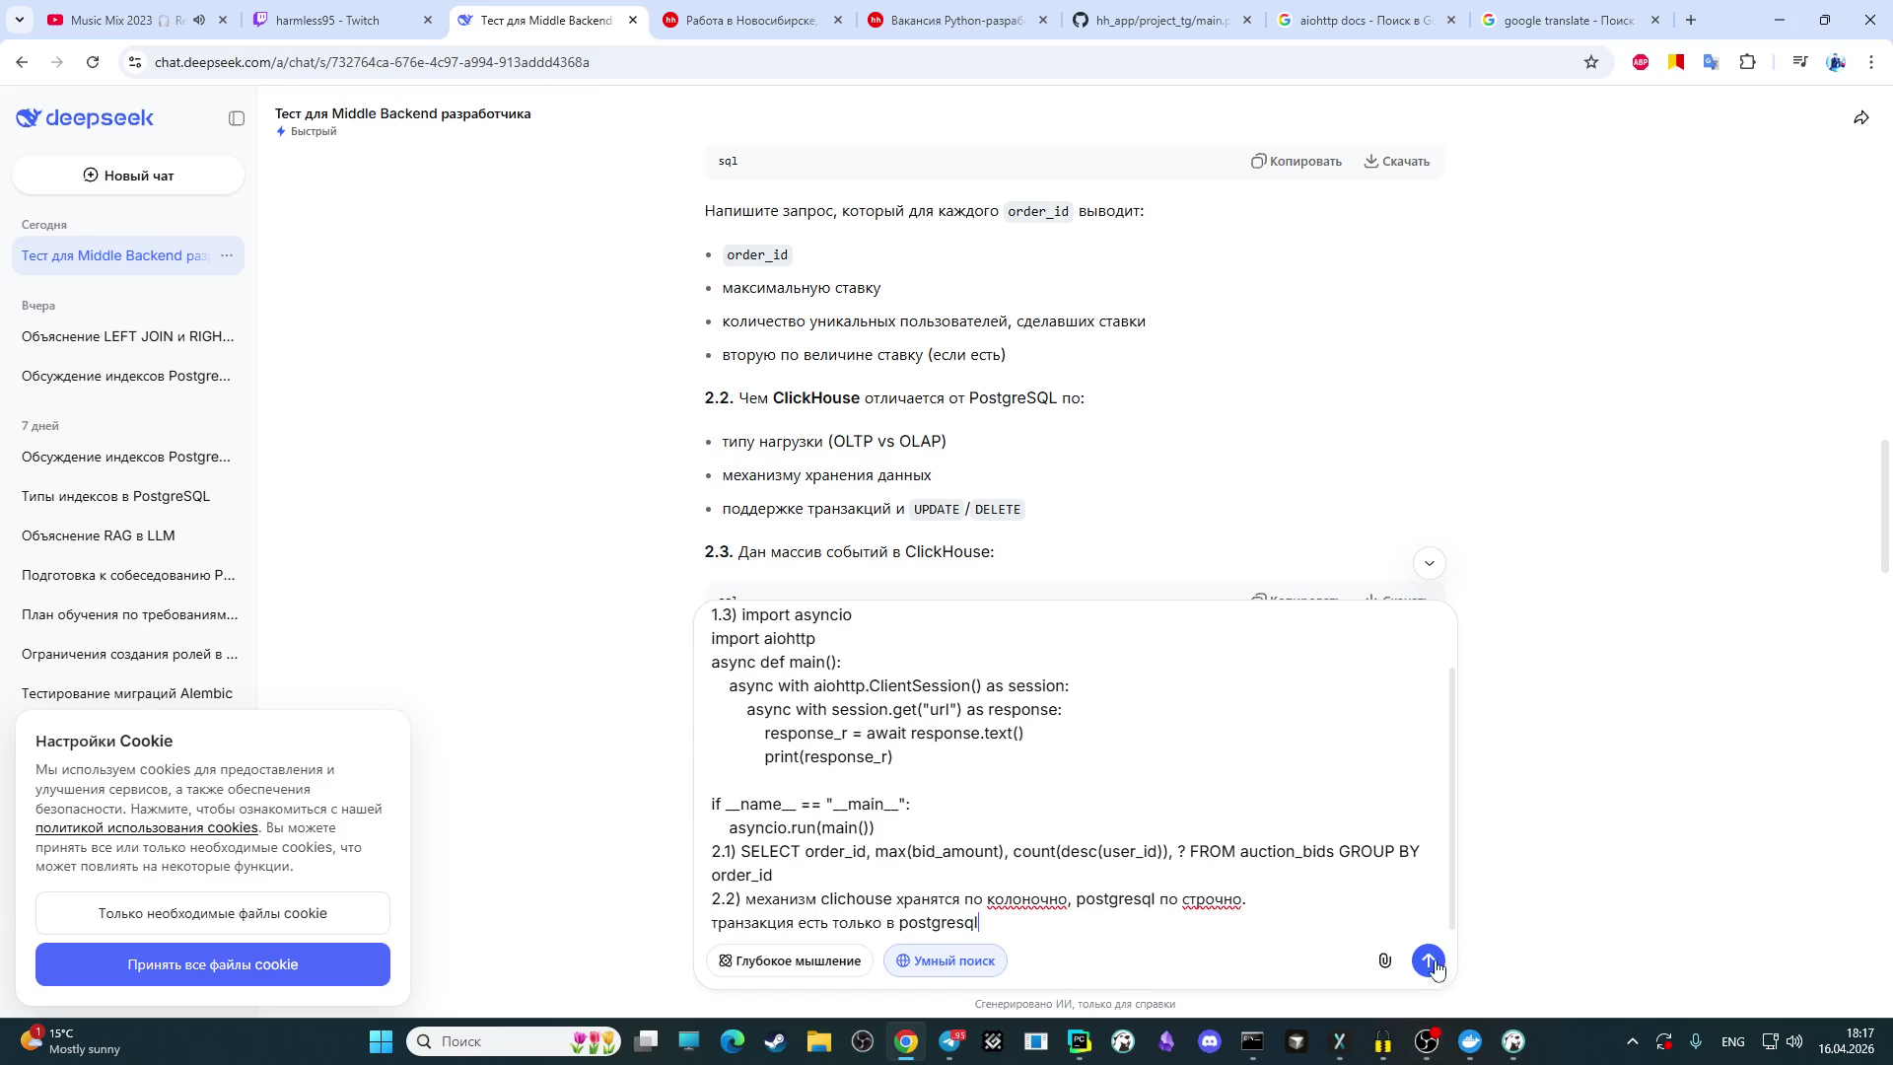
left_click(1431, 1047)
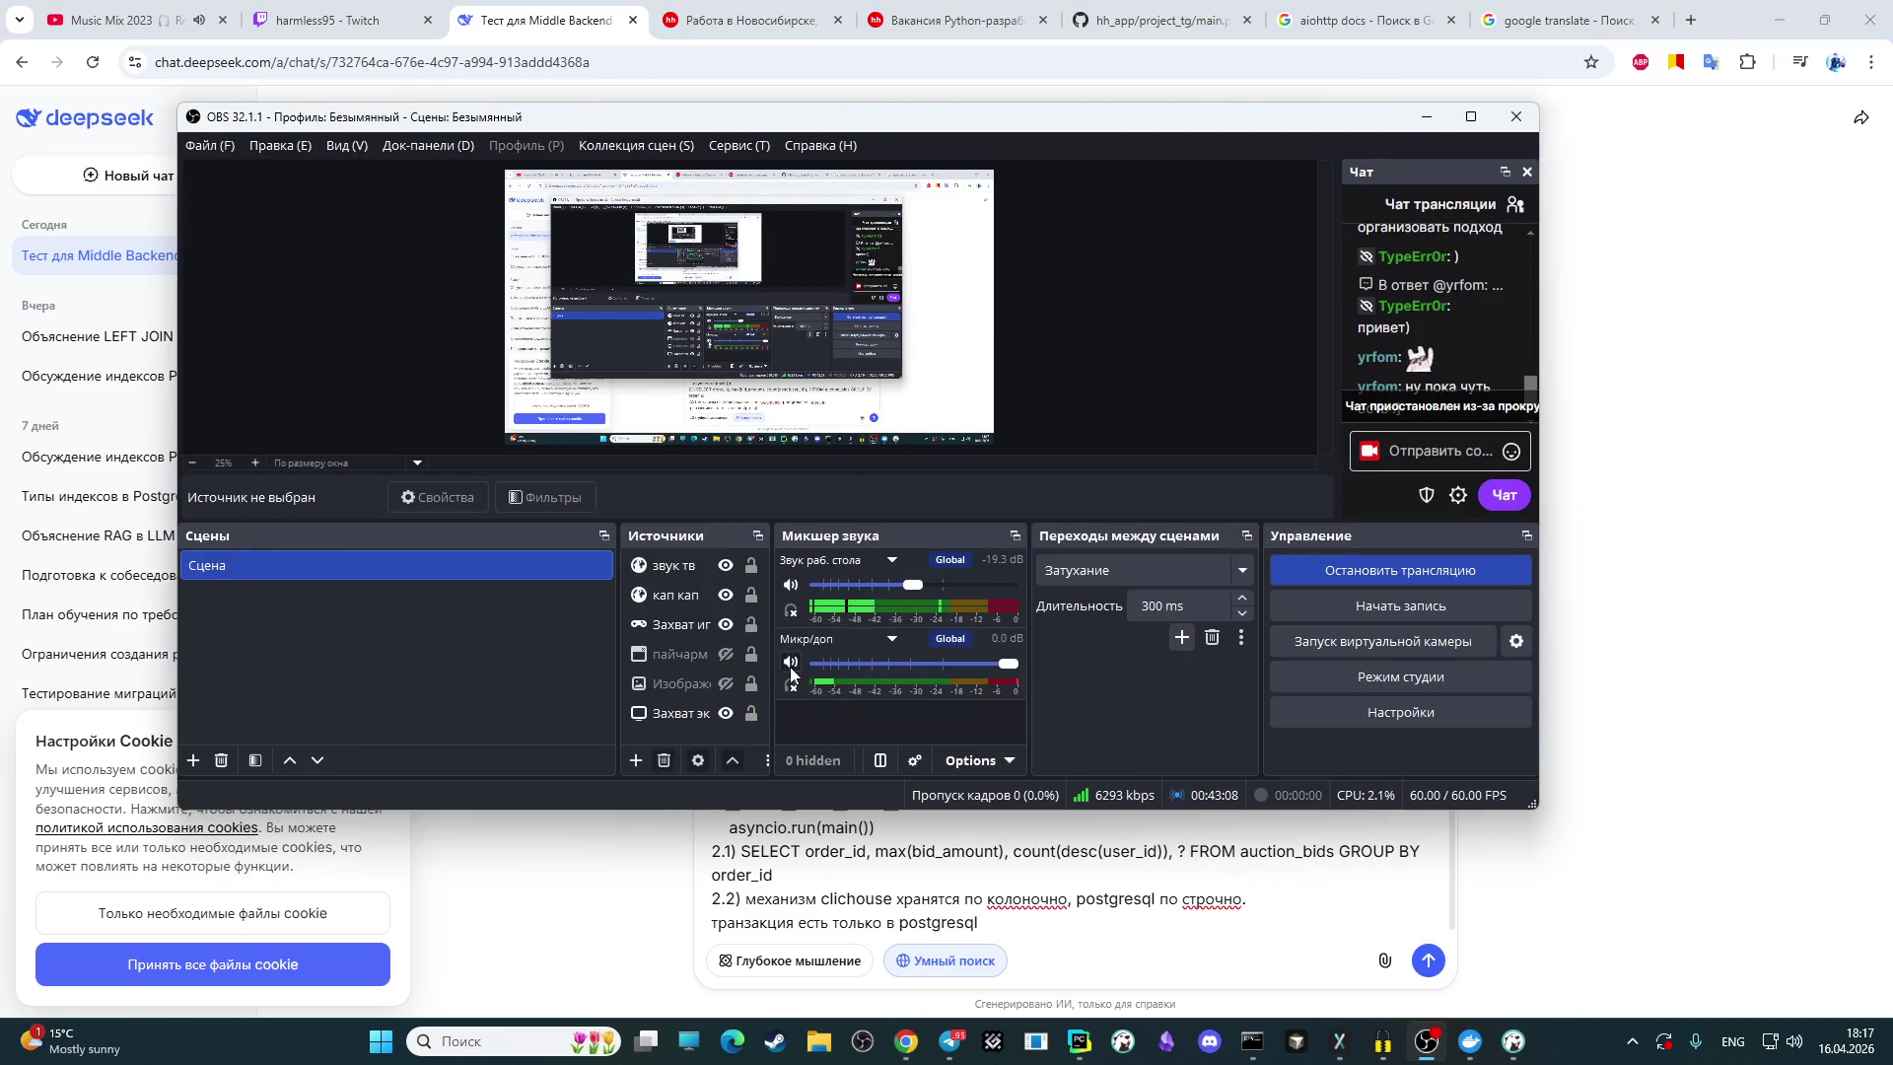
left_click(1637, 639)
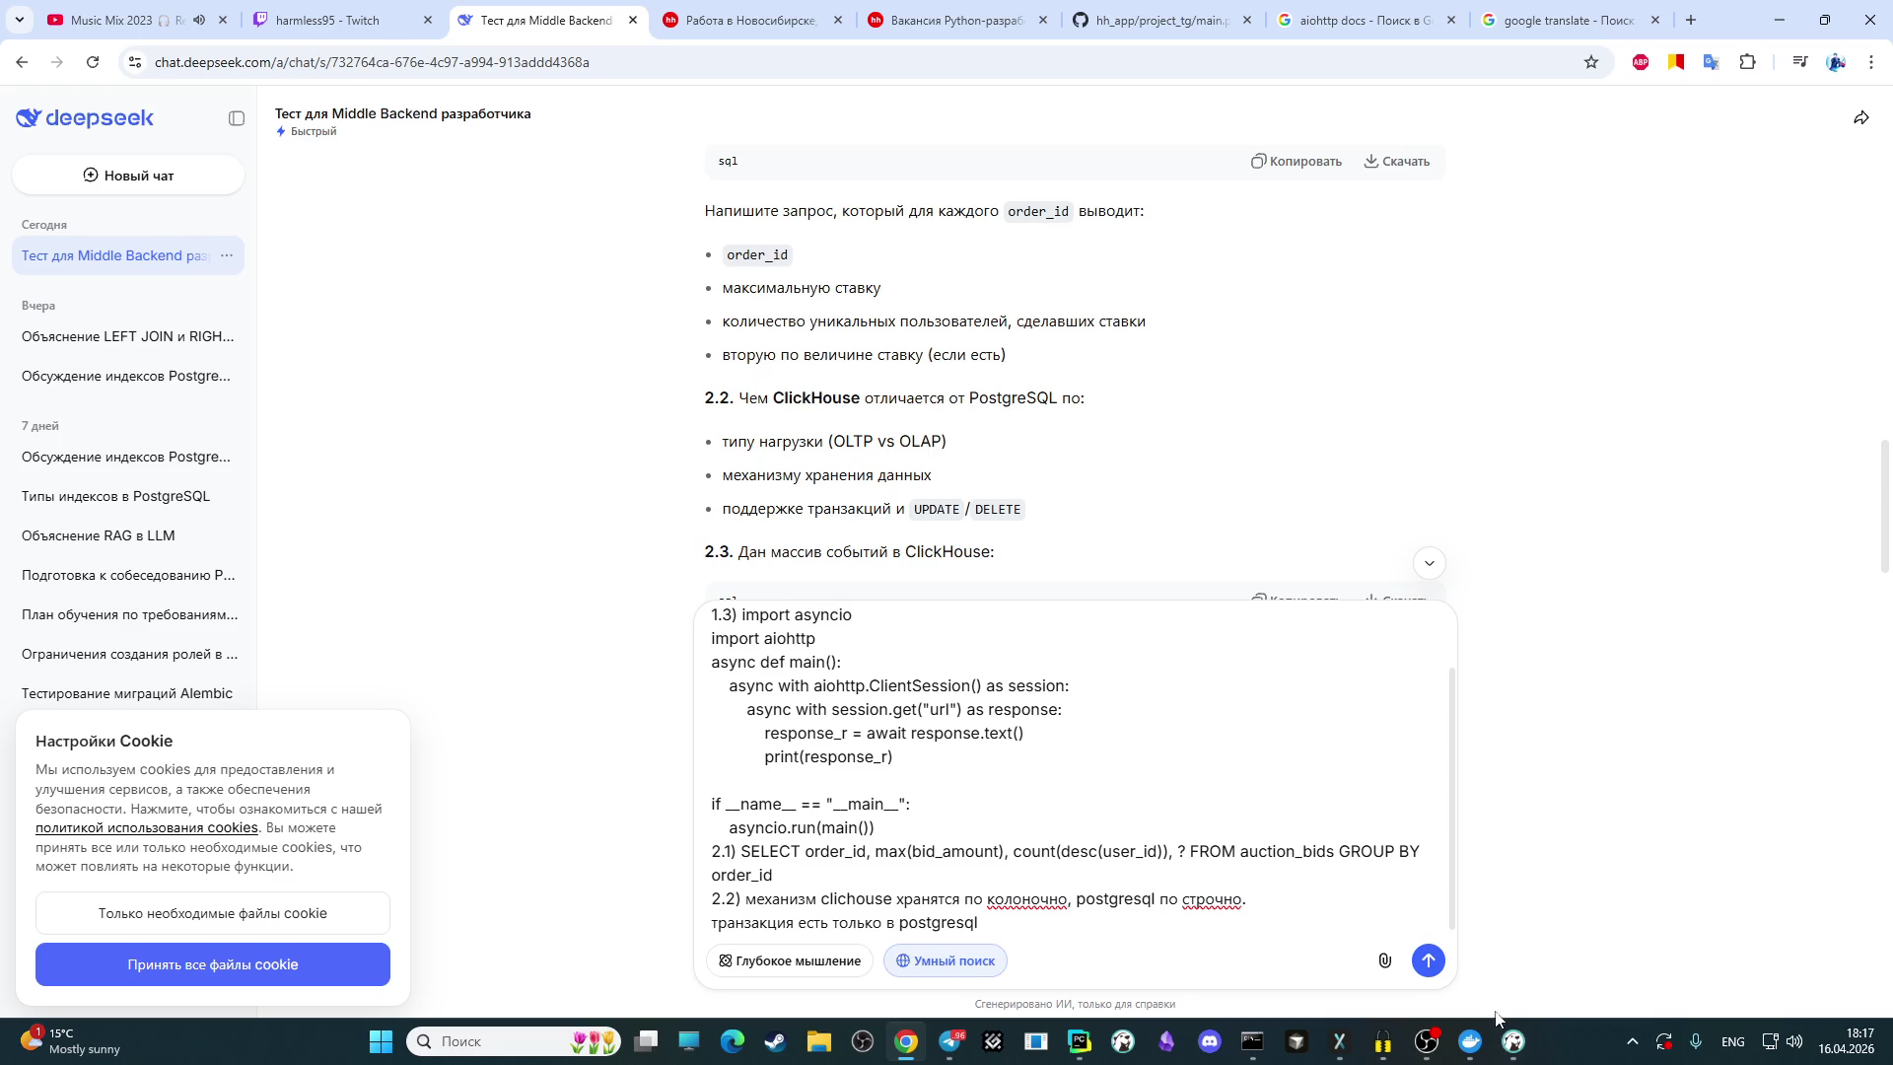
left_click(1428, 1043)
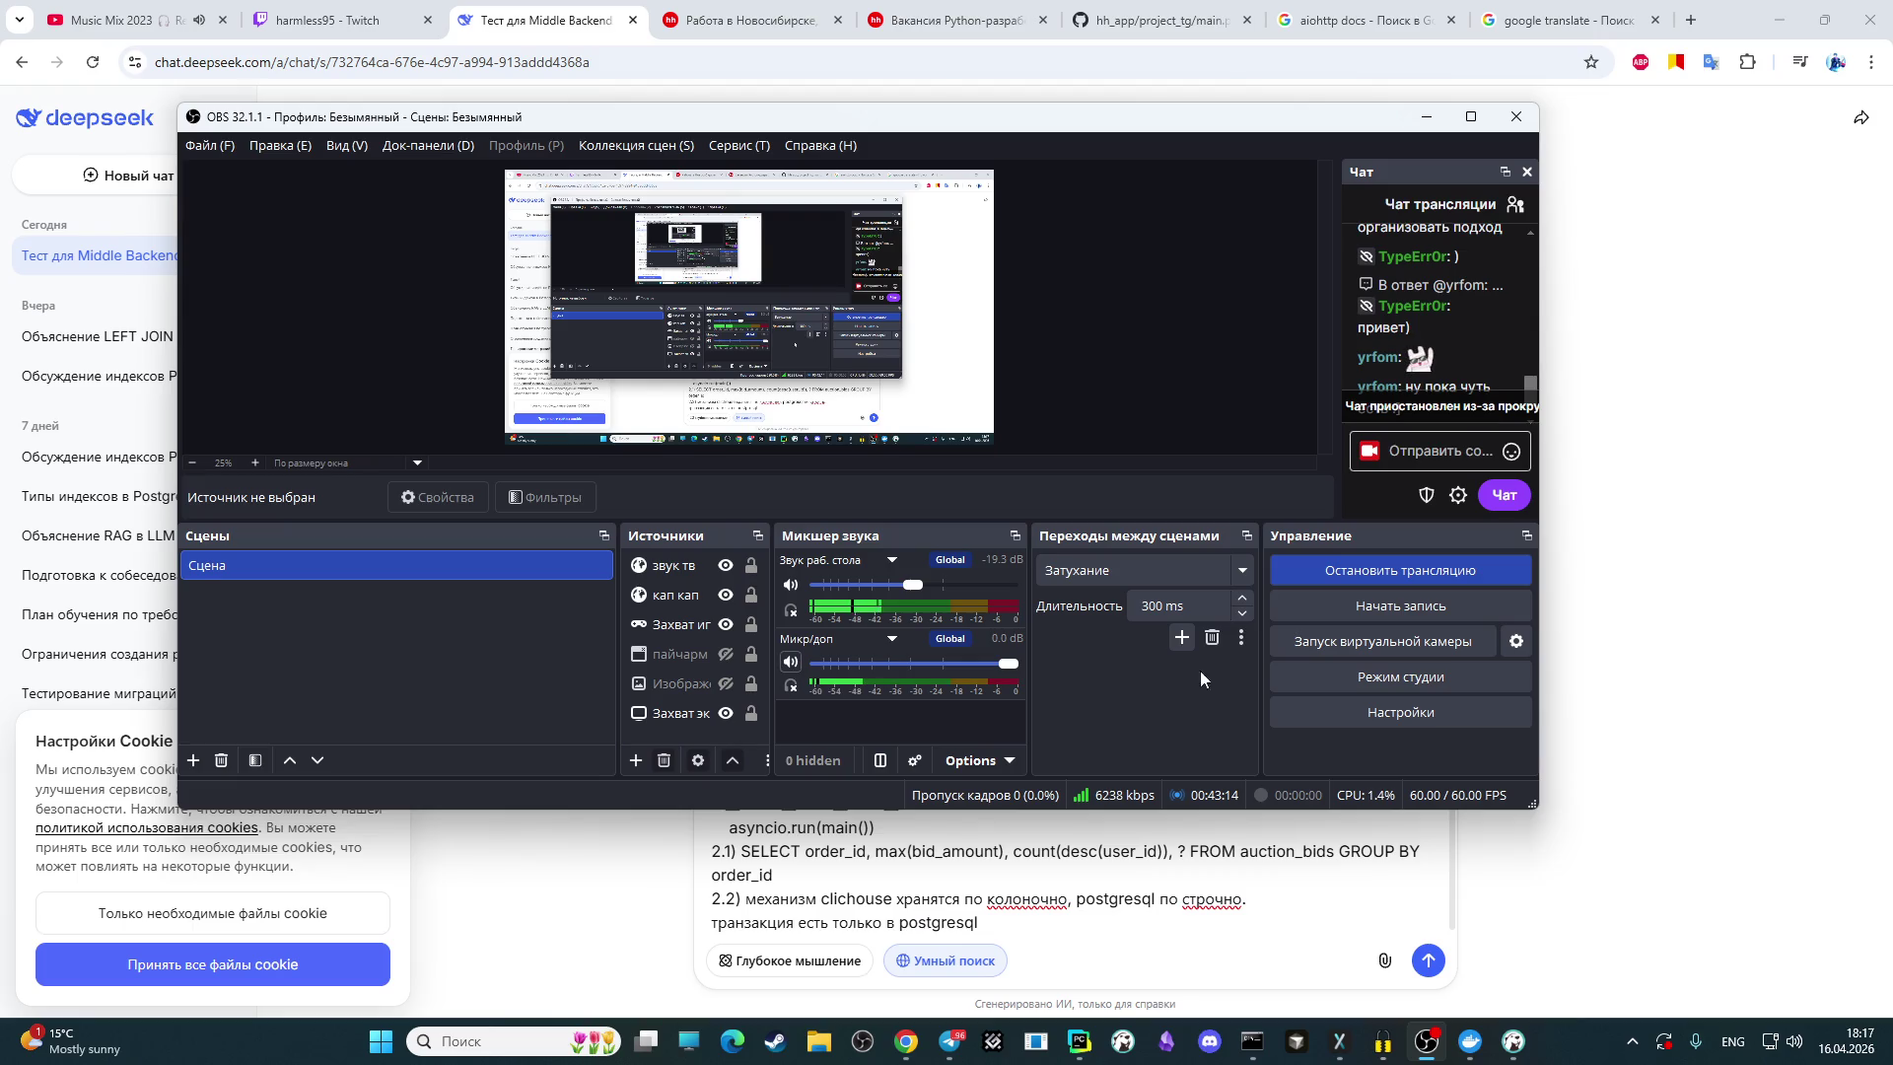
key("alt+Tab")
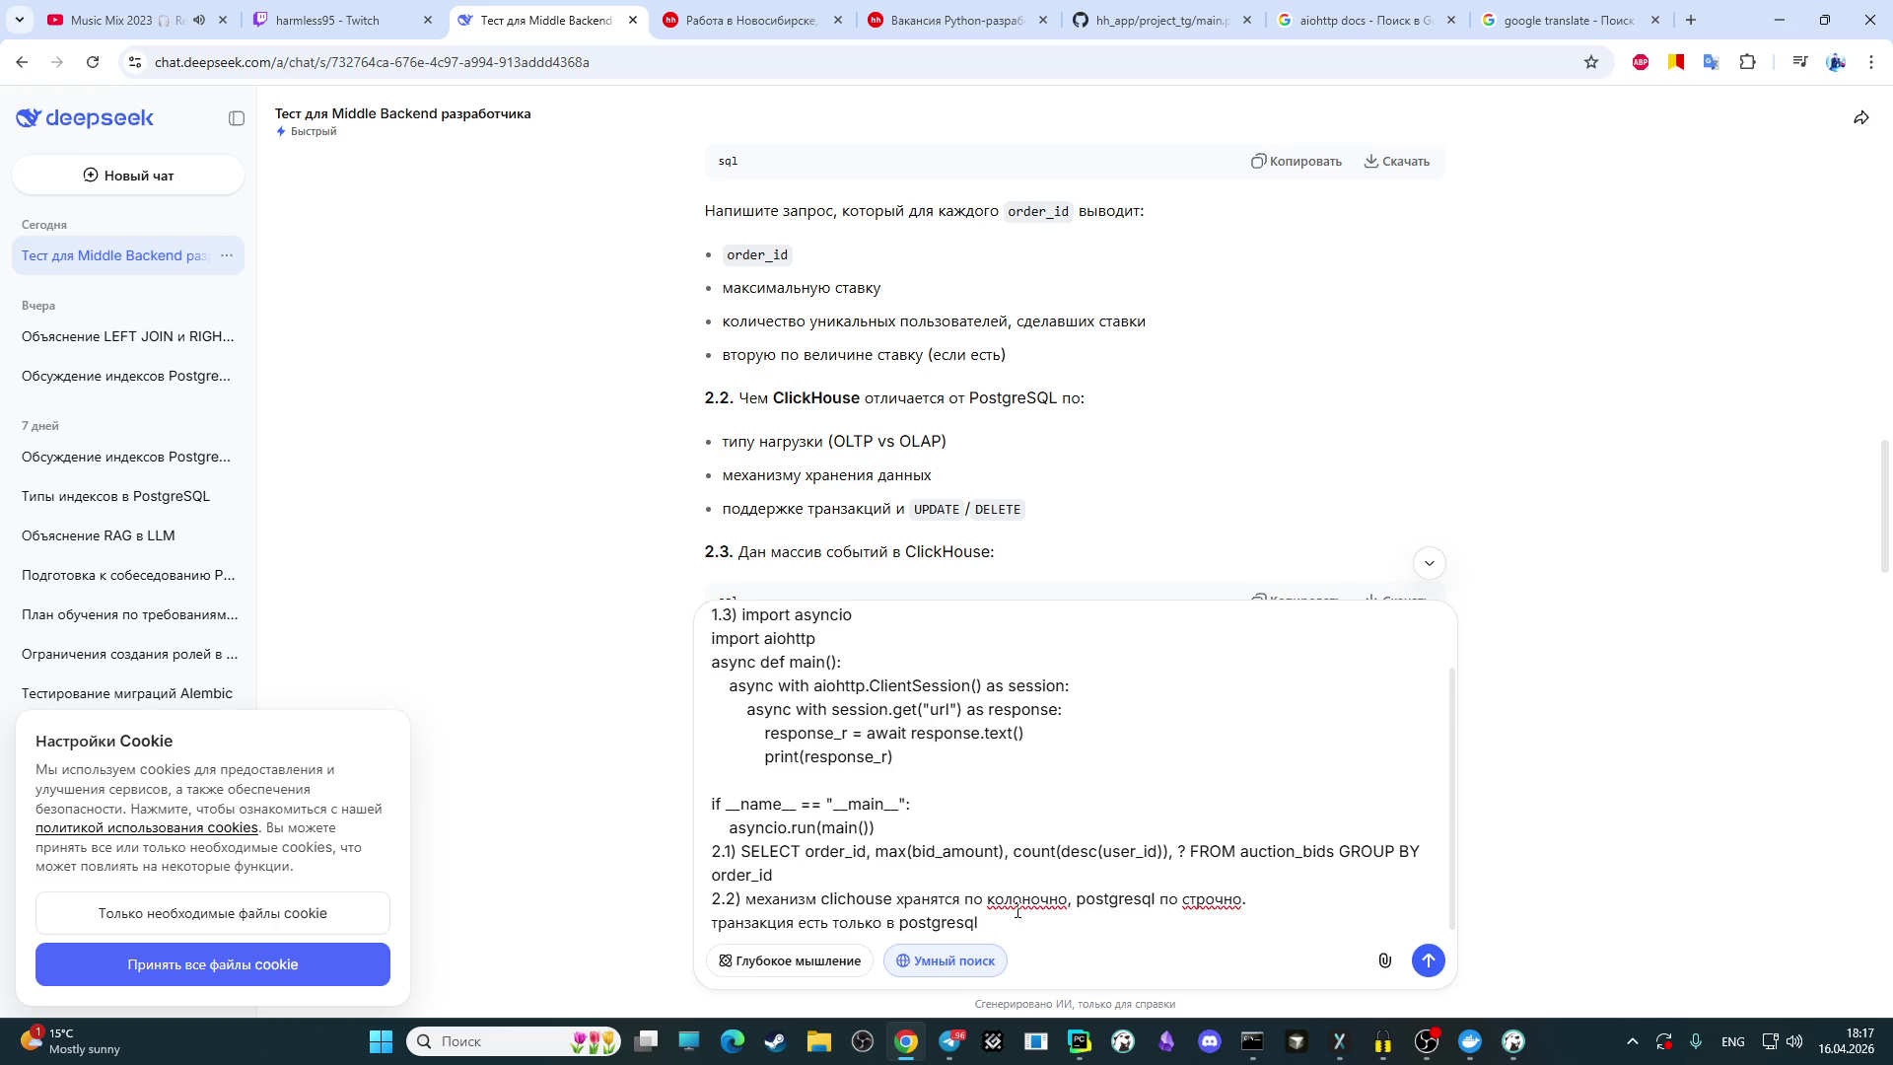
Step: Add a '2.3)' line and scroll the chat to read question 2.3
key("shift+Return")
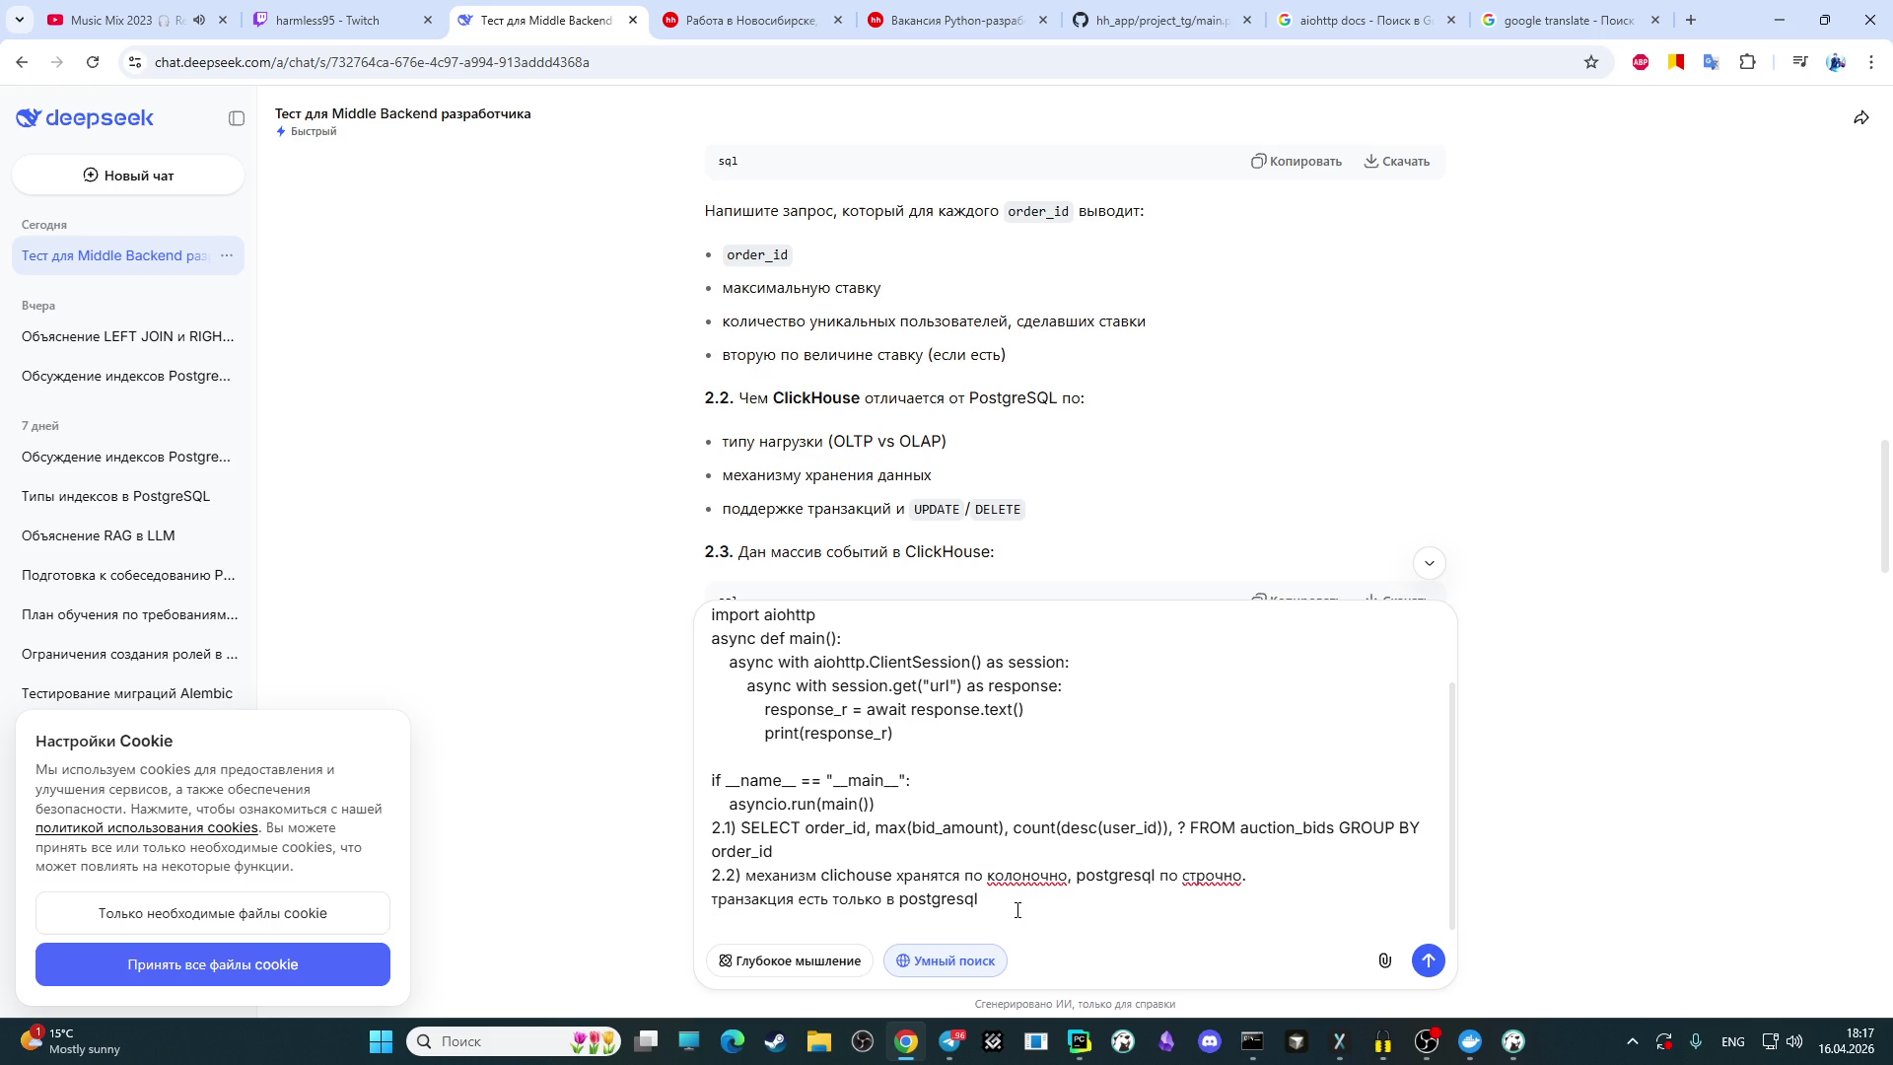
type("2.")
type("3)")
scroll(697, 357, "down", 2)
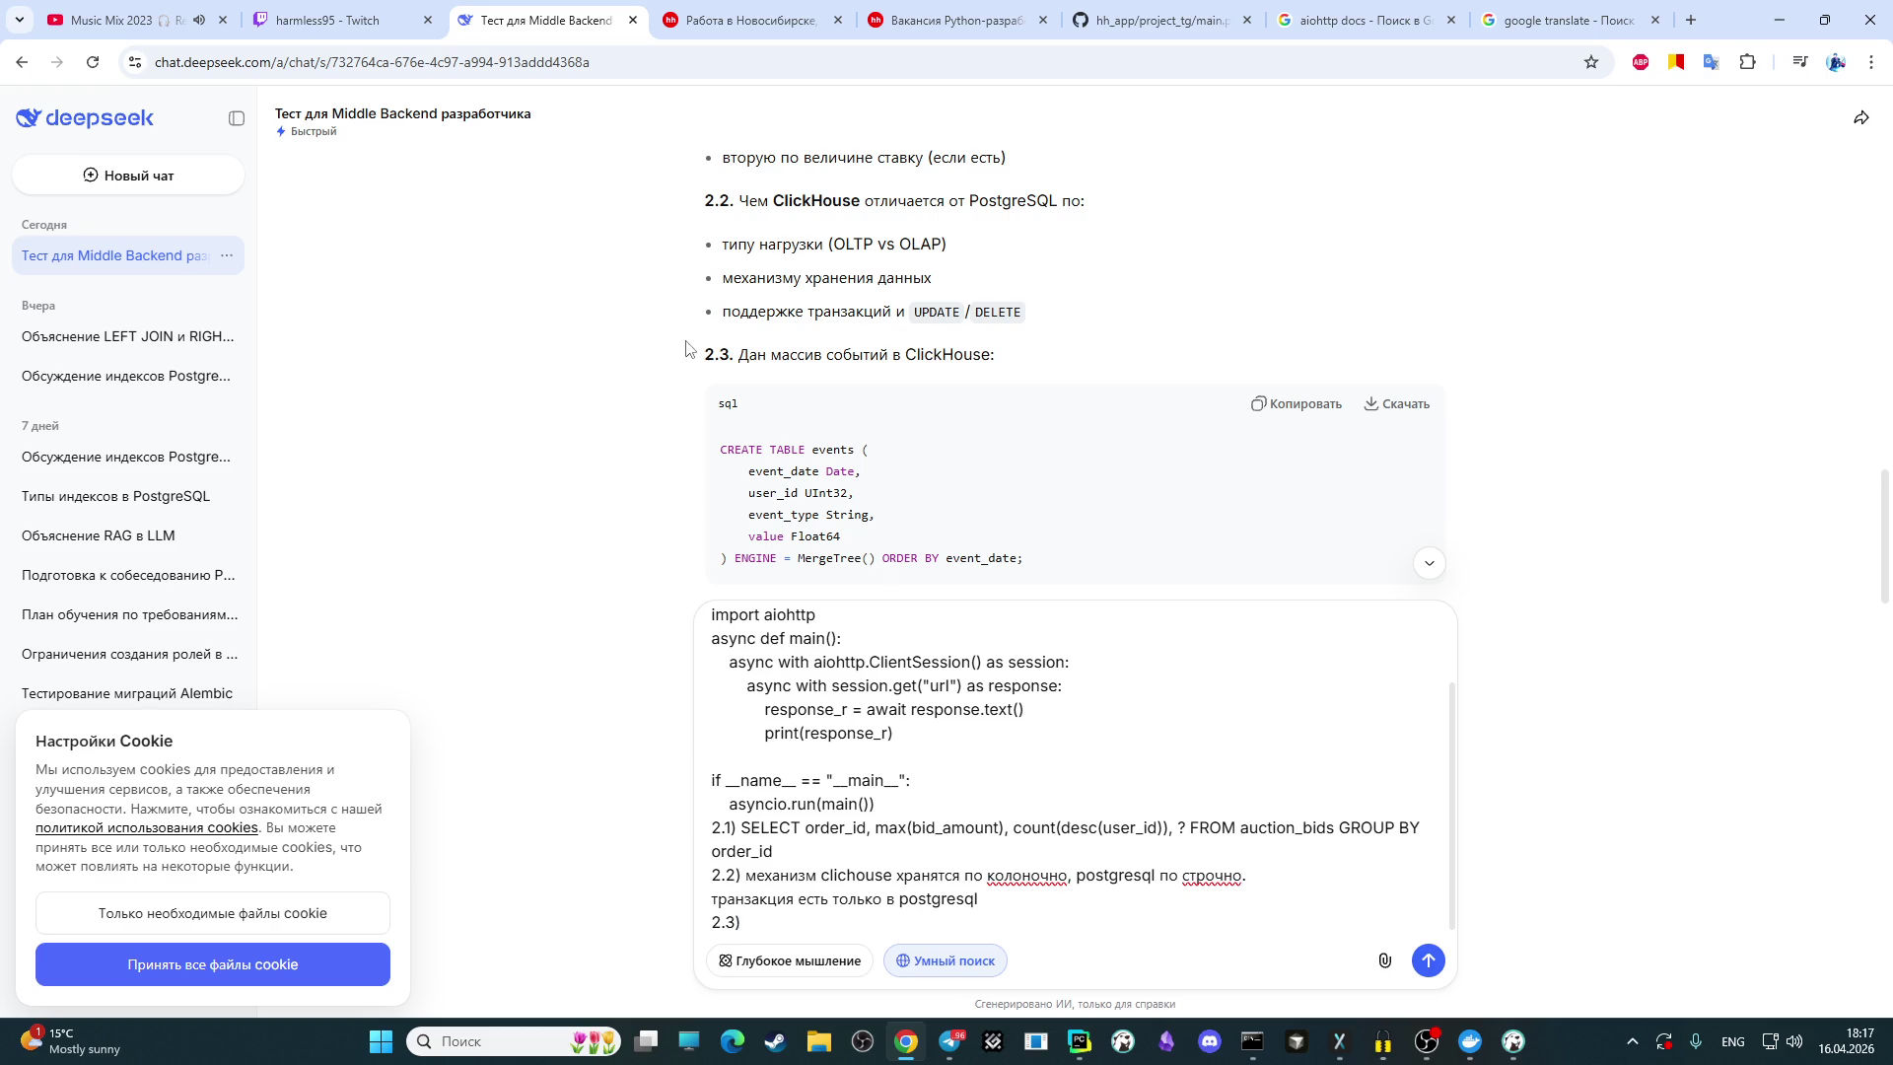
scroll(680, 358, "down", 3)
scroll(666, 359, "up", 3)
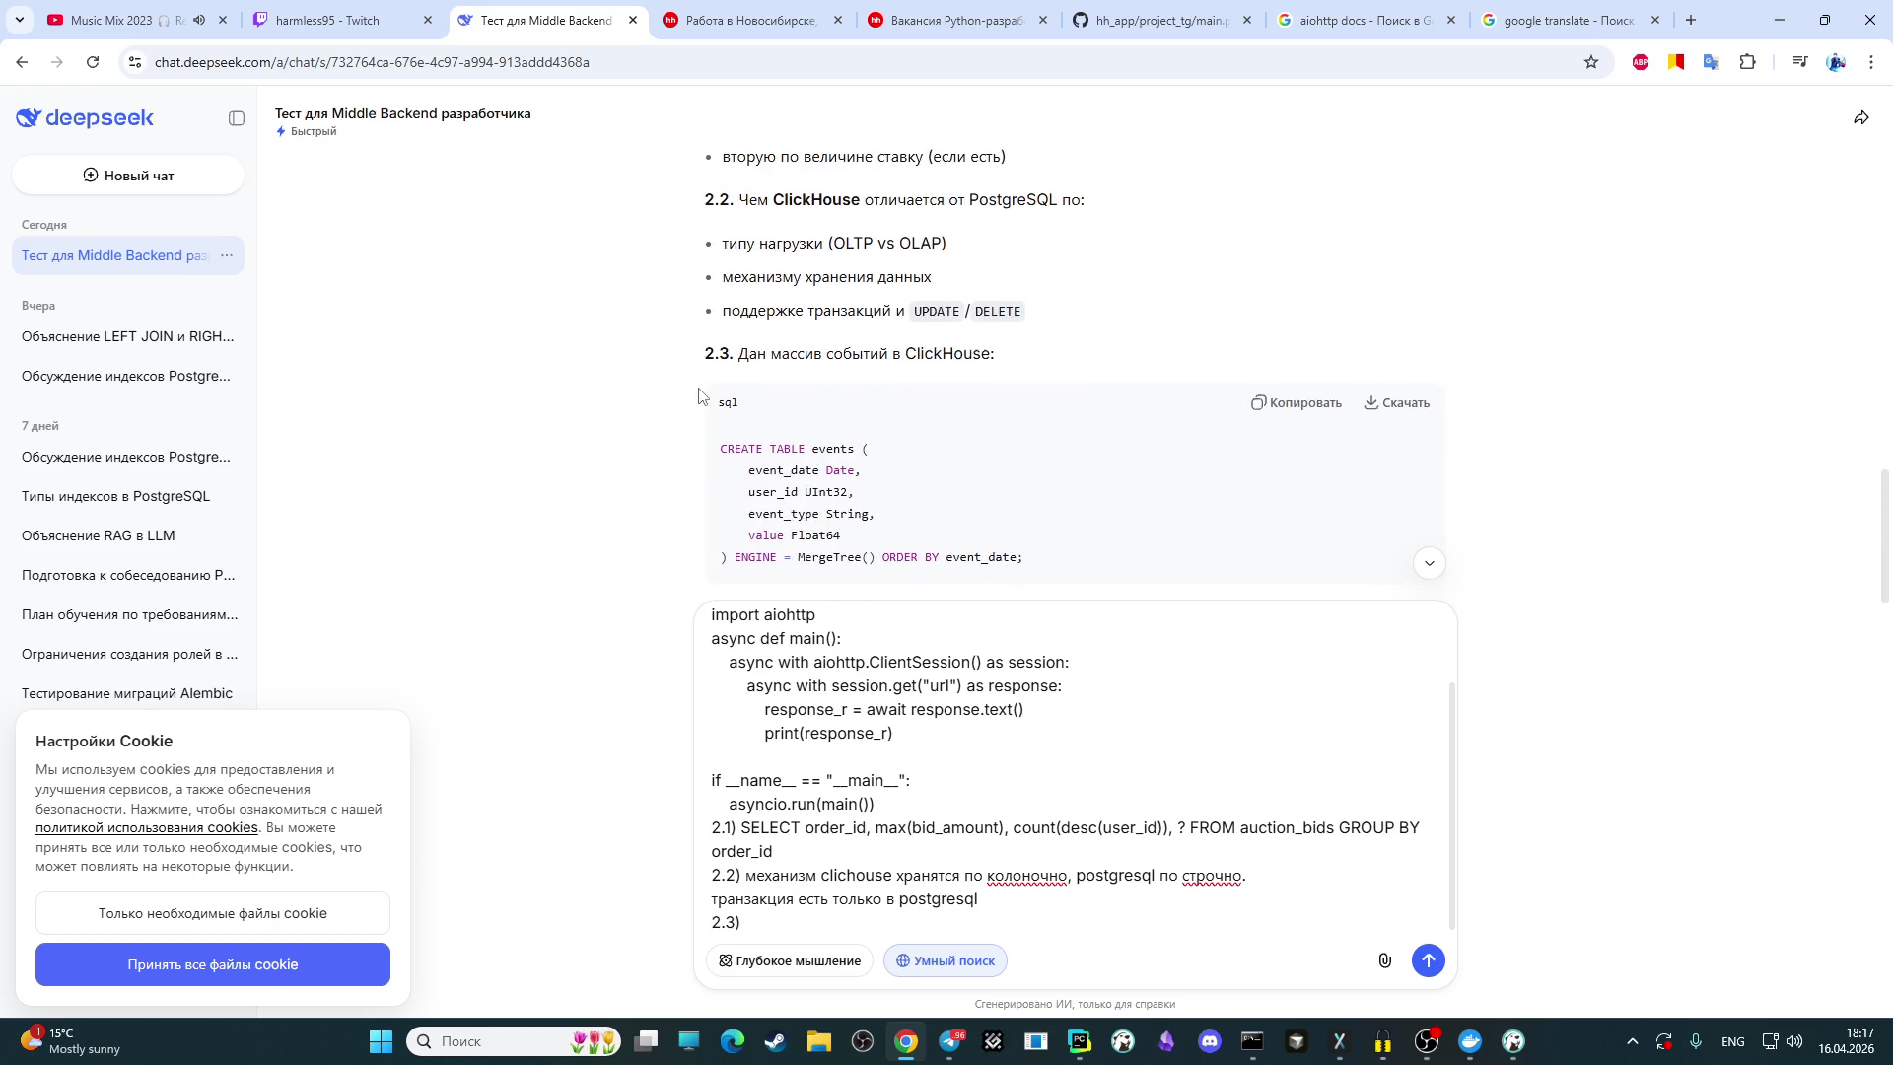
scroll(705, 399, "down", 2)
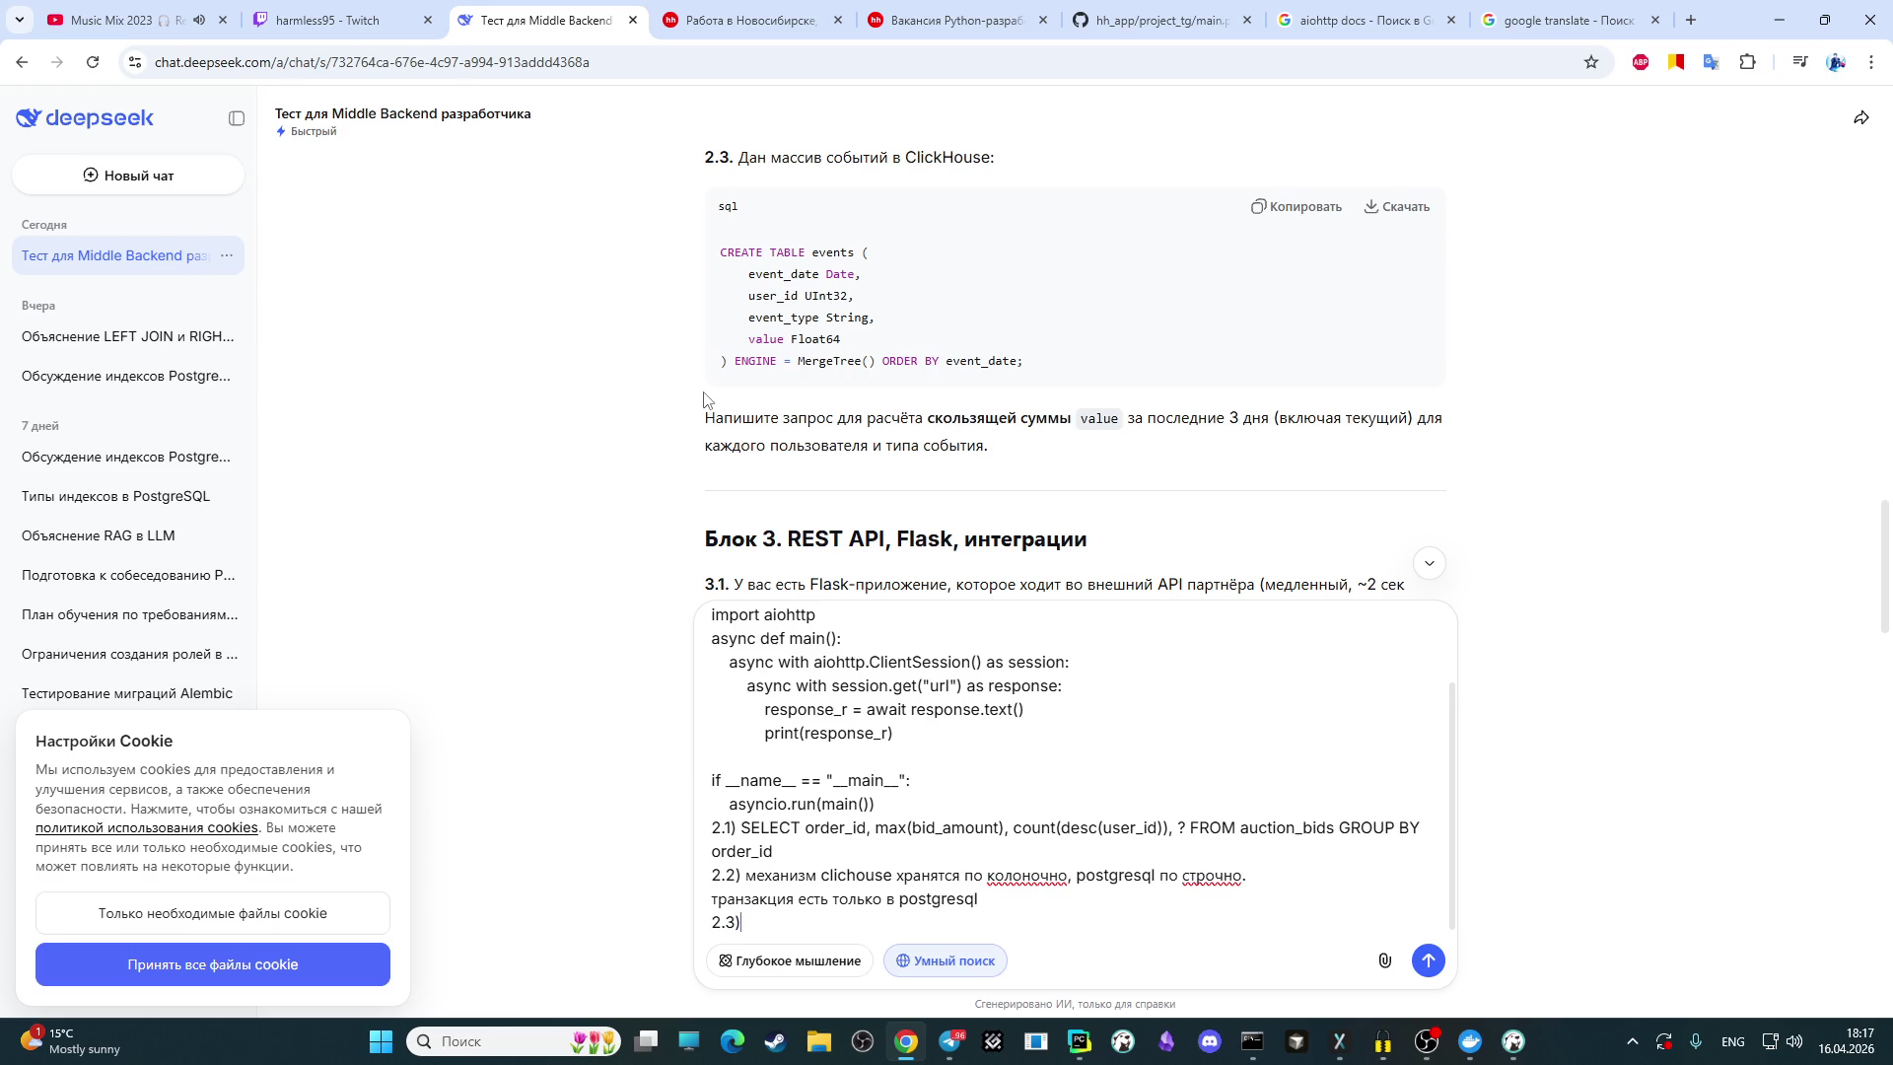
Step: Add another answer line labelled 3.1) for the REST API block
key("shift+Return")
type("2.")
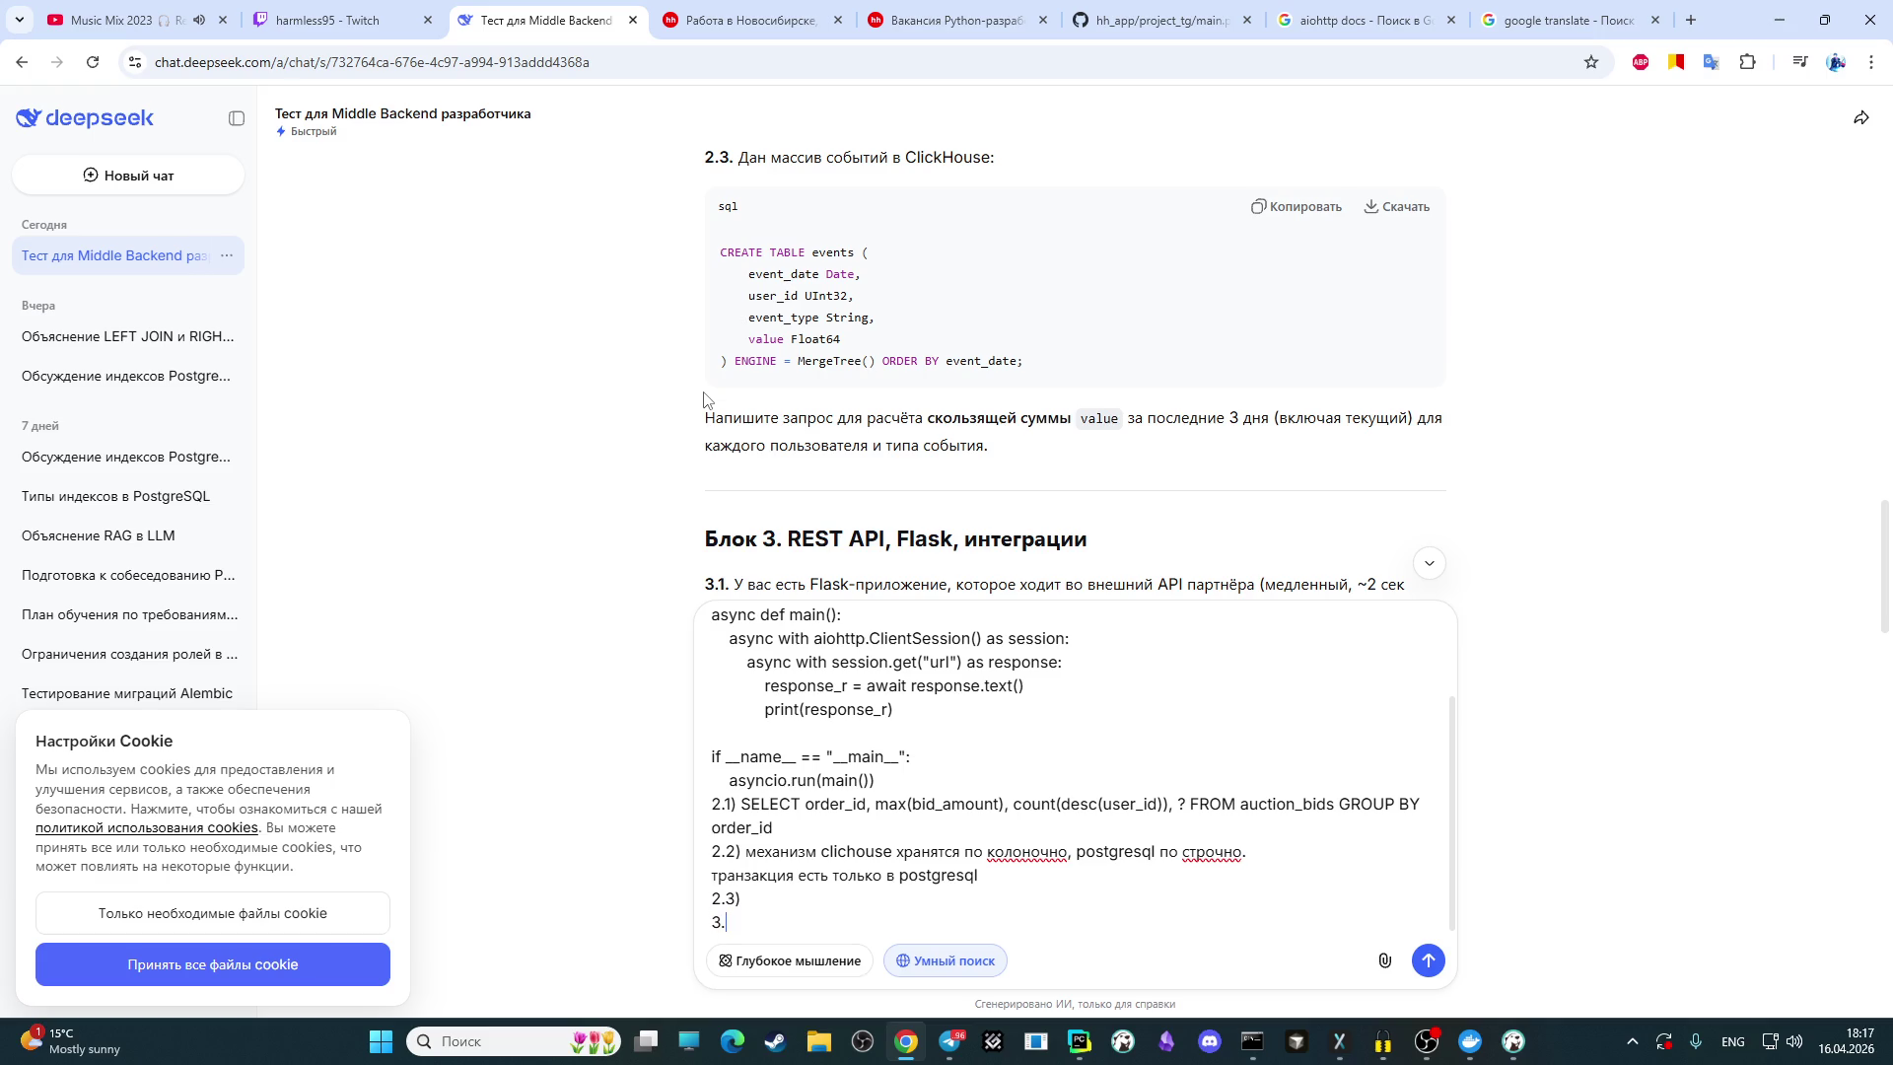
type("1)")
scroll(659, 316, "down", 2)
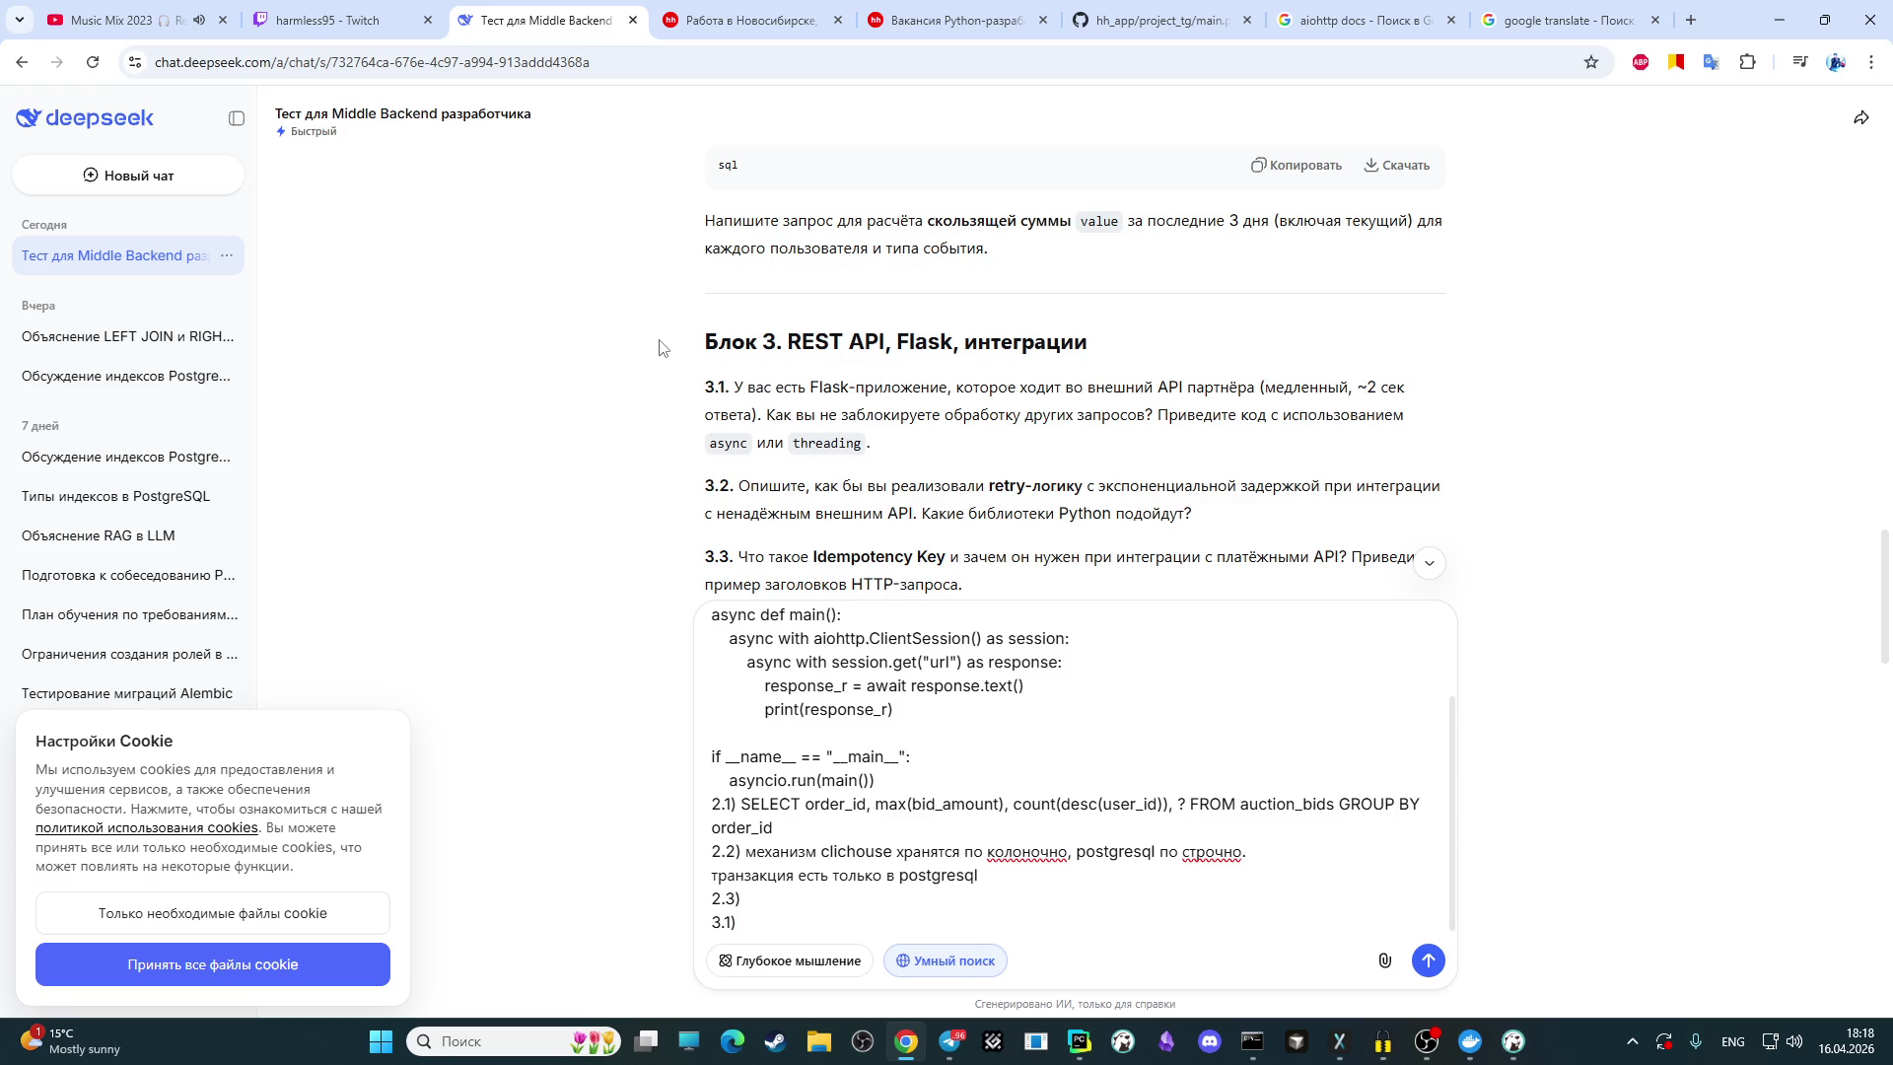
scroll(831, 414, "down", 10)
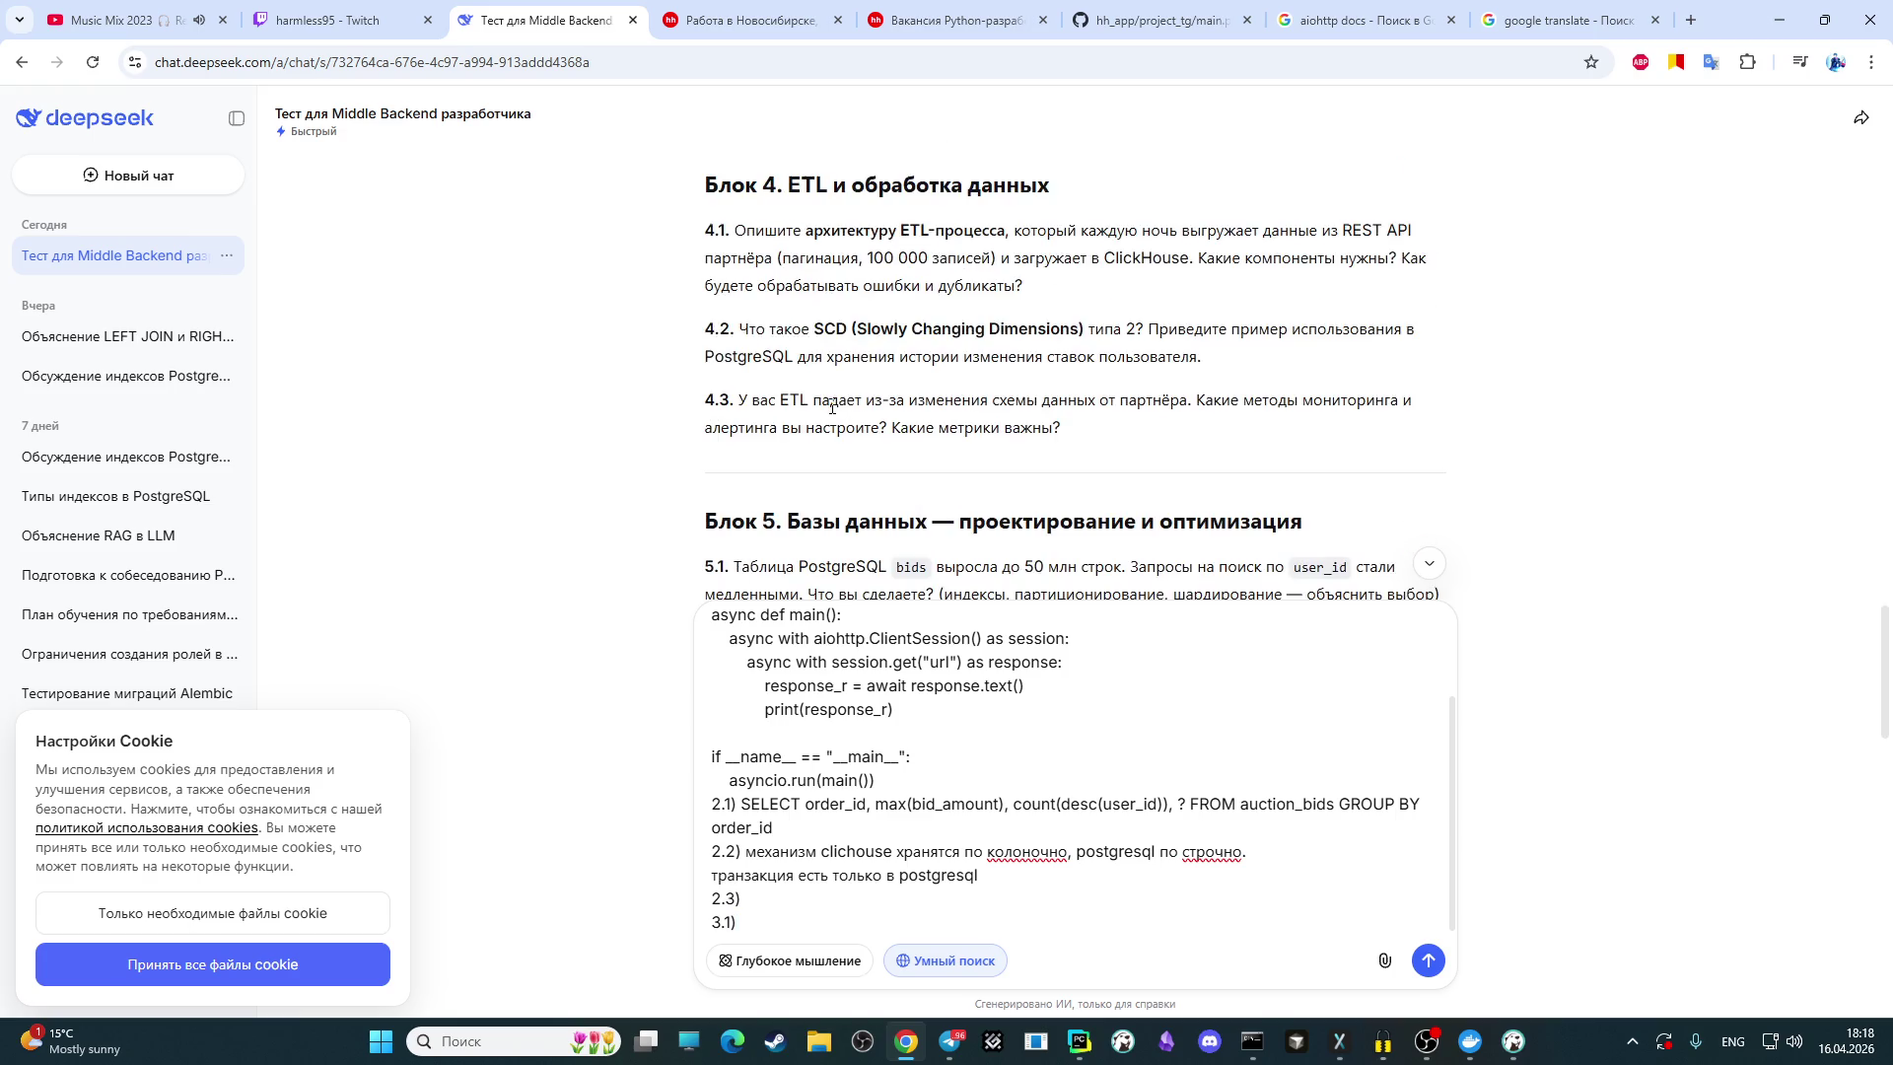
scroll(831, 413, "up", 8)
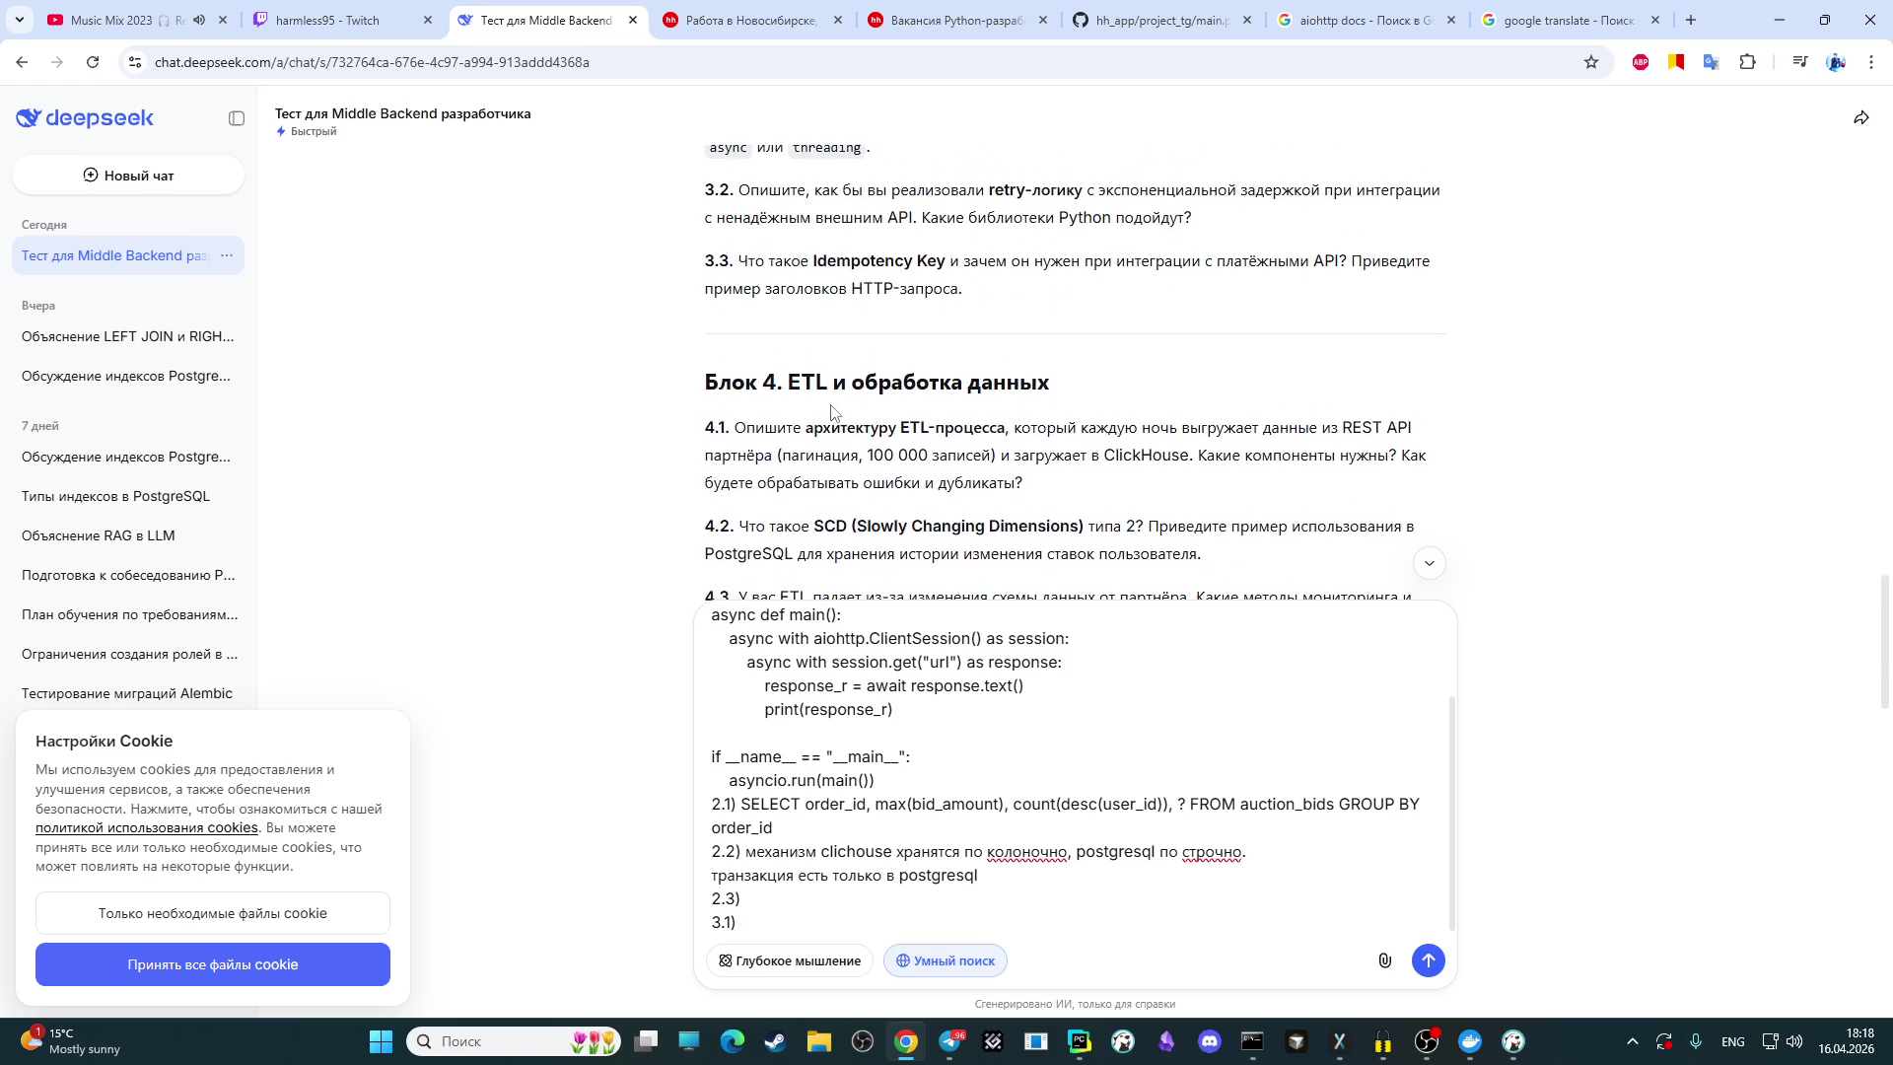
scroll(832, 411, "up", 3)
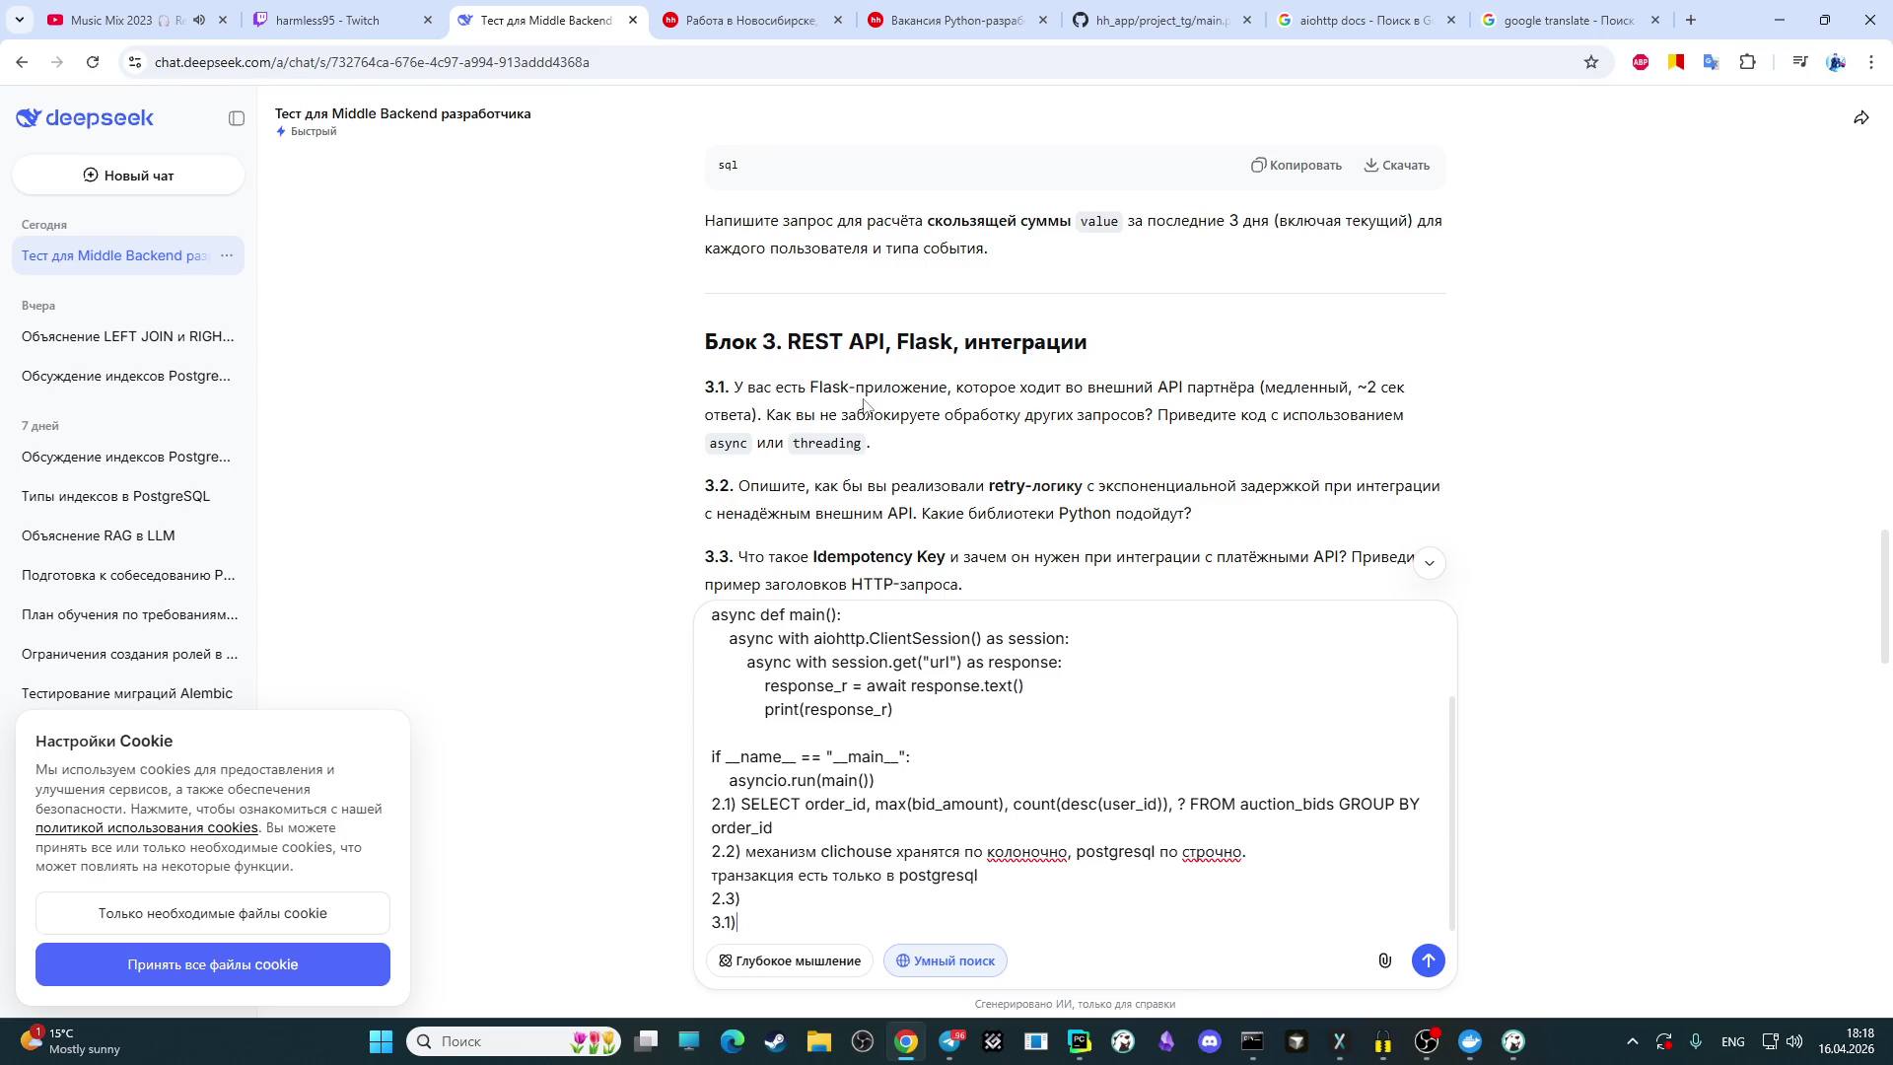
left_click(129, 20)
mouse_move(148, 903)
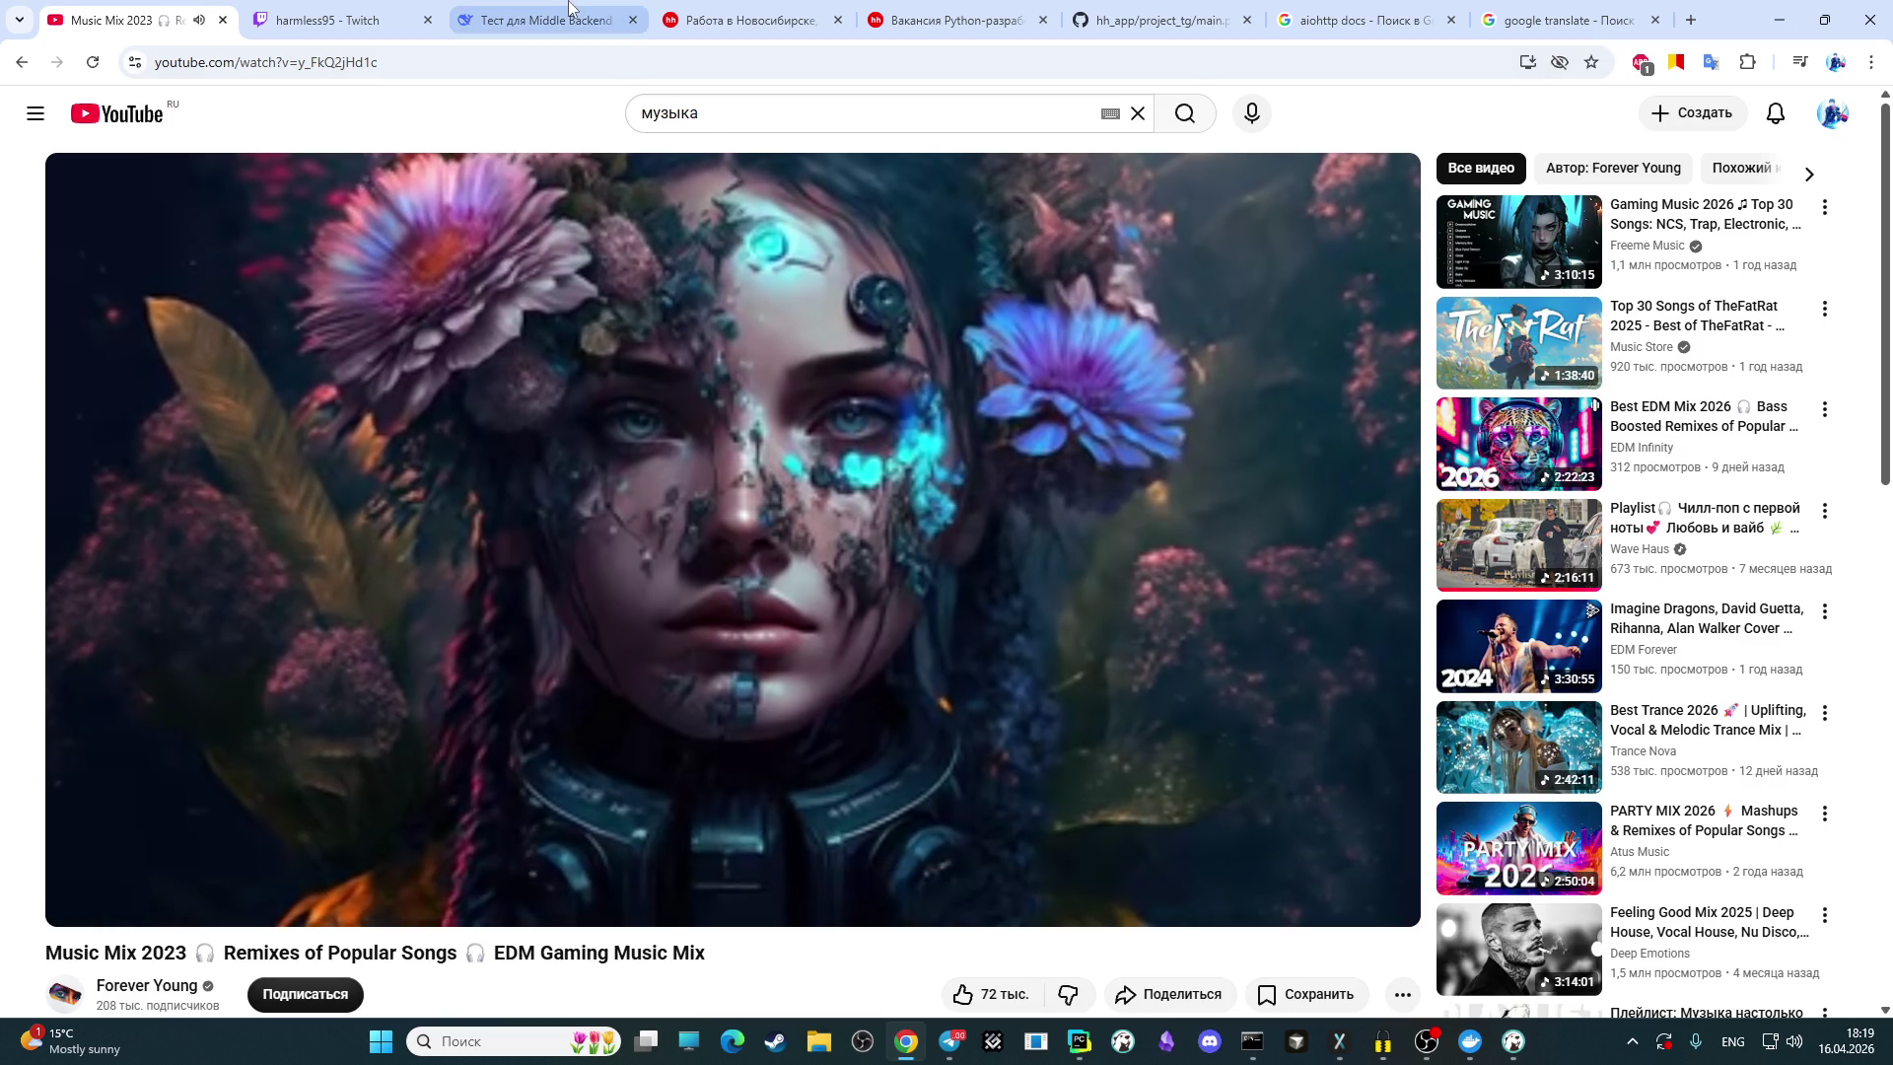
left_click(543, 20)
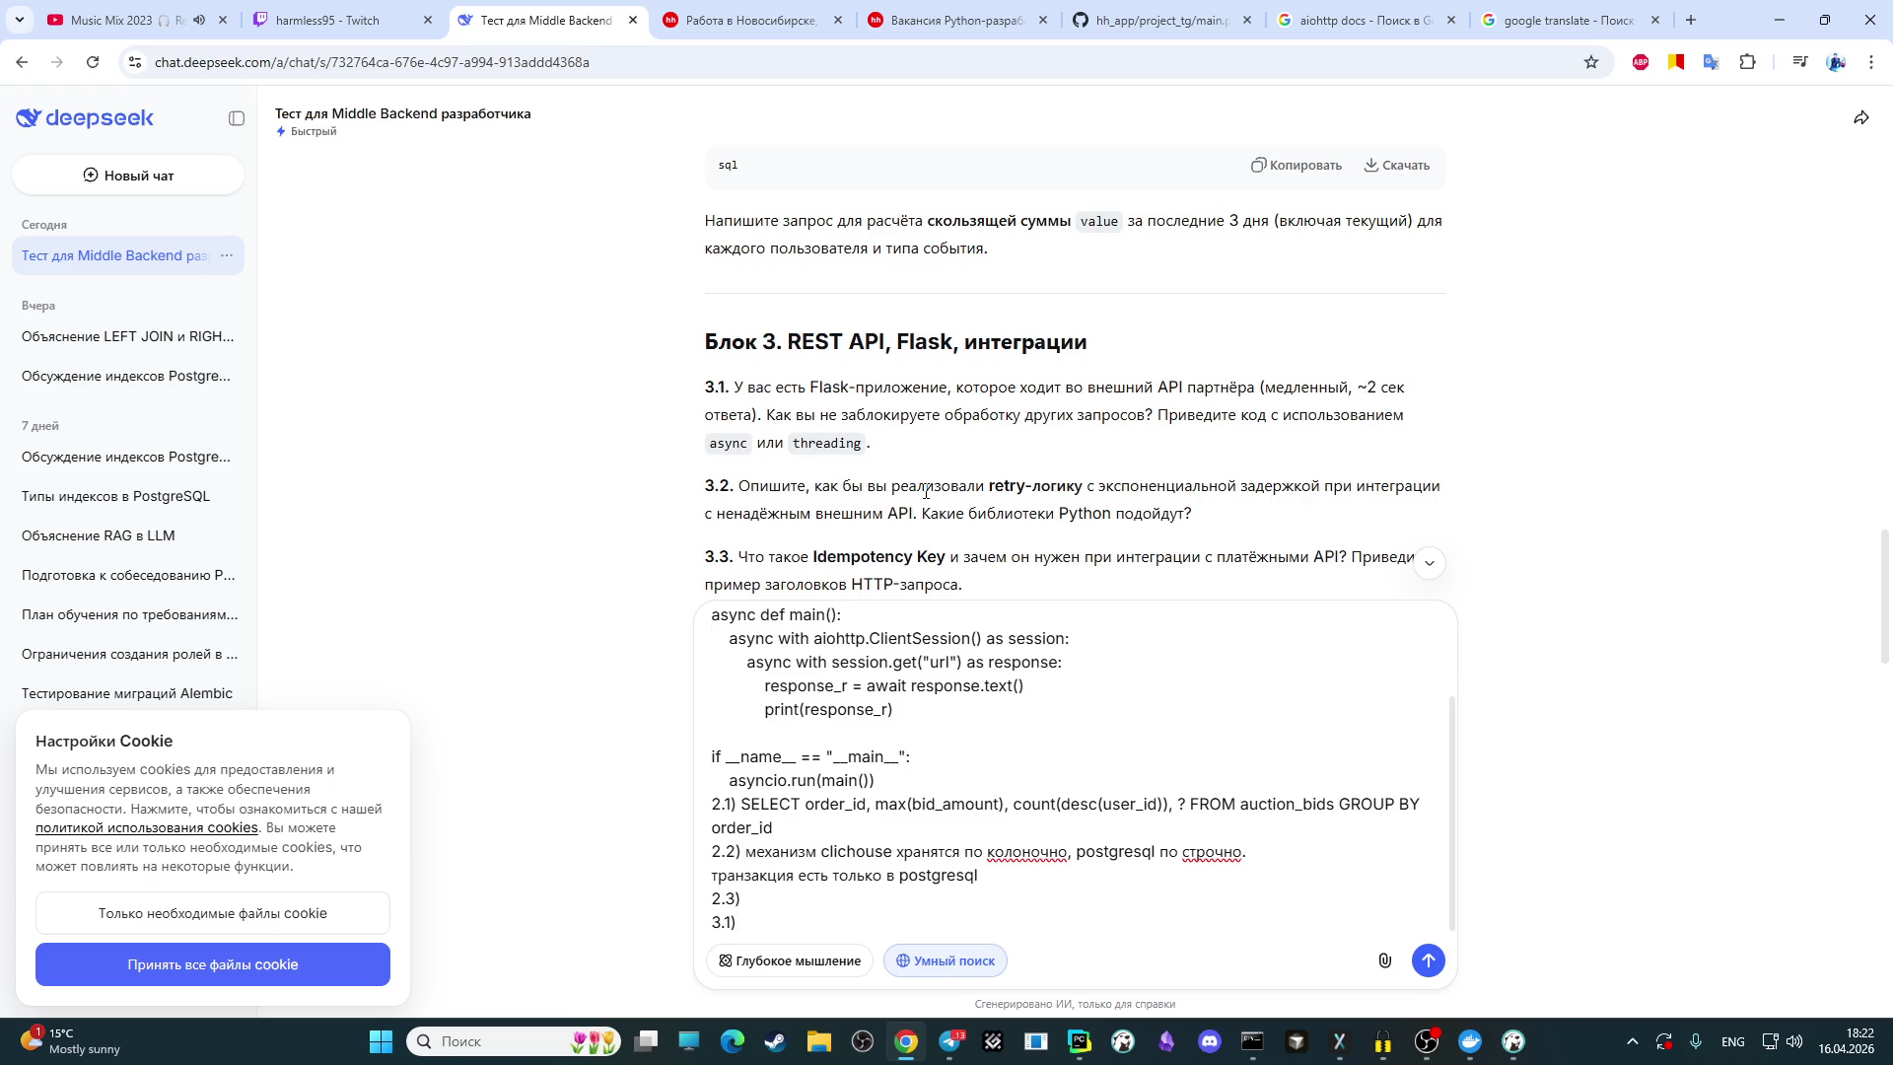
Step: Glance at the stream chat in OBS, then return to the DeepSeek quiz page
left_click(1427, 1042)
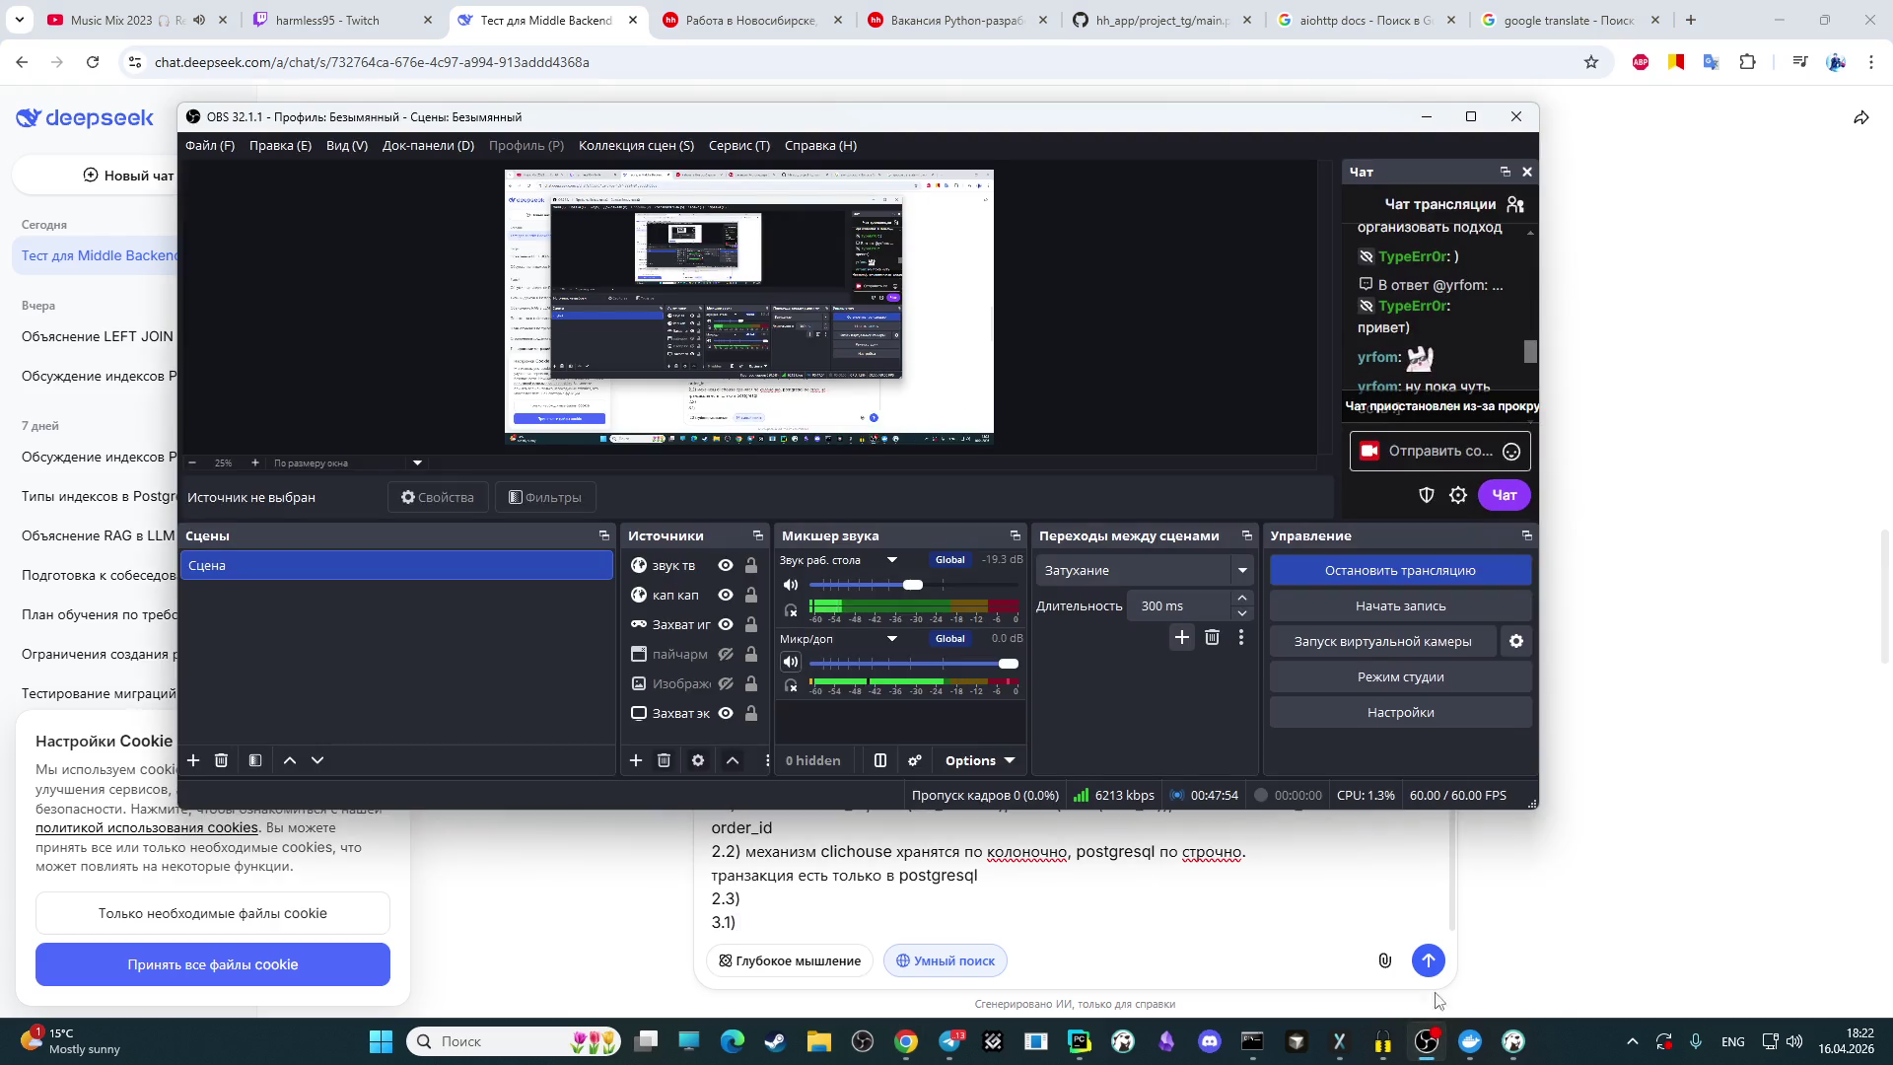
scroll(1420, 336, "up", 2)
scroll(1420, 331, "down", 2)
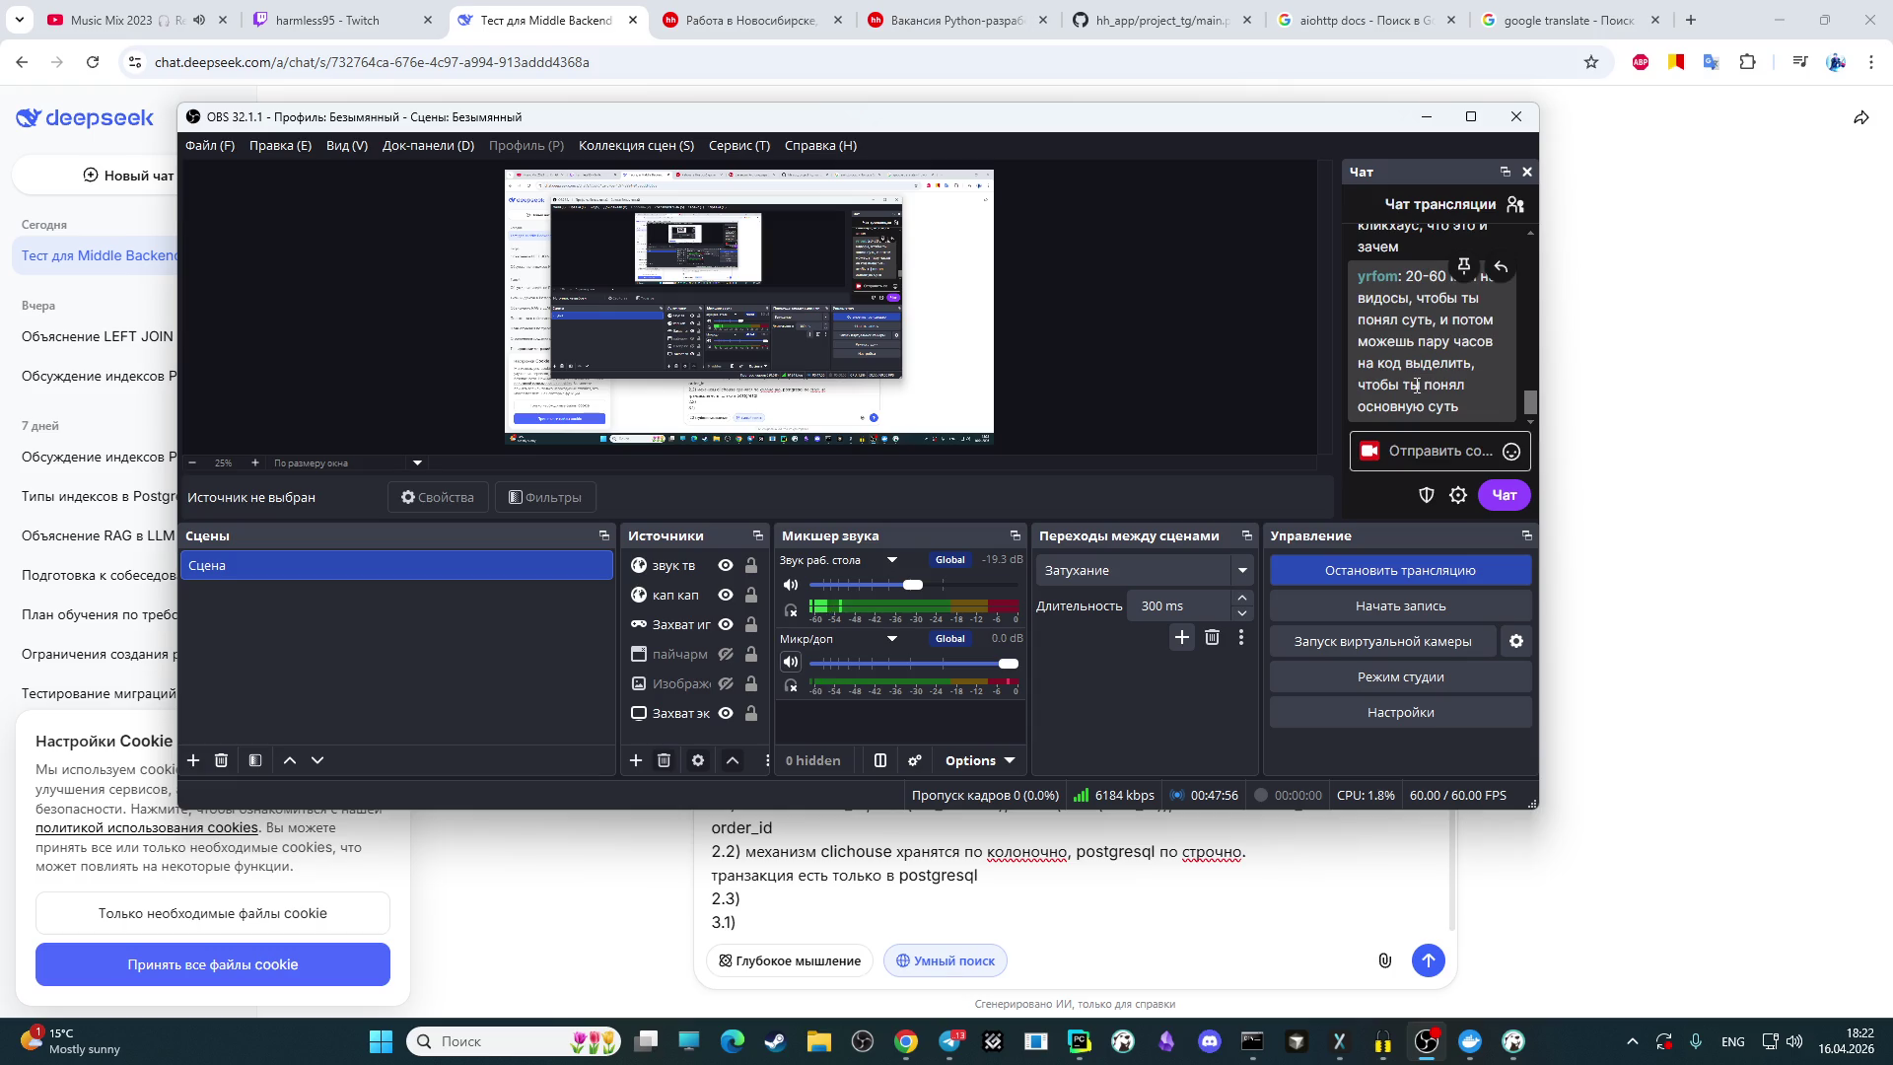
left_click(1629, 455)
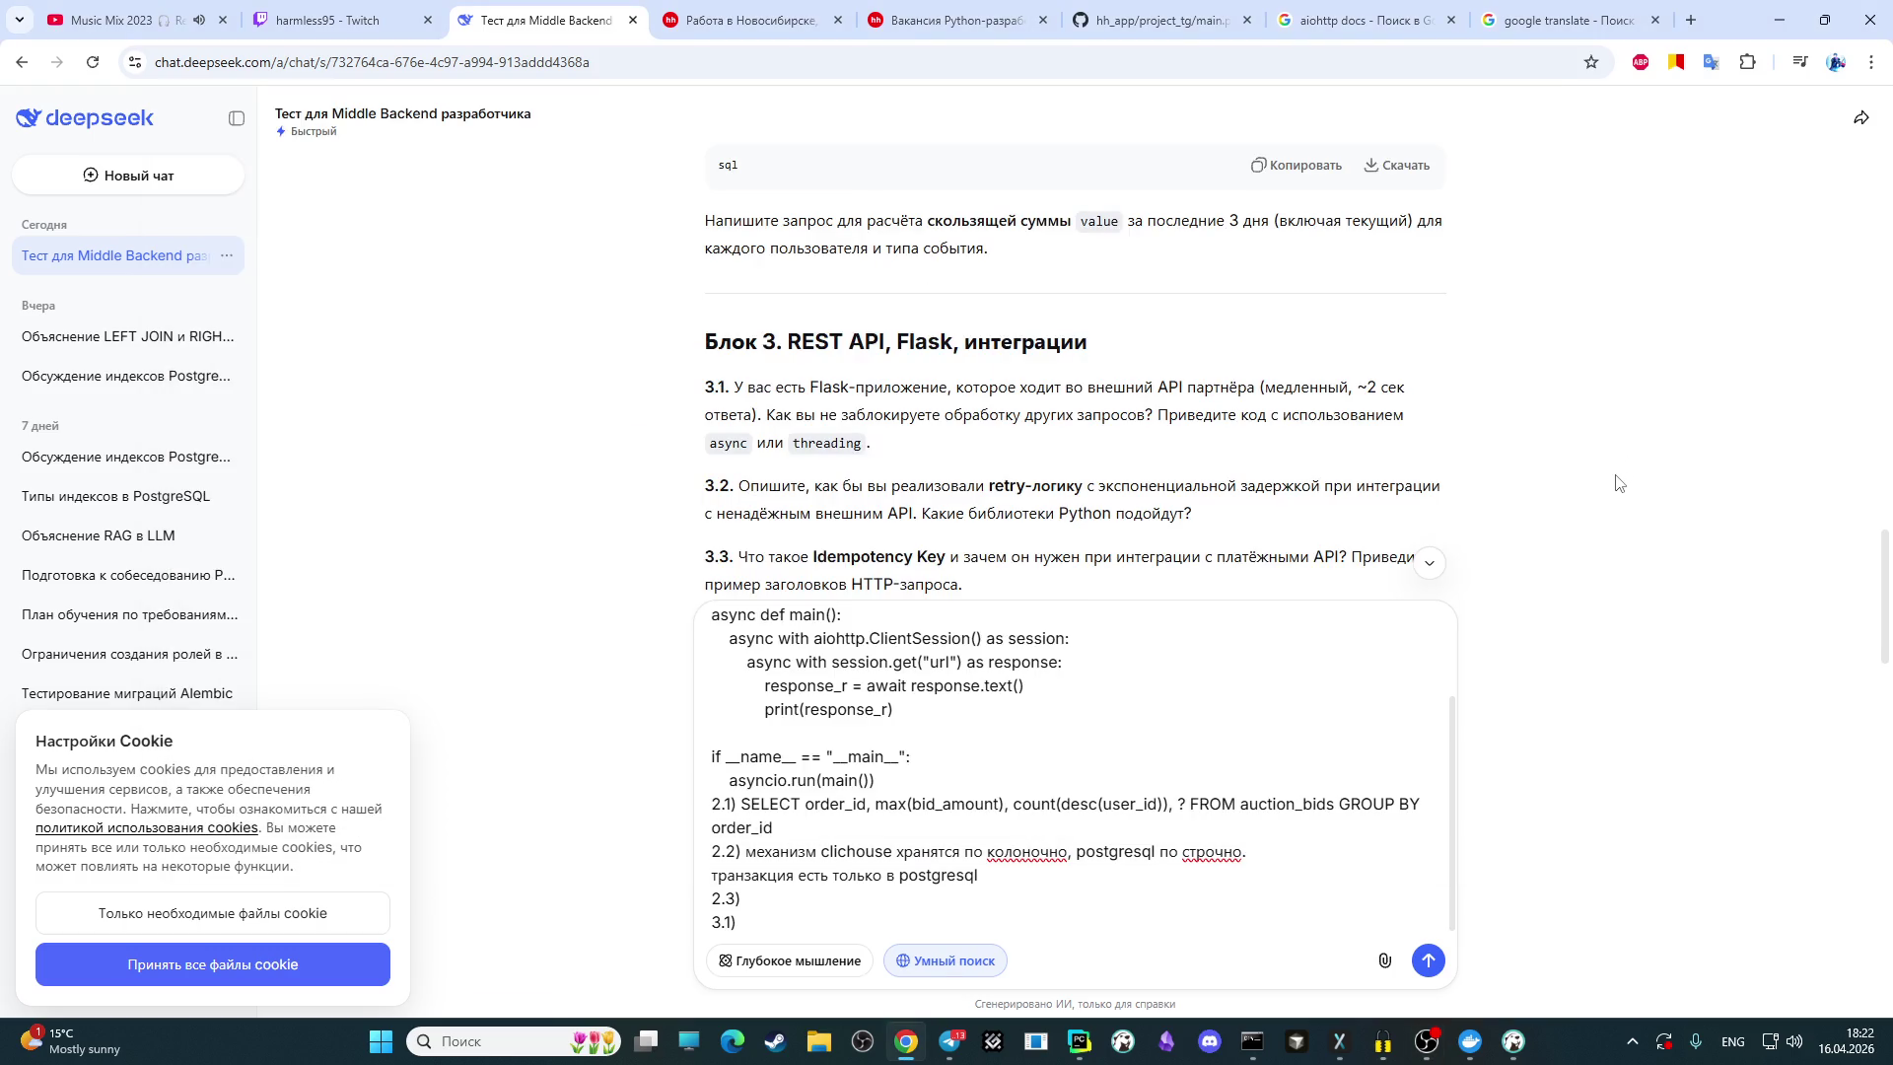
scroll(1578, 488, "up", 1)
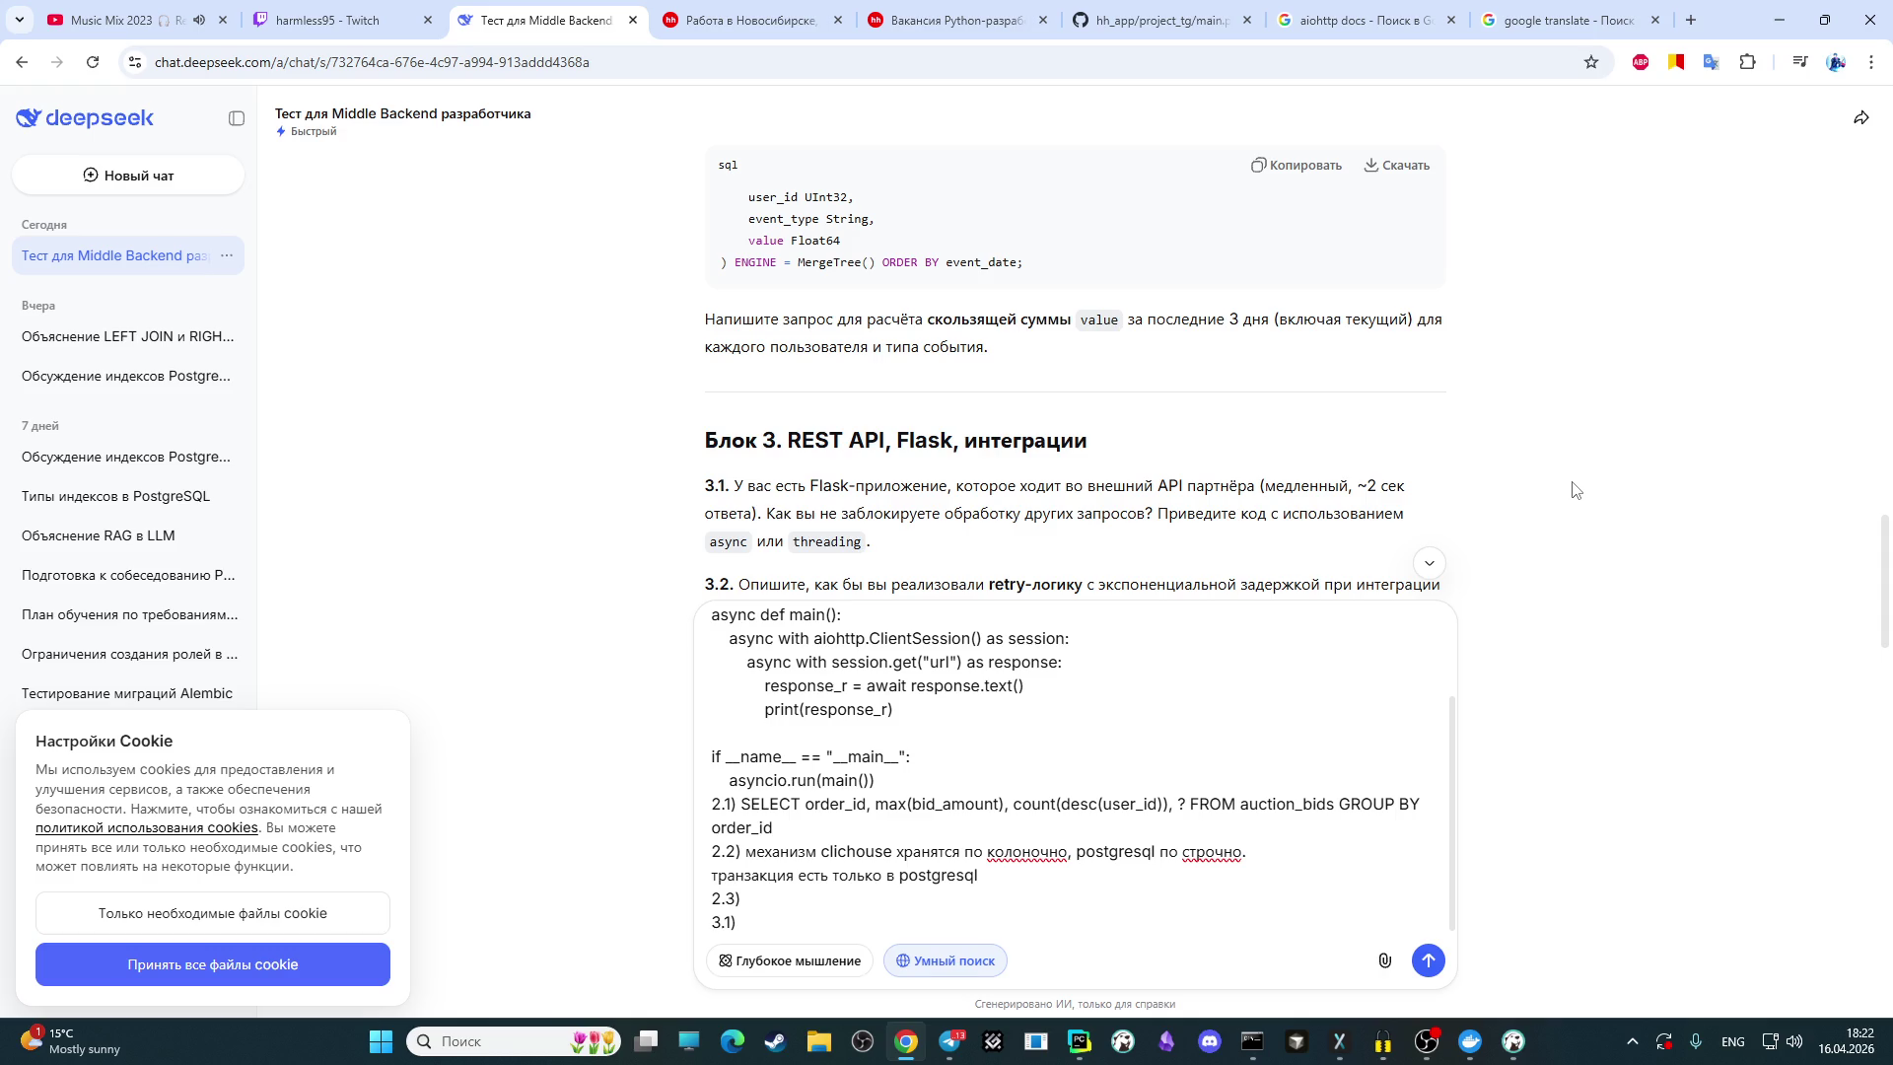
scroll(1575, 490, "down", 1)
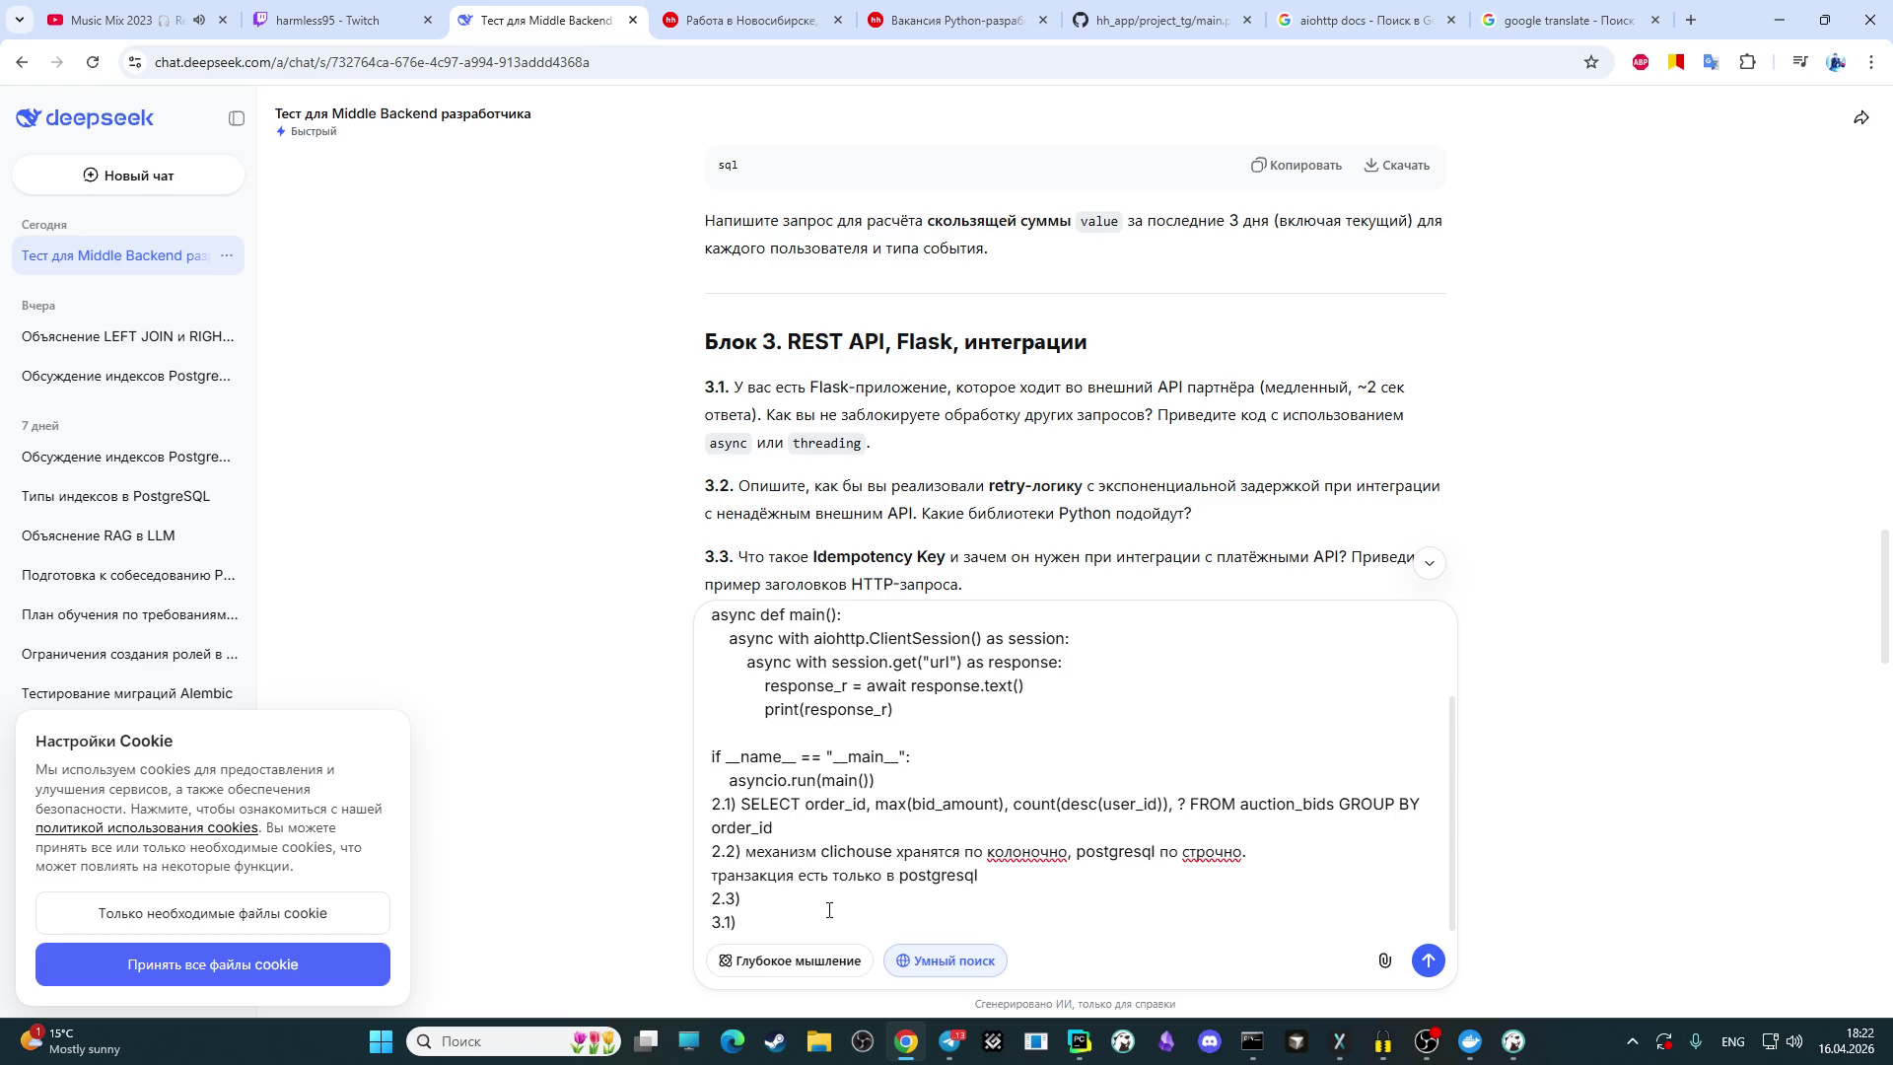
Step: After 3.1), write in Russian that you don't remember whether Flask supports async execution, then 'если да то'
type("z")
key("BackSpace")
key("alt+shift")
type("я не понмю")
key("BackSpace")
key("BackSpace")
key("BackSpace")
type("мню ")
type("п")
type("оддер")
type("живае")
key("alt+shift")
type("т flask")
key("alt+shift")
type(" асих")
type("ронное в")
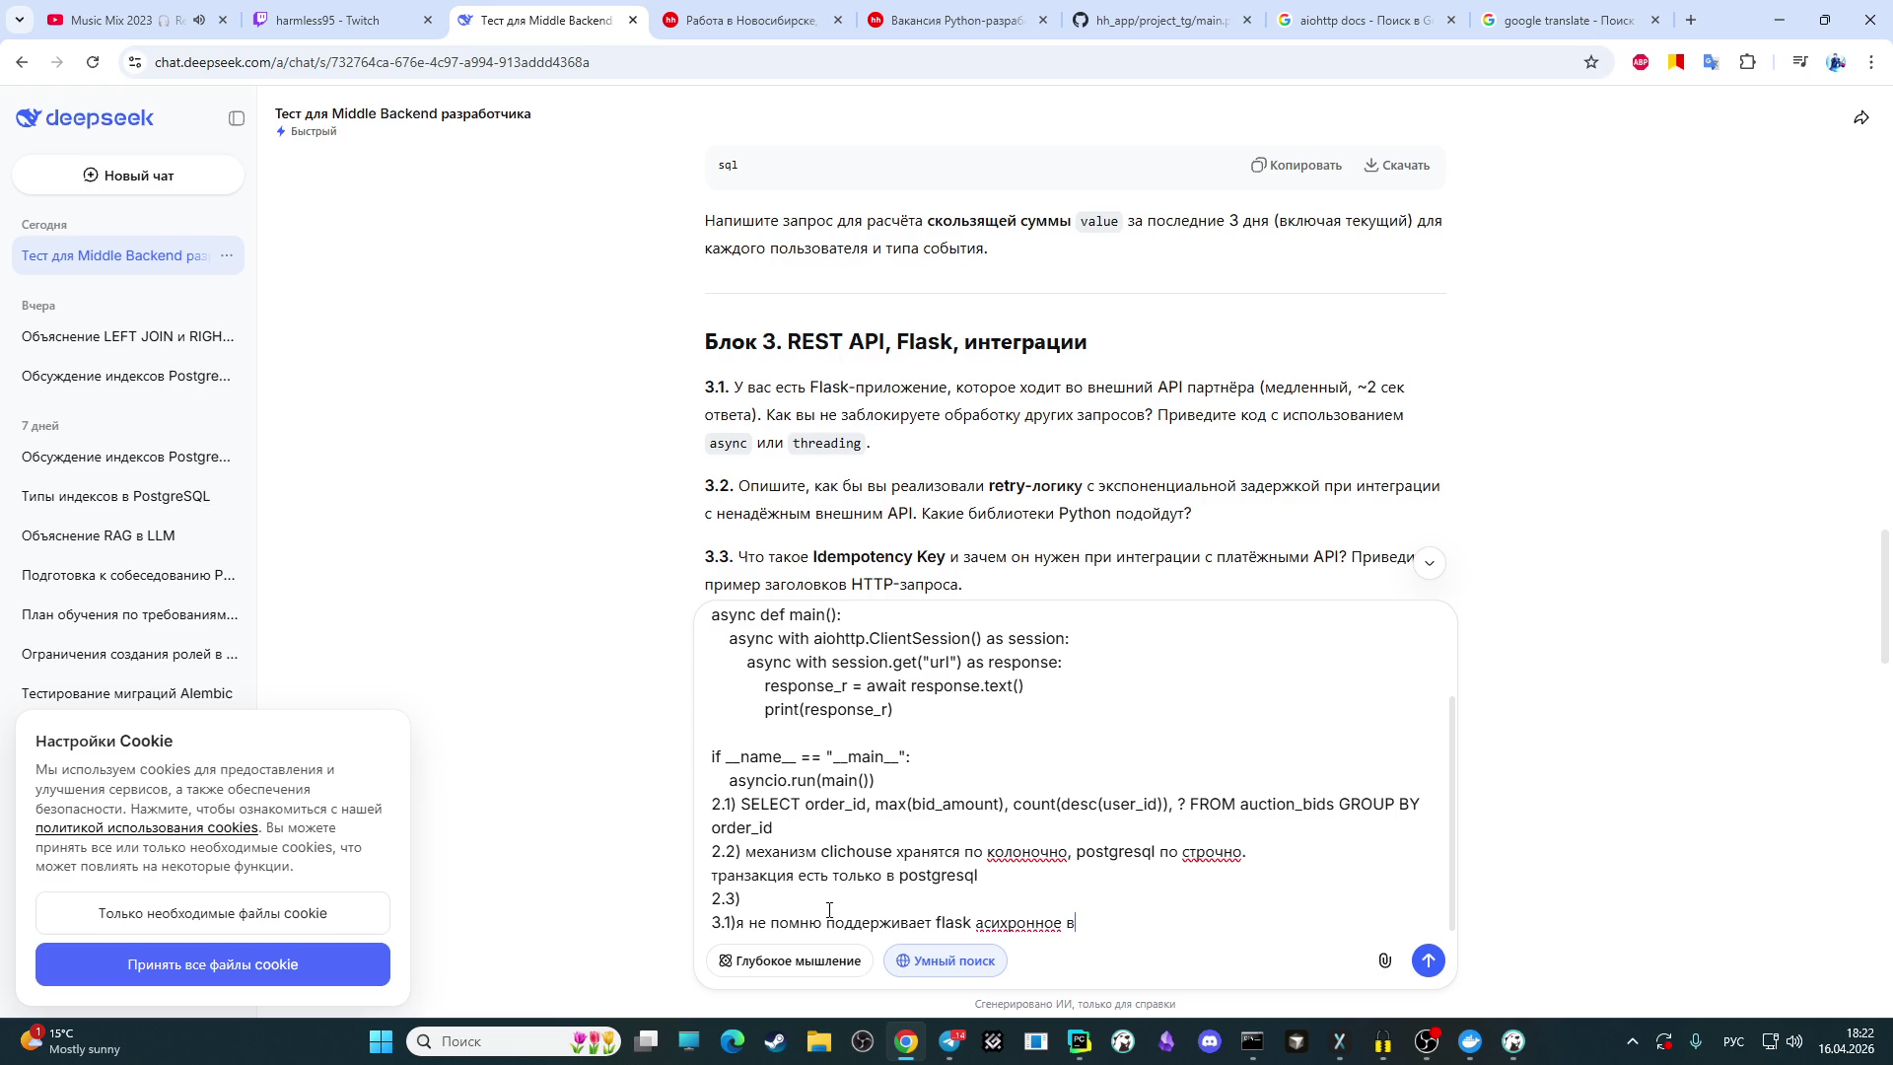
type("ыполнение")
type("если да то")
left_click(1427, 1041)
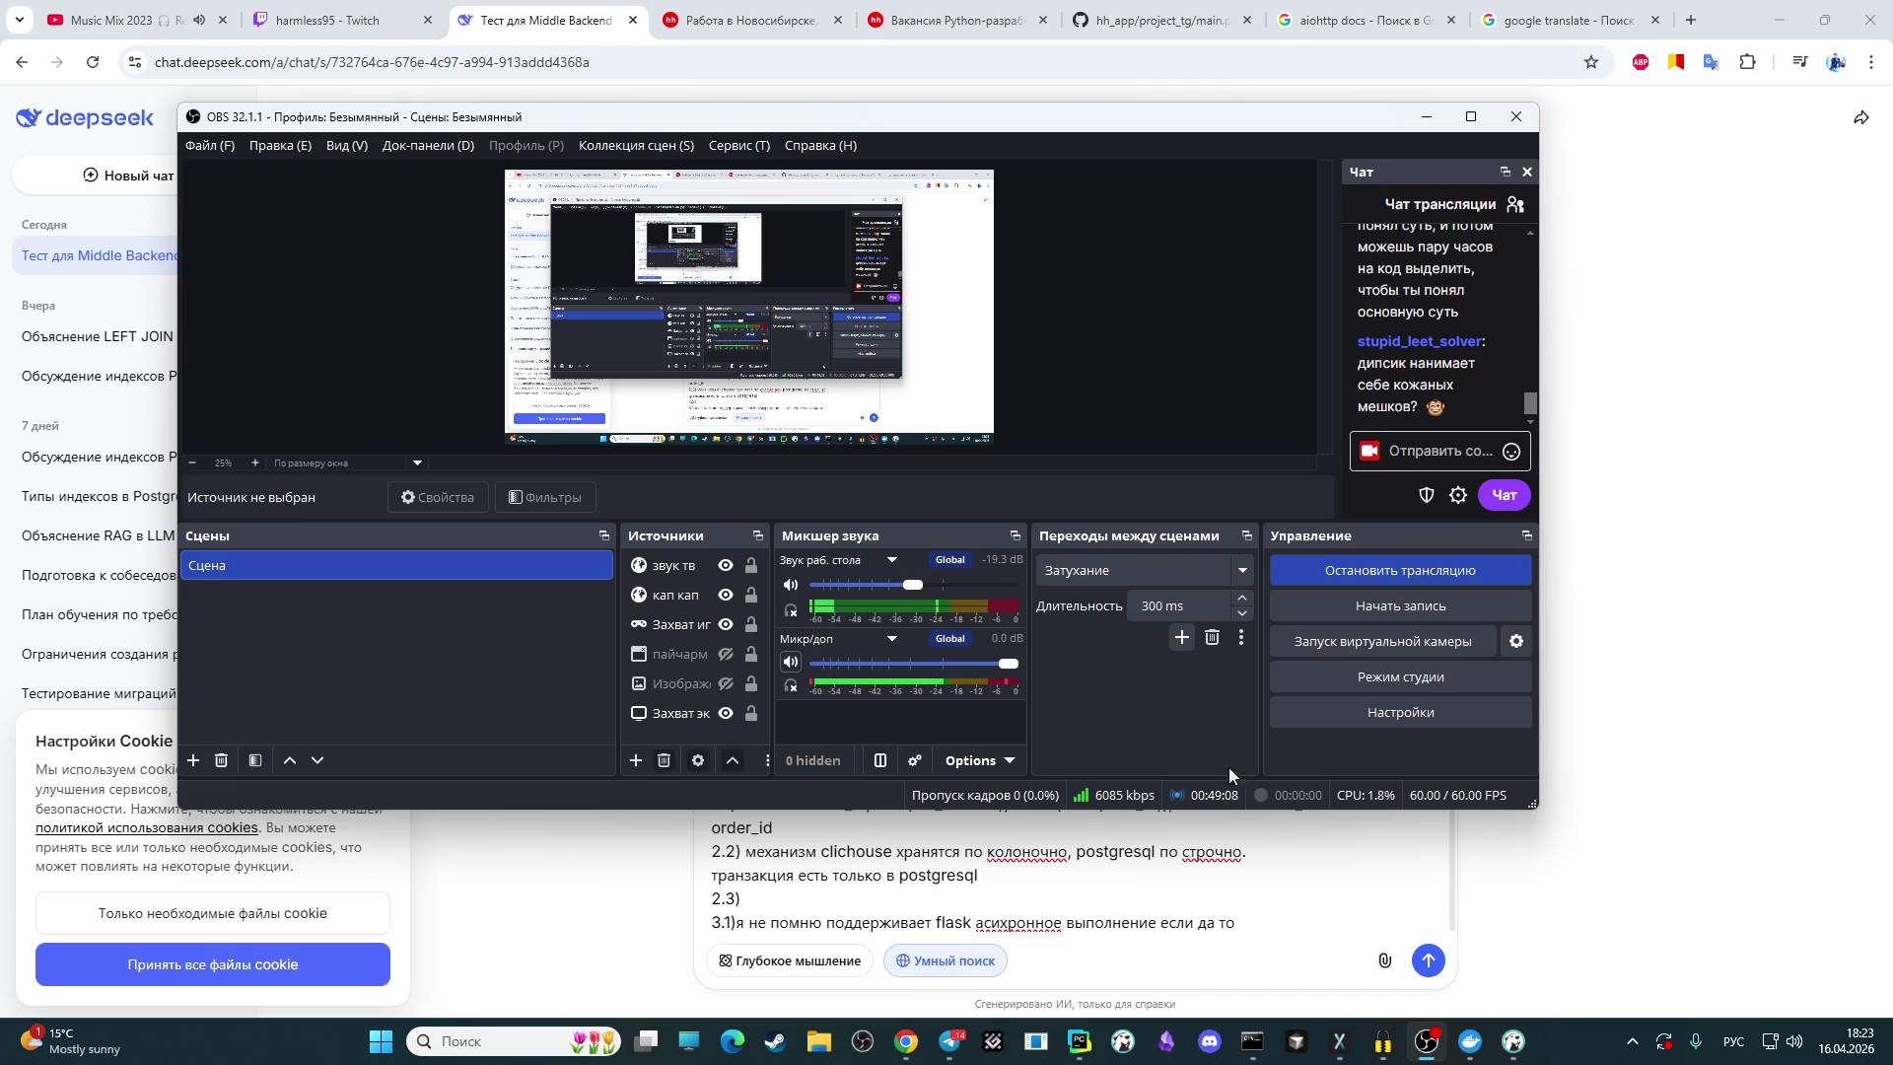
left_click(1264, 906)
left_click(1427, 1042)
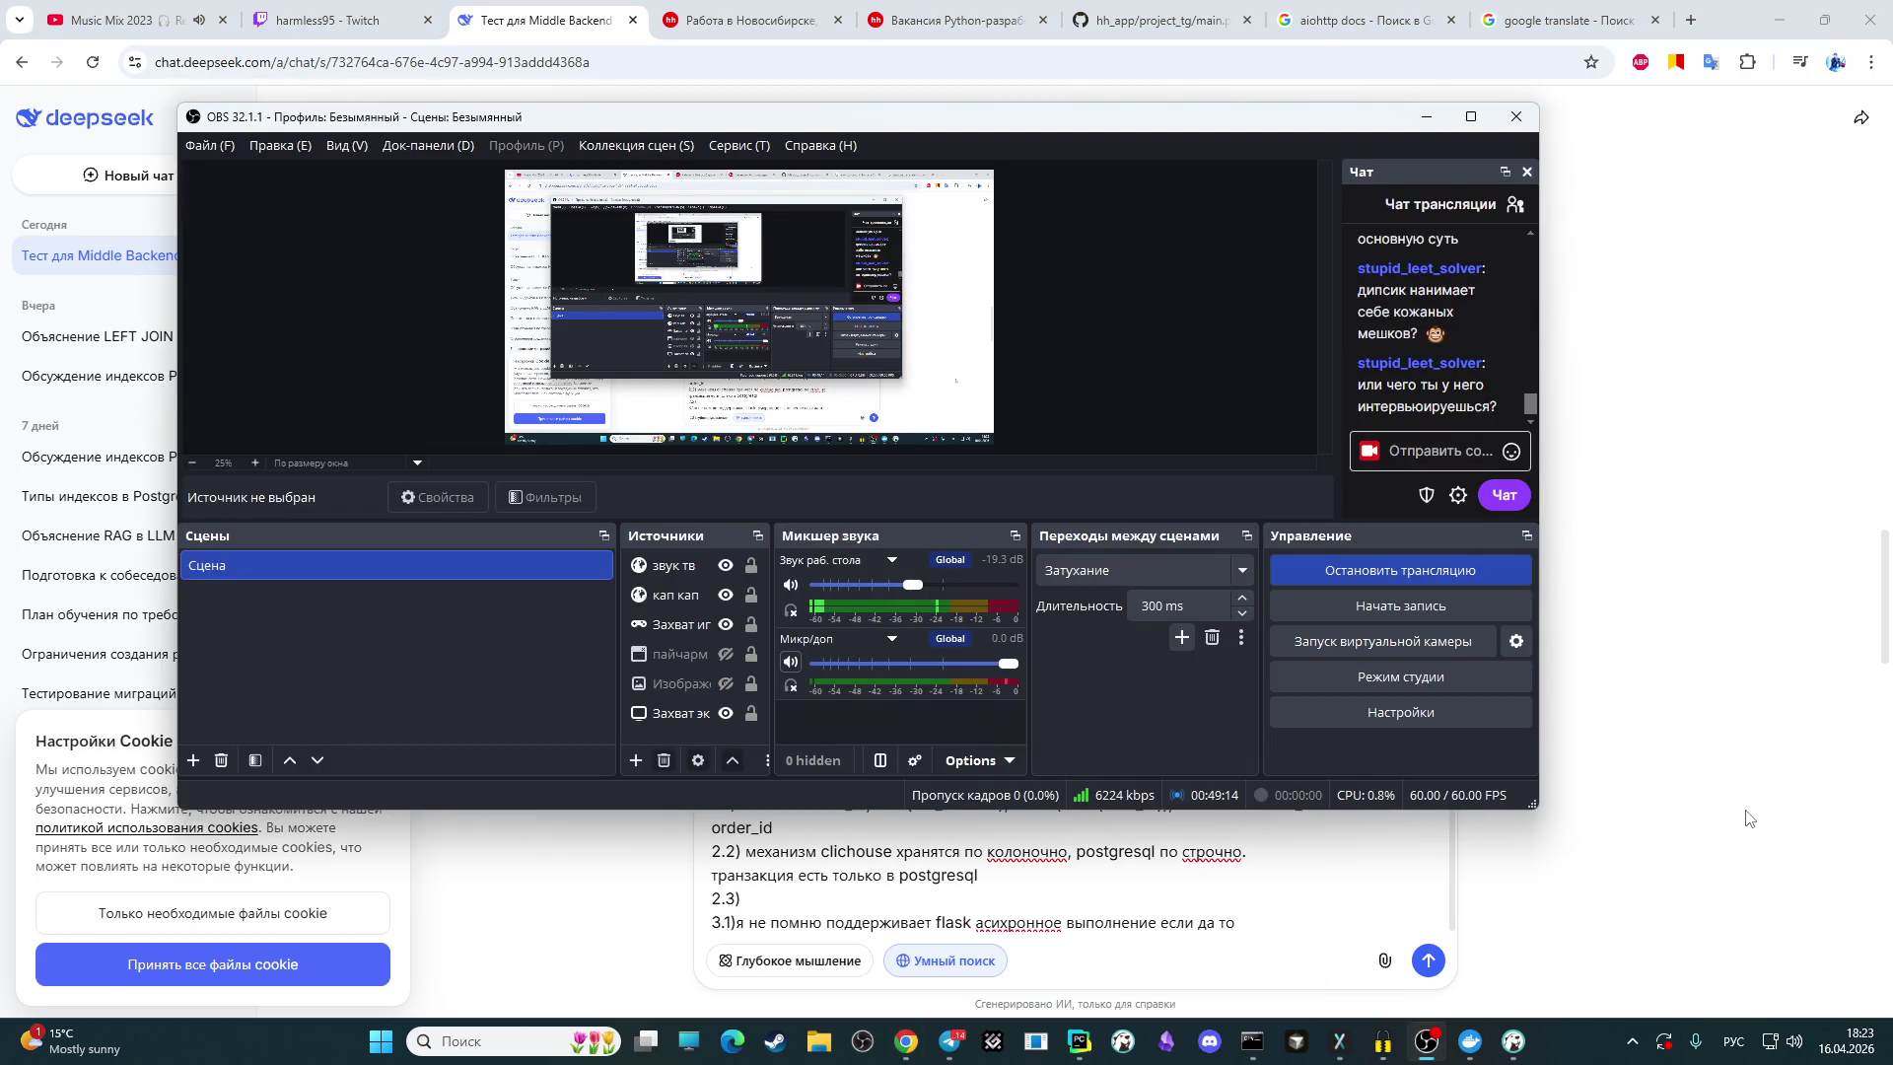
left_click(1731, 834)
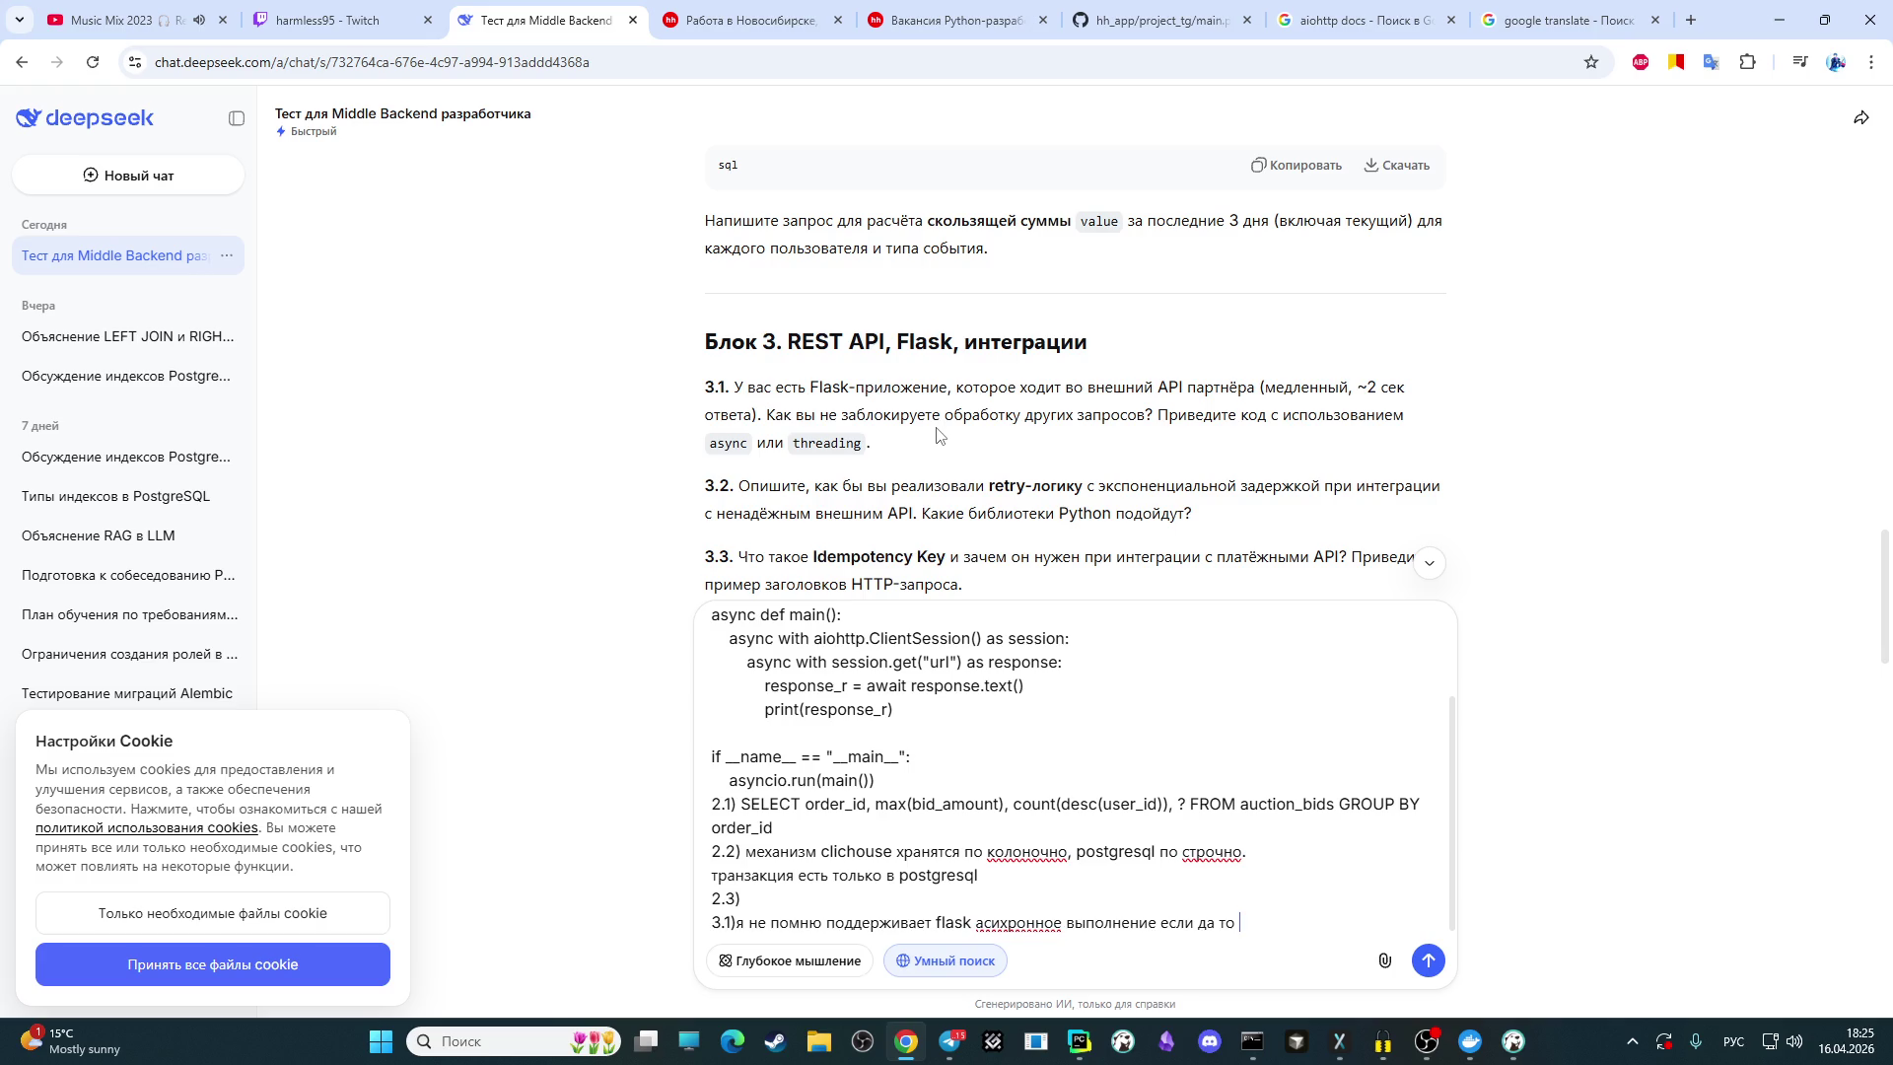
Step: Bring the PyCharm project with testing.py to the front
left_click(1080, 1041)
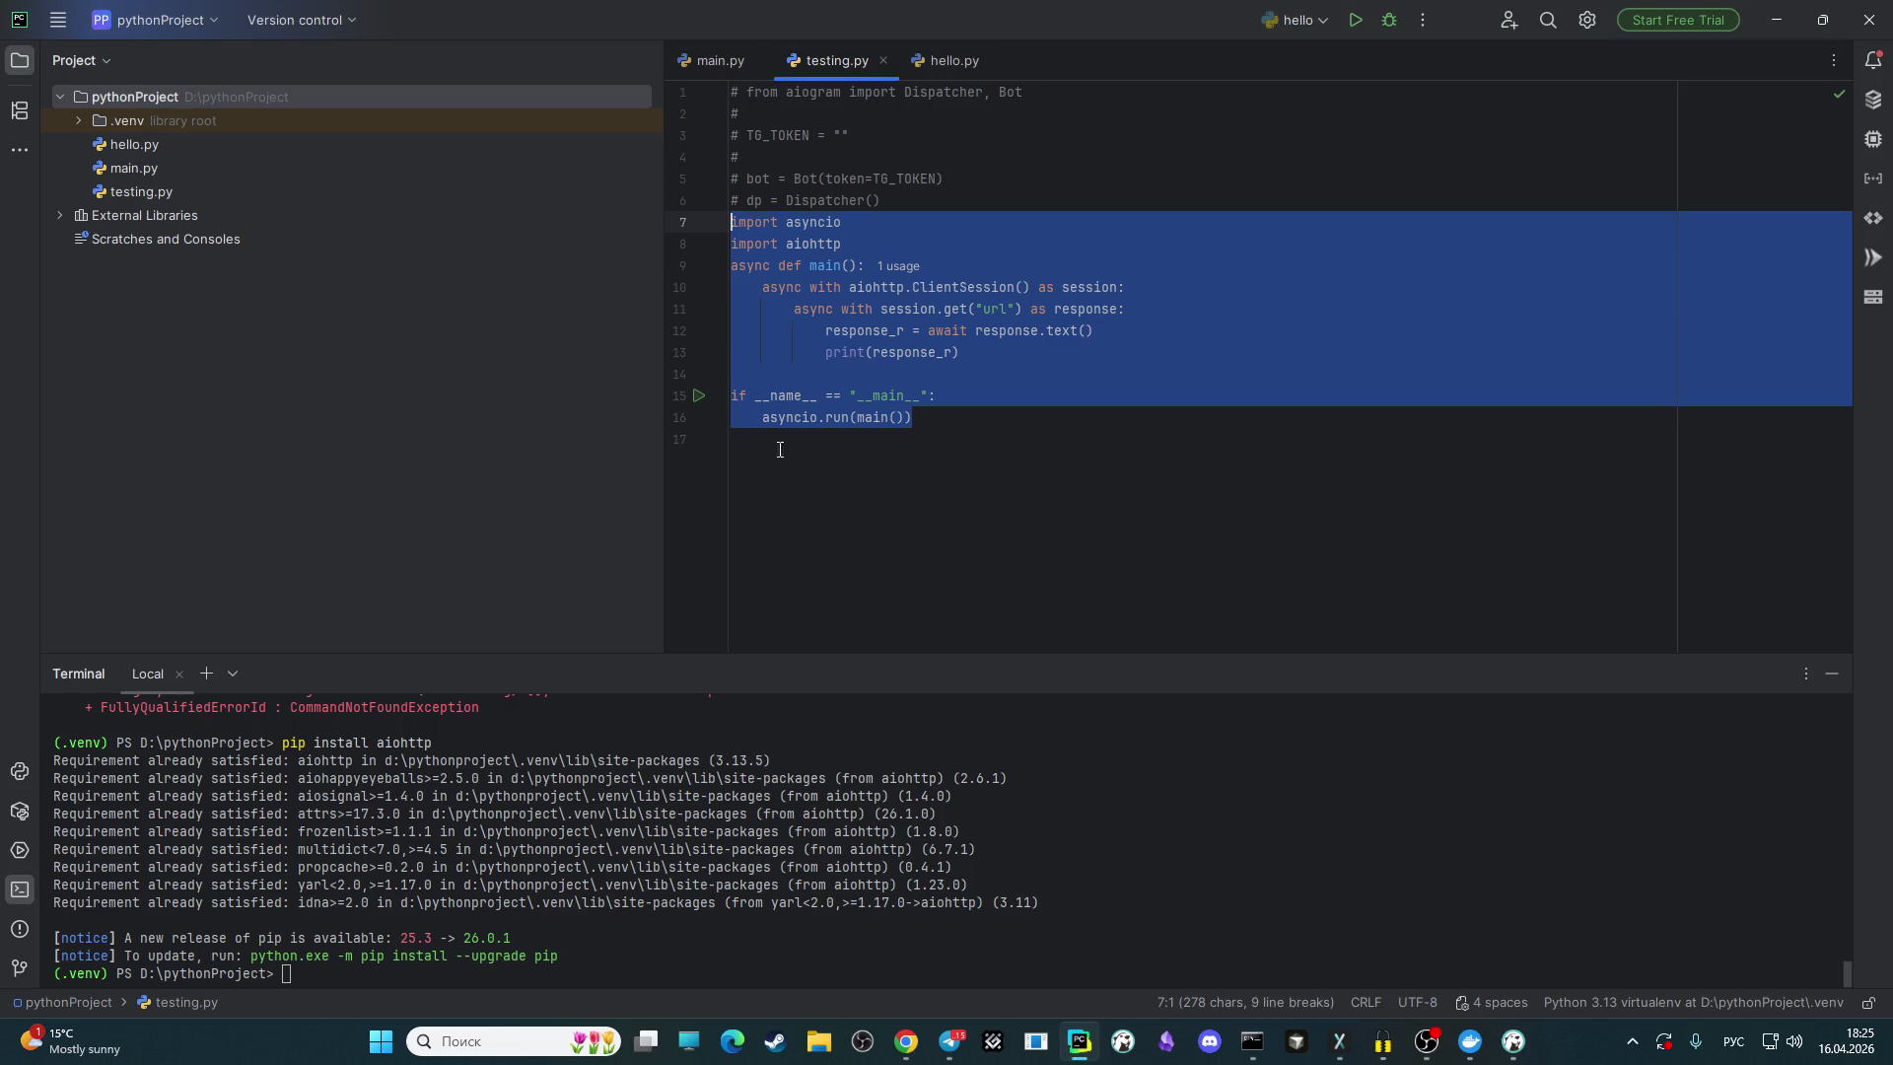
Step: Delete the asyncio/aiohttp example code on lines 7–16 of testing.py
left_click(933, 419)
mouse_move(992, 419)
left_mouse_down()
mouse_move(556, 260)
mouse_move(548, 231)
left_mouse_up()
key("Delete")
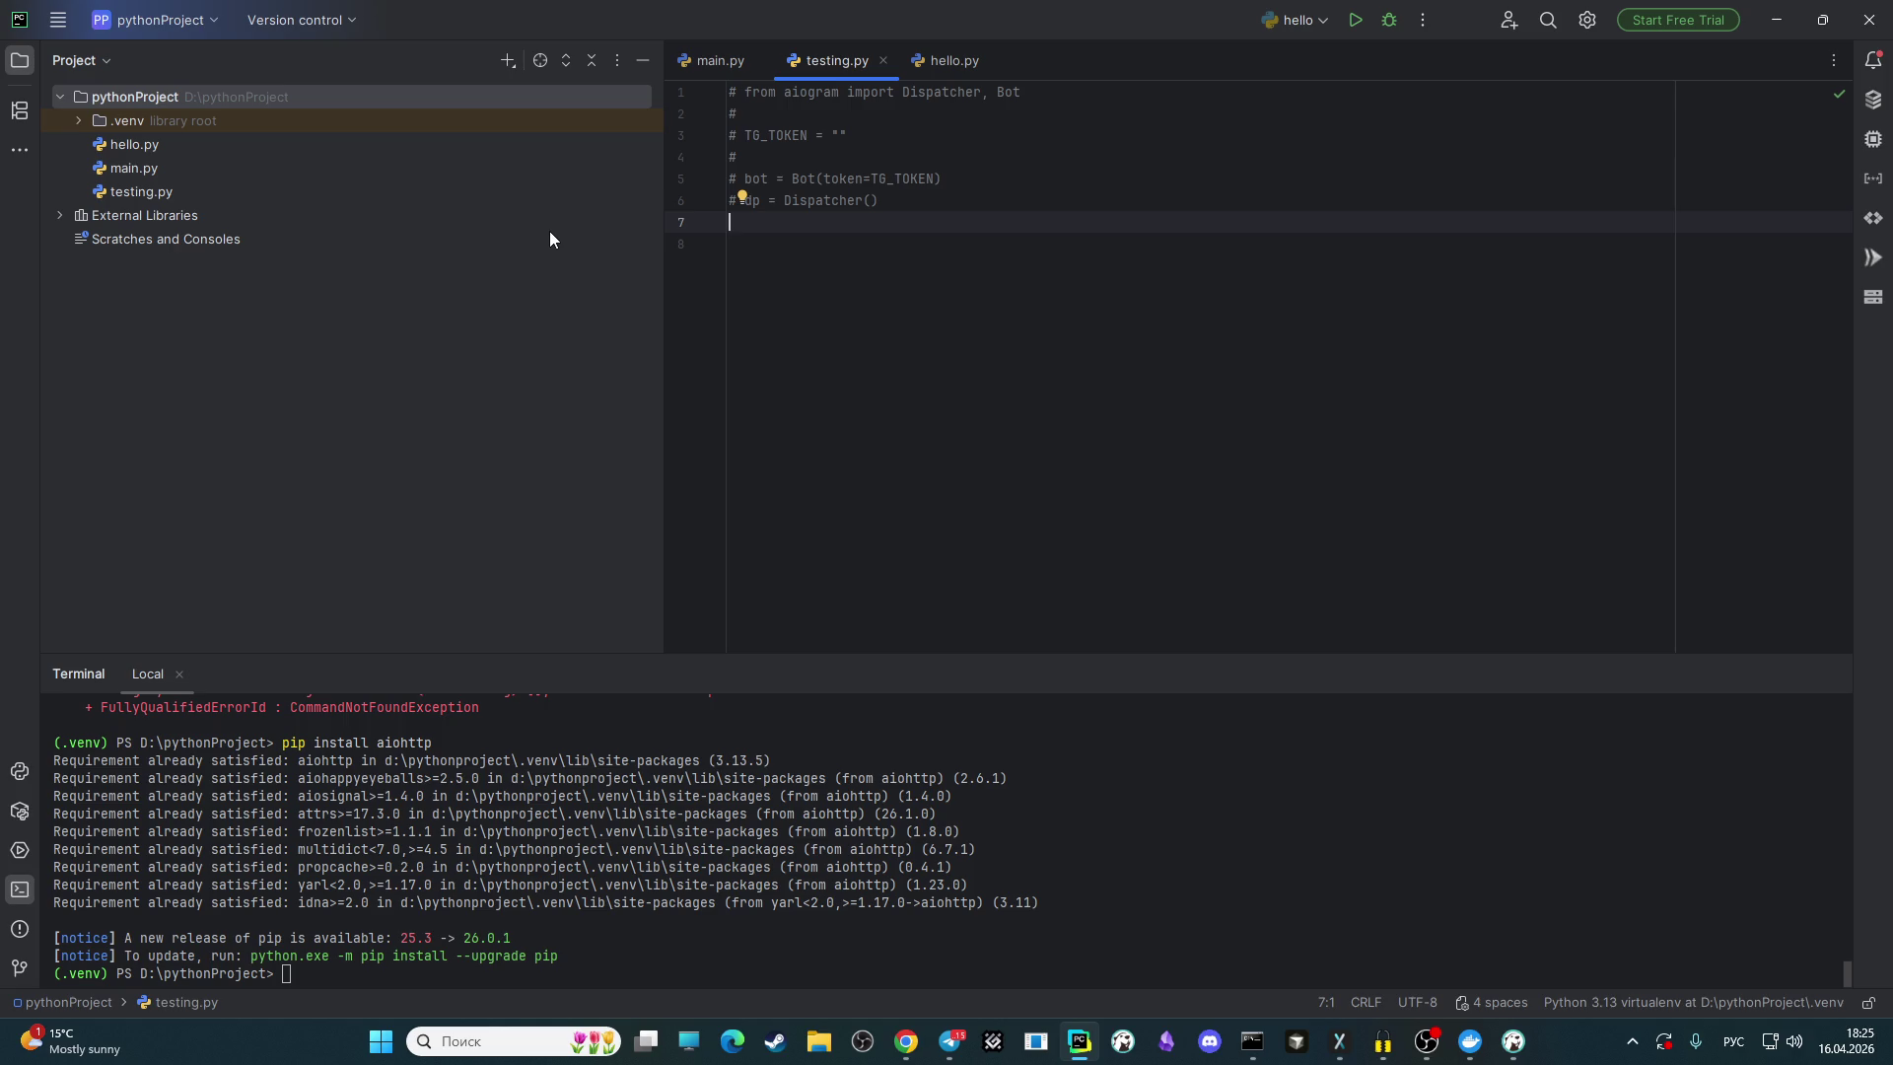
type("i")
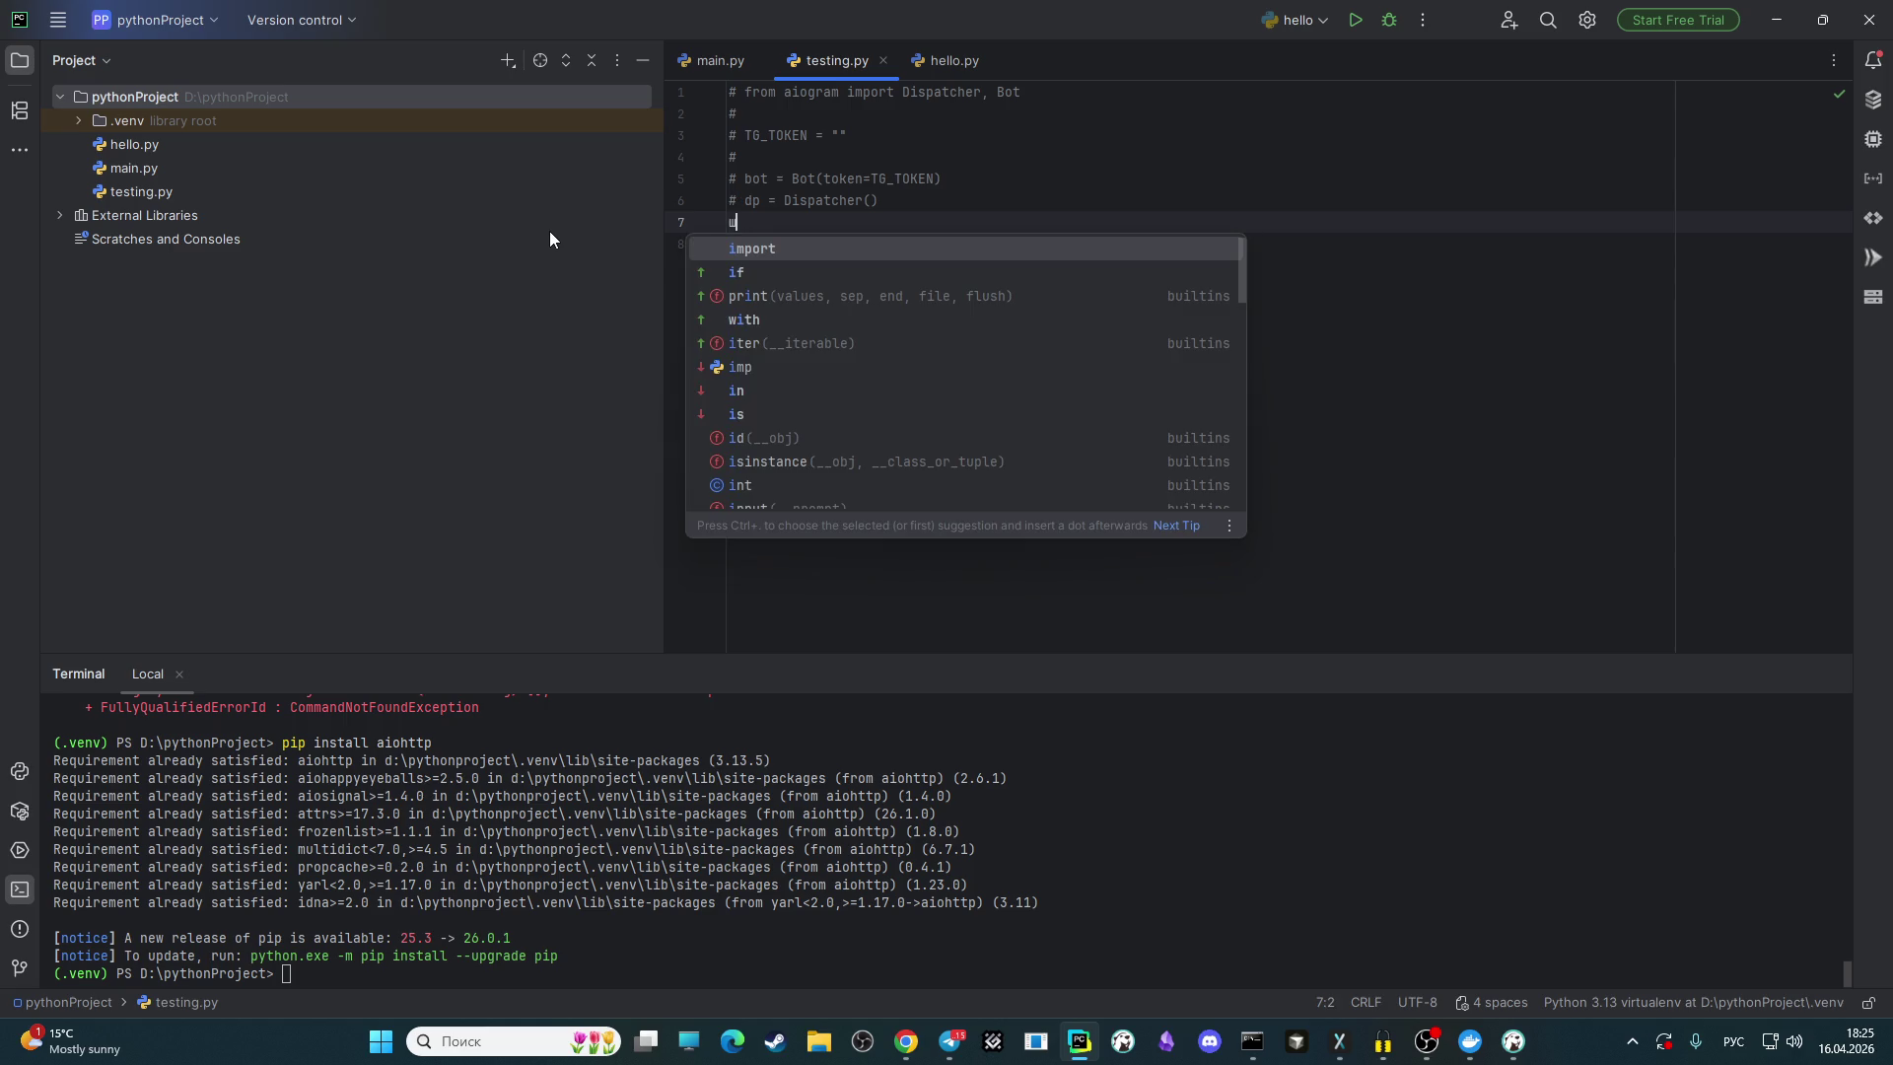
key("BackSpace")
key("alt+shift")
type("i")
key("BackSpace")
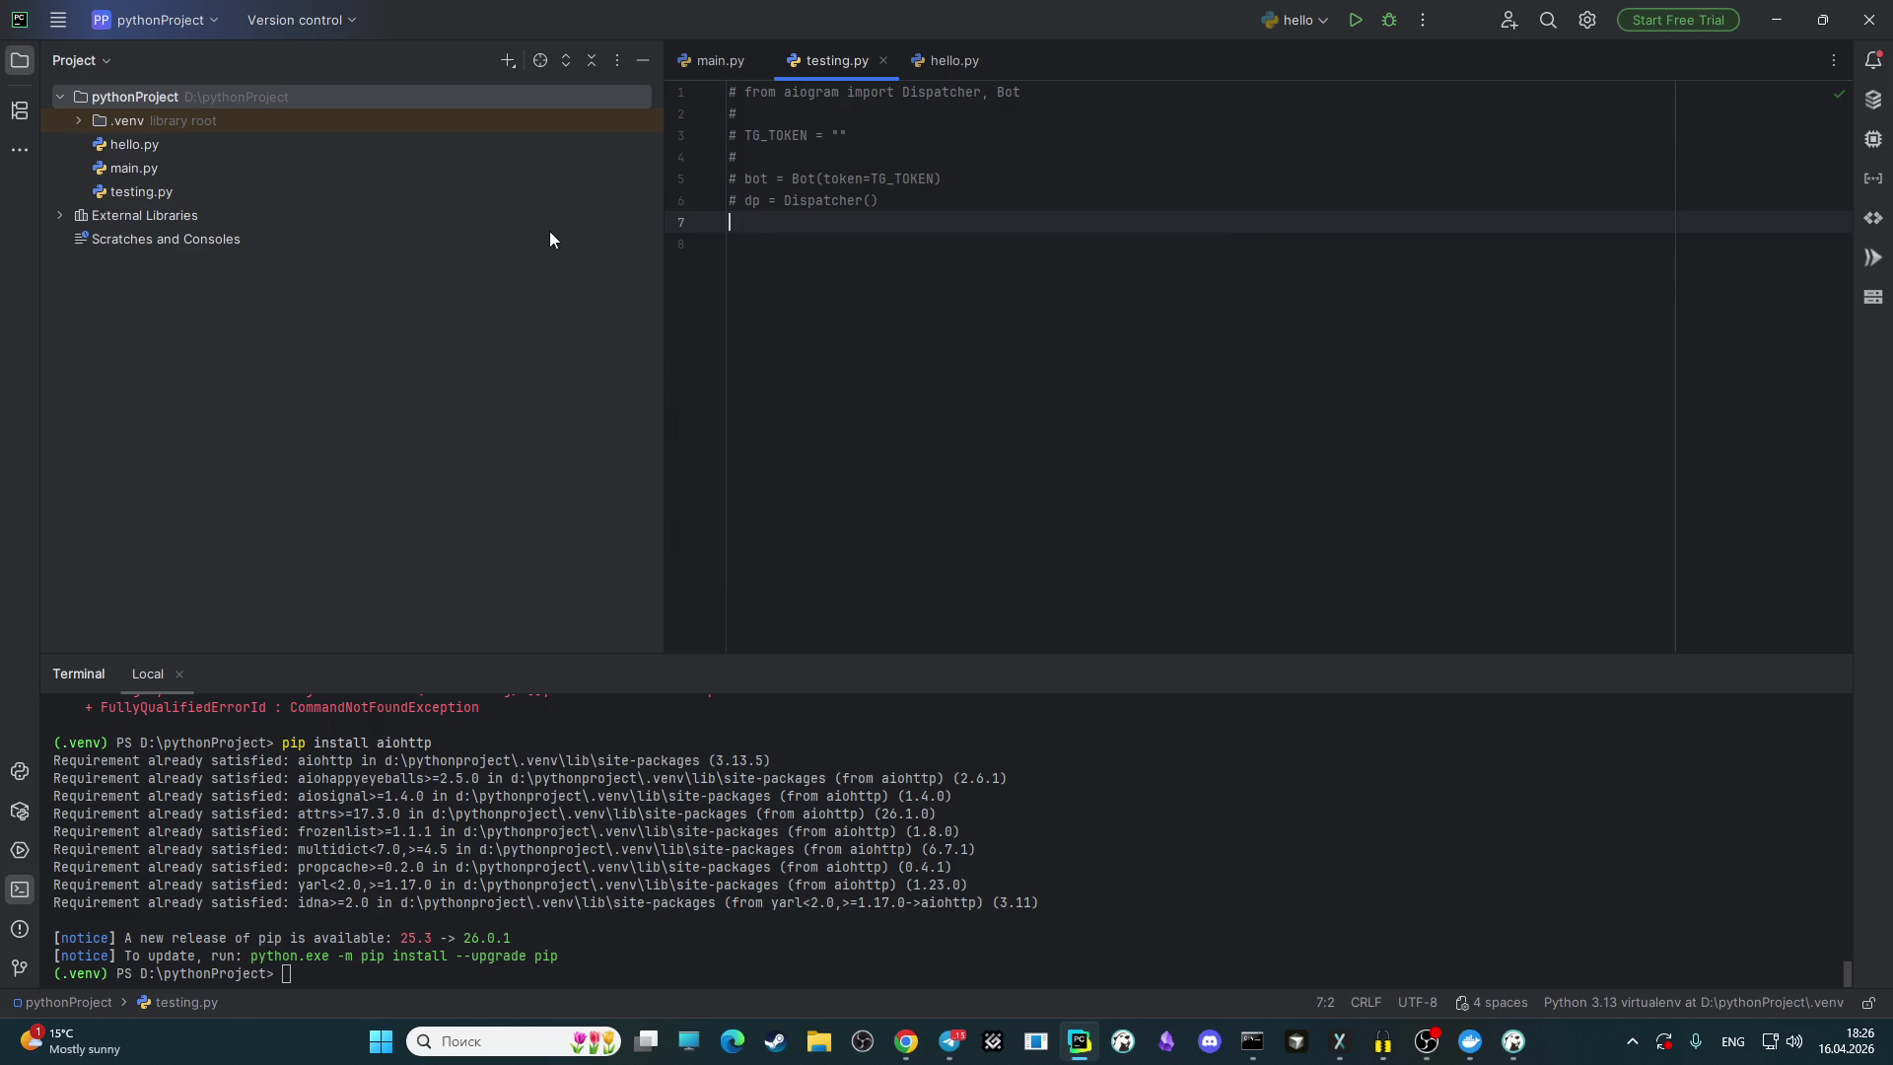
Step: Try starting a Flask import on line 8 of testing.py, then erase it
left_click(647, 907)
left_click(860, 252)
type("im")
key("Return")
type("fla")
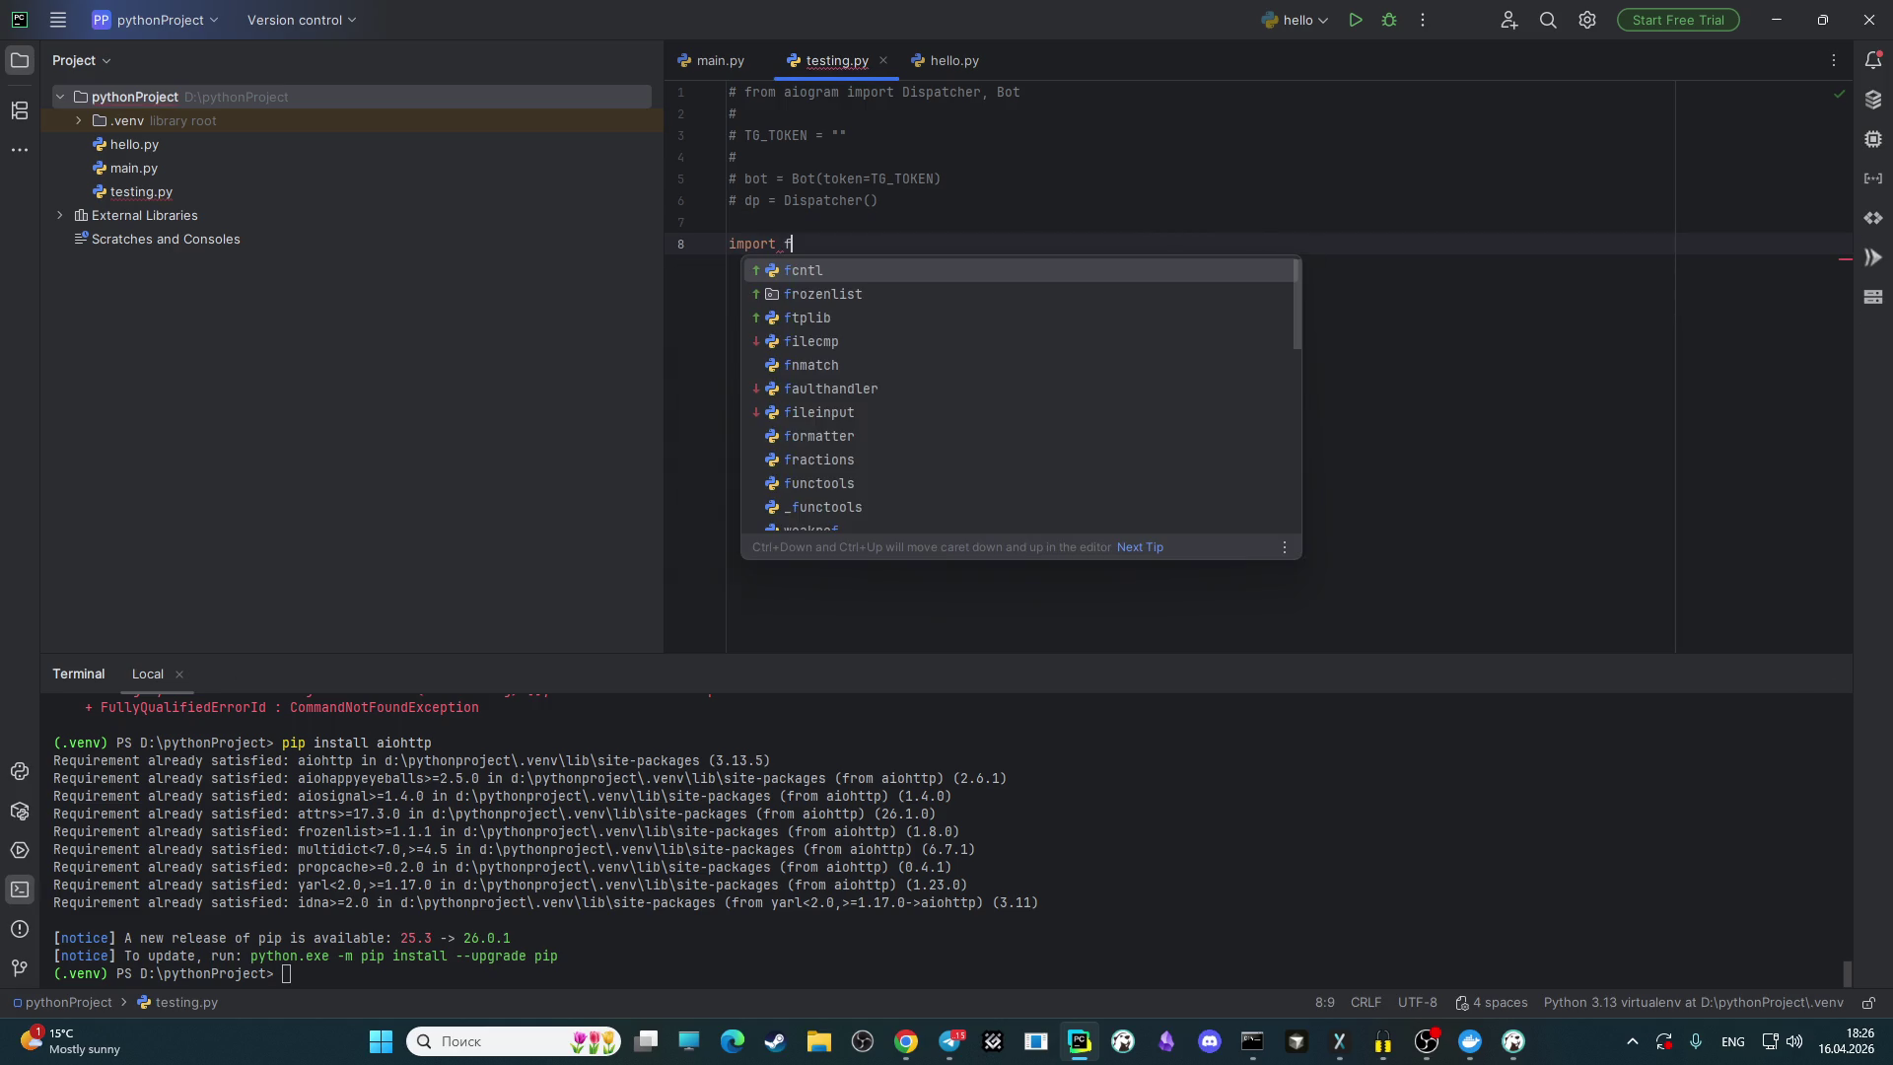
key("BackSpace")
key("BackSpace")
key("BackSpace")
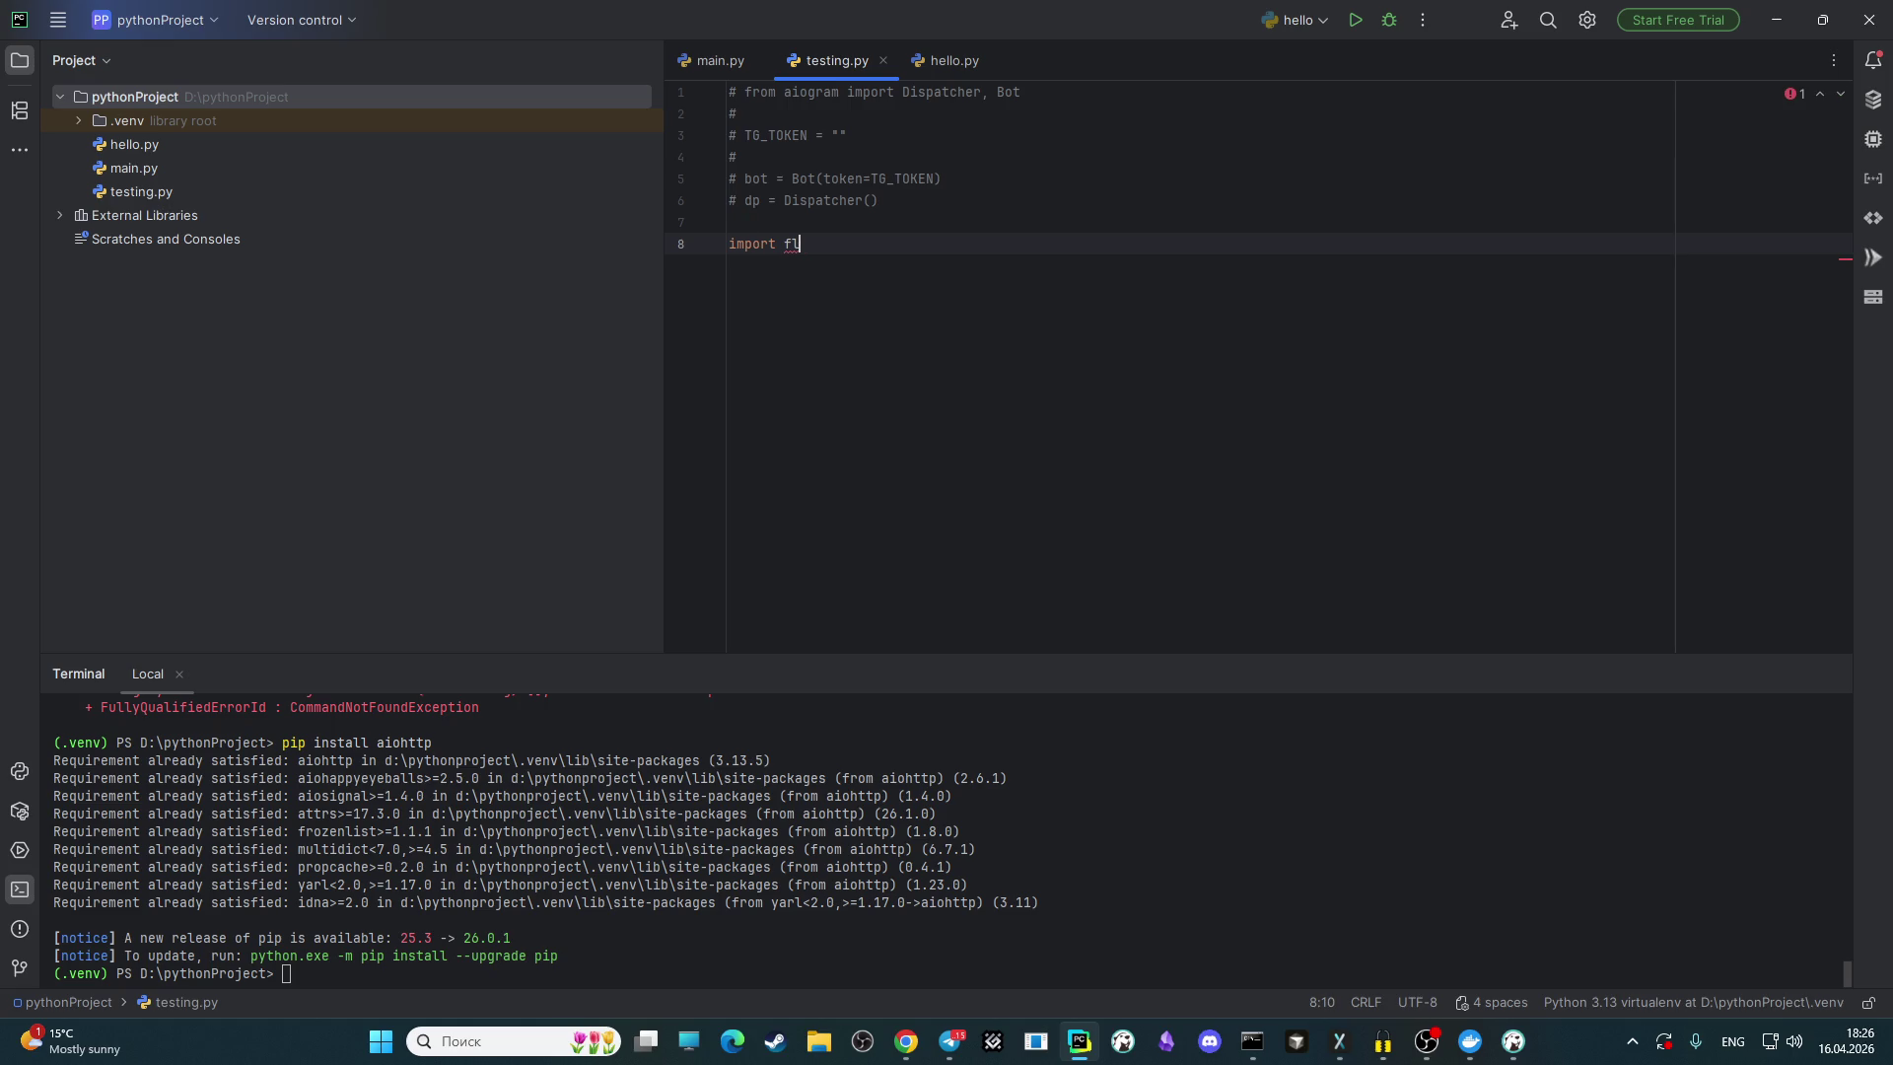
type("f")
key("Return")
type("fla")
key("BackSpace")
key("BackSpace")
key("BackSpace")
Step: Run 'pip install flask' in the terminal, installing Flask 3.1.3 into the virtual environment
left_click(1090, 876)
type("pip install f")
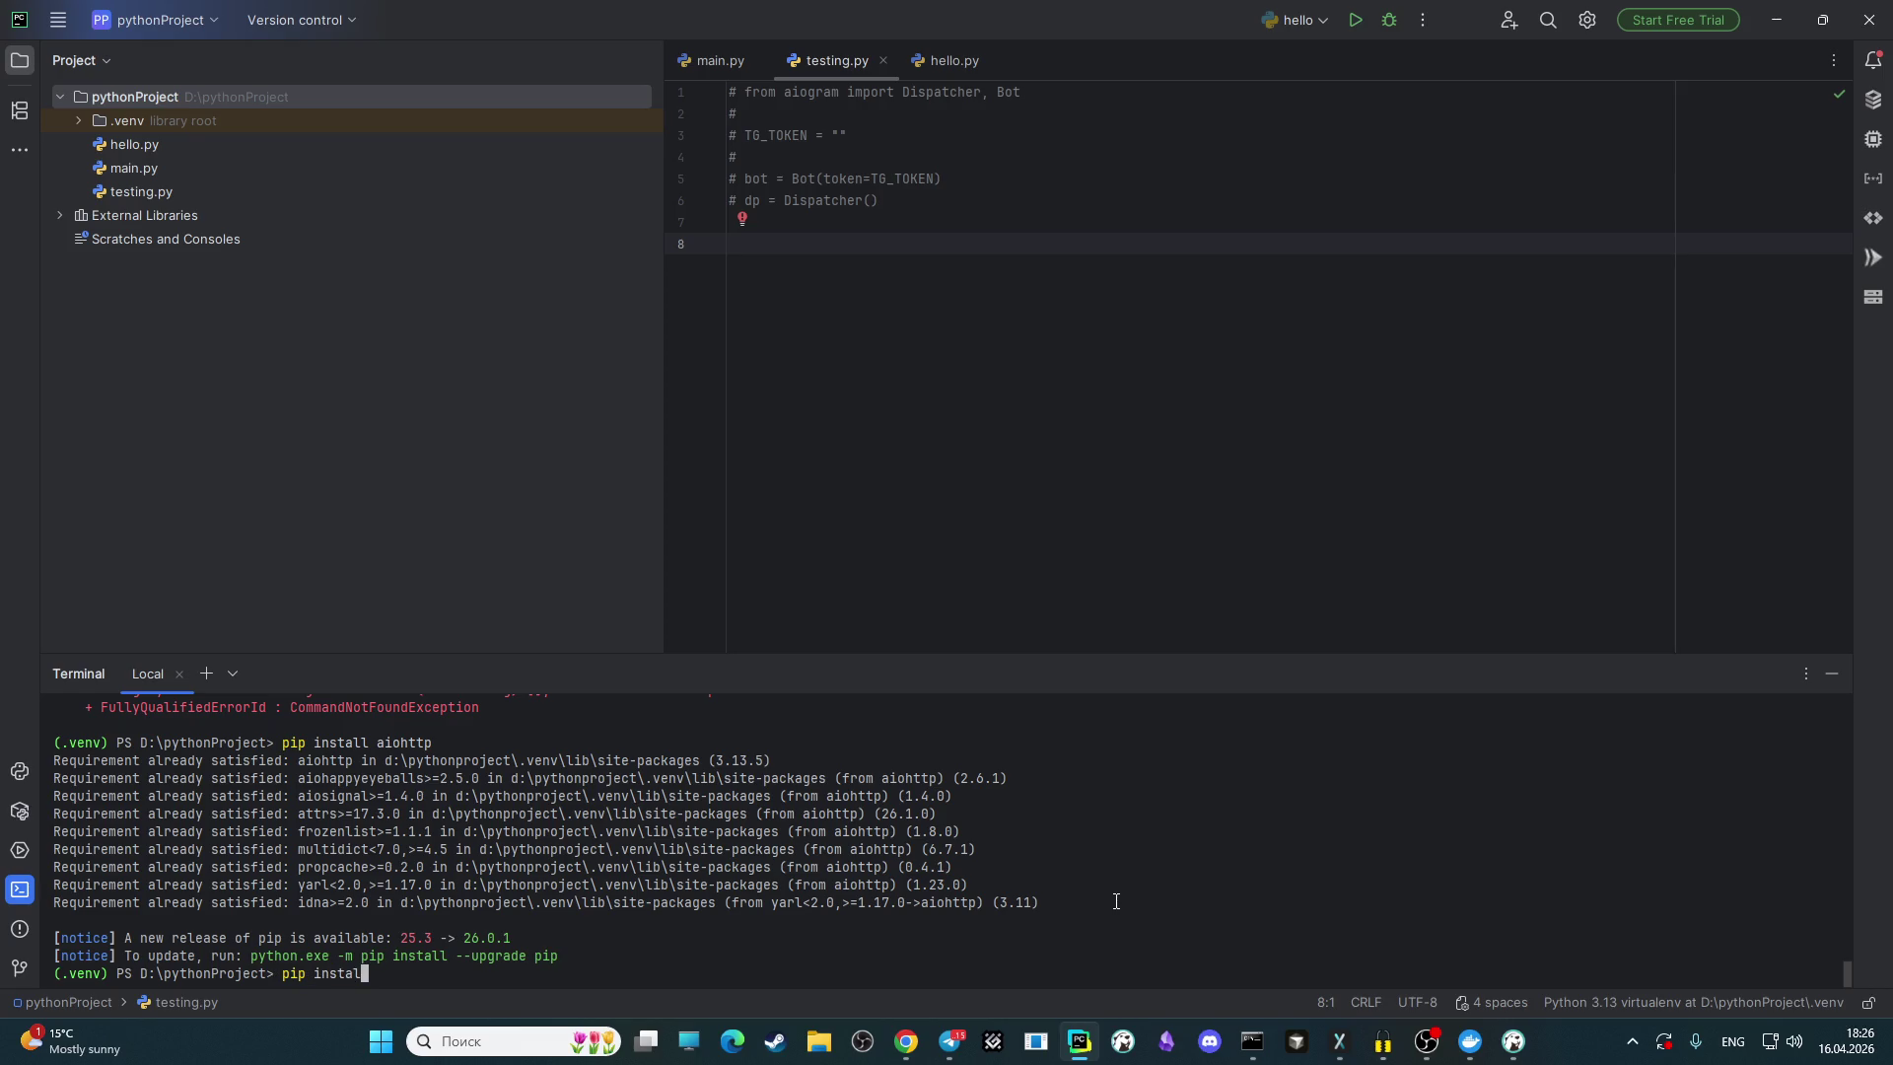
type("lask")
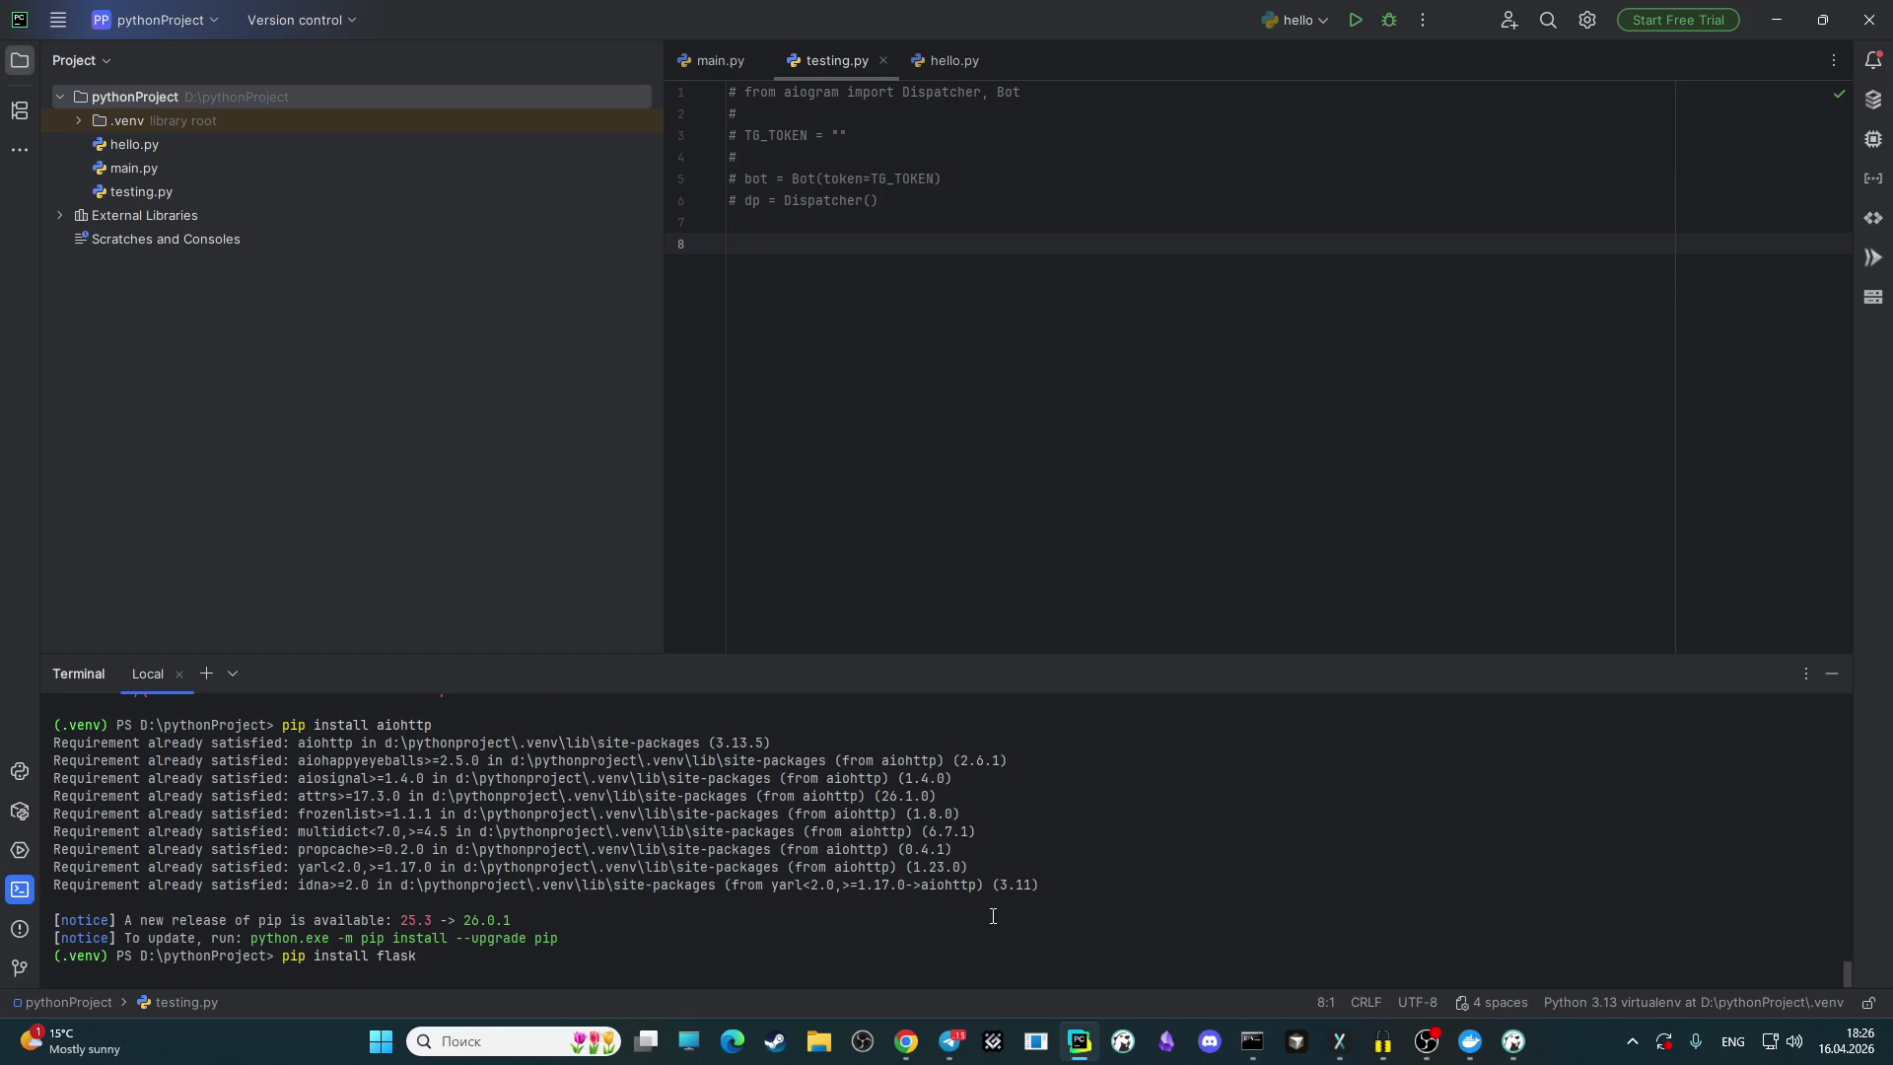
key("Return")
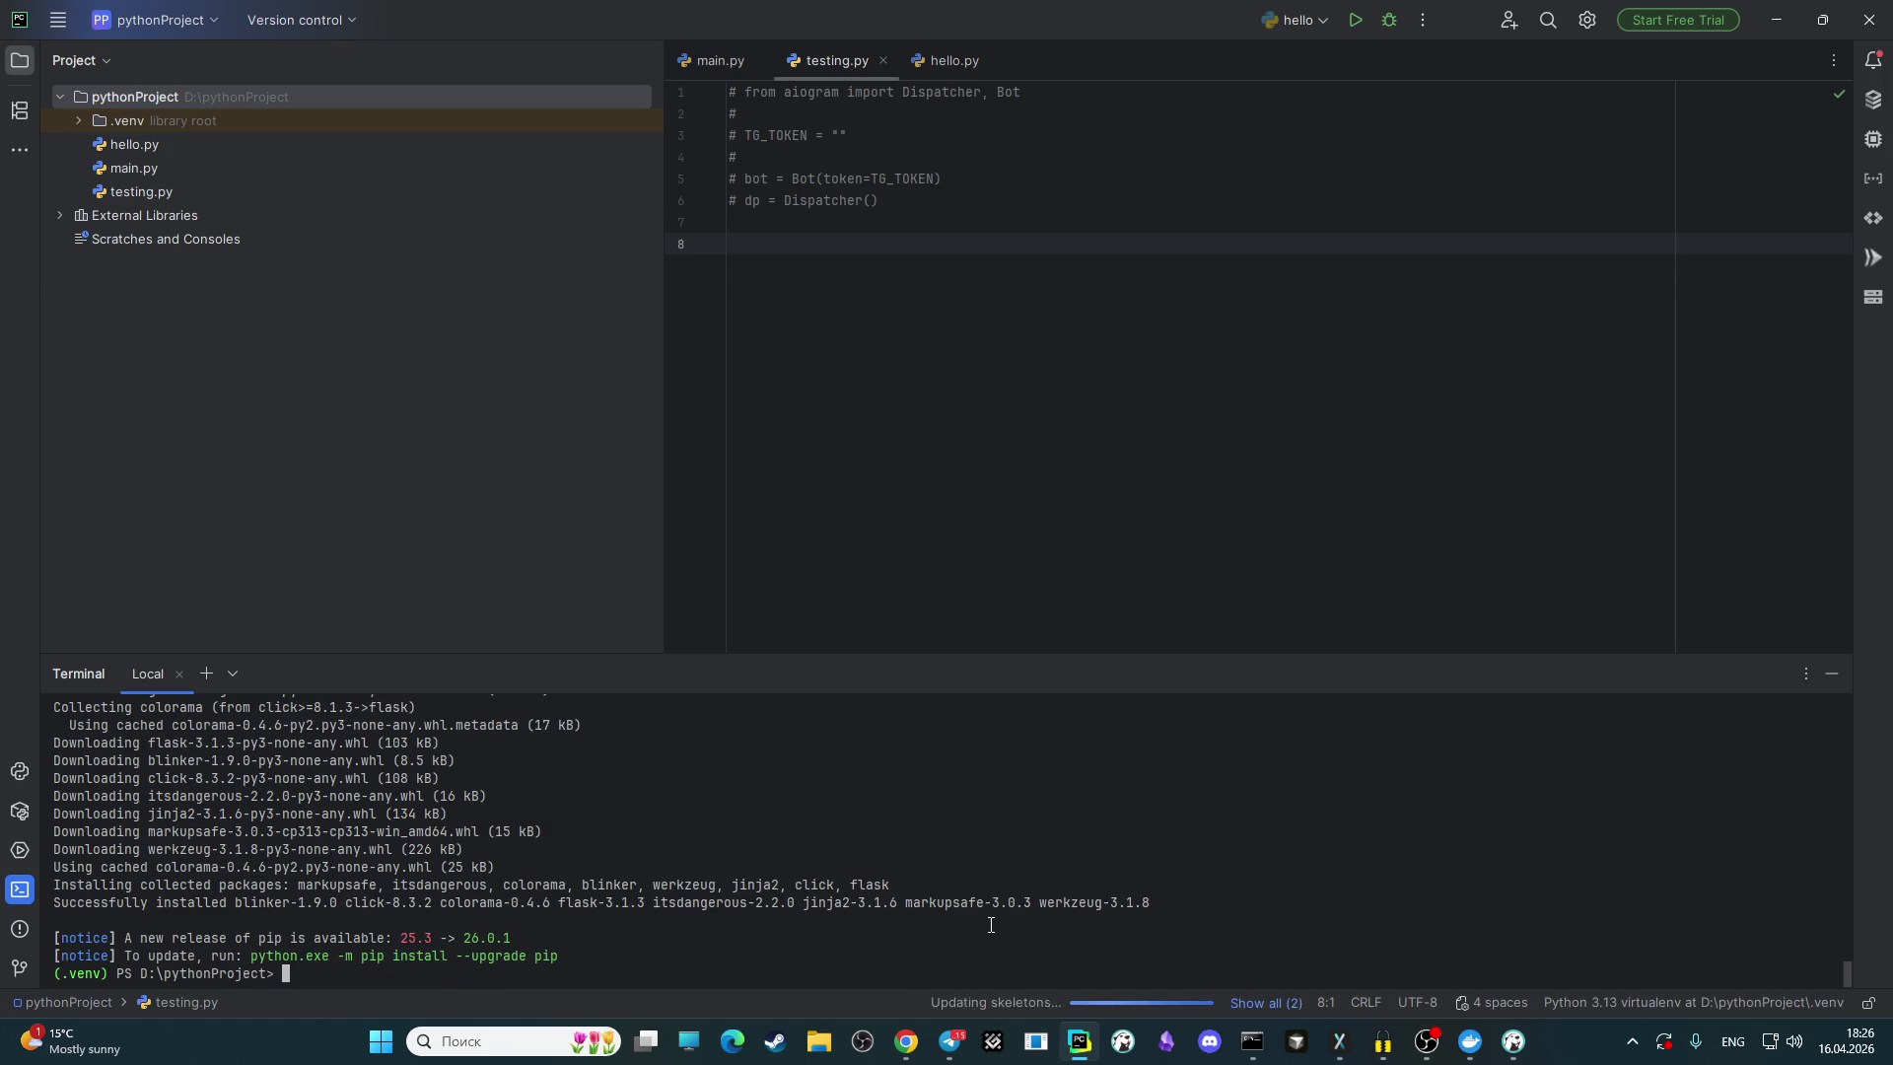
left_click(819, 246)
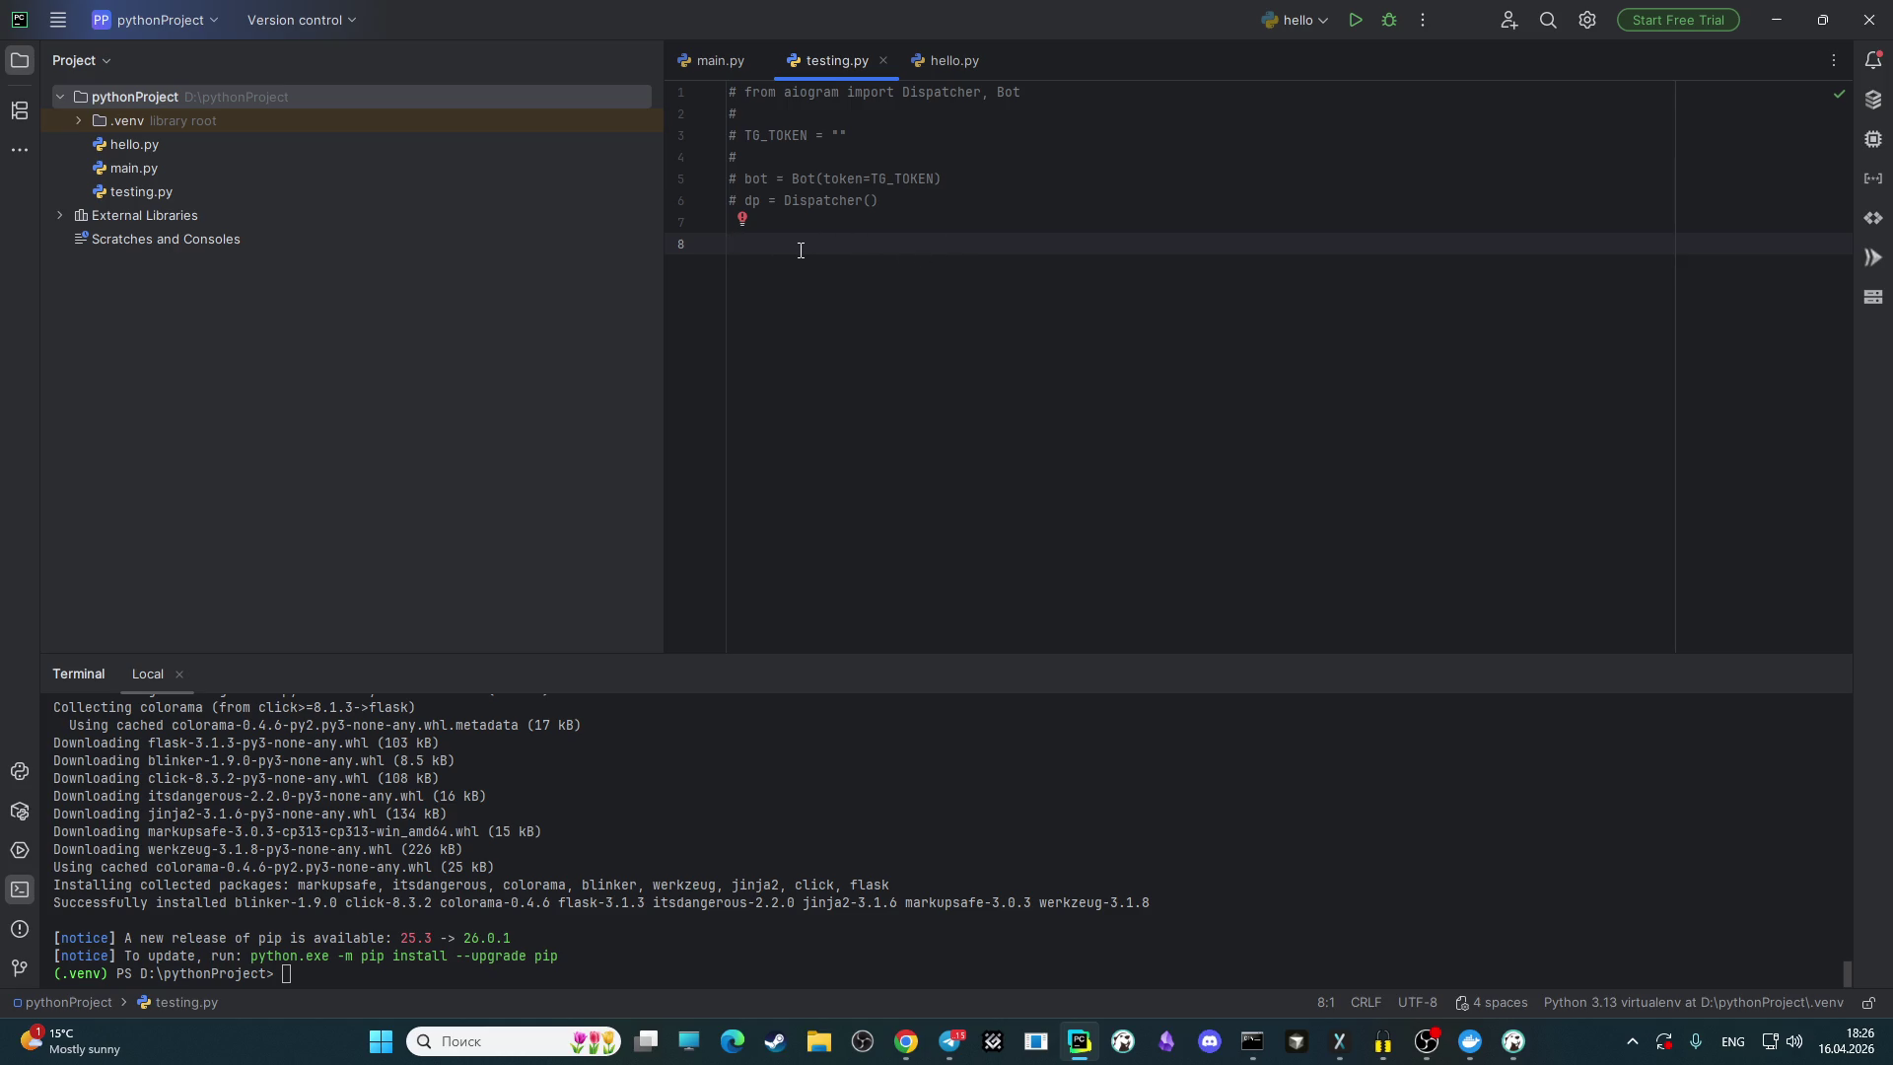
Step: Write 'from flask import Flask' on line 8 of testing.py
type("from ")
type("fla")
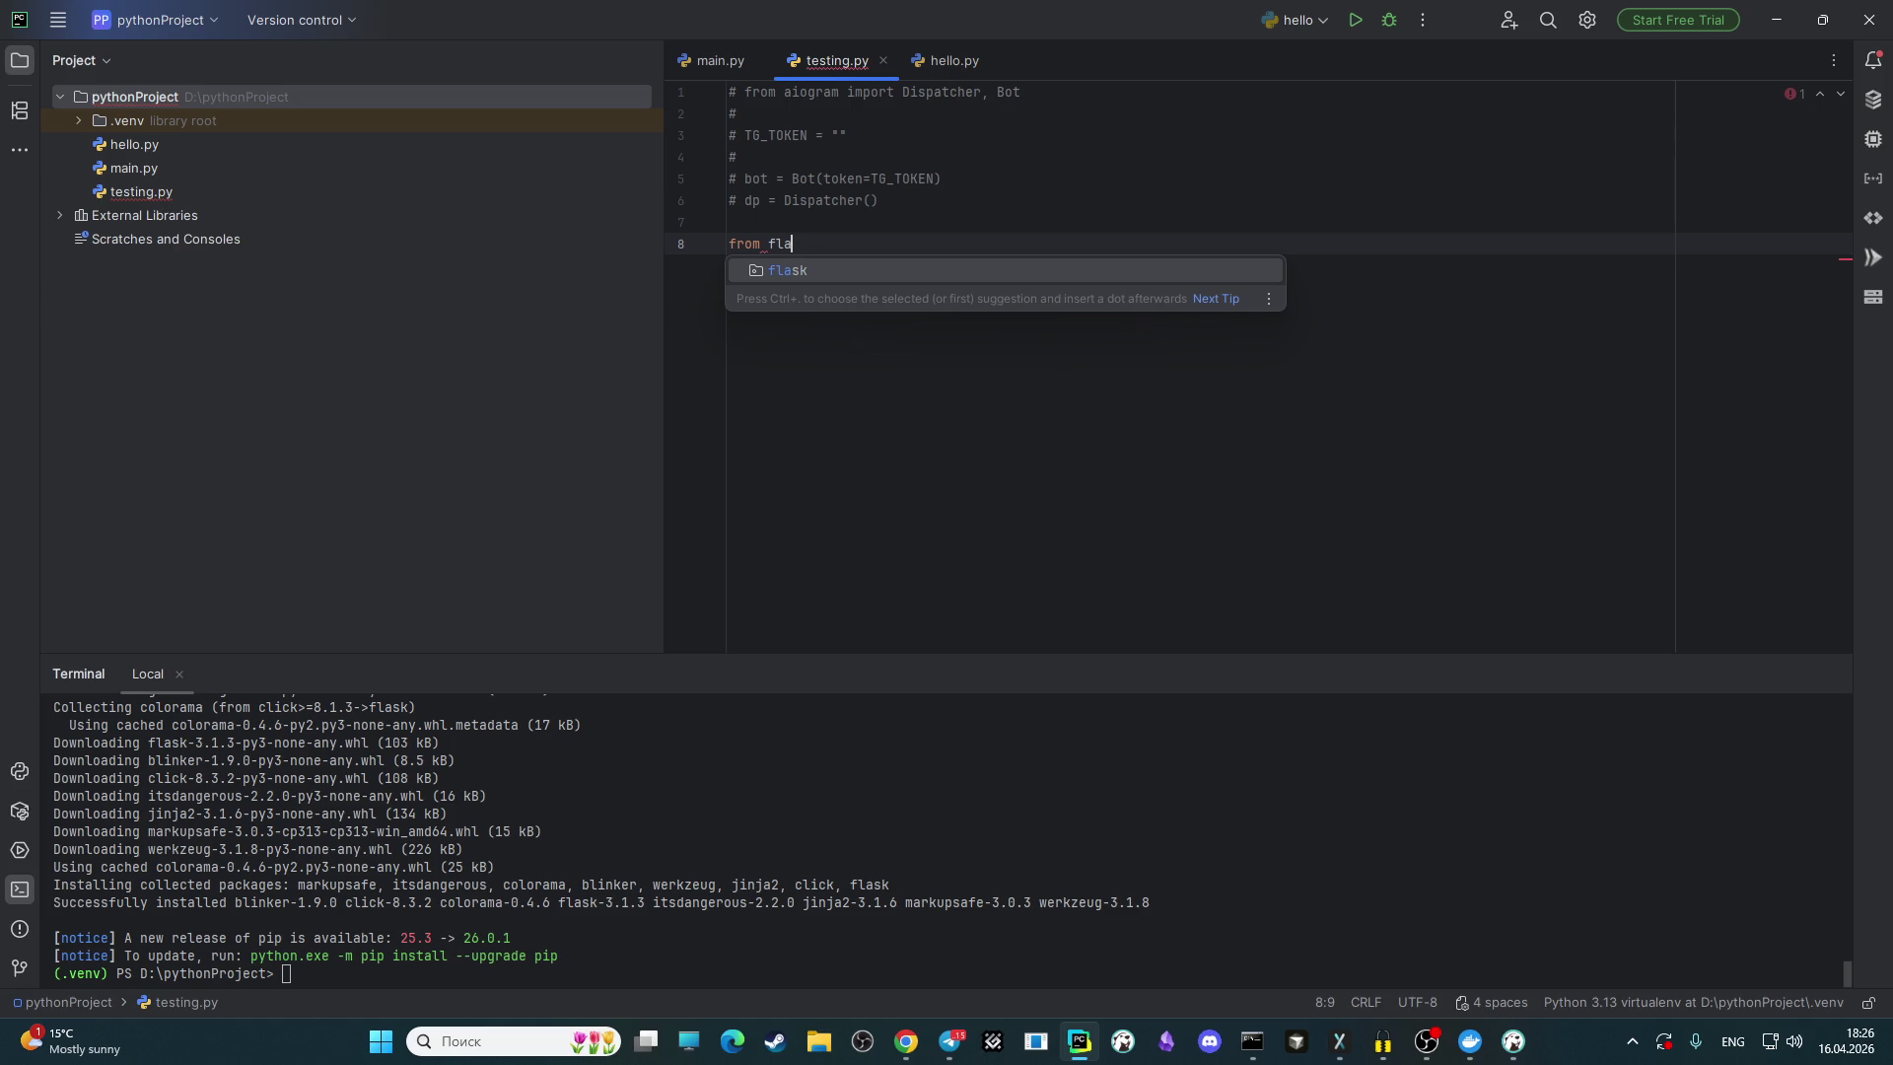
type("sk i")
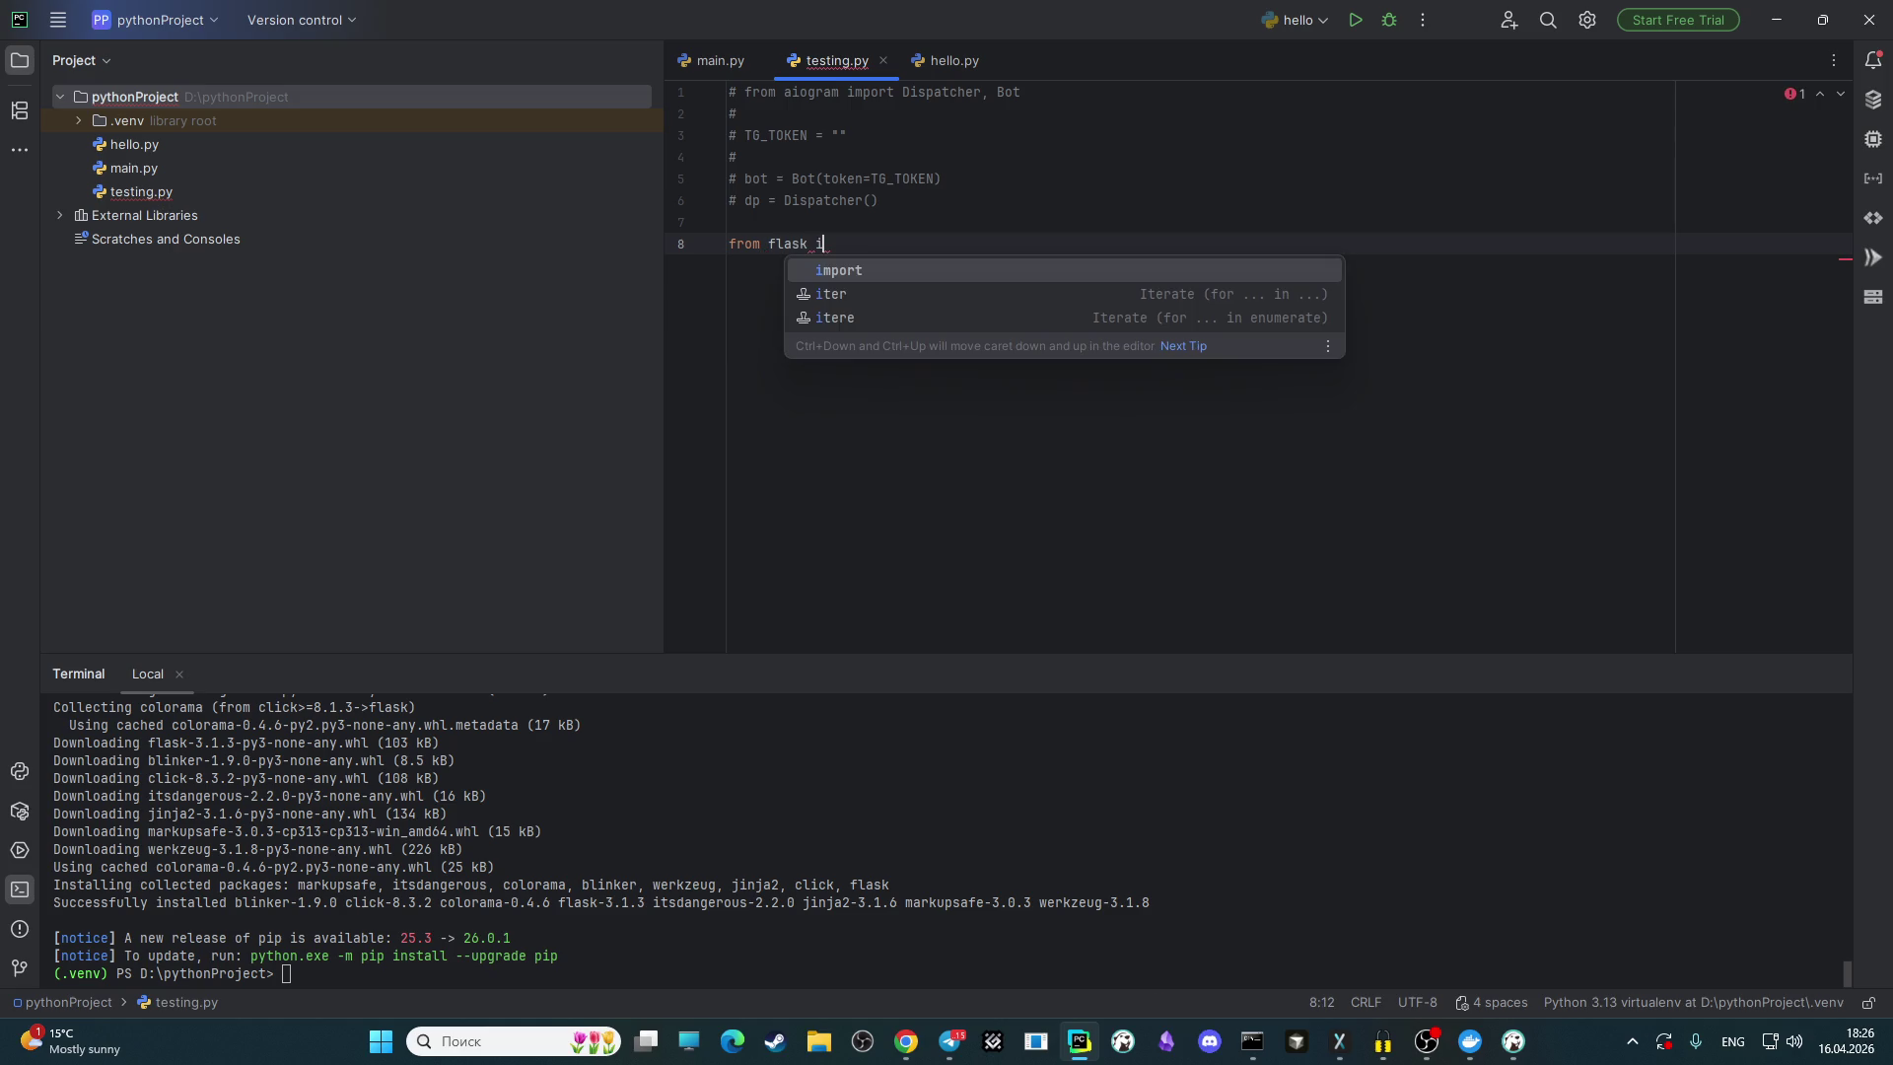
key("Return")
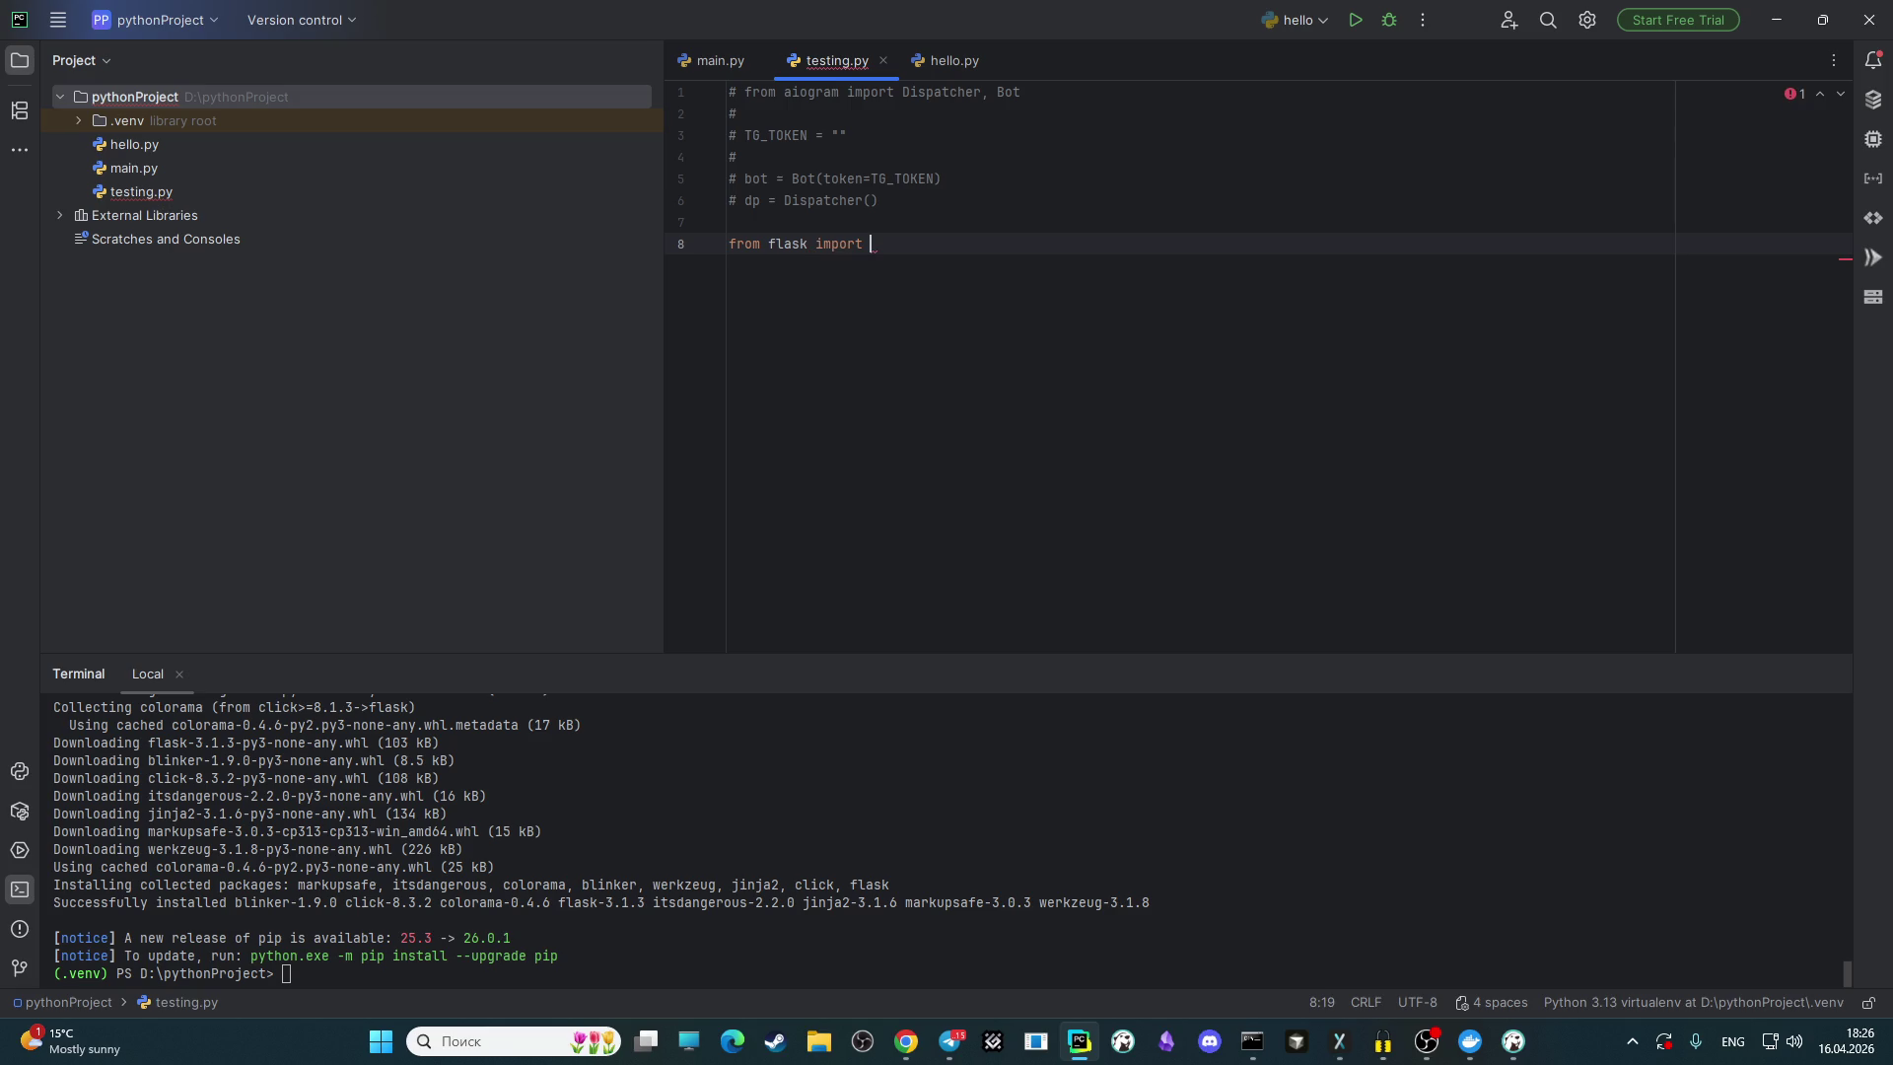
type("Fl")
key("Return")
key("Return")
key("Return")
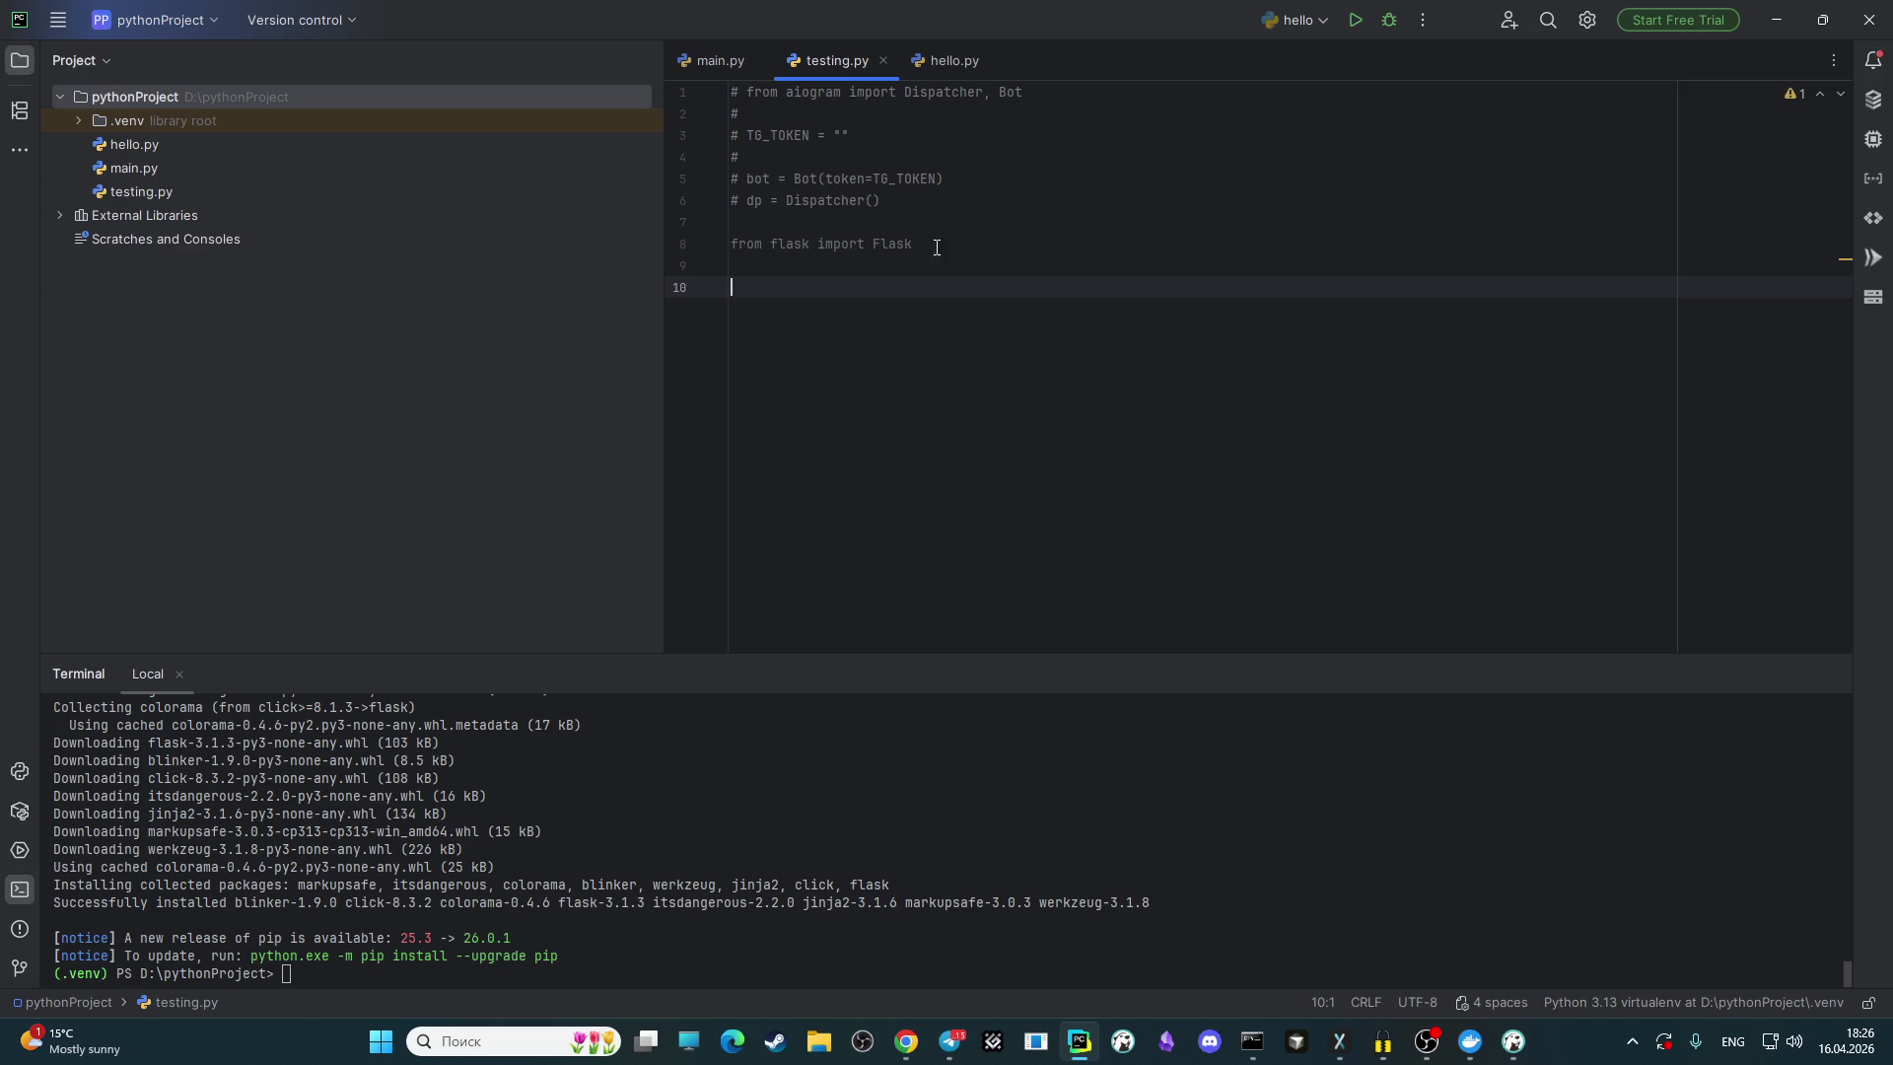
Step: Replace the Flask import with 'from f' and type 'pip install fastapi' in the terminal
left_click_drag(927, 248, 676, 246)
key("BackSpace")
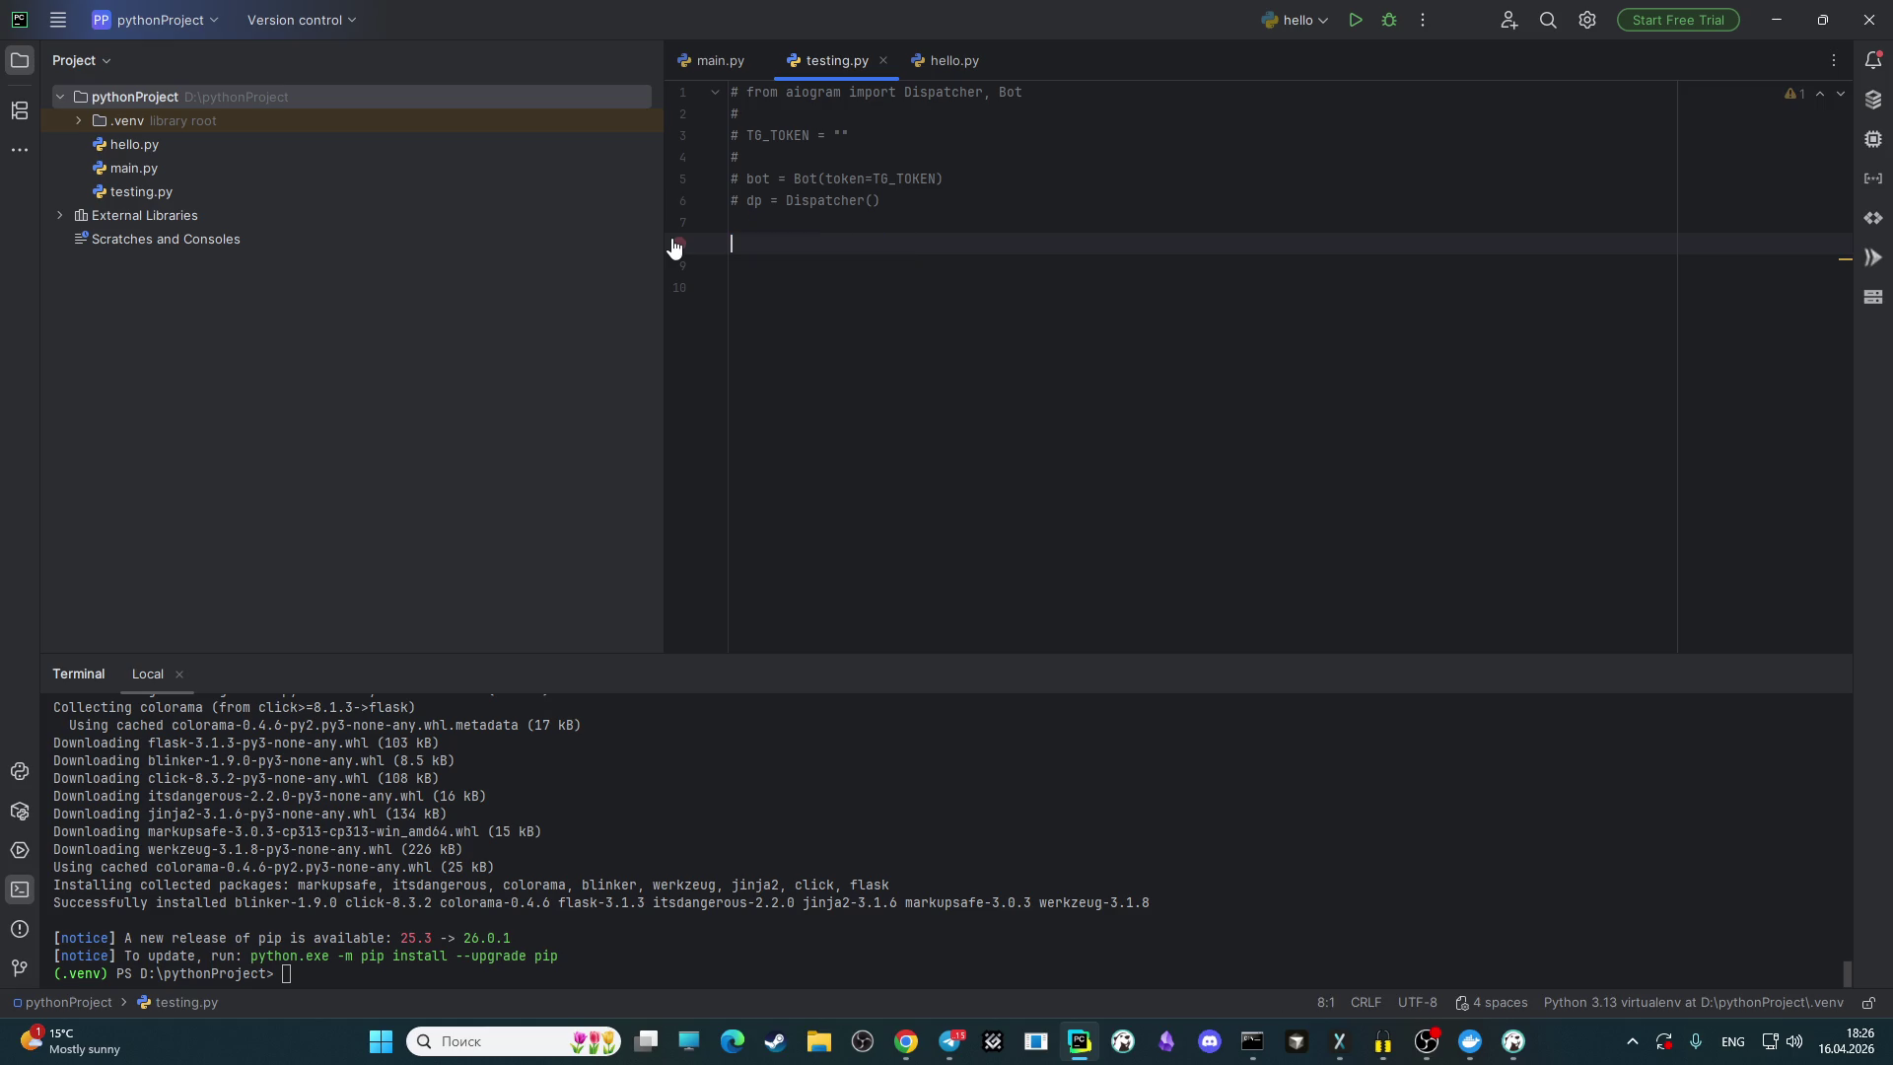
type("from ")
type("f")
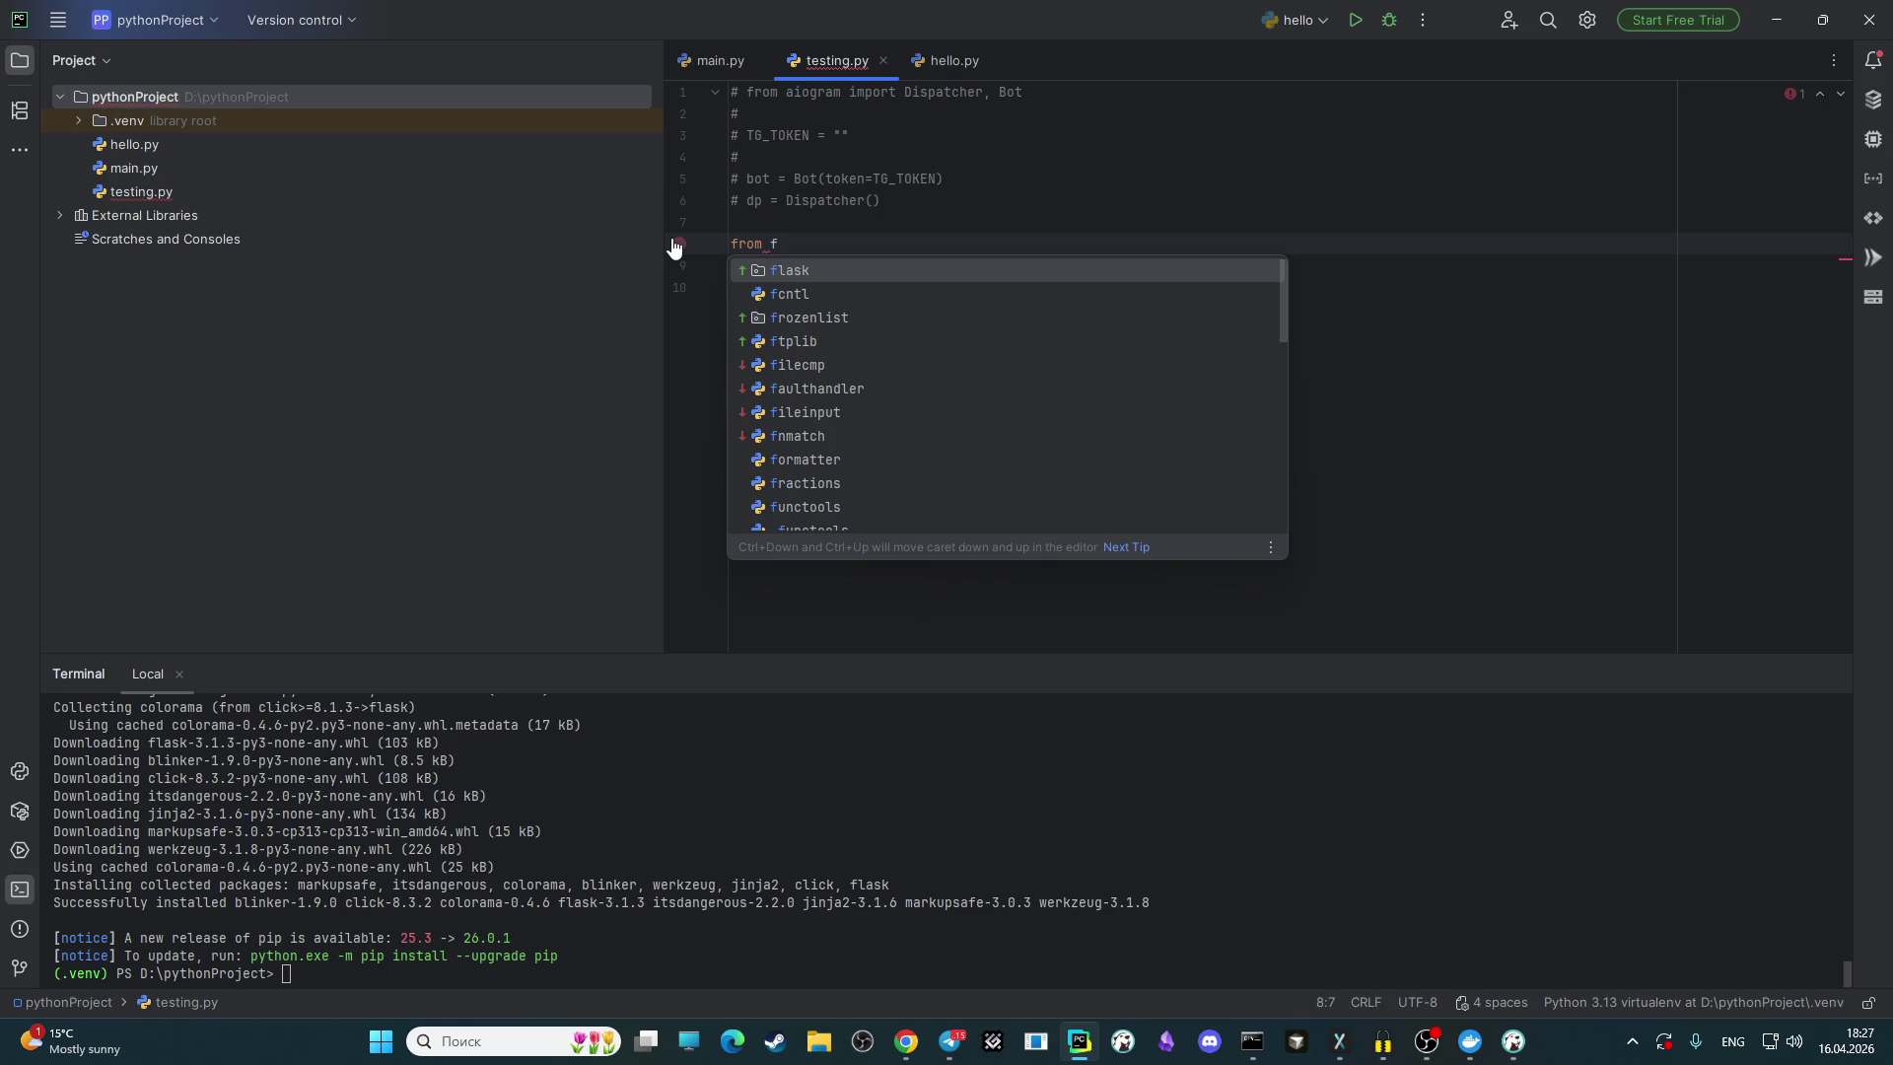
left_click(851, 947)
type("pip ")
type("install ")
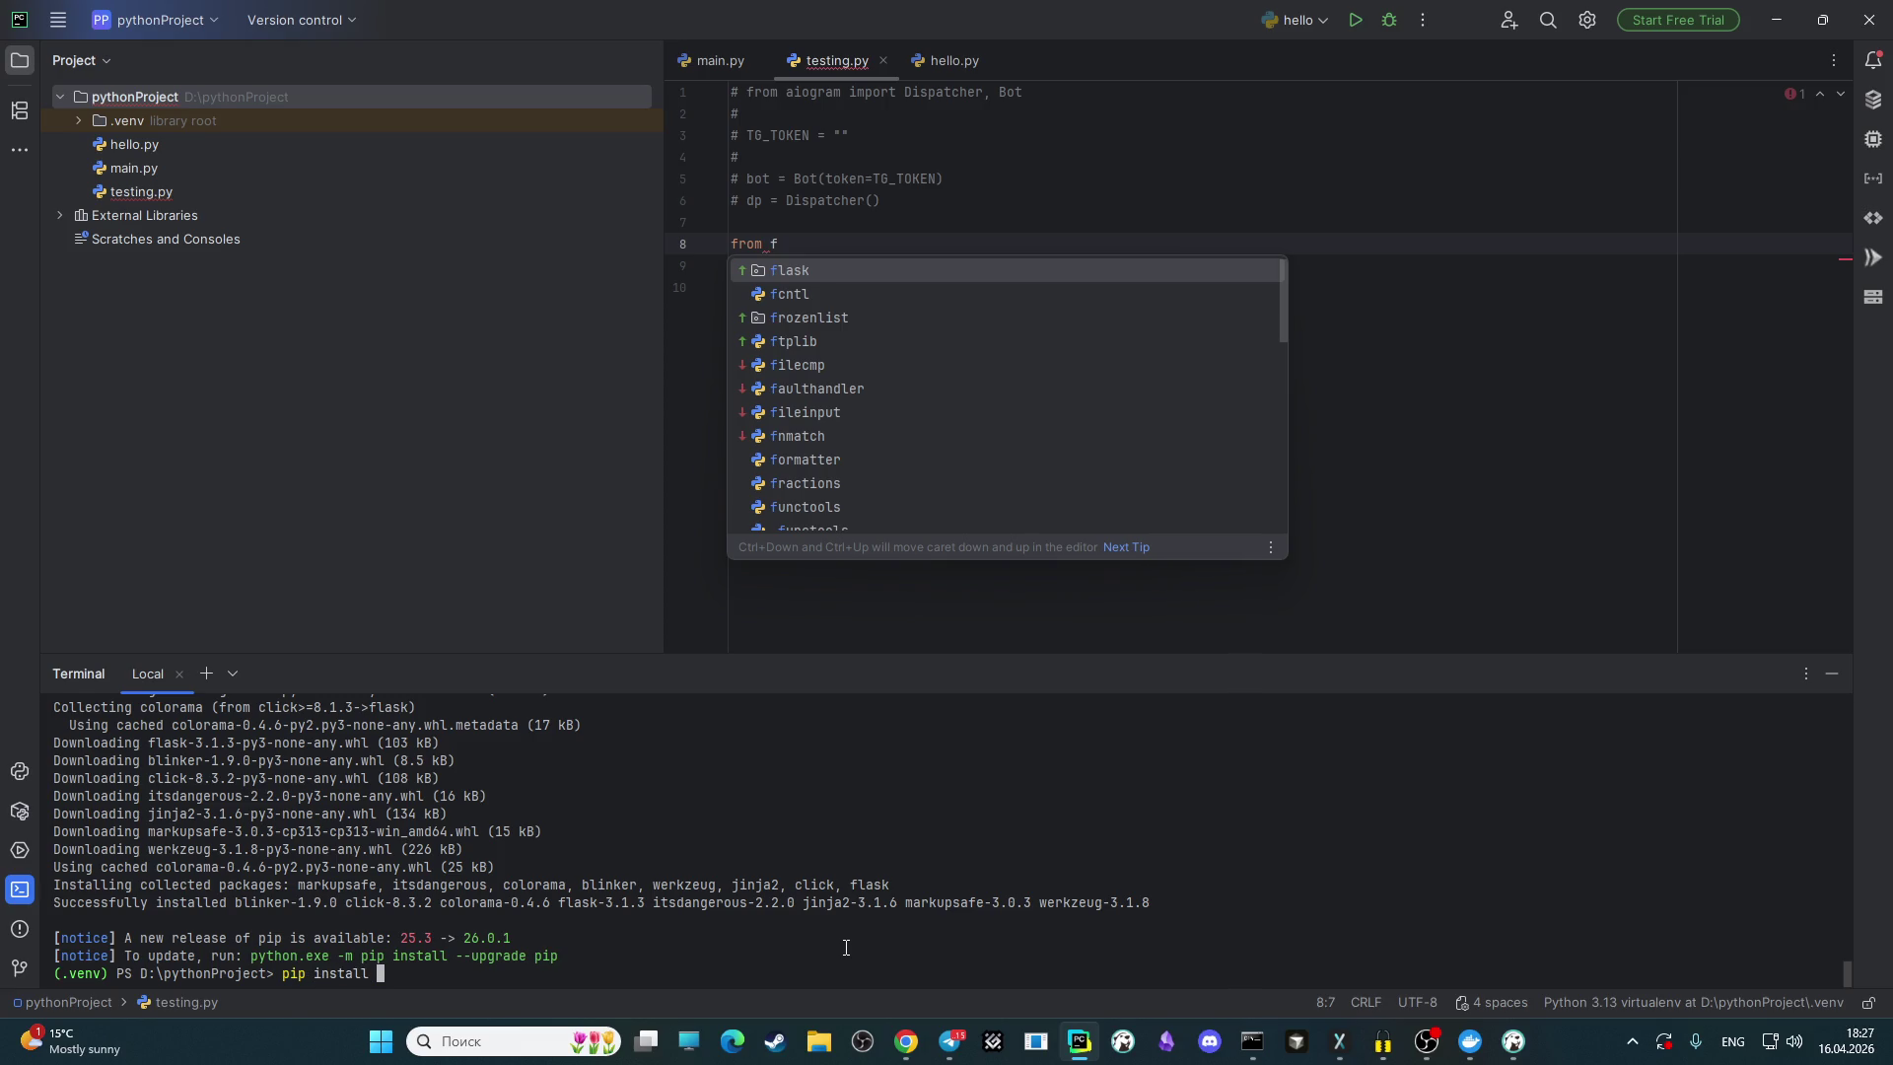
type("fastapi")
Step: Install fastapi 0.135.3 and uvicorn 0.44.0 via pip in the terminal
key("Return")
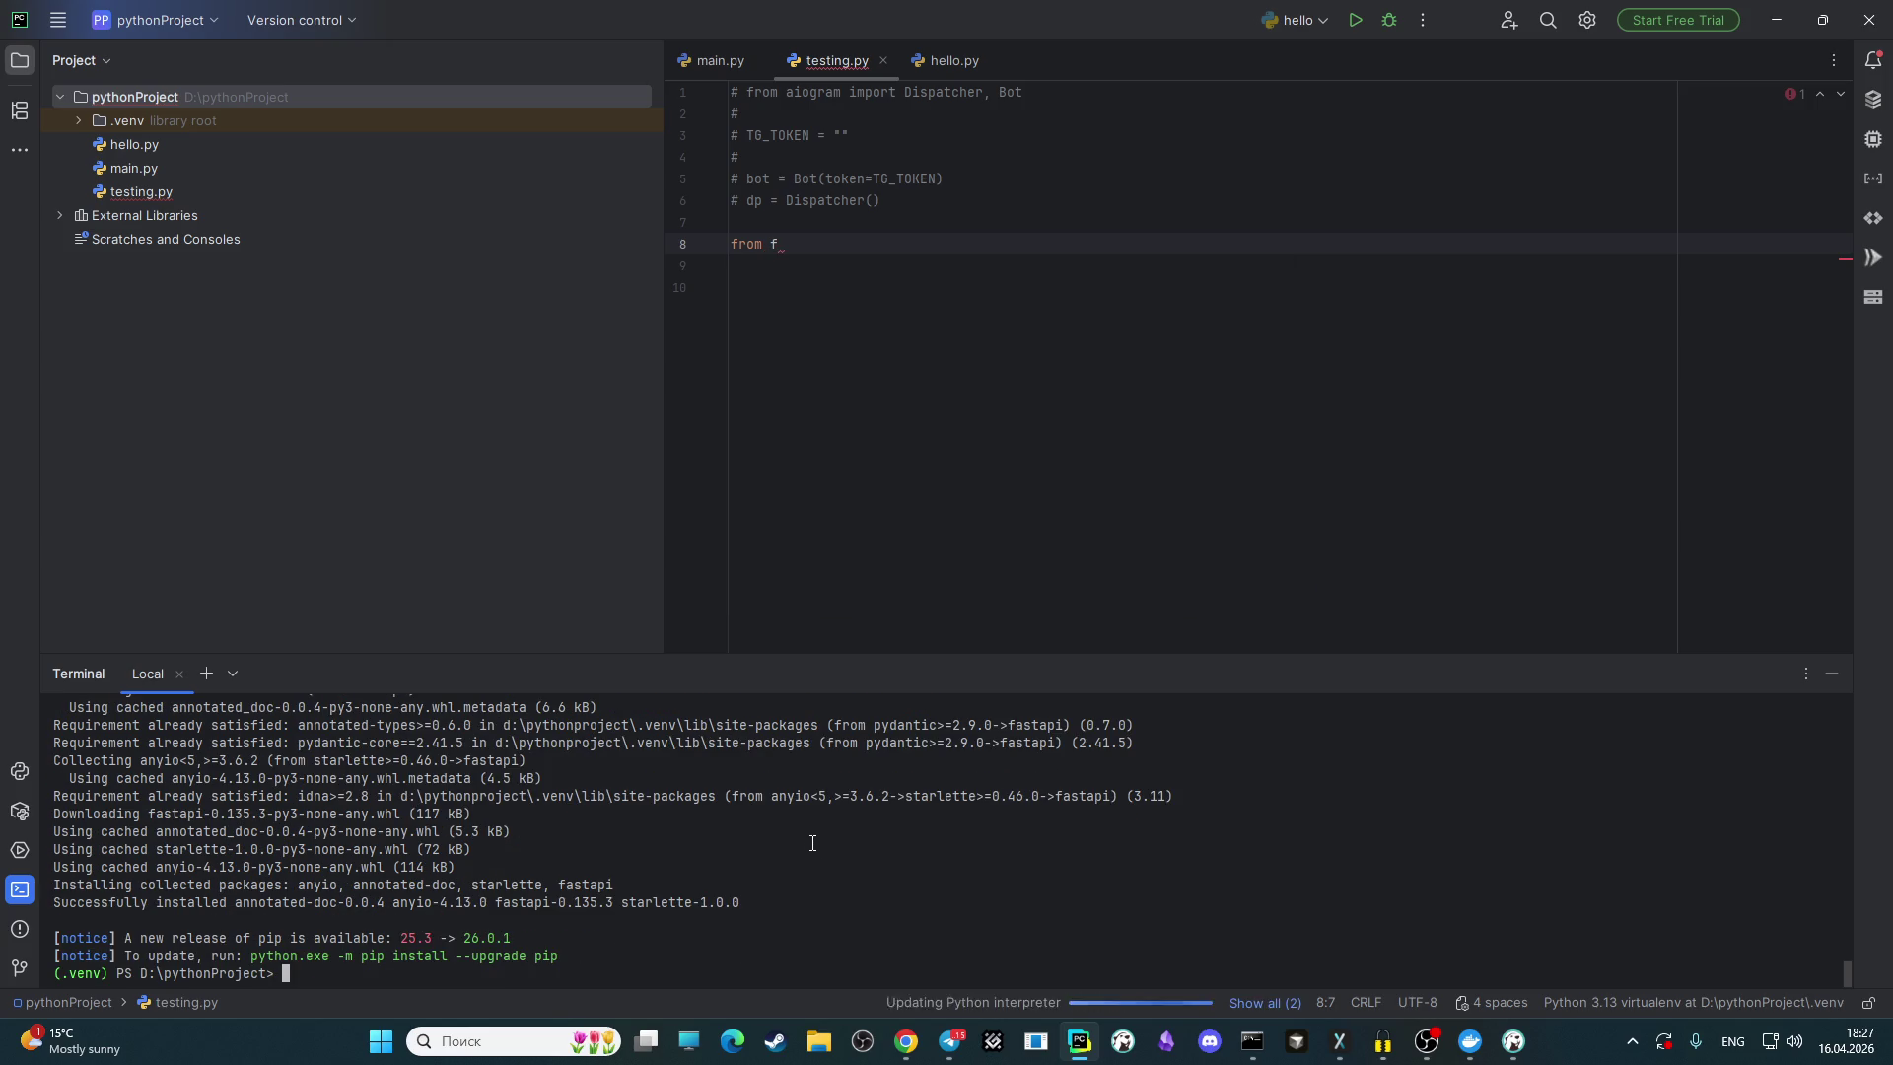
type("pip install uvic")
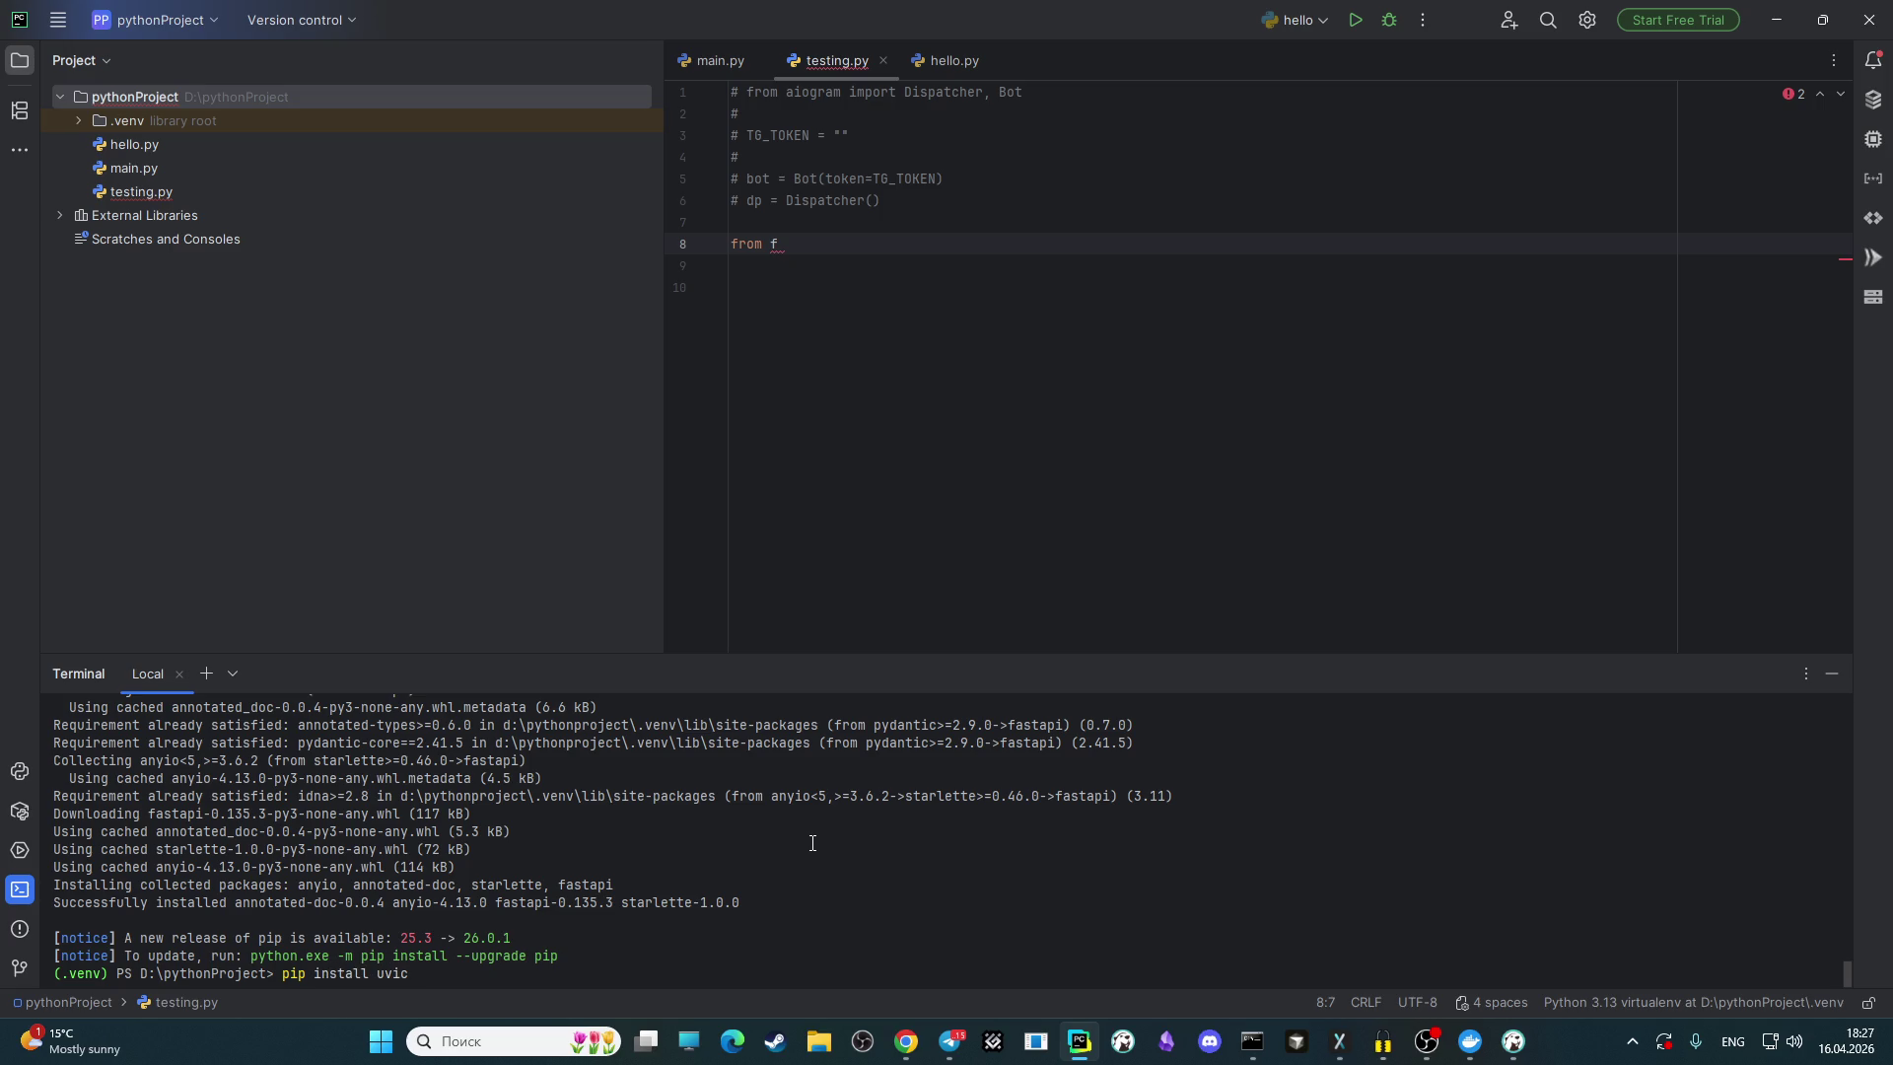
type("orn")
key("Return")
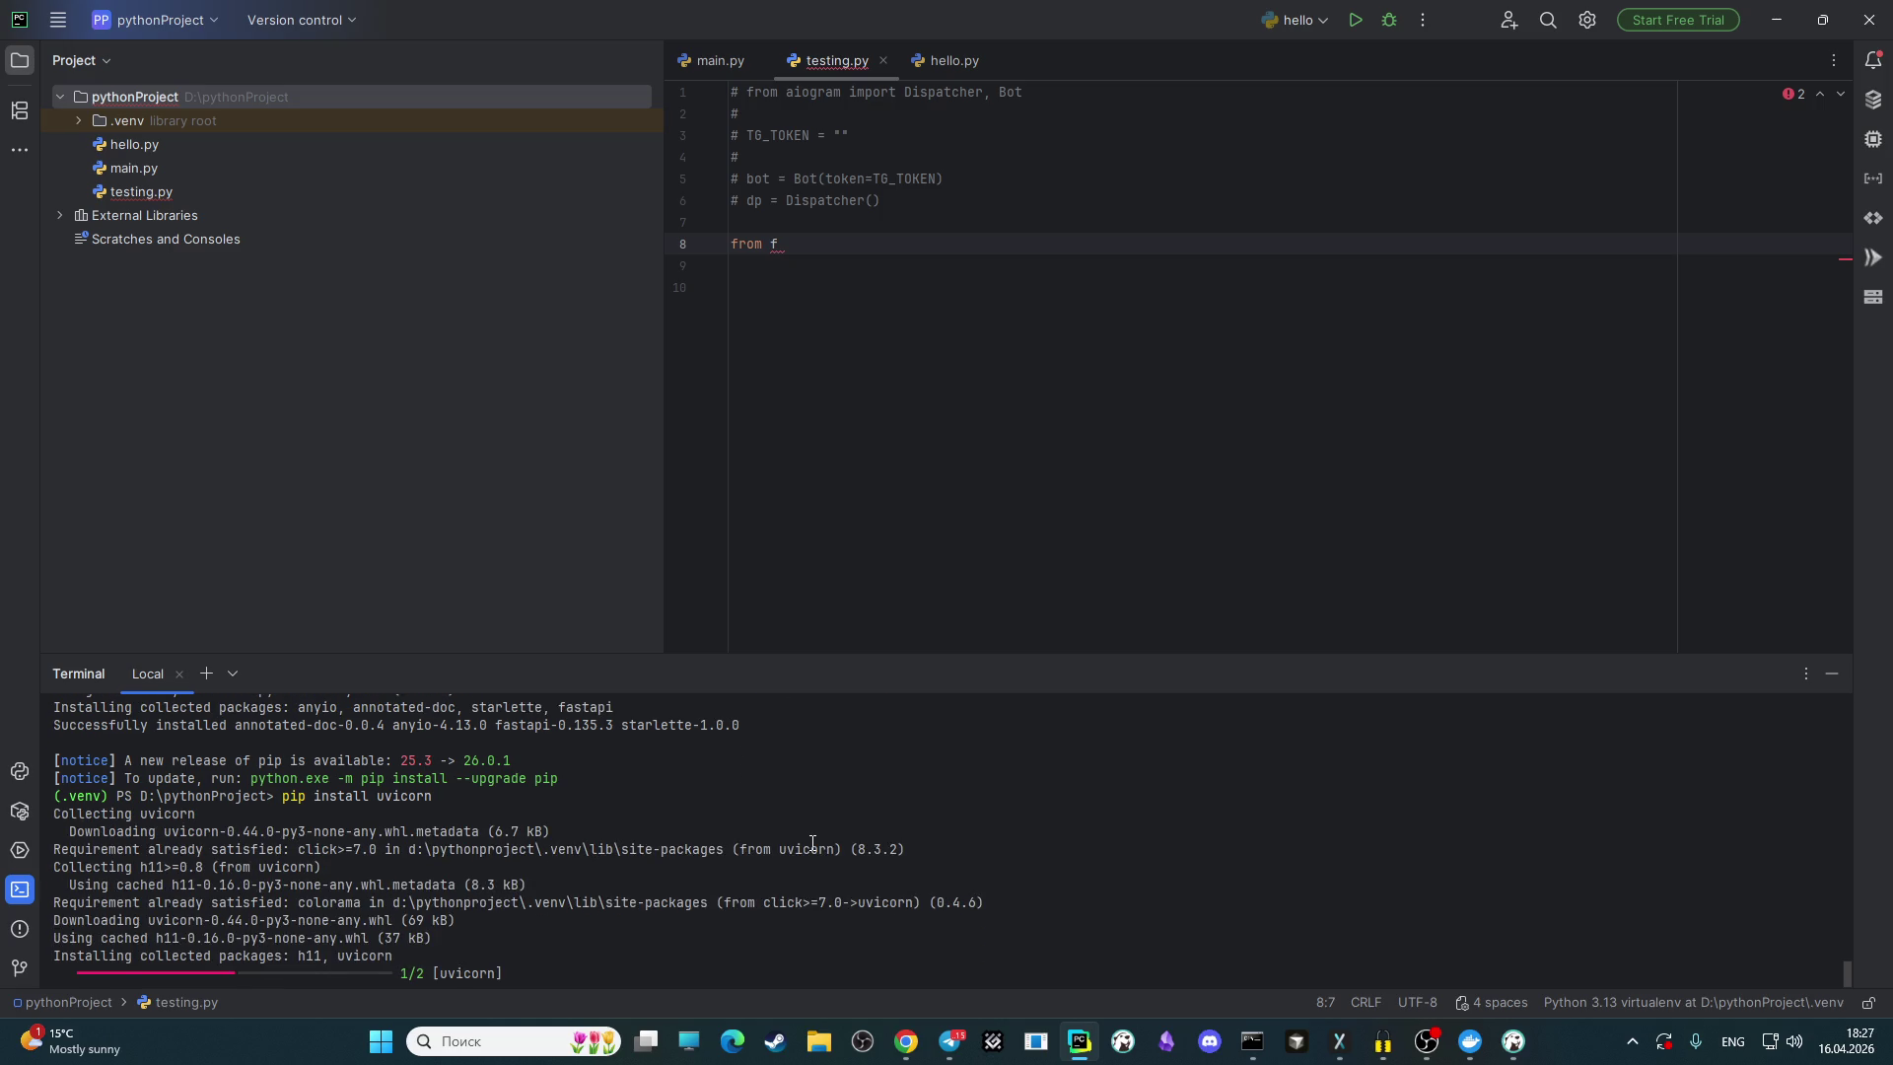
left_click(906, 1041)
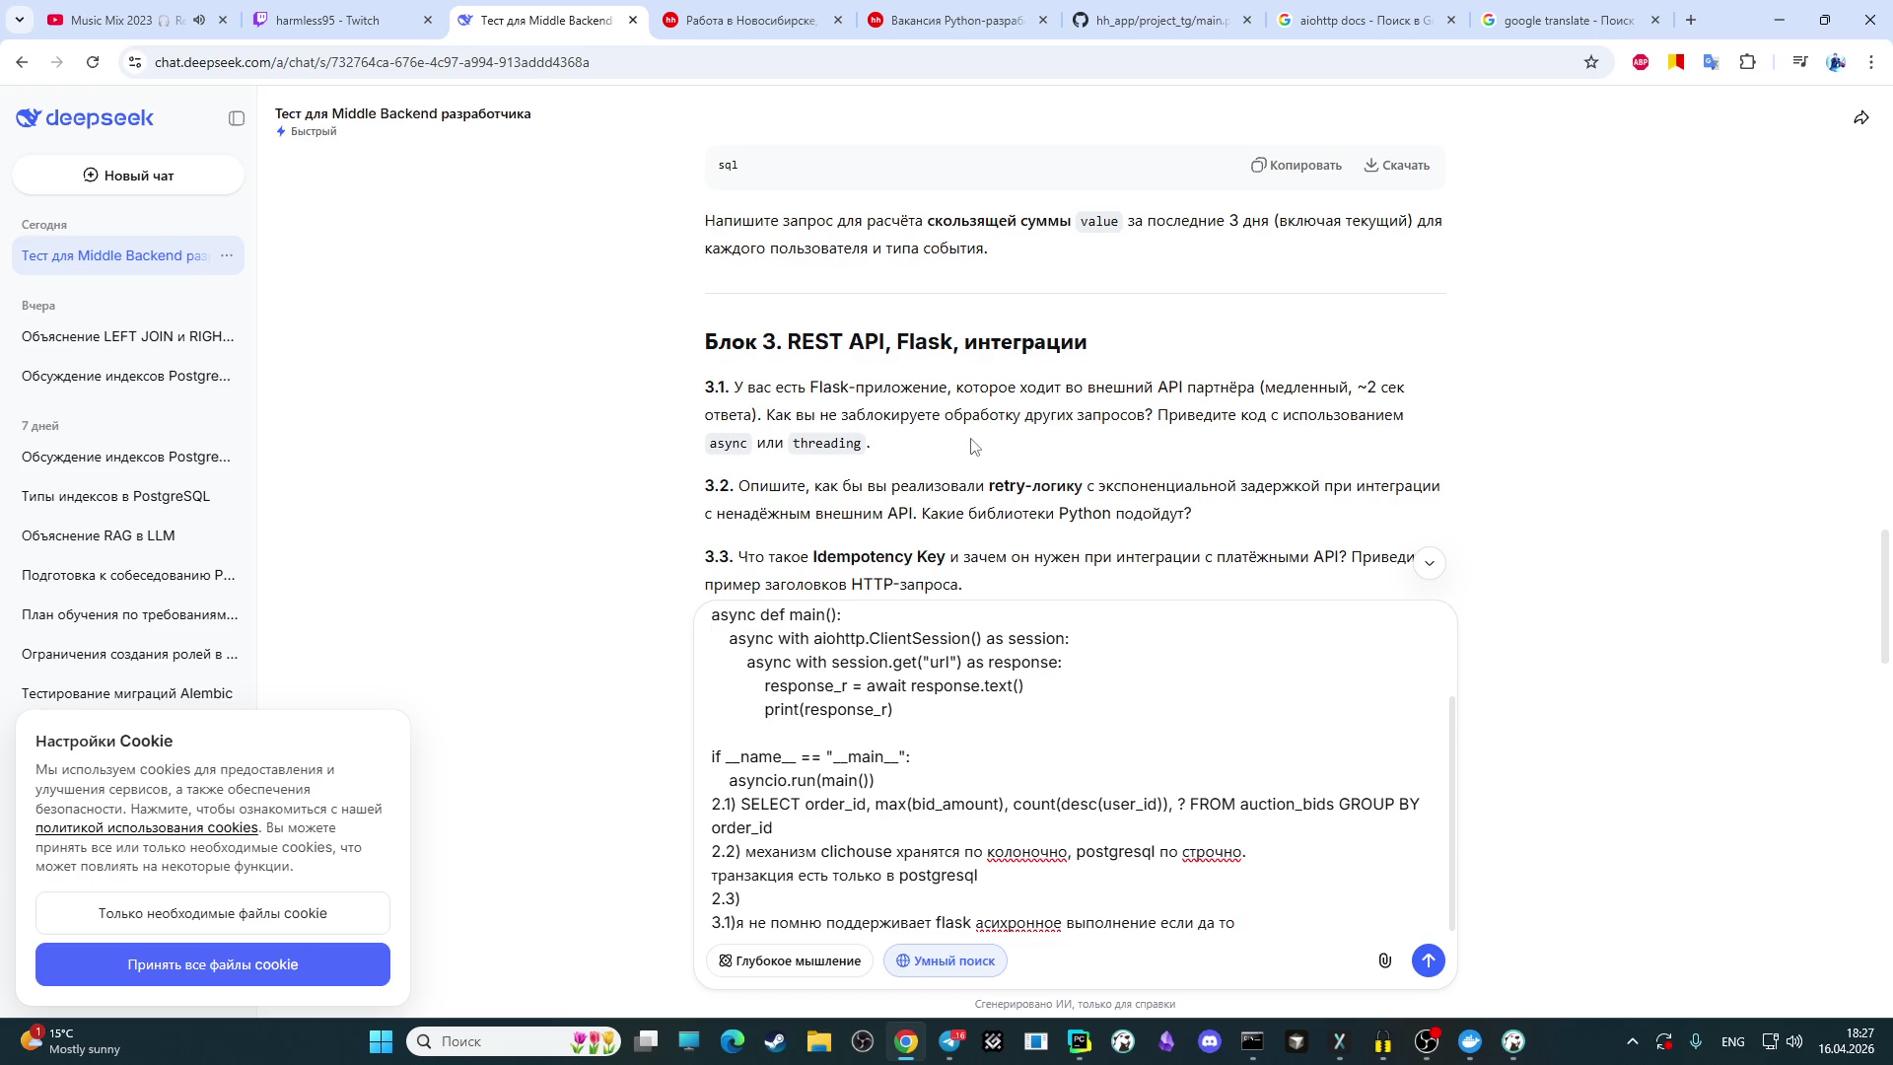
Step: Erase the unfinished 'not sure Flask supports async' text after 3.1) in the draft
left_click_drag(1264, 921, 738, 930)
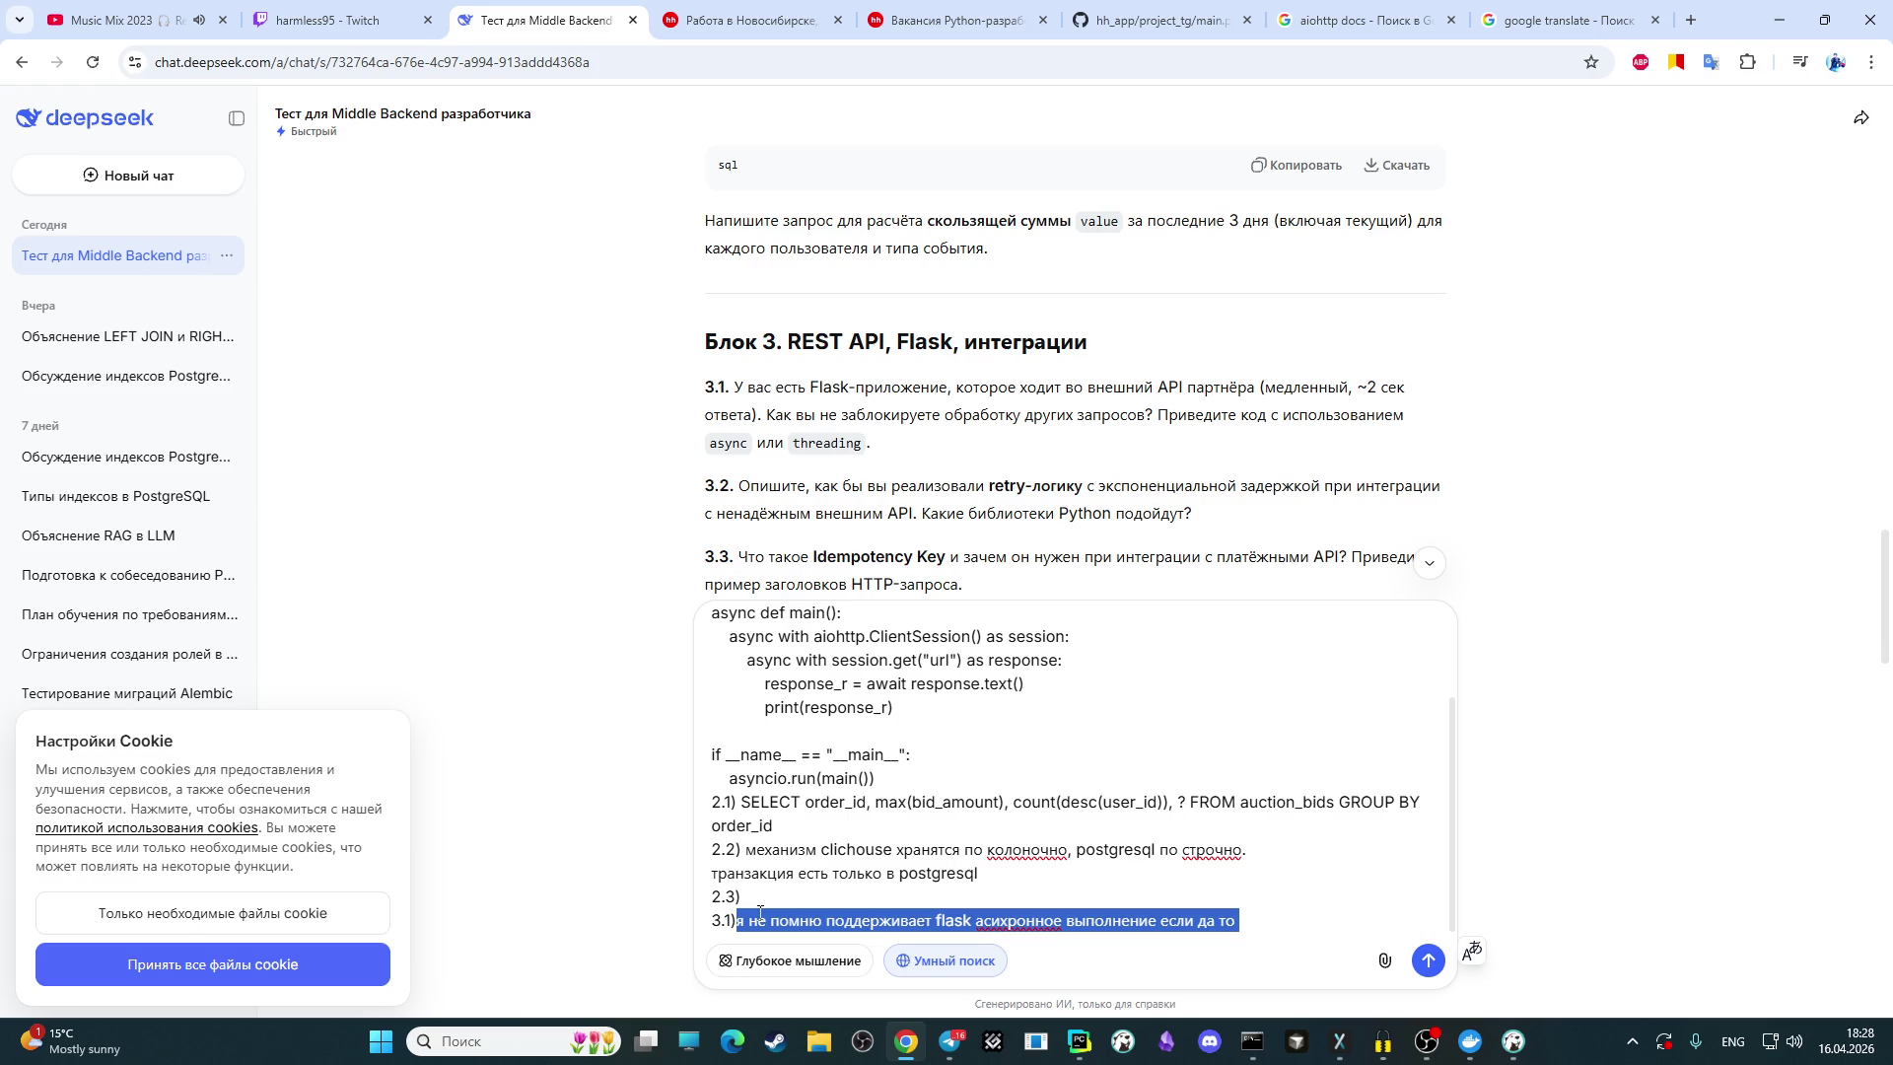
key("BackSpace")
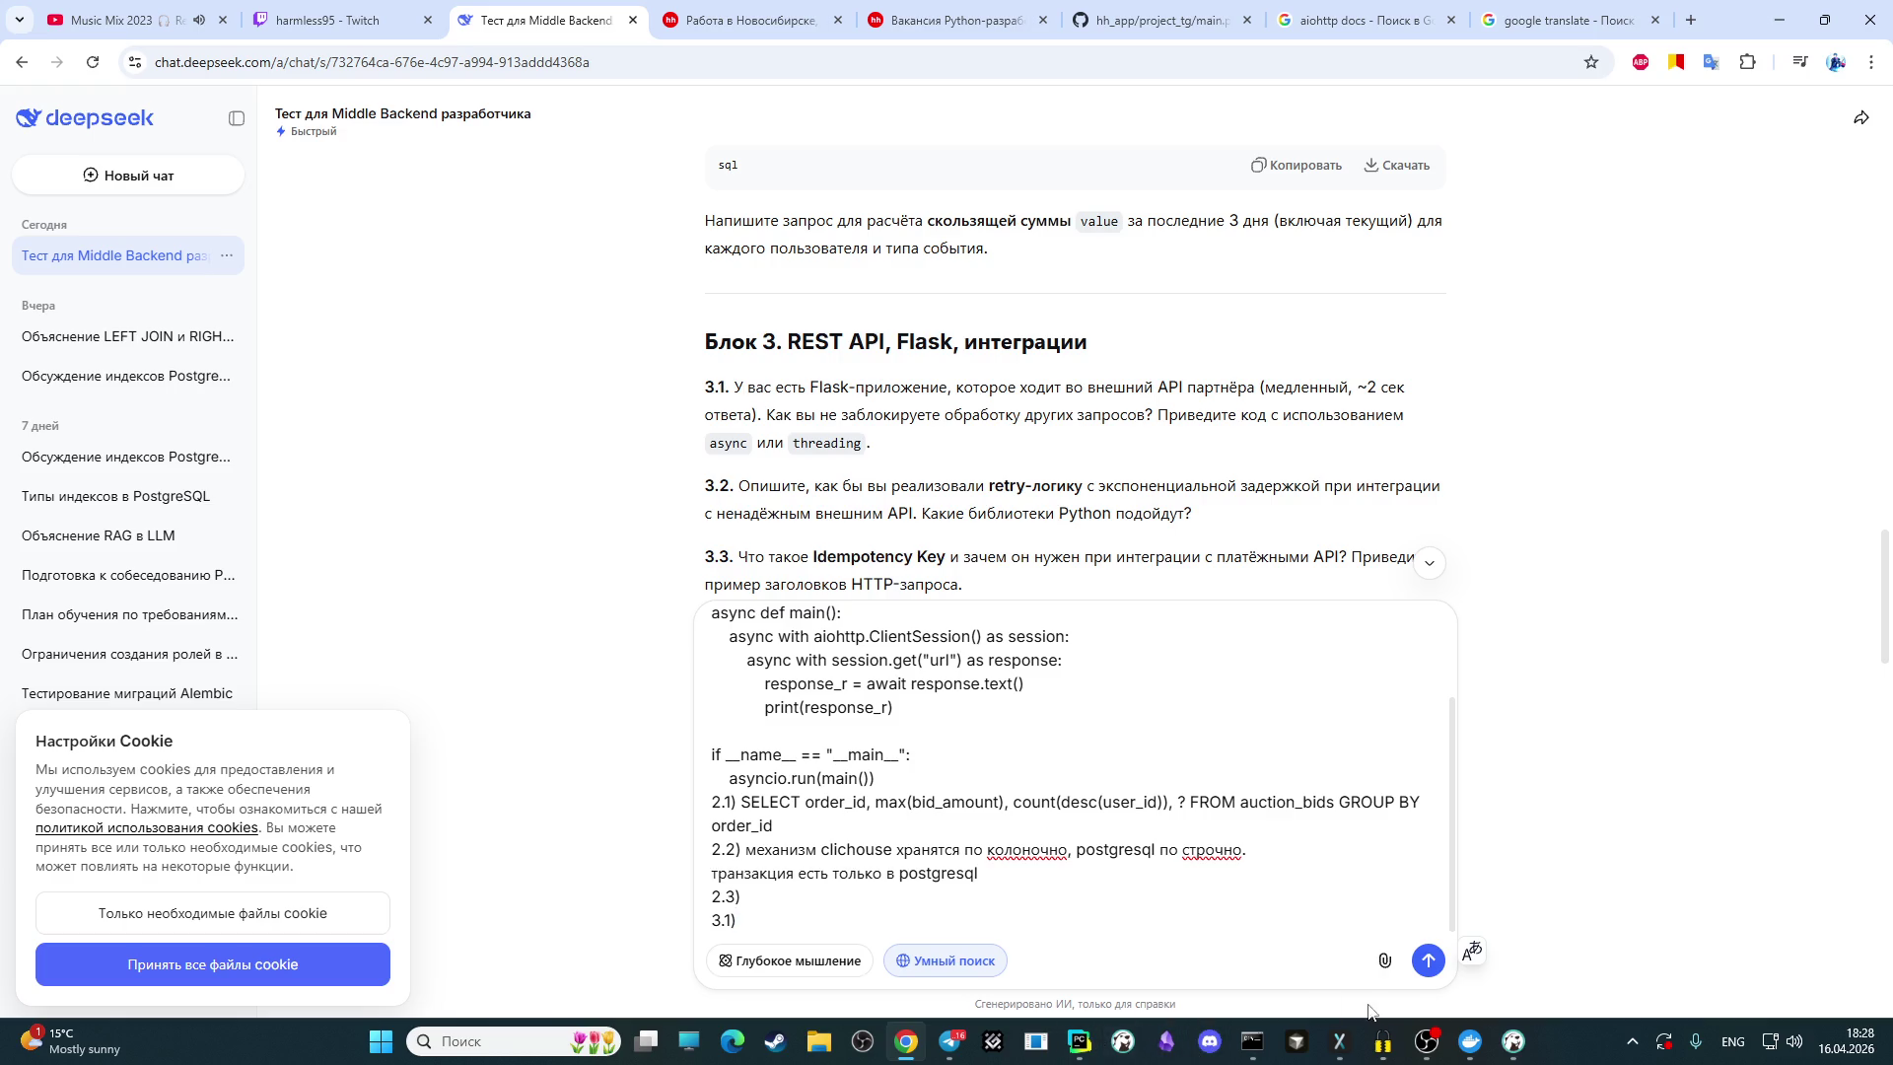
left_click(1427, 1042)
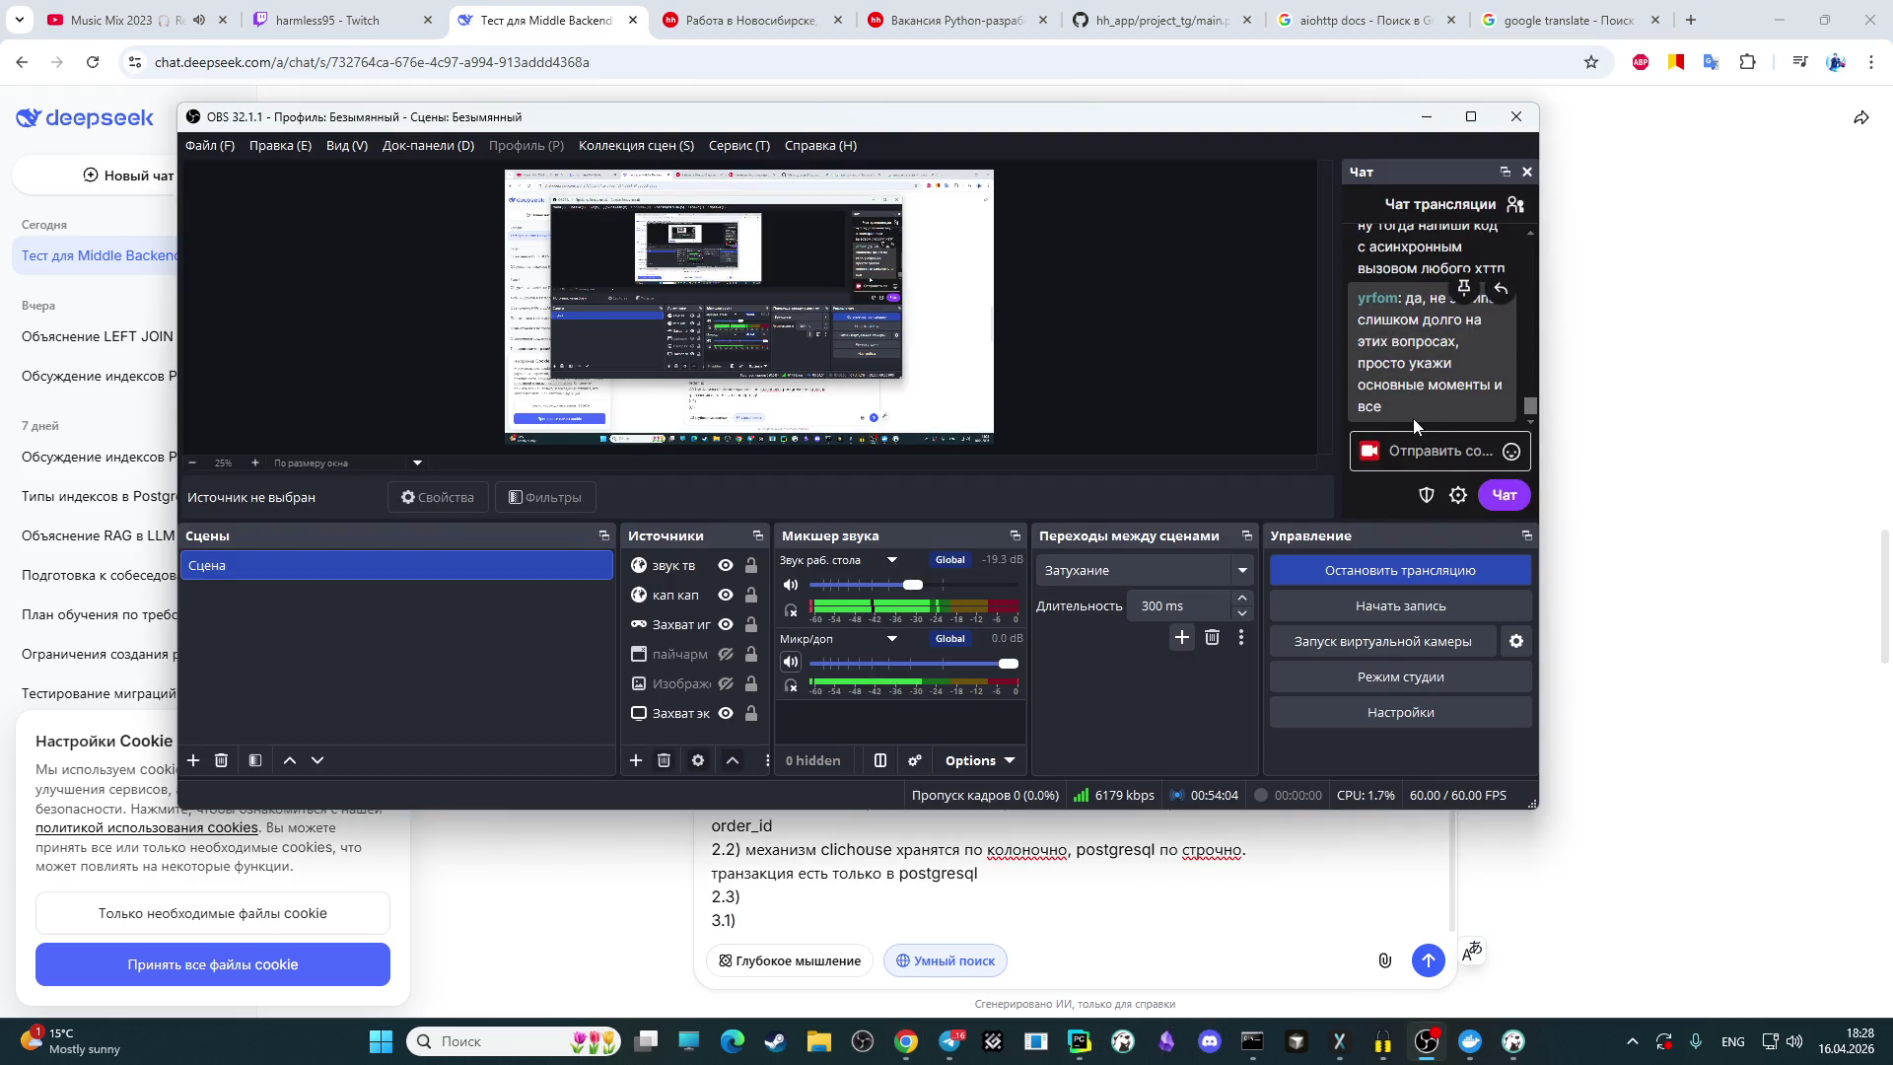
scroll(1401, 400, "up", 2)
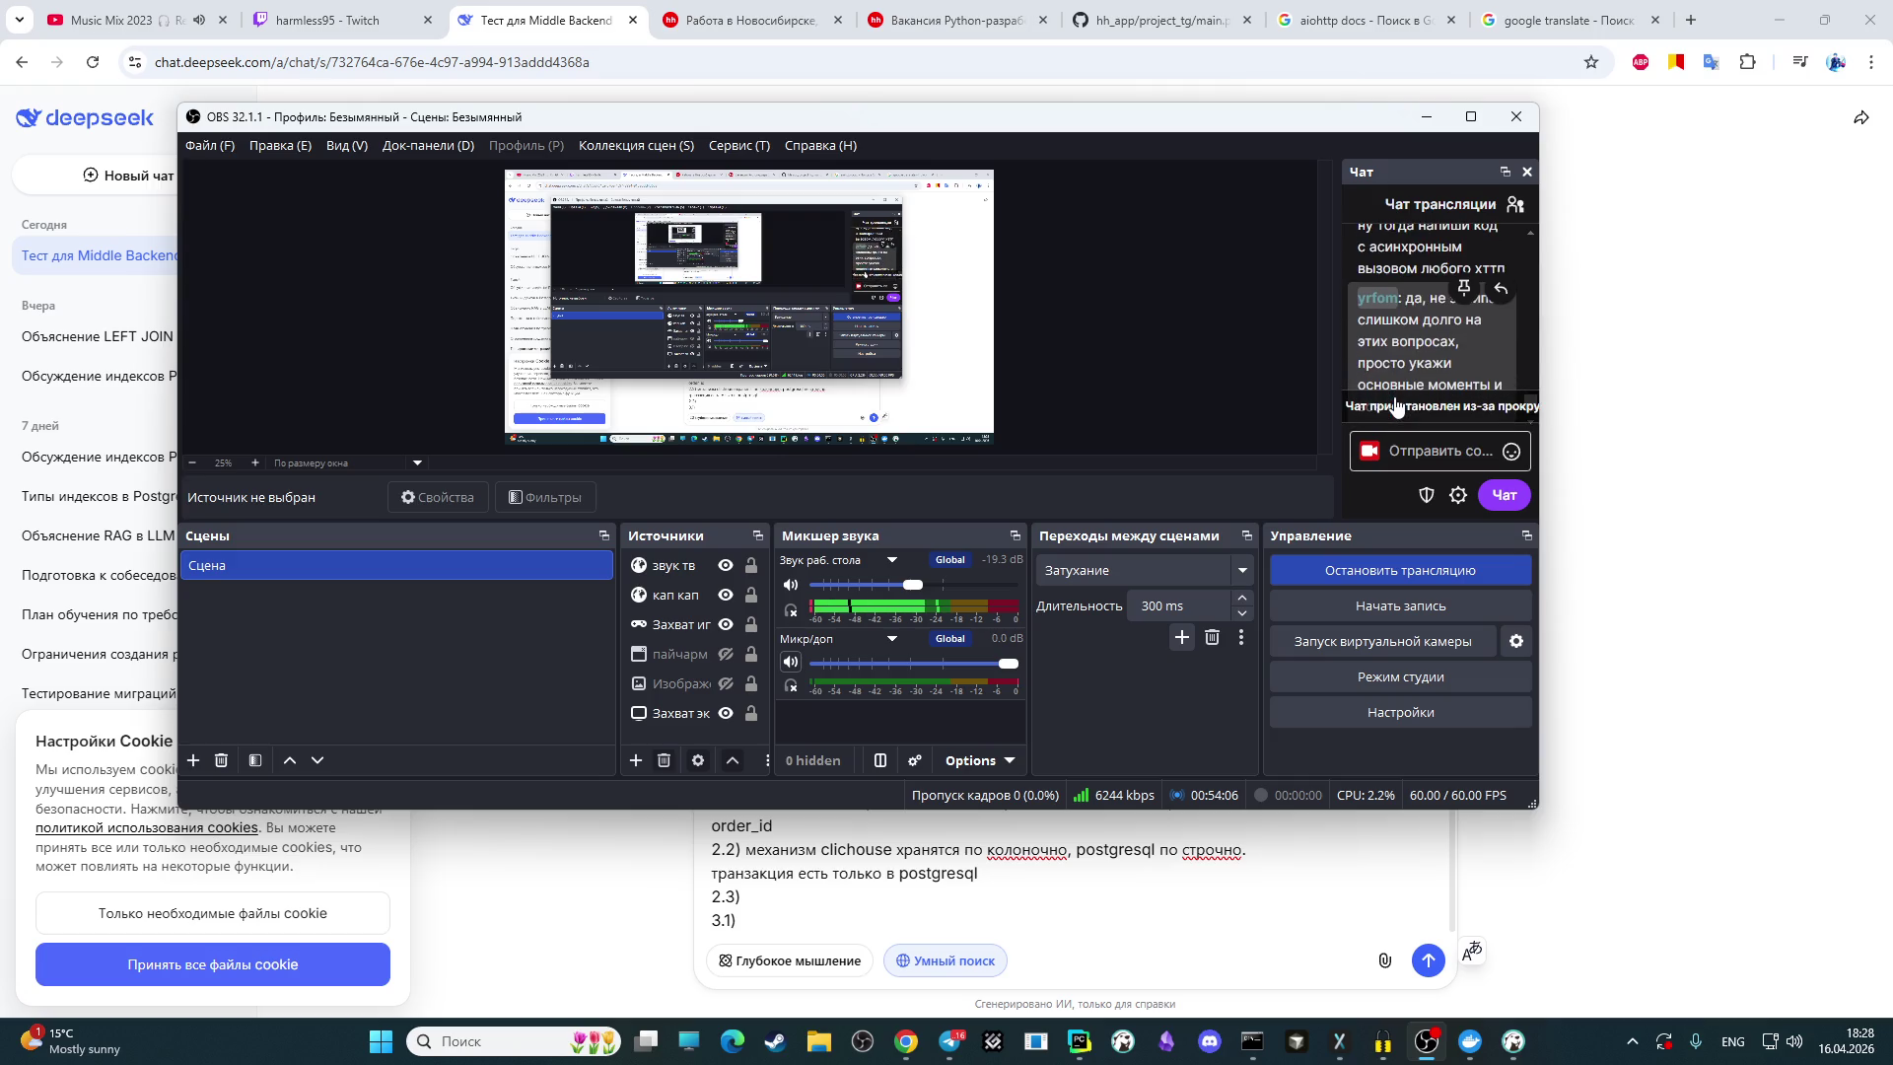
left_click(1396, 404)
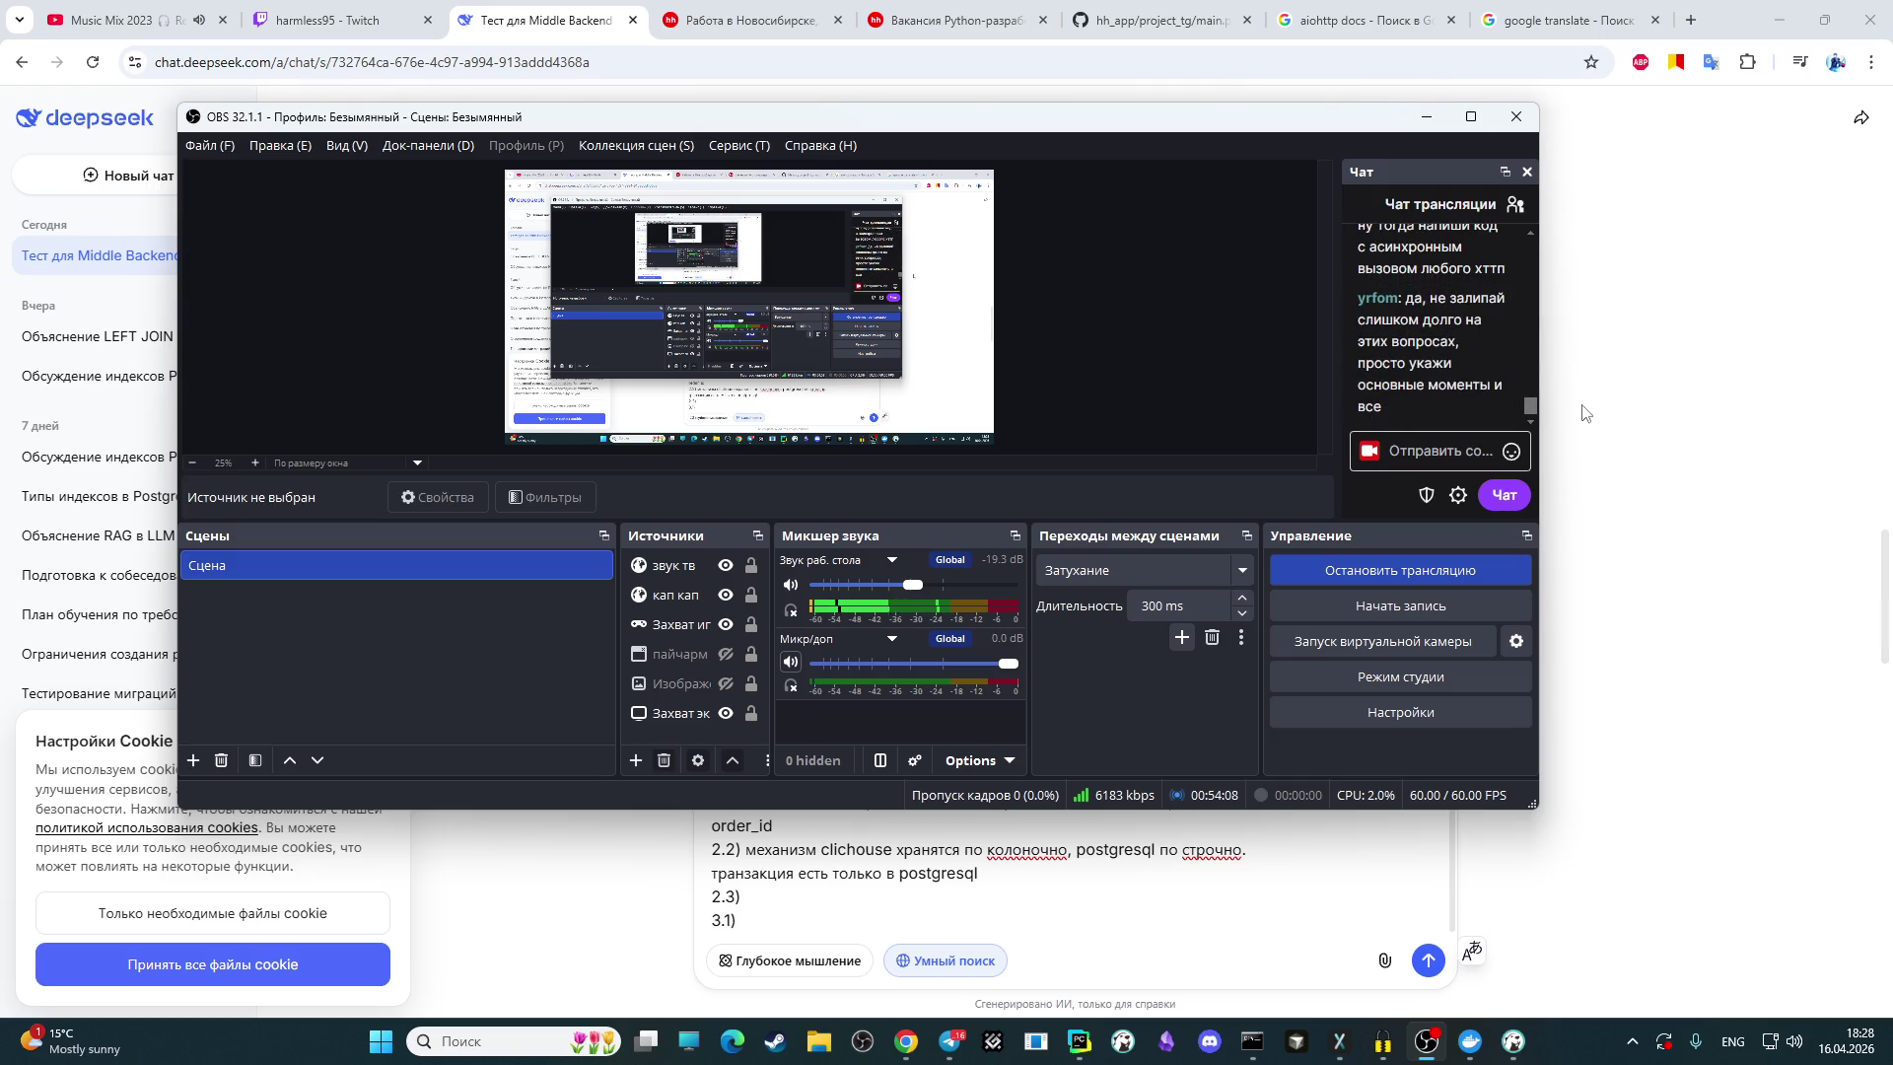
left_click(1585, 412)
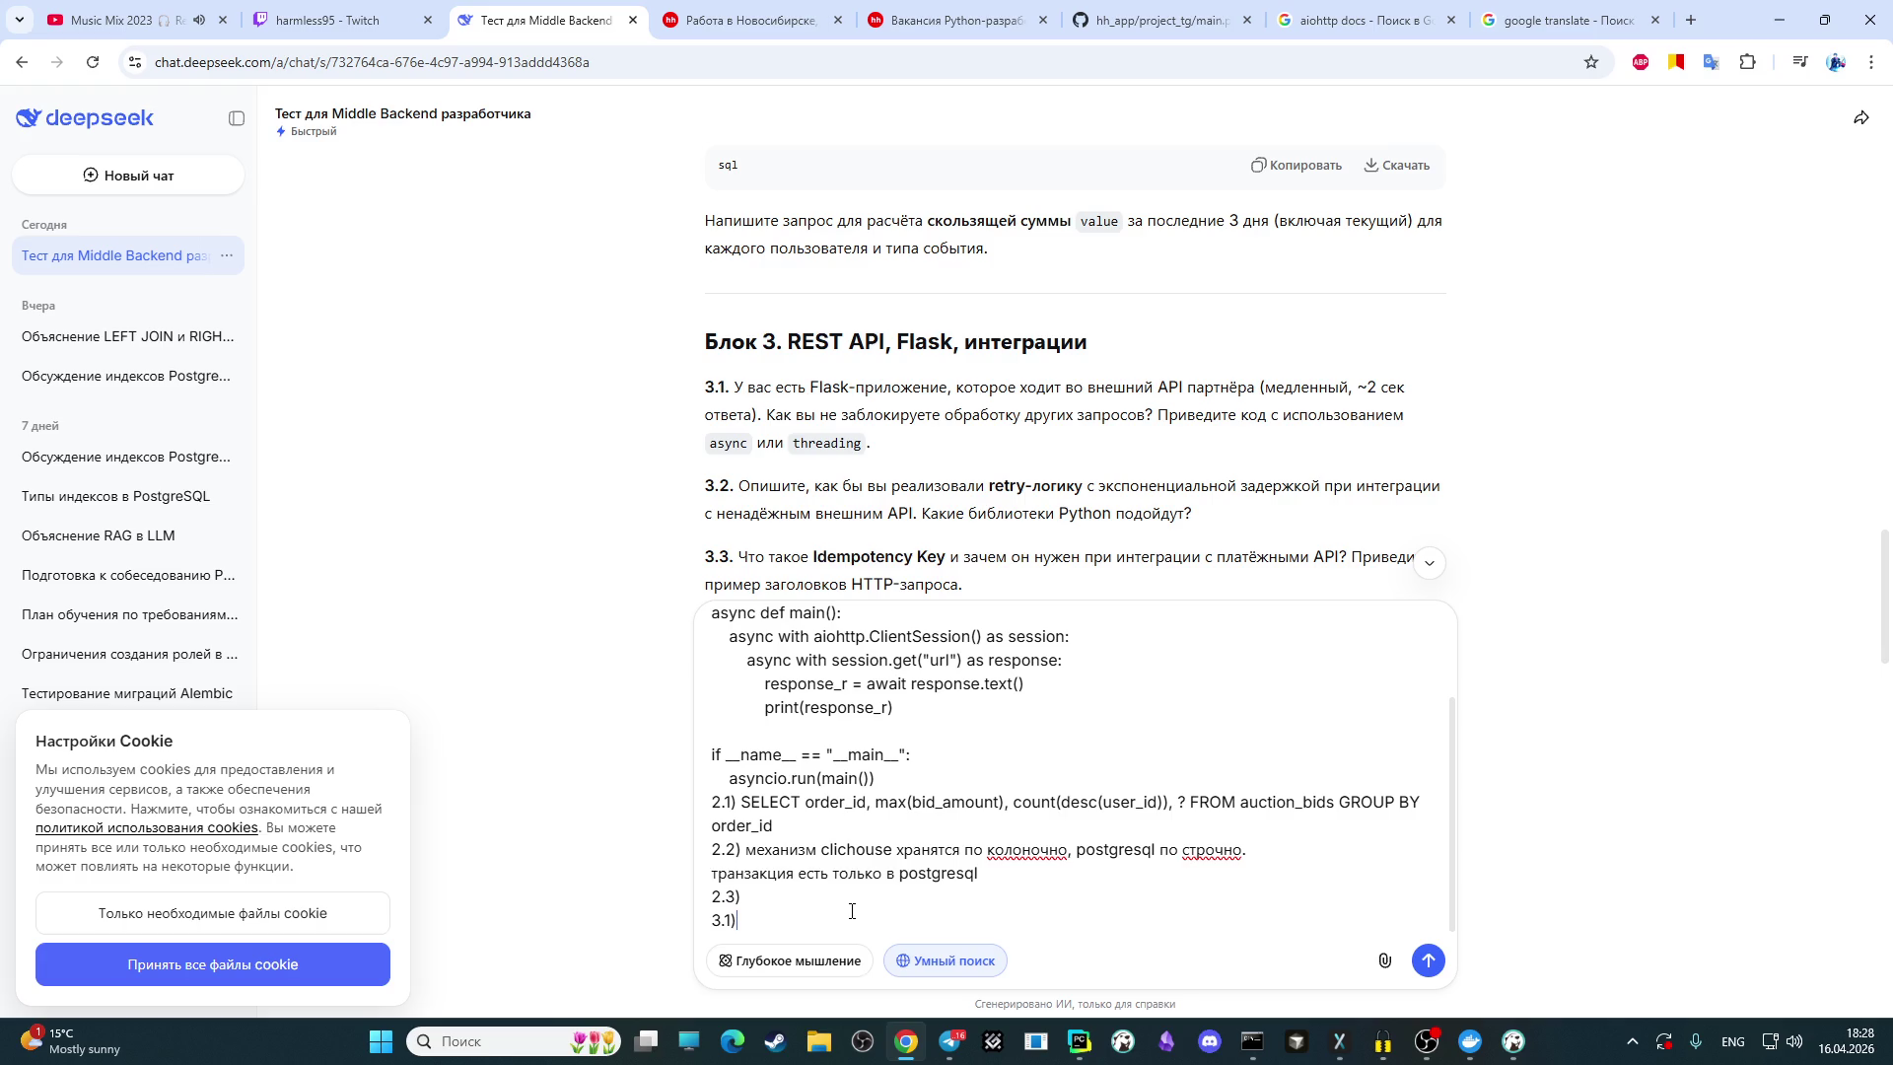
key("alt+shift")
Step: Begin the 3.1 answer: run fastapi through uvicorn, in a method
type("запустил ")
type("бы")
key("alt+shift")
type("fas")
type("tapi ")
type("xthtp")
key("alt+shift")
key("BackSpace")
key("BackSpace")
key("BackSpace")
type("чере")
key("alt+shift")
type("uvic")
type("orn")
type("/")
key("BackSpace")
key("alt+shift")
type("мето")
type("де")
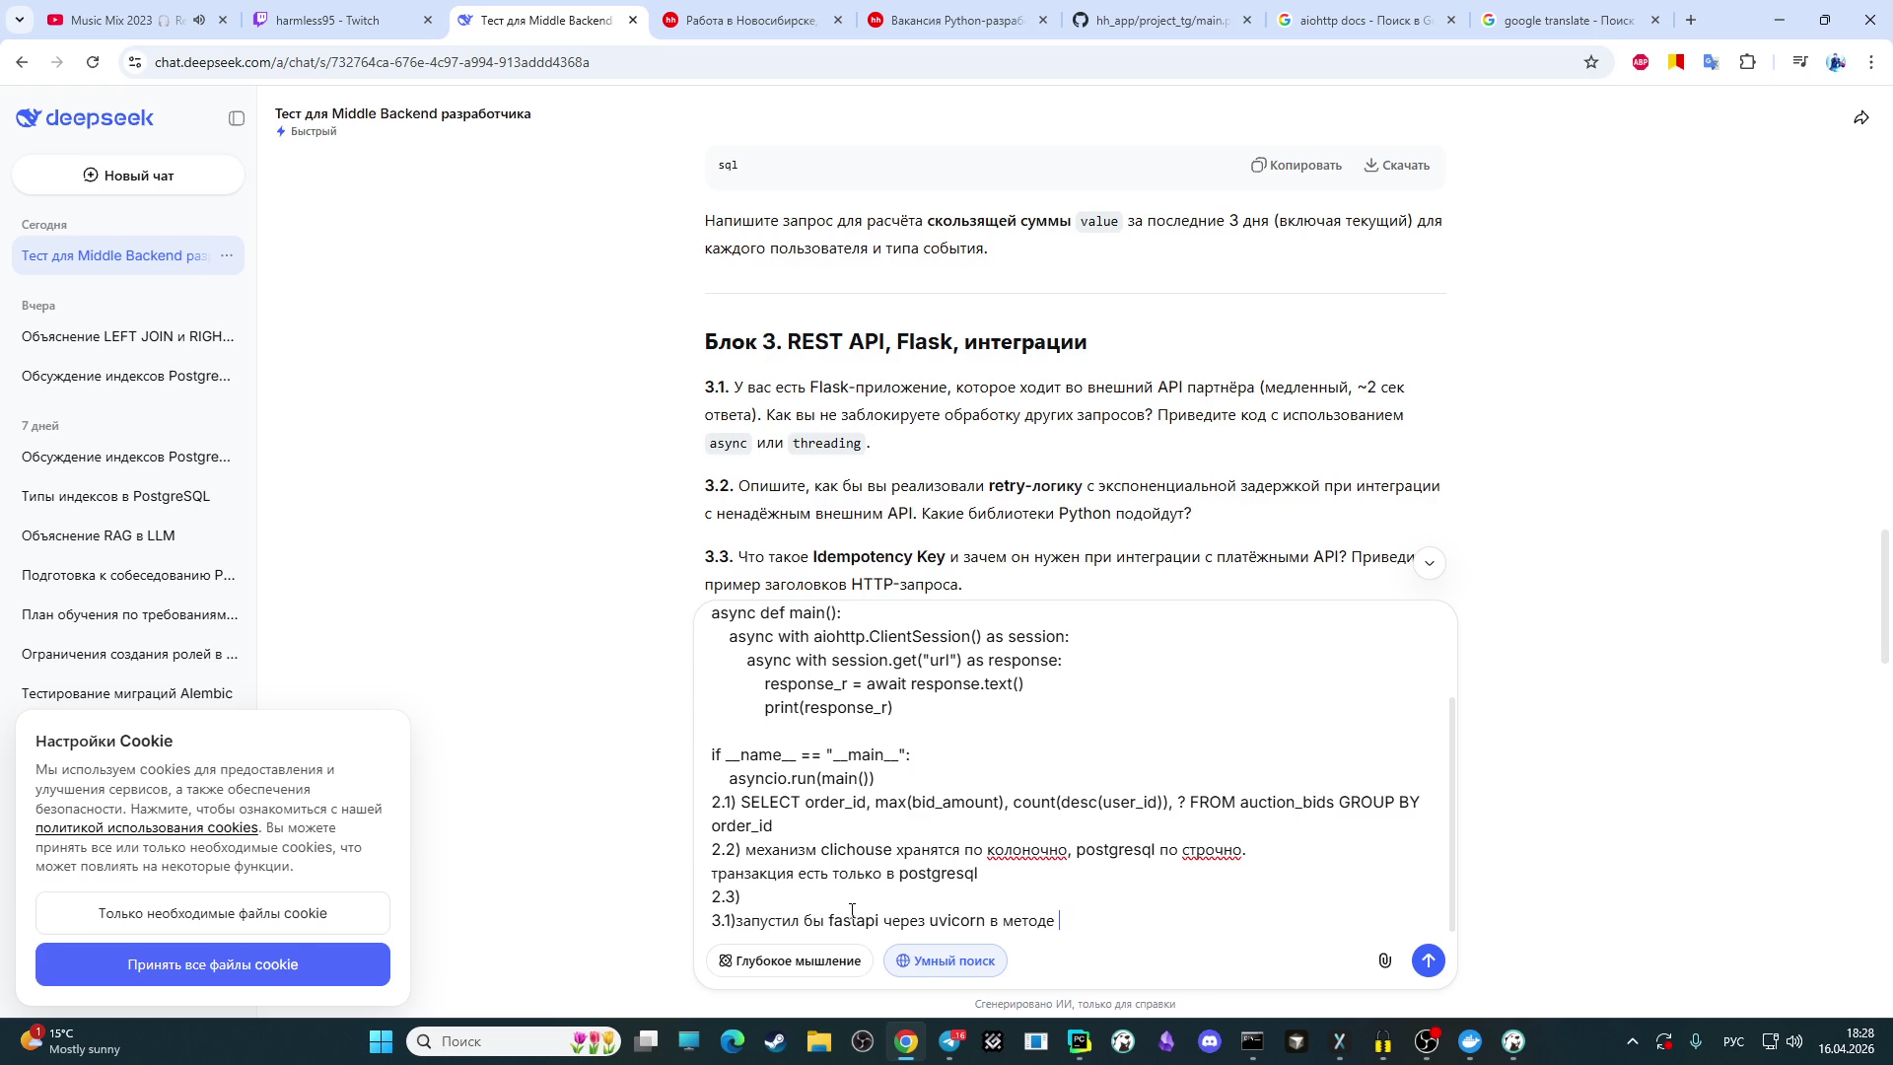
Step: Add that requests go through an async context manager using aiohttp or httpx
type("через асихронный конестный менеджер делал ")
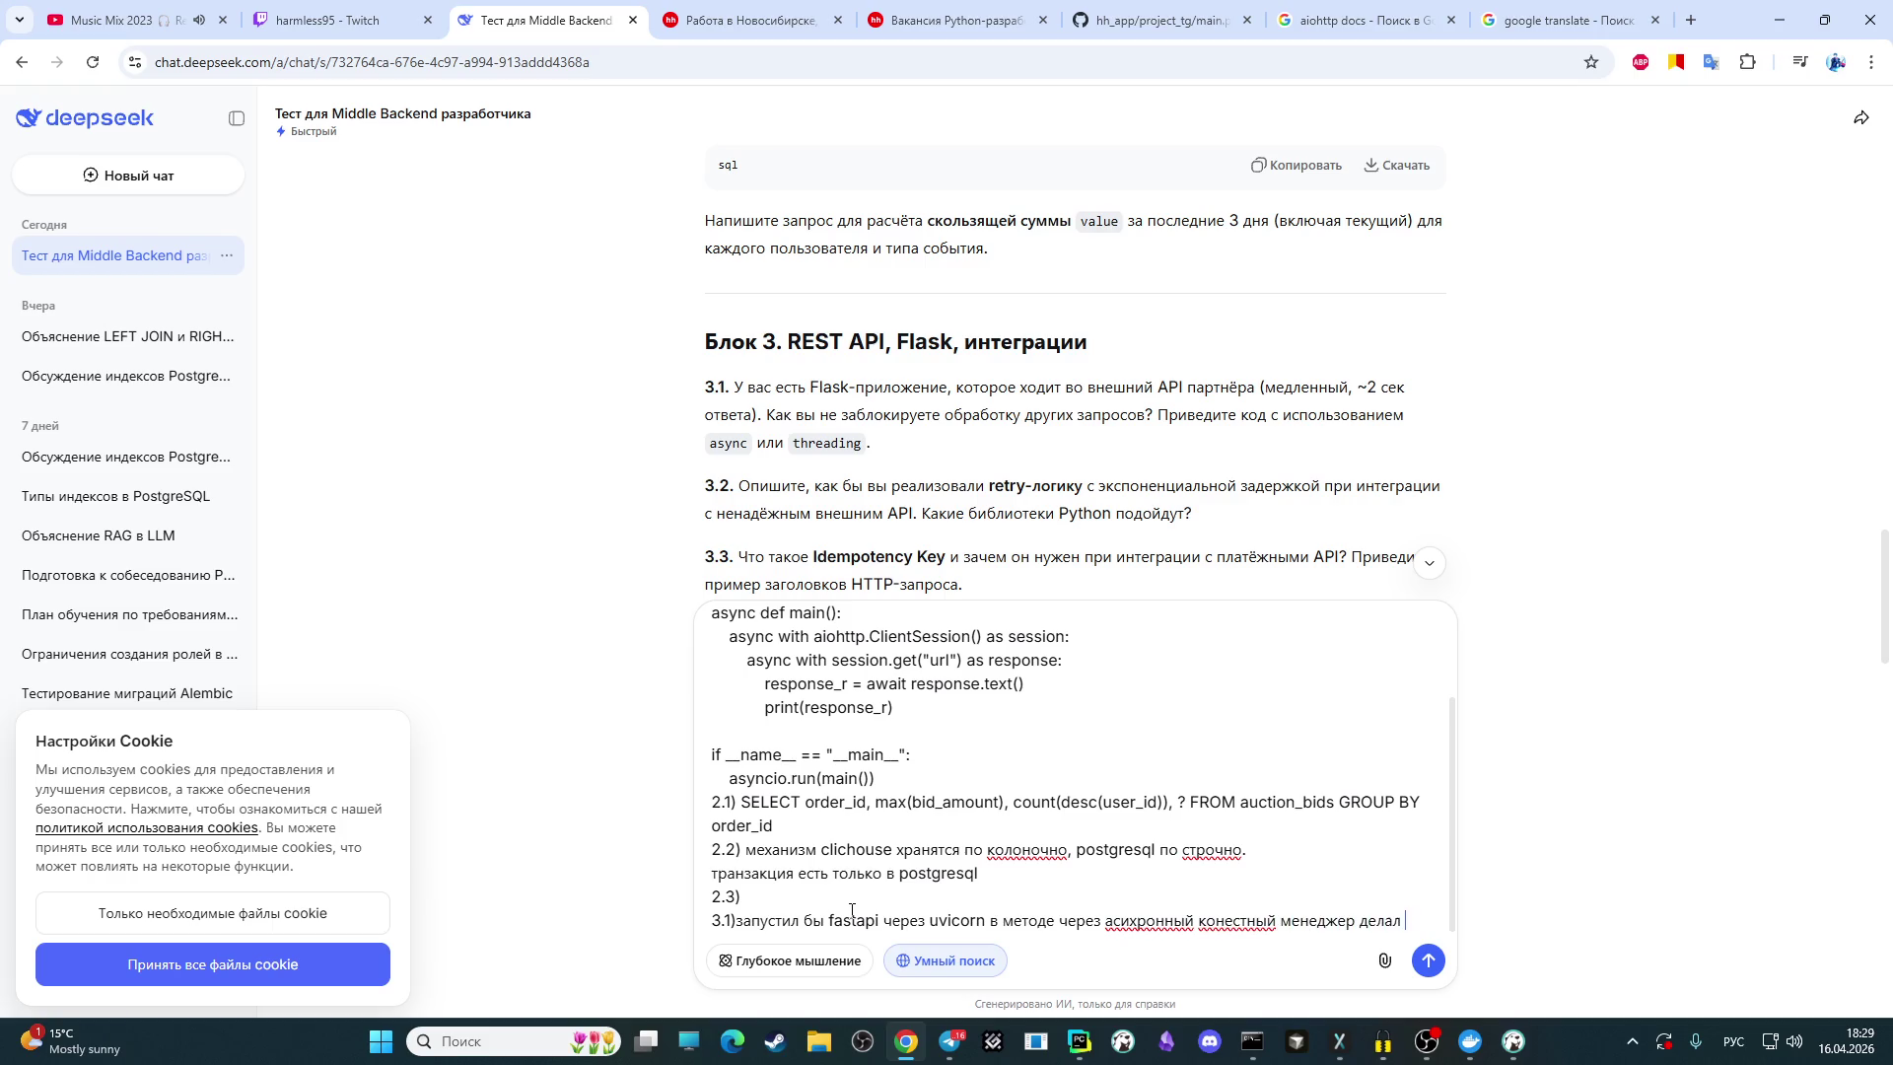
type("запросы")
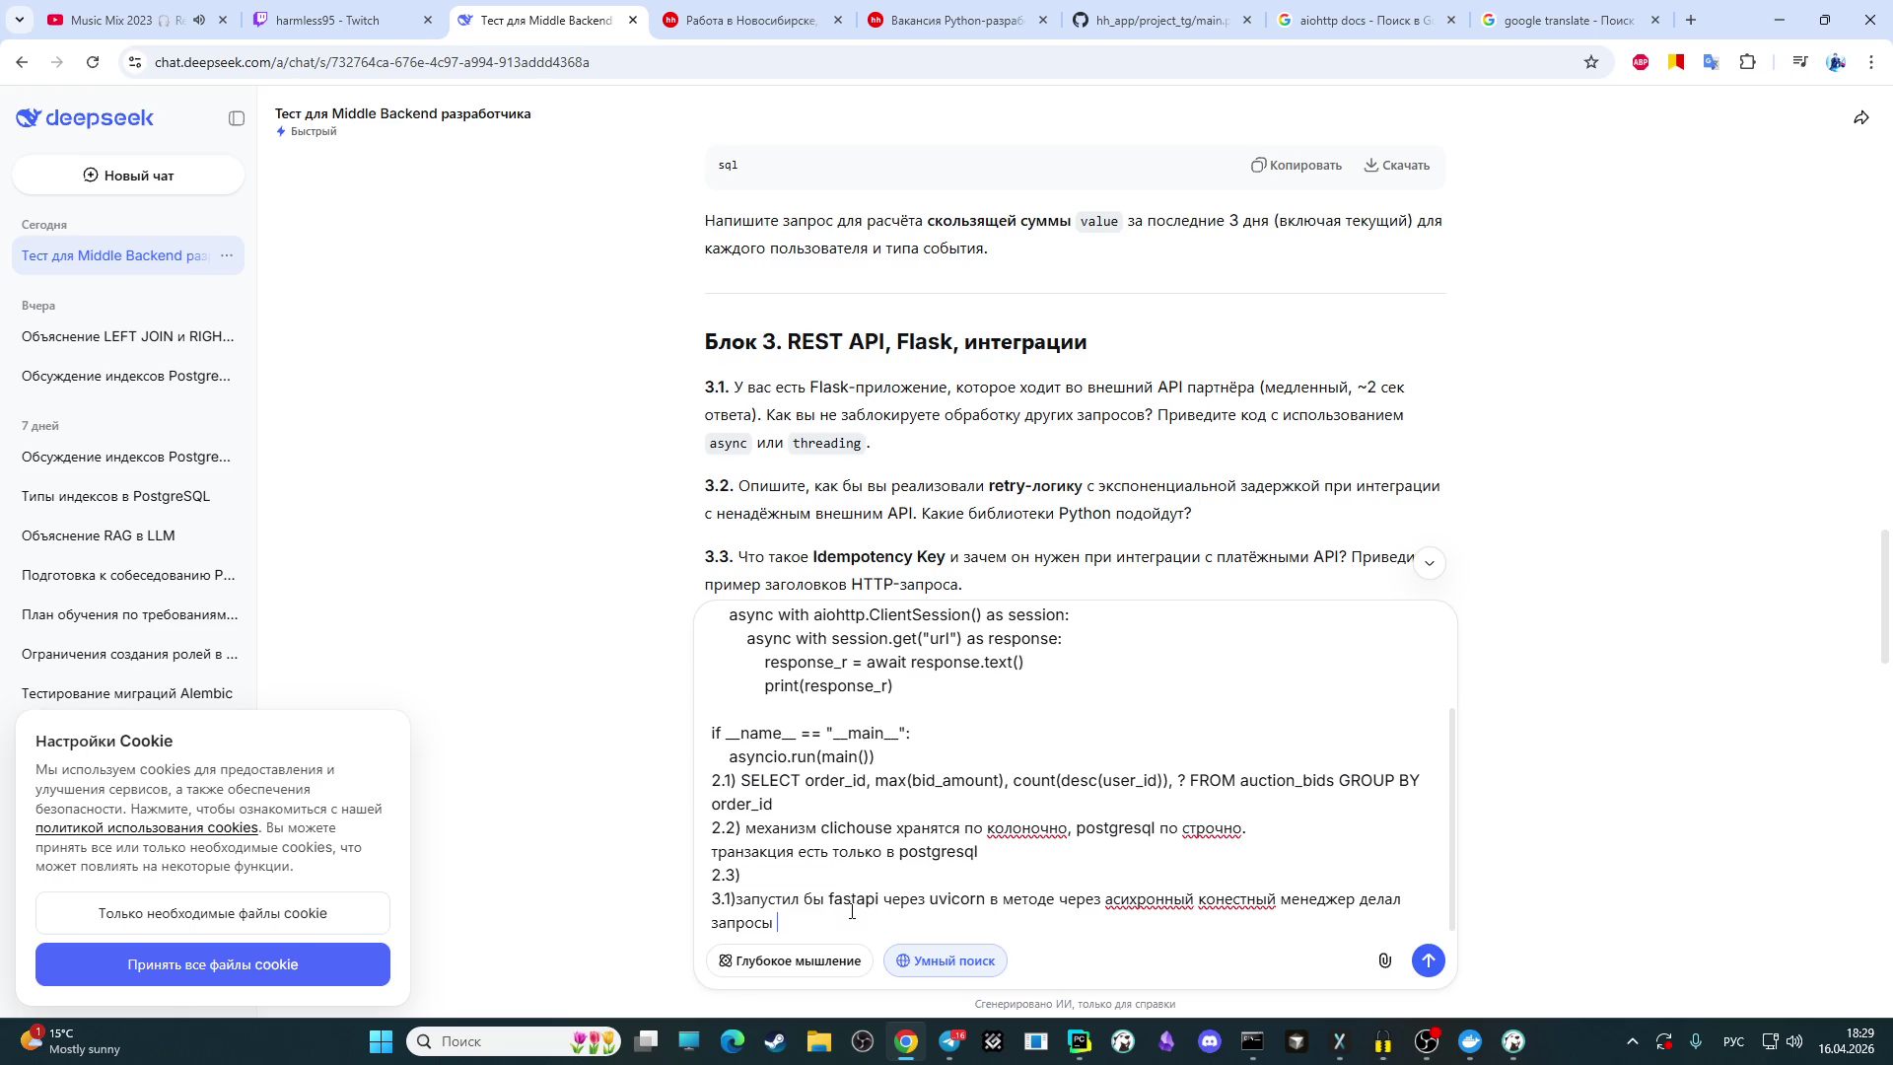
key("alt+shift")
type("aiohttp")
key("alt+shift")
type("или ")
type("р")
key("BackSpace")
key("alt+shift")
type("htpp")
type("x")
key("alt+shift")
Step: Finish with responses received via await, then start a new line with '3.2)'
type("и")
type("через")
key("alt+shift")
type("await")
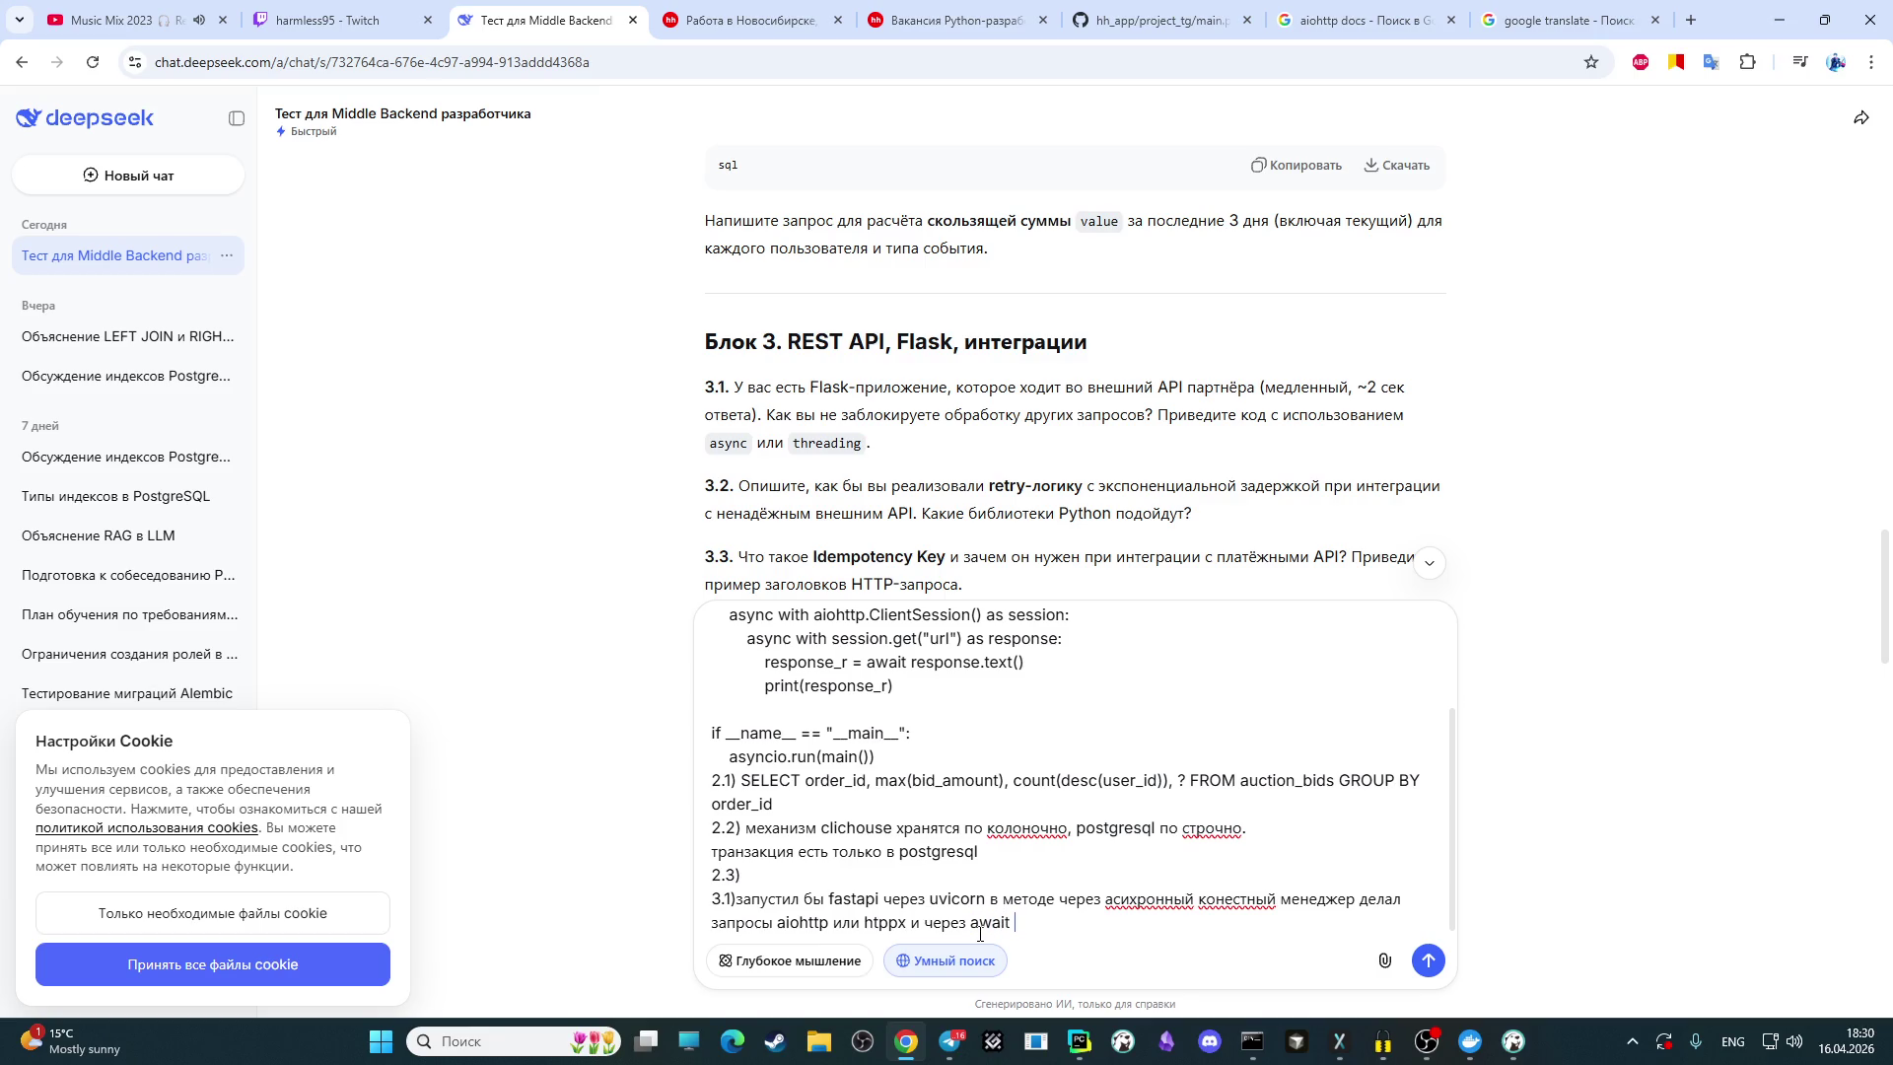
key("alt+shift")
type("получал о")
type("тветы")
type(".")
key("shift+Return")
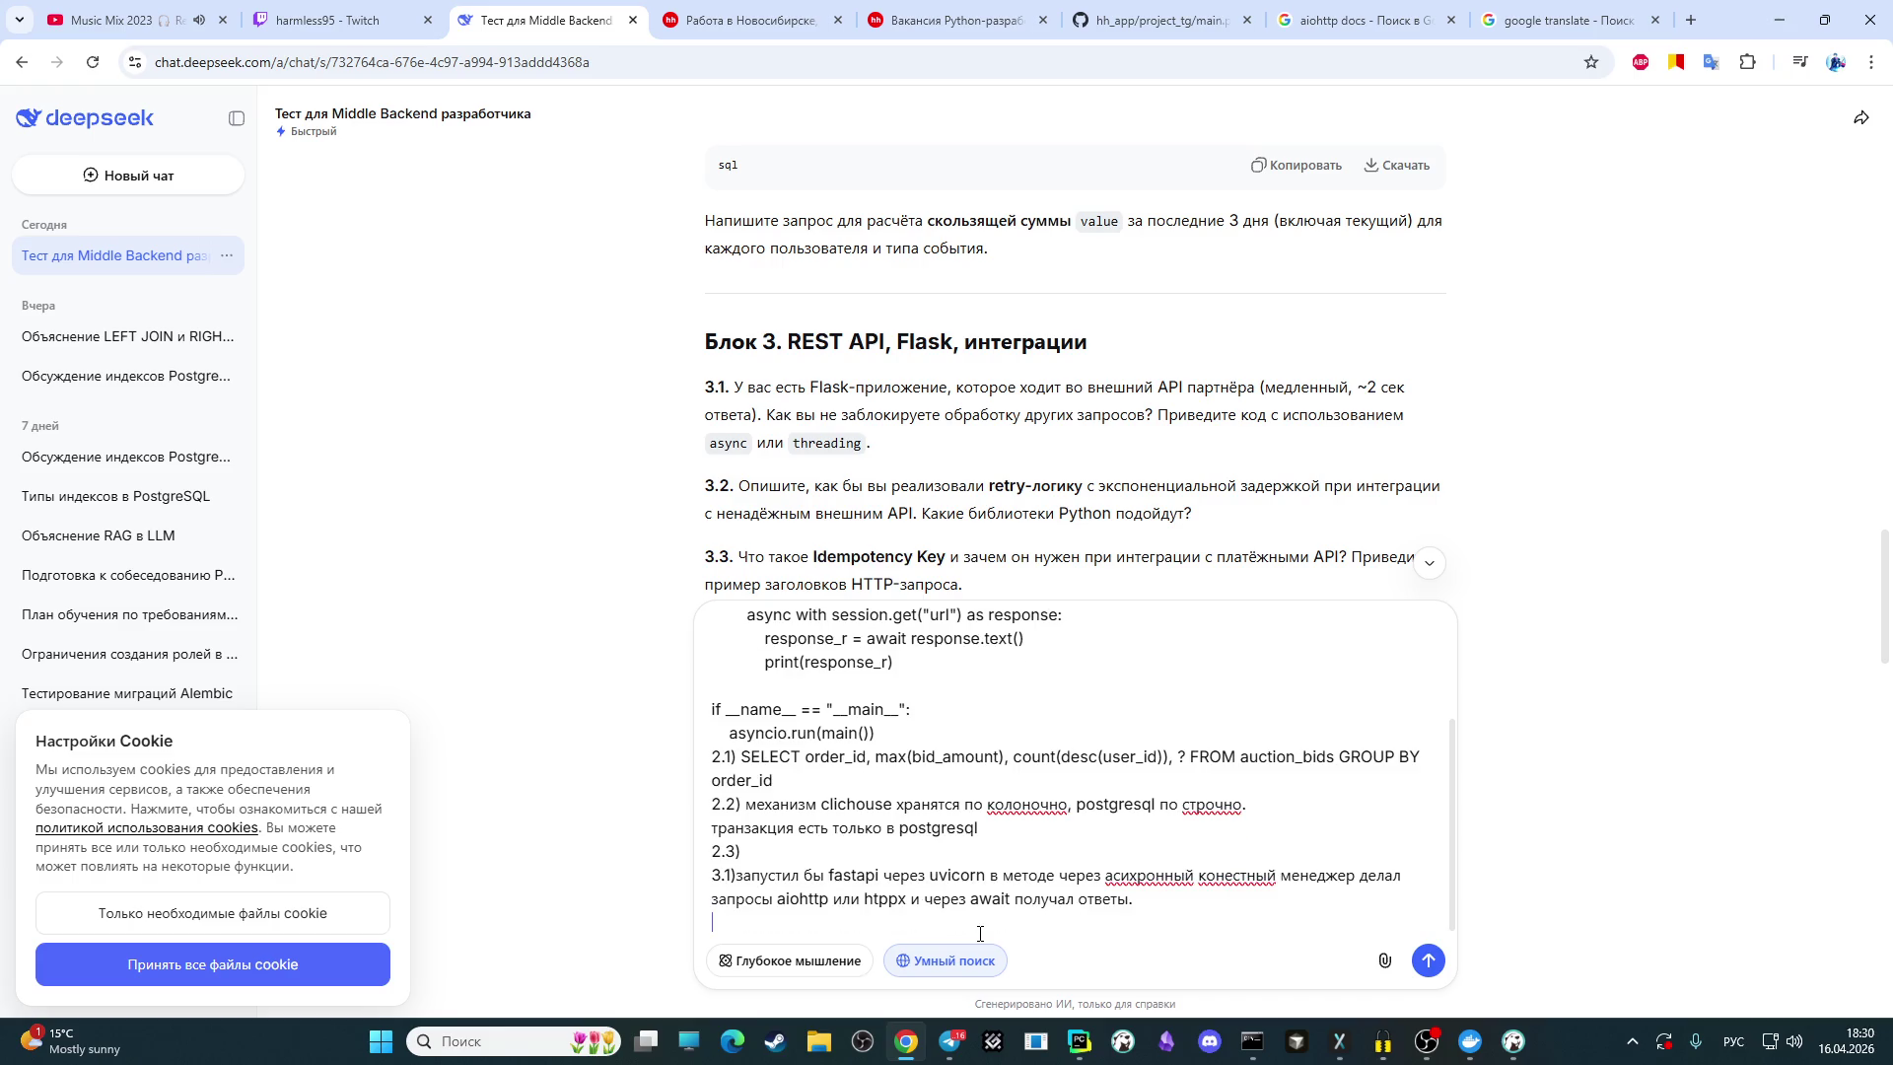
type("3.")
type("2)")
Step: Check the live stream chat in OBS Studio
left_click(1427, 1042)
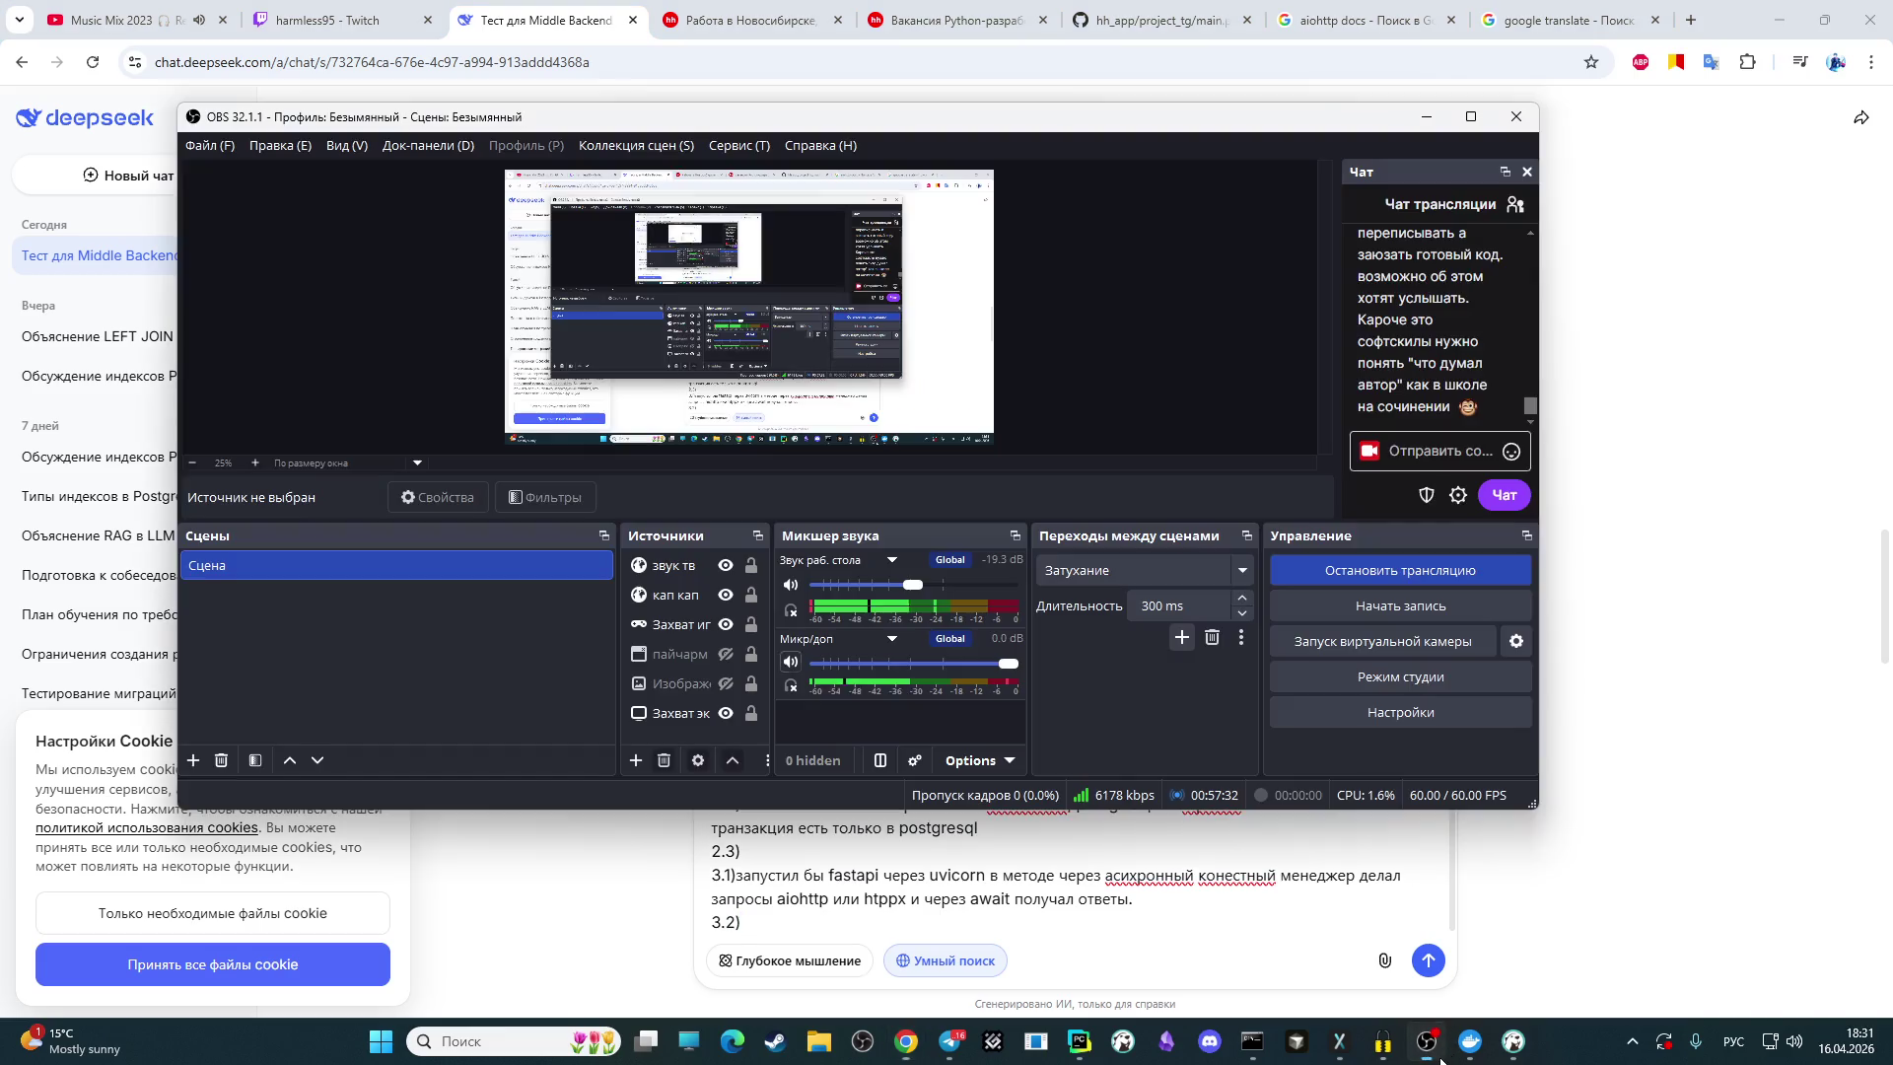
scroll(1429, 402, "up", 2)
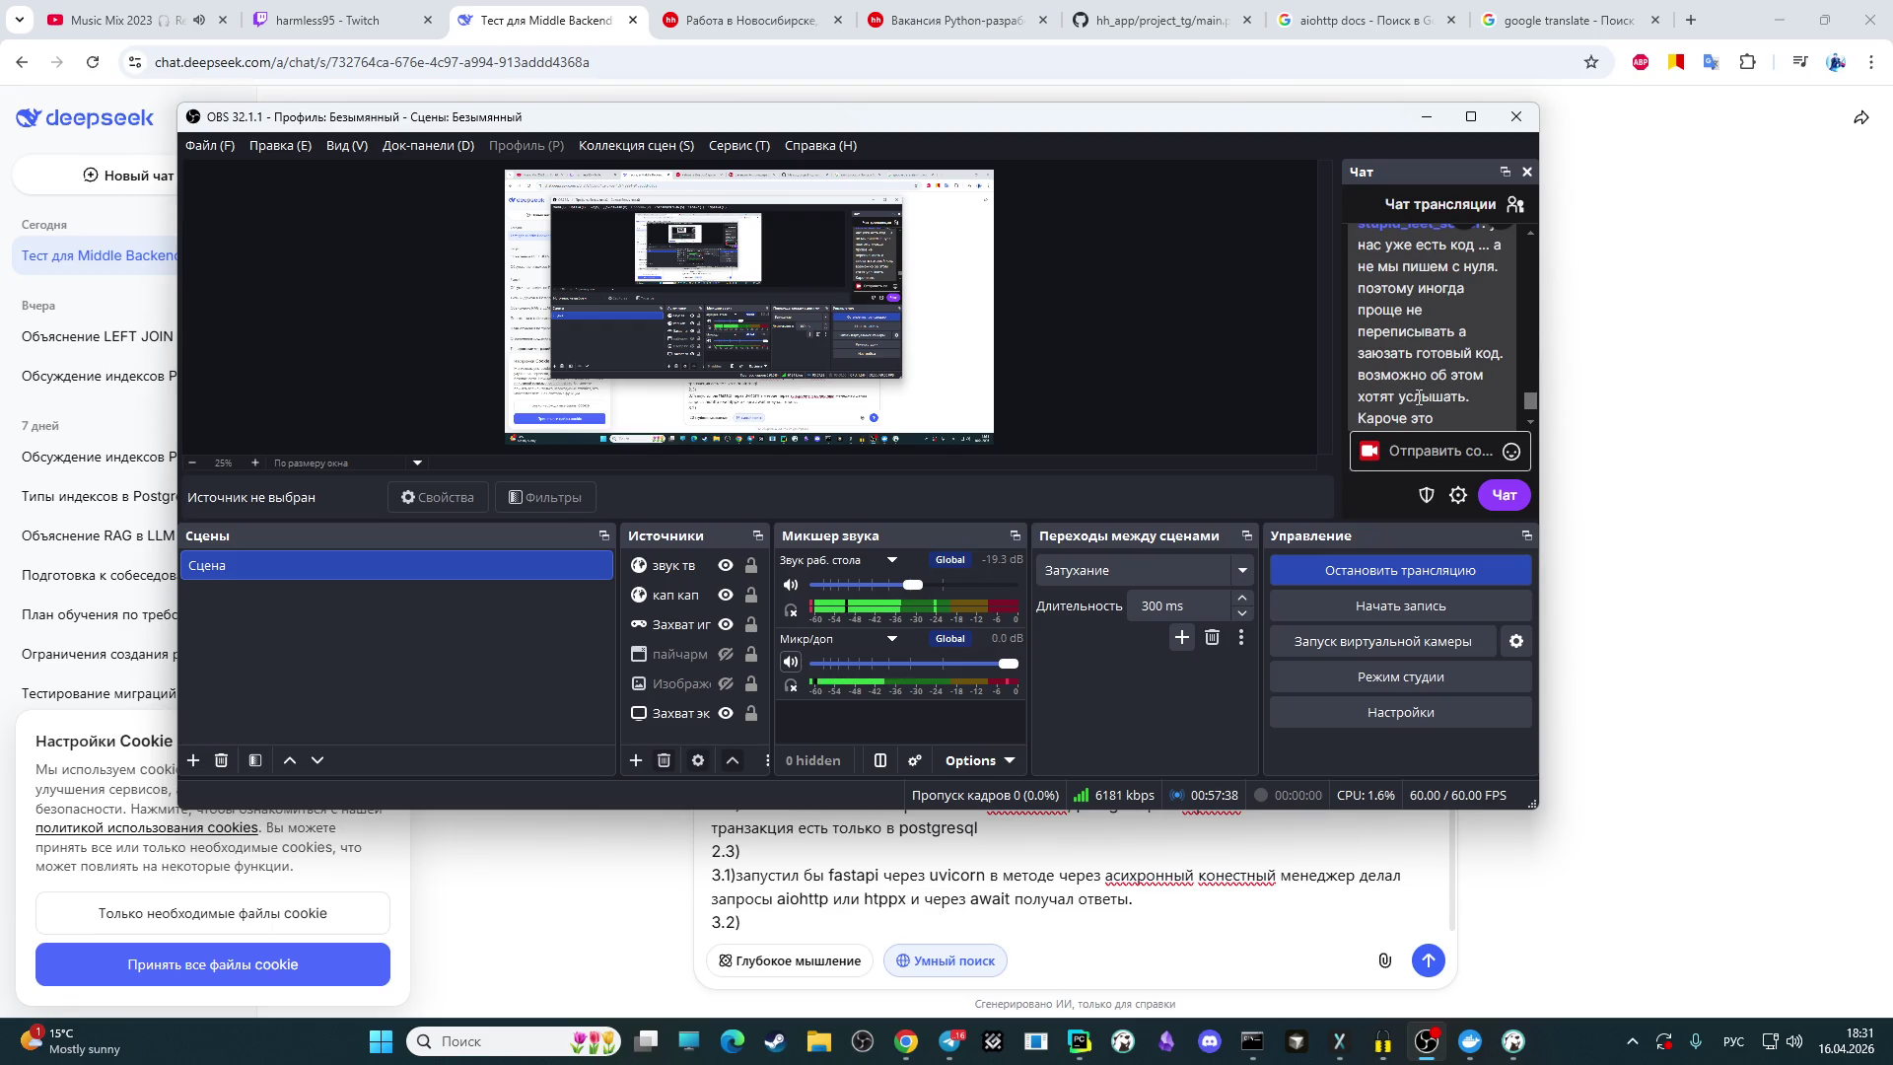
scroll(1421, 402, "down", 2)
scroll(1415, 375, "down", 1)
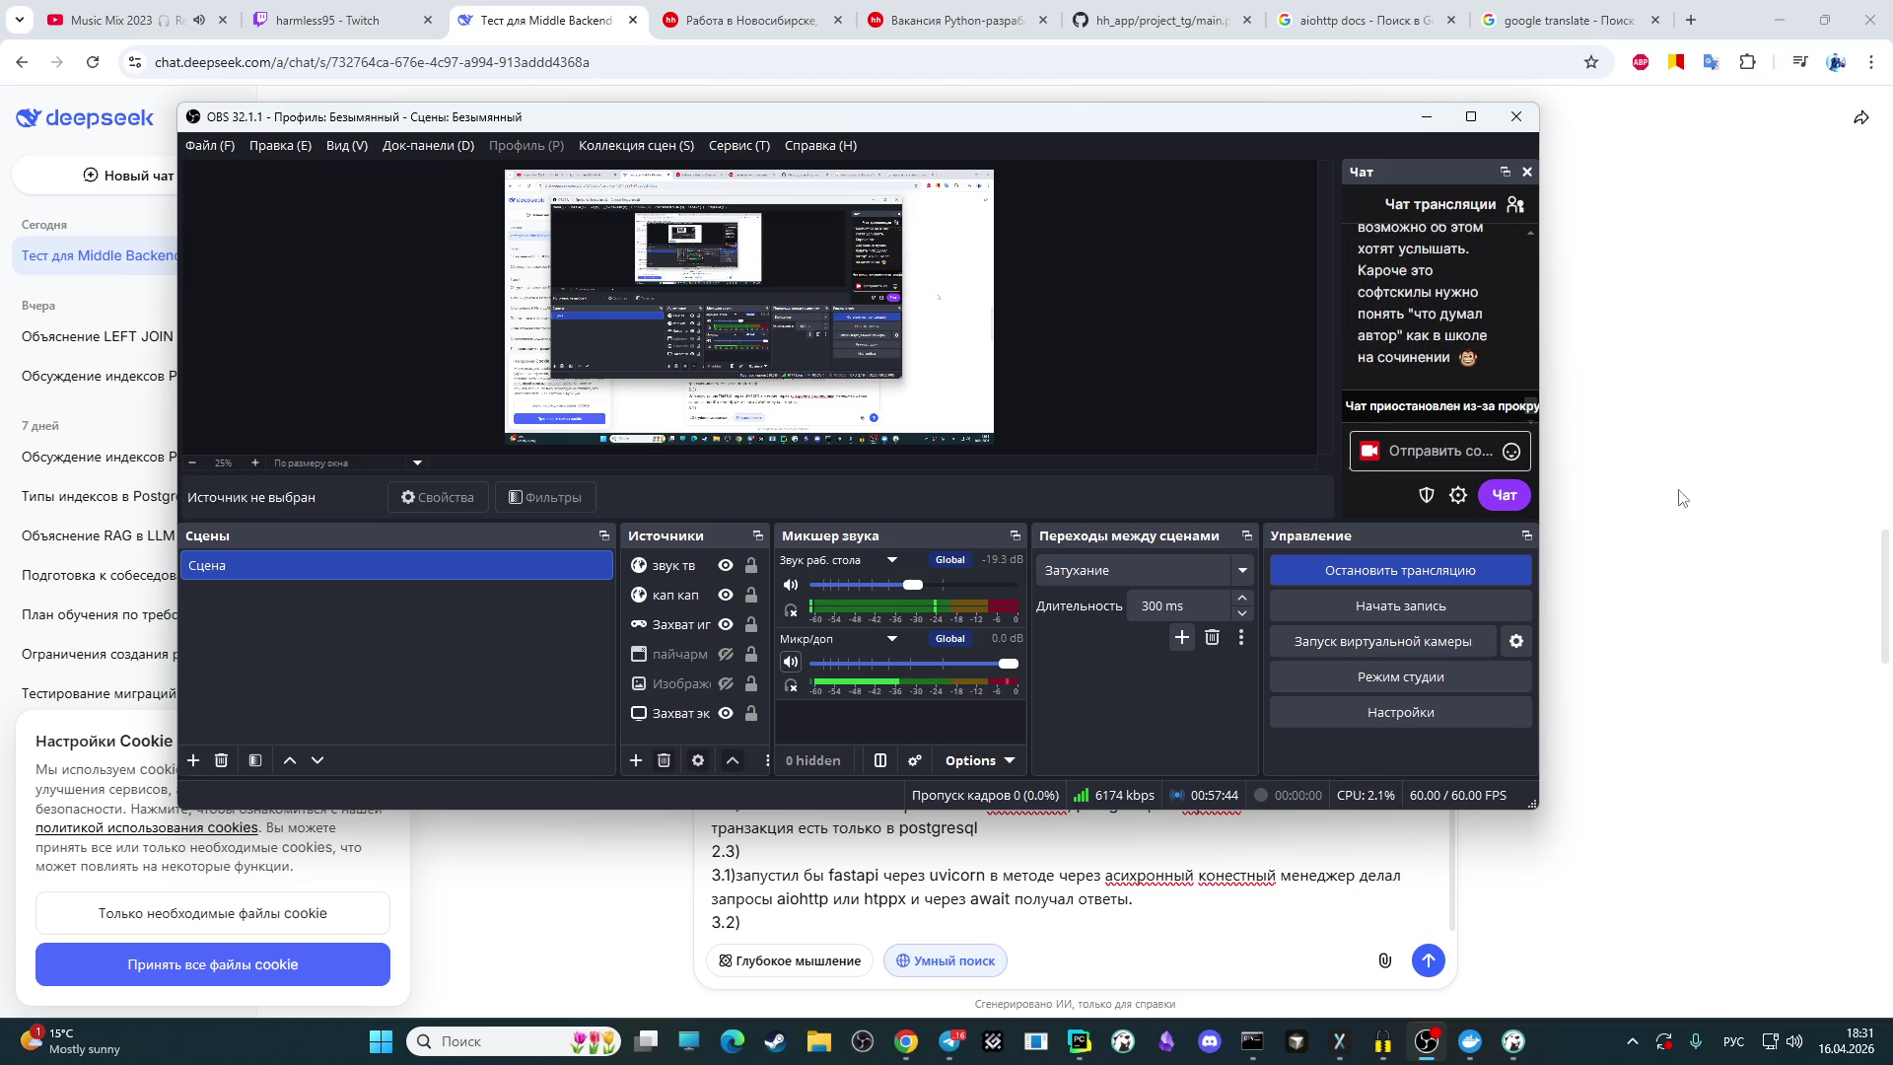
left_click(1717, 638)
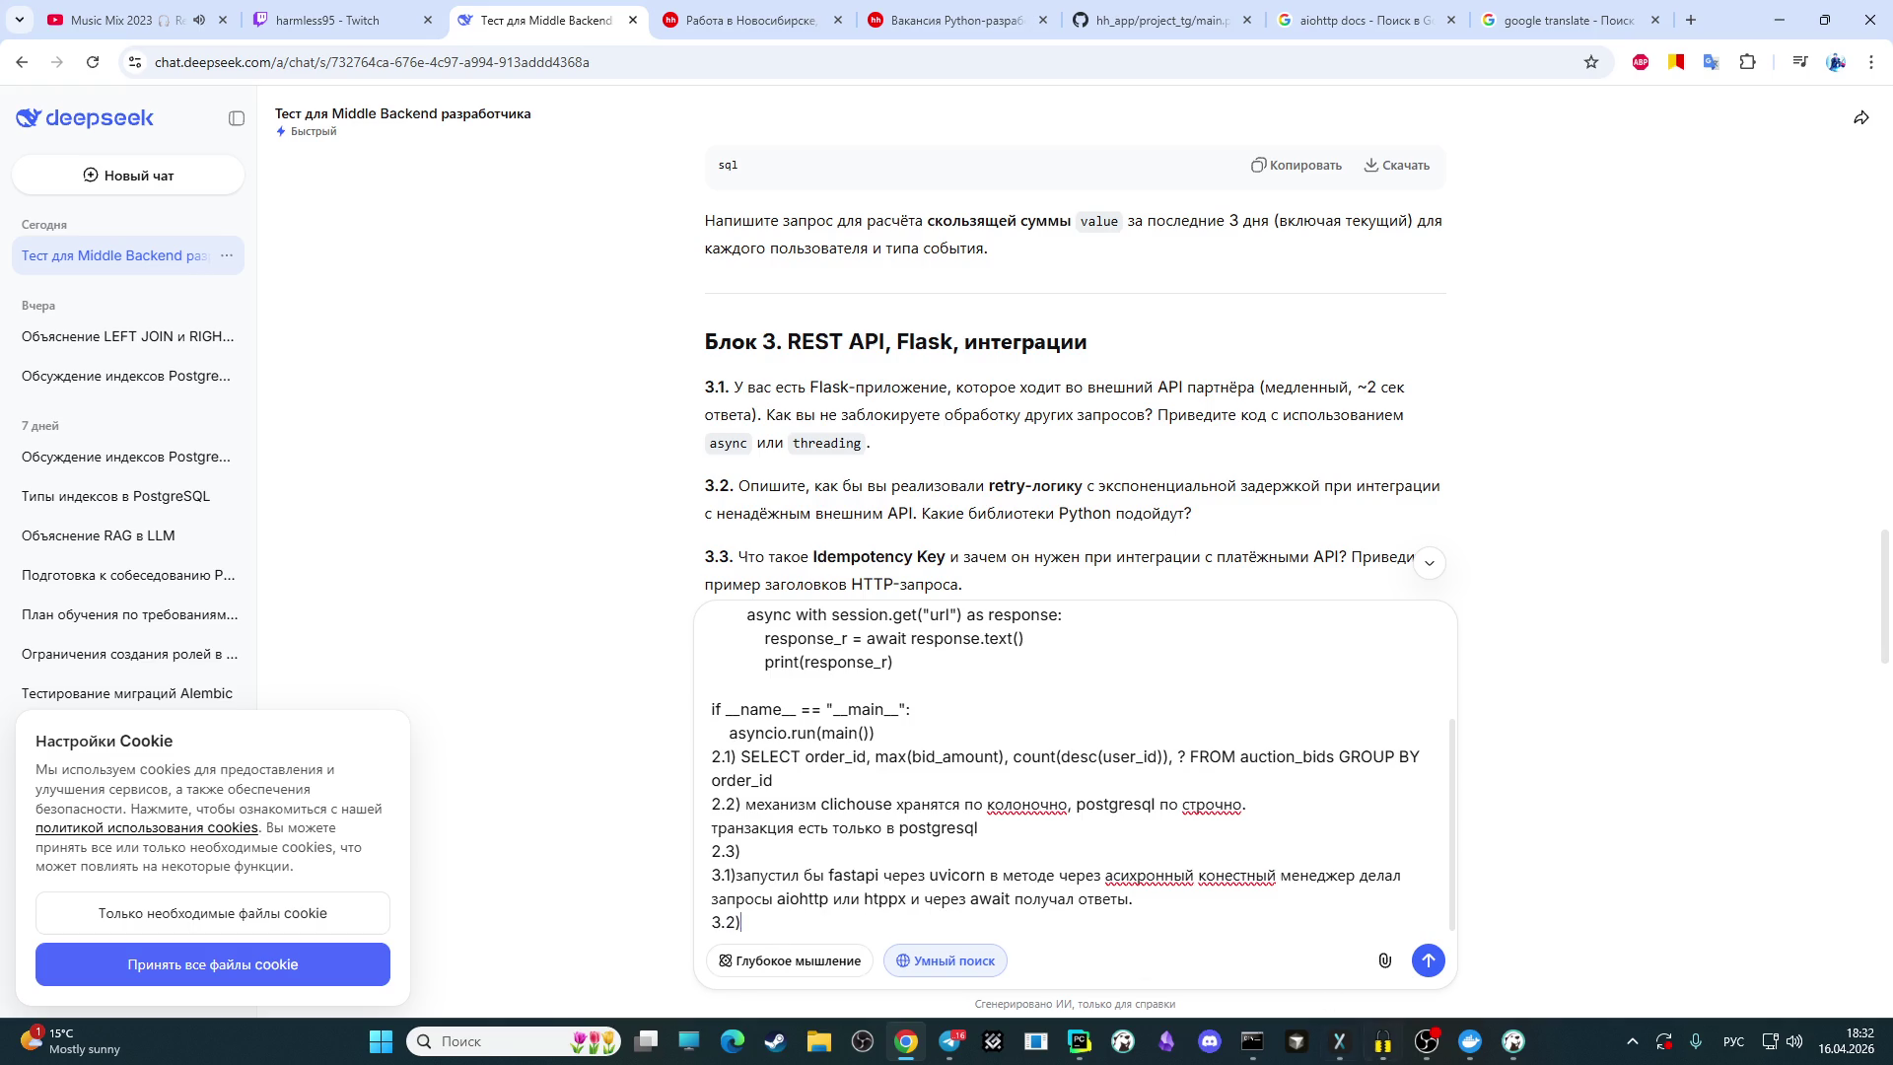
left_click(1427, 1041)
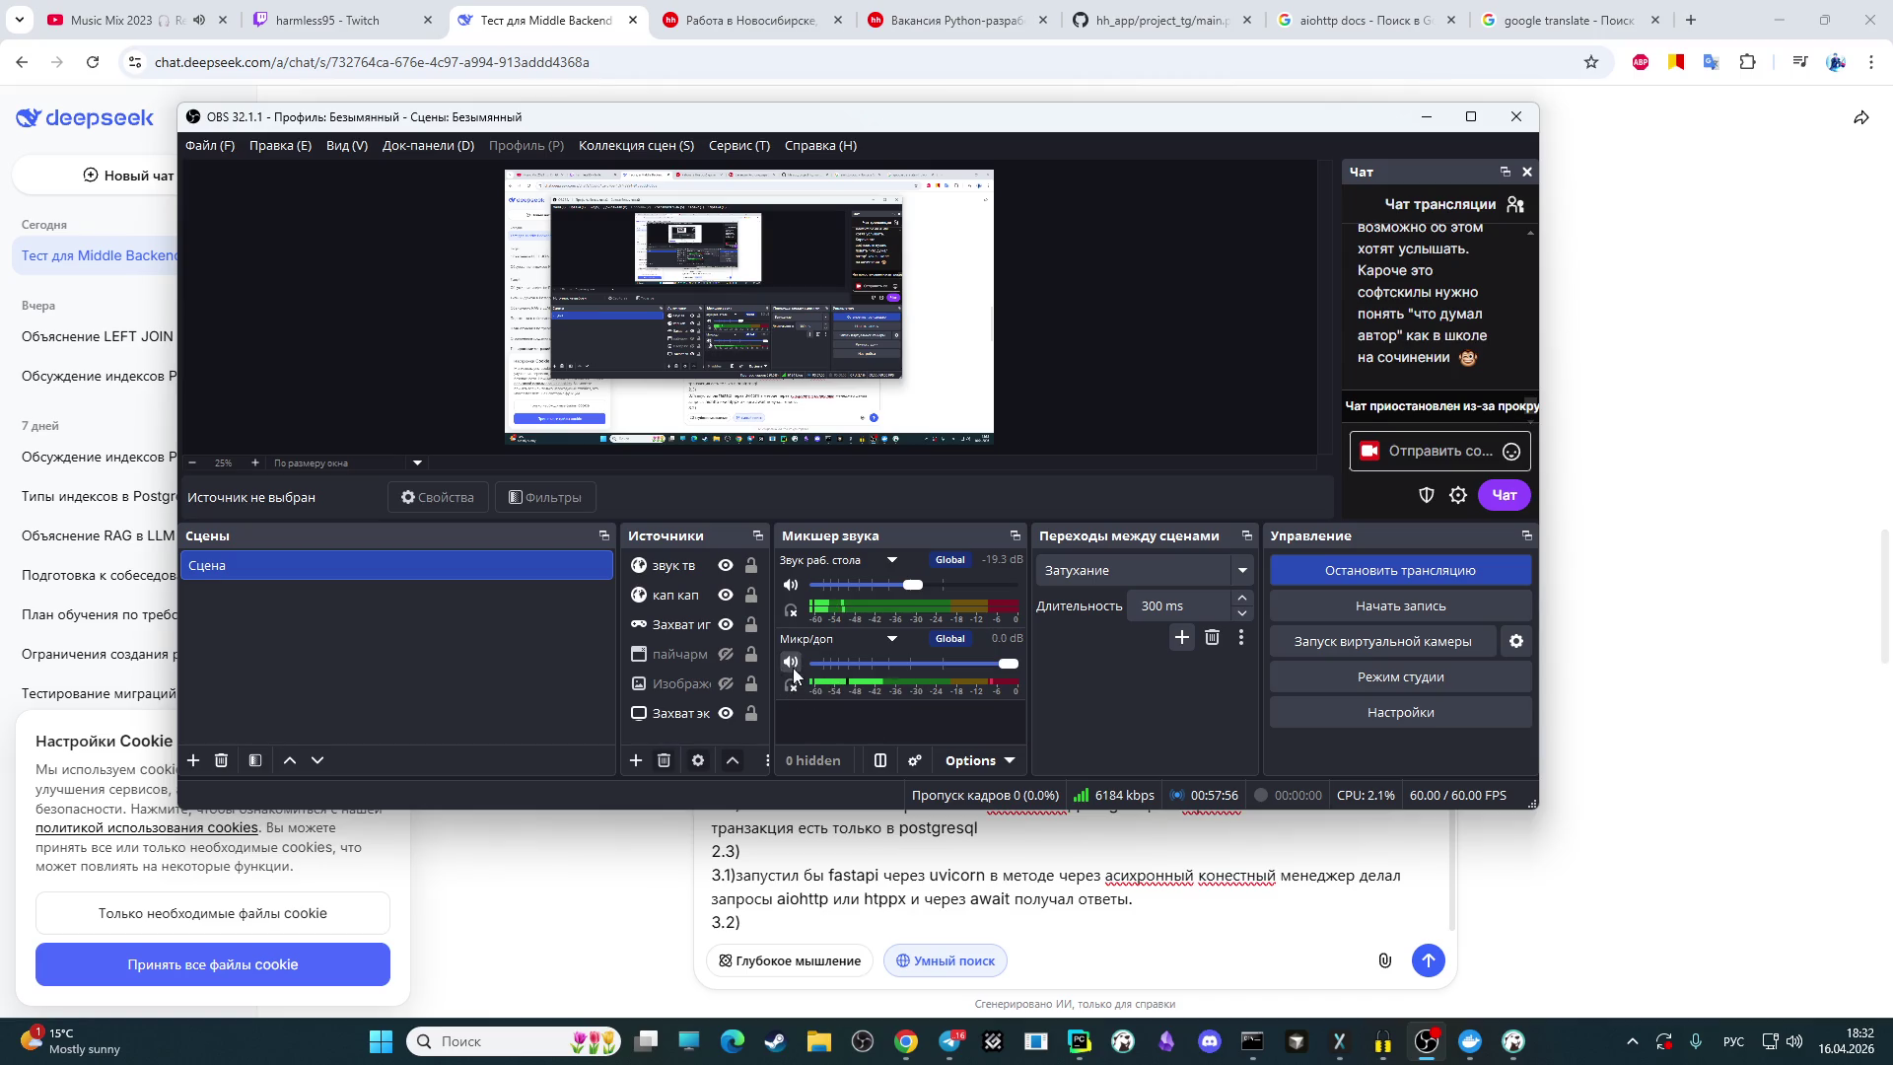
left_click(1736, 636)
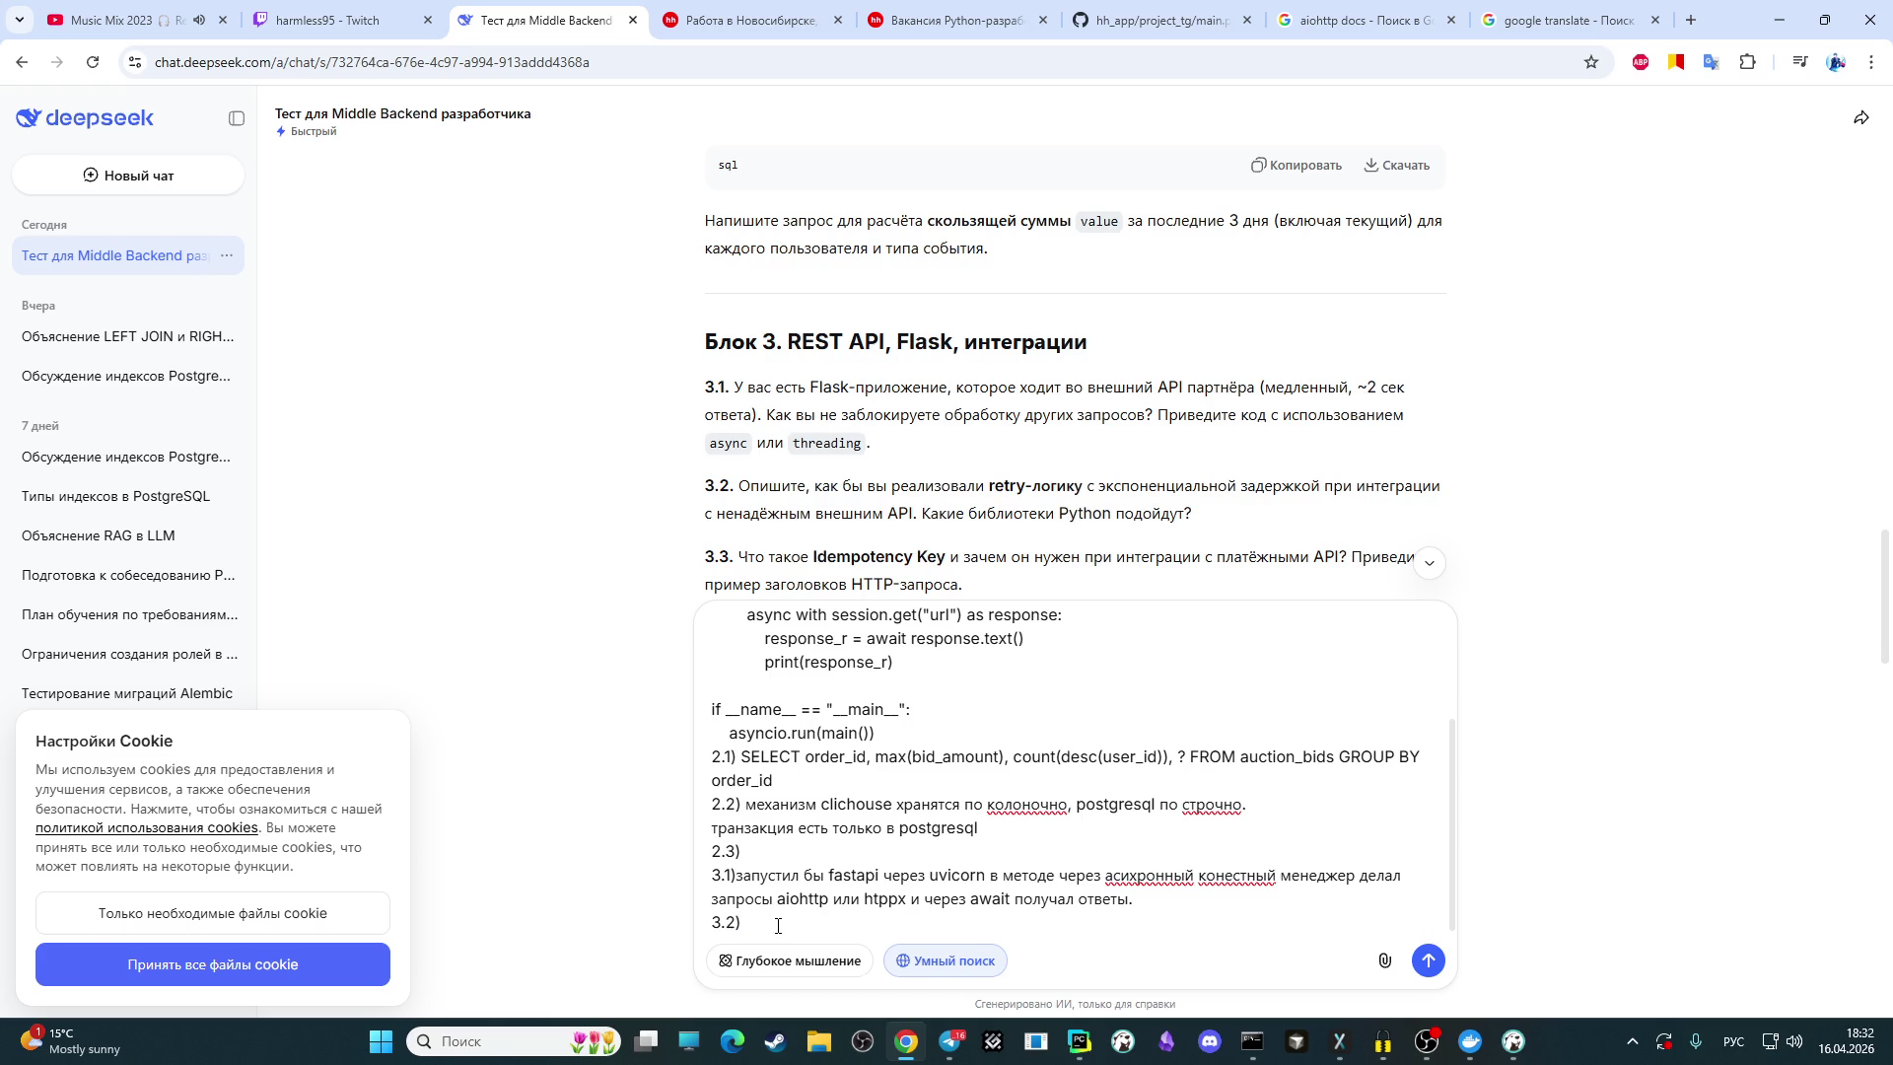
Step: Answer 3.2: with big delays, run the work in the background and notify when finished
type("пр")
key("BackSpace")
key("BackSpace")
type("Если  ")
type("будет ")
type("большая з")
type("адержка ")
type("сдлелал бы ")
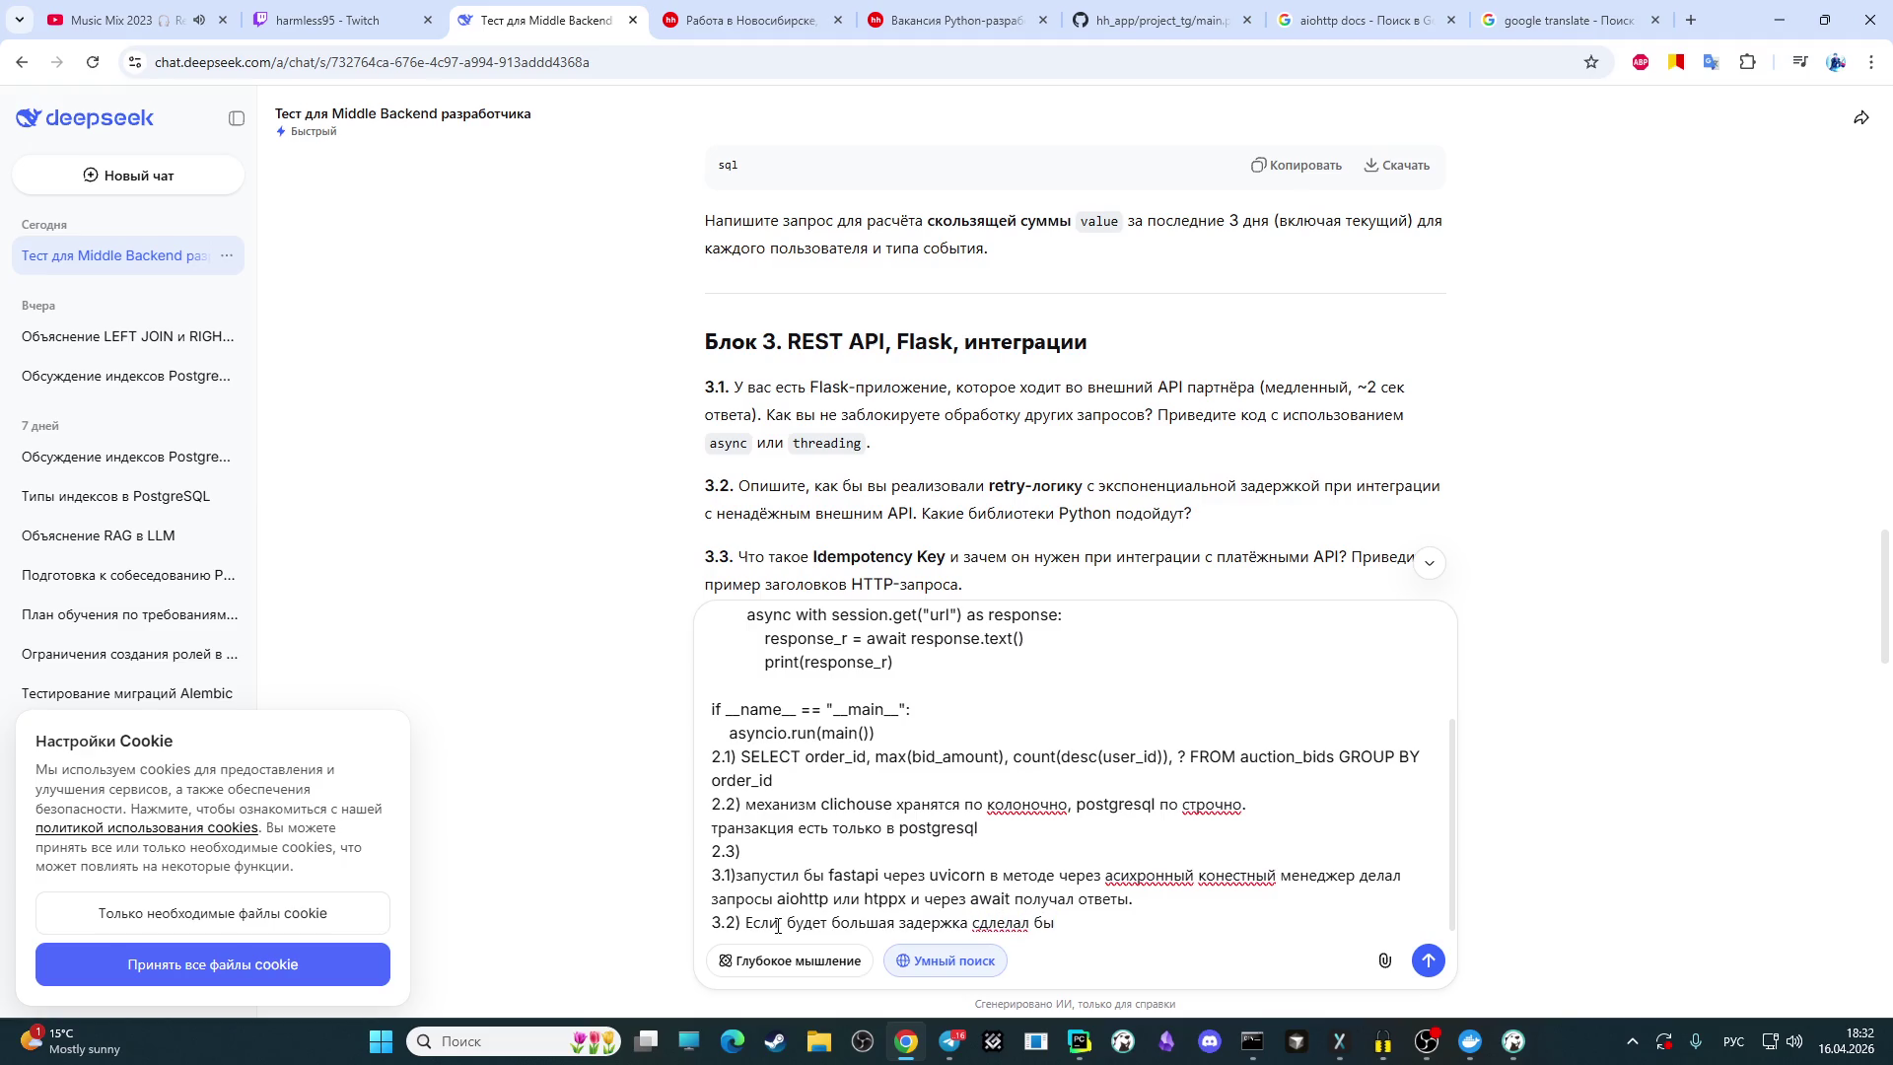
type("выполнение ")
type("отдельно")
type("в фоне что ")
type("бы пользователю не пришлось ждать")
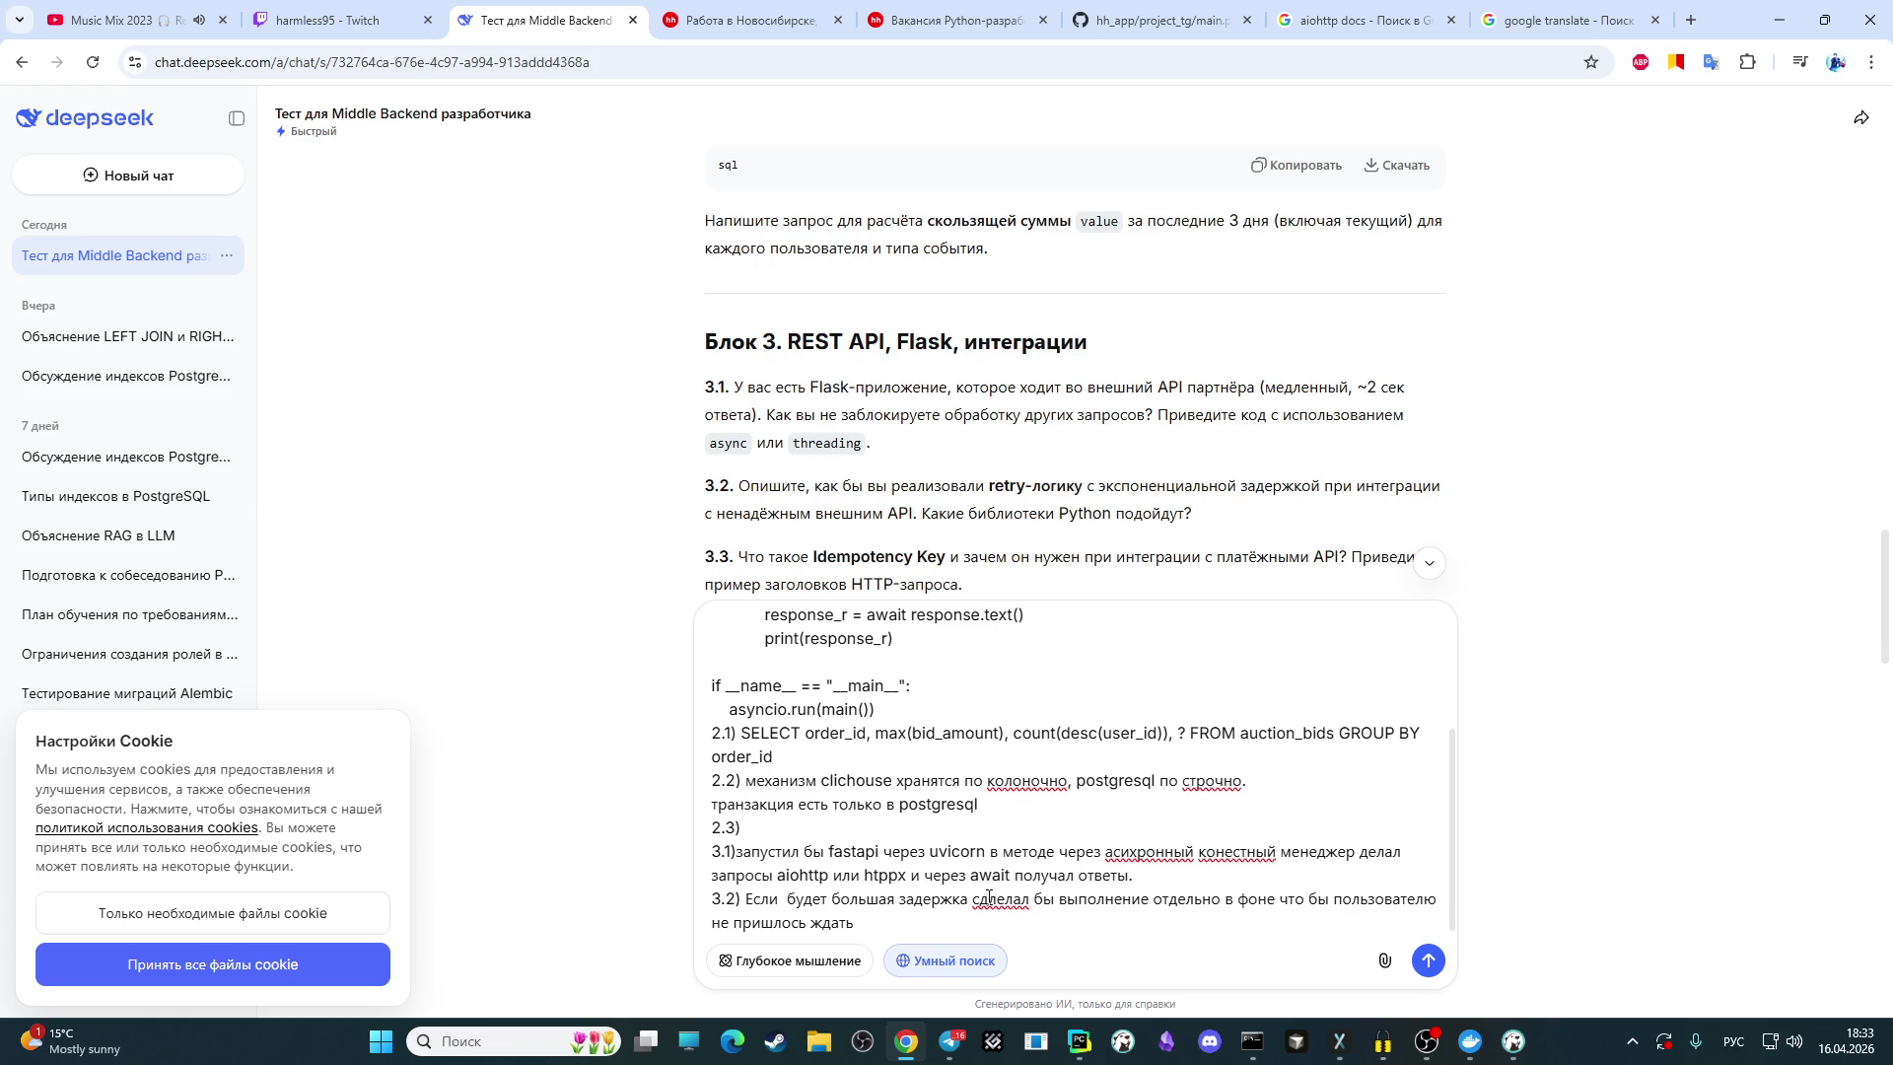
key("BackSpace")
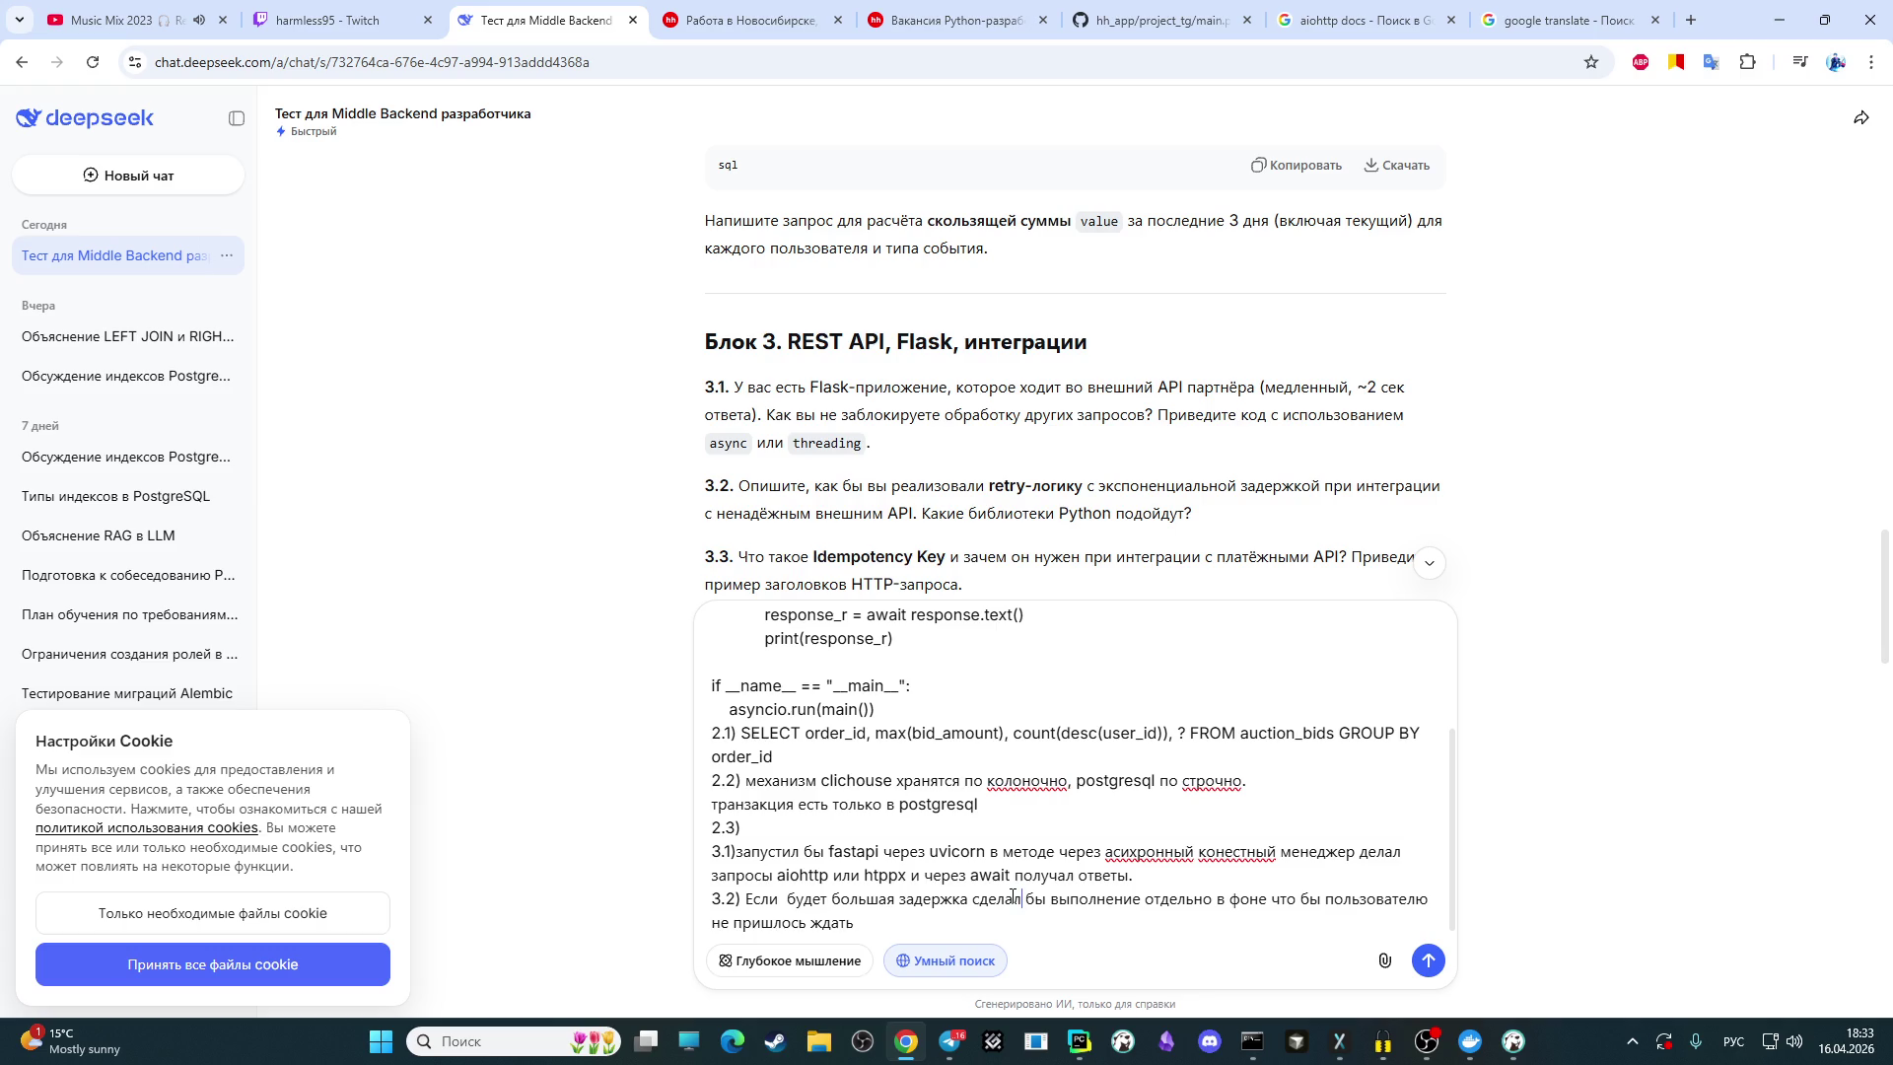
left_click(936, 917)
type("и как ")
type("выполнится ")
type("дал бы зан")
key("BackSpace")
key("BackSpace")
type("нать")
left_click(1427, 1042)
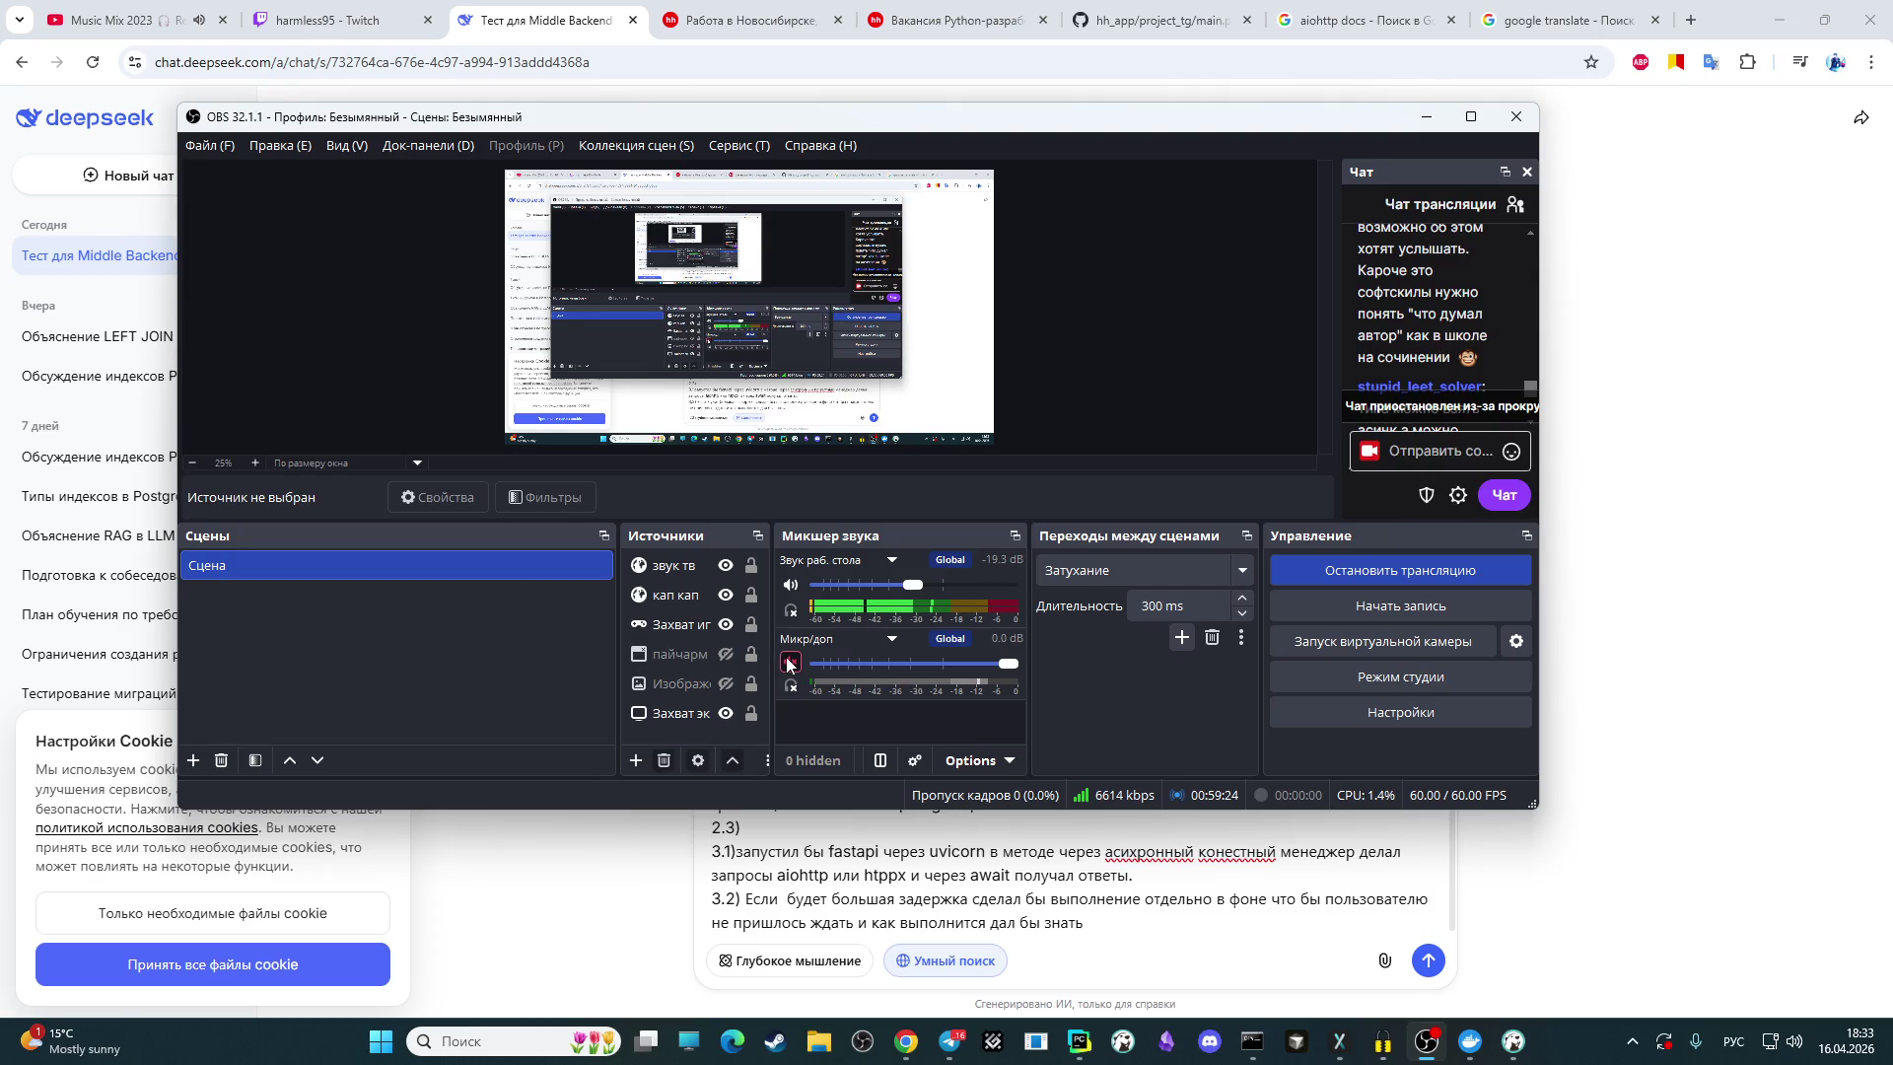
Step: Catch up on the newest OBS stream chat messages, then turn the Mic/Aux mixer channel back on
scroll(1467, 305, "down", 3)
scroll(1467, 305, "down", 5)
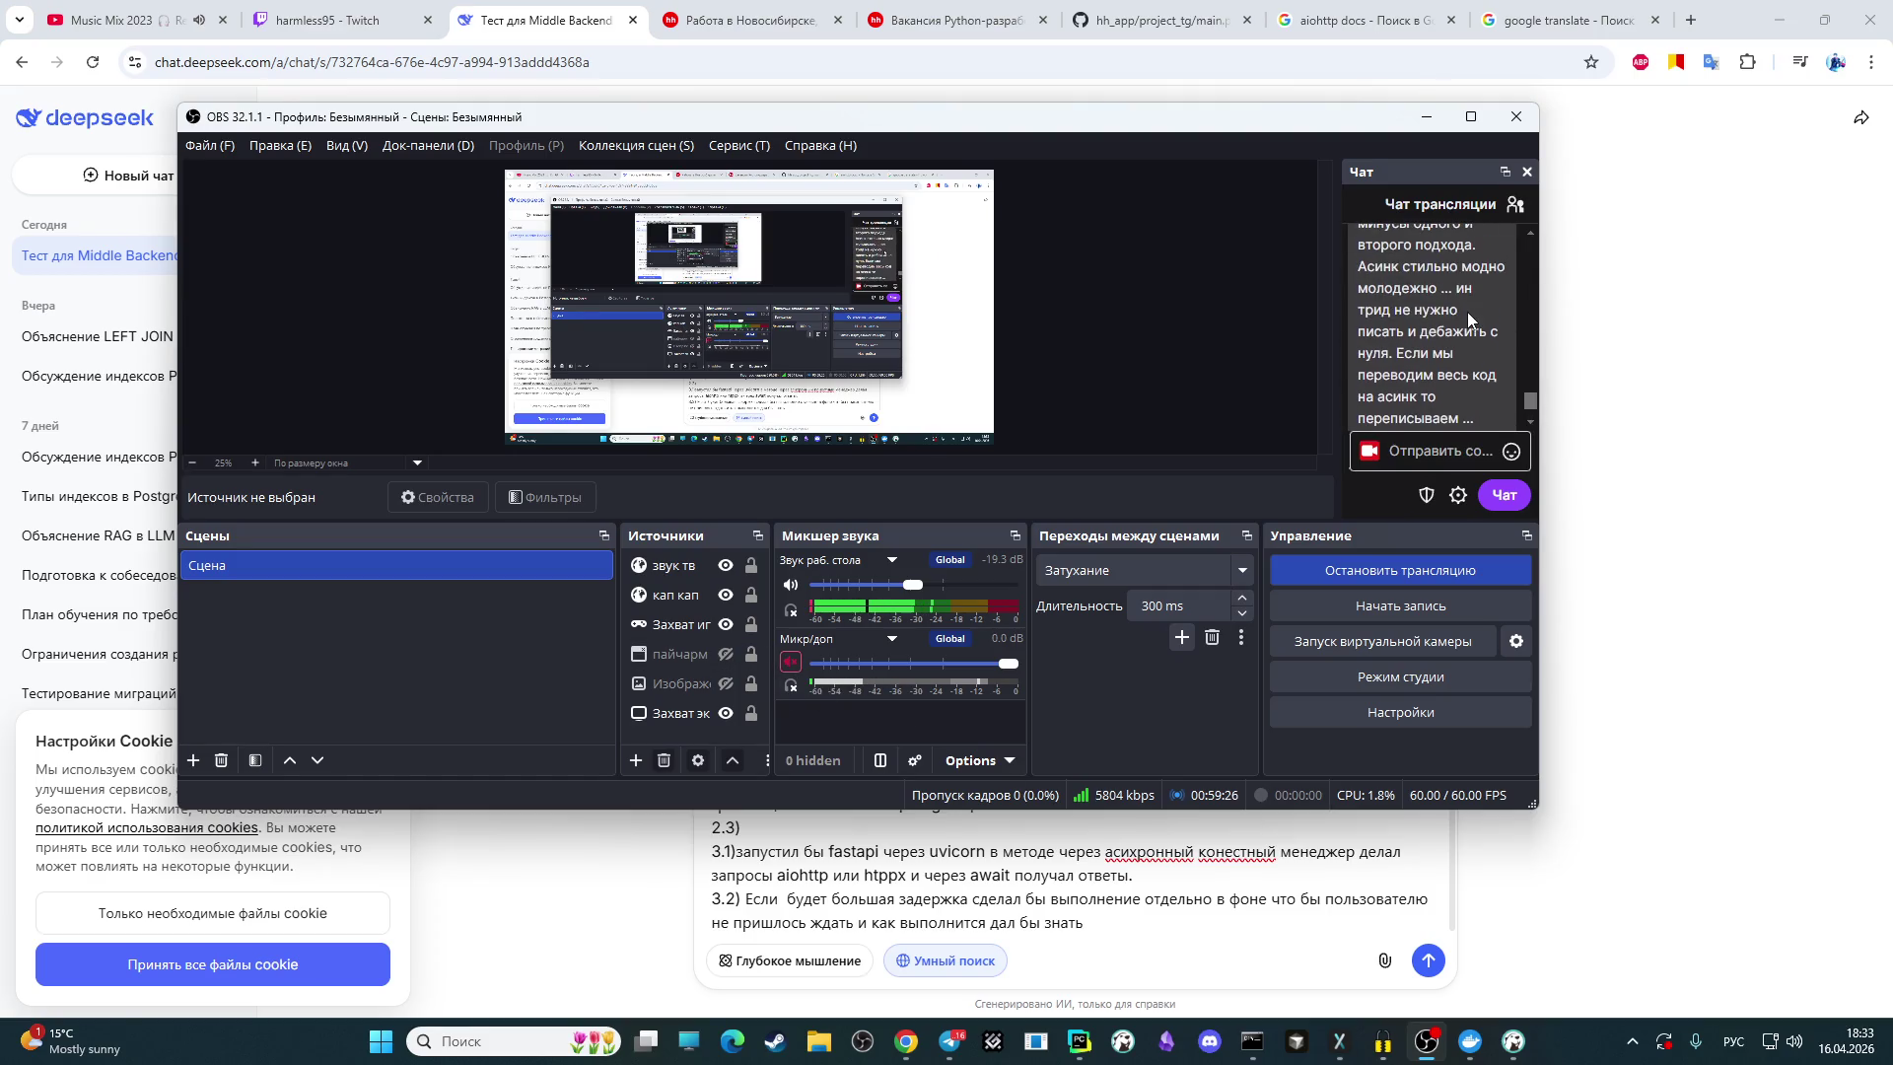
scroll(1454, 326, "down", 5)
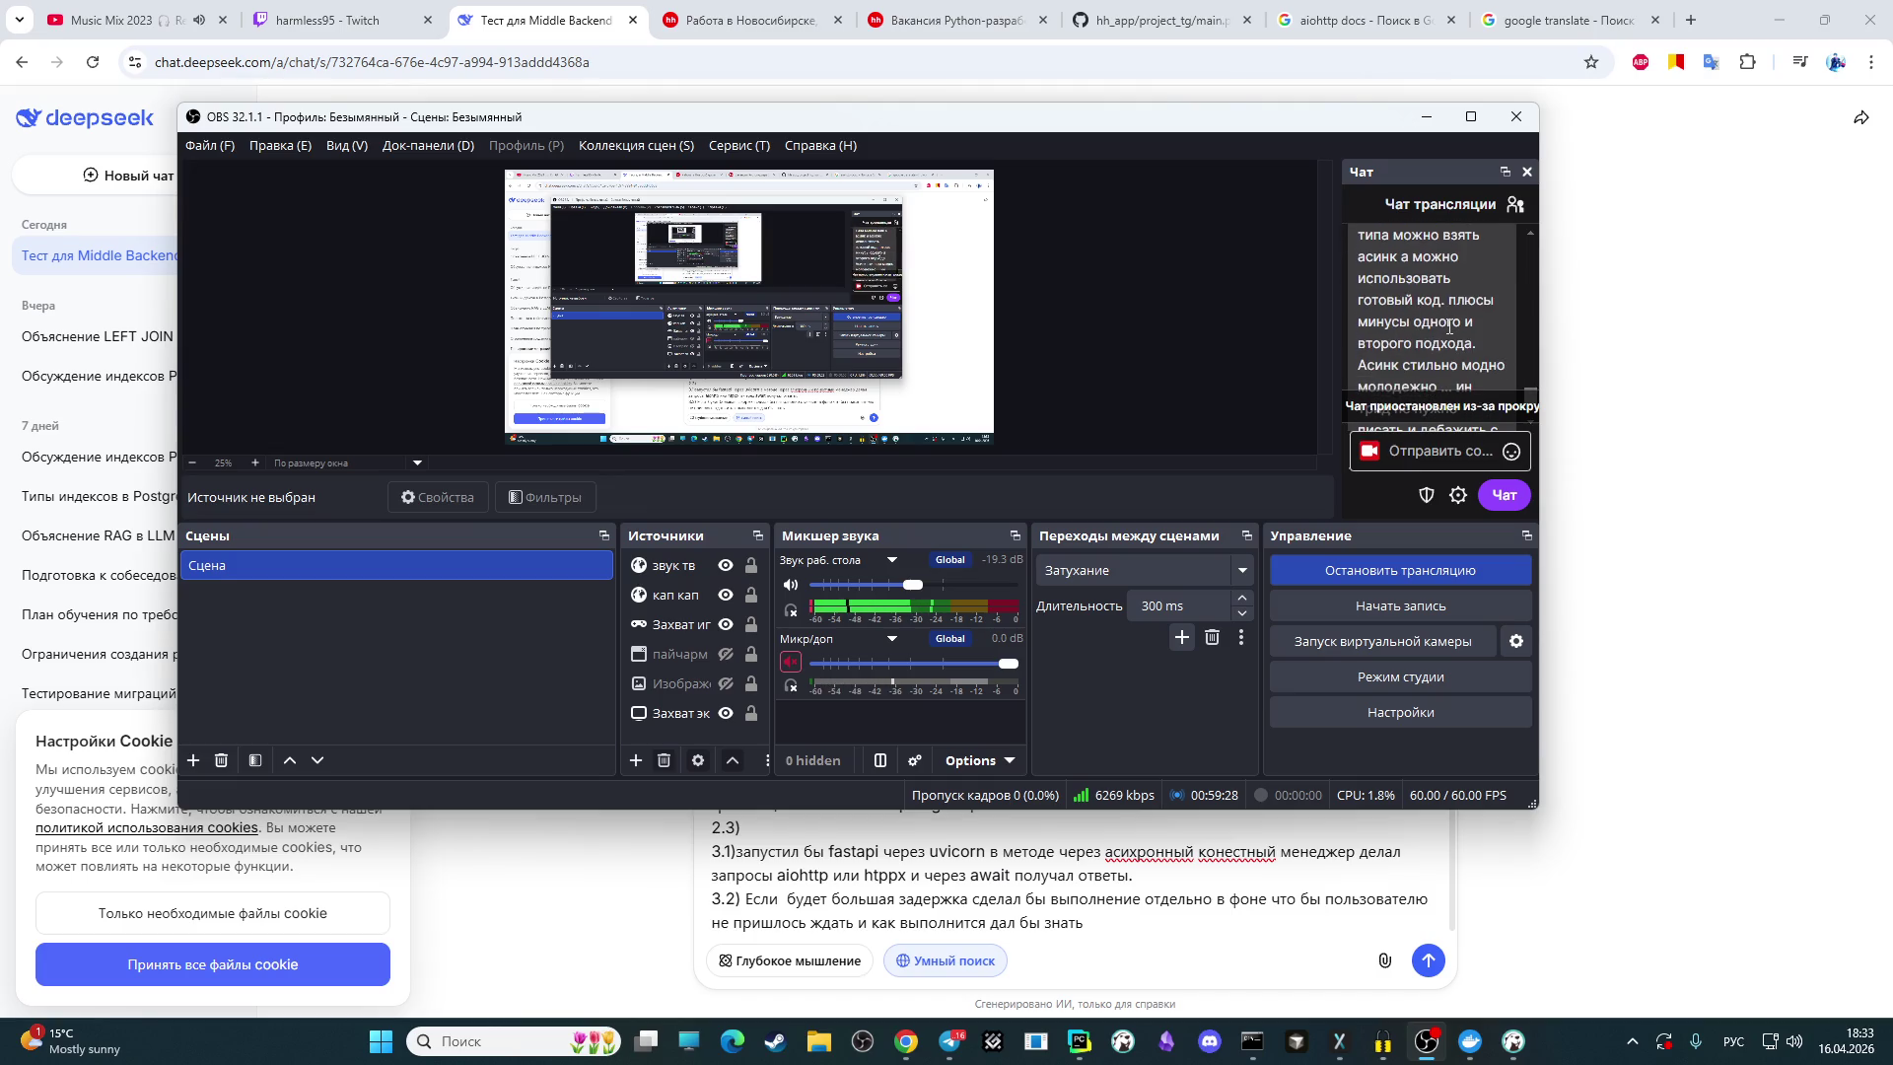
scroll(1446, 329, "down", 2)
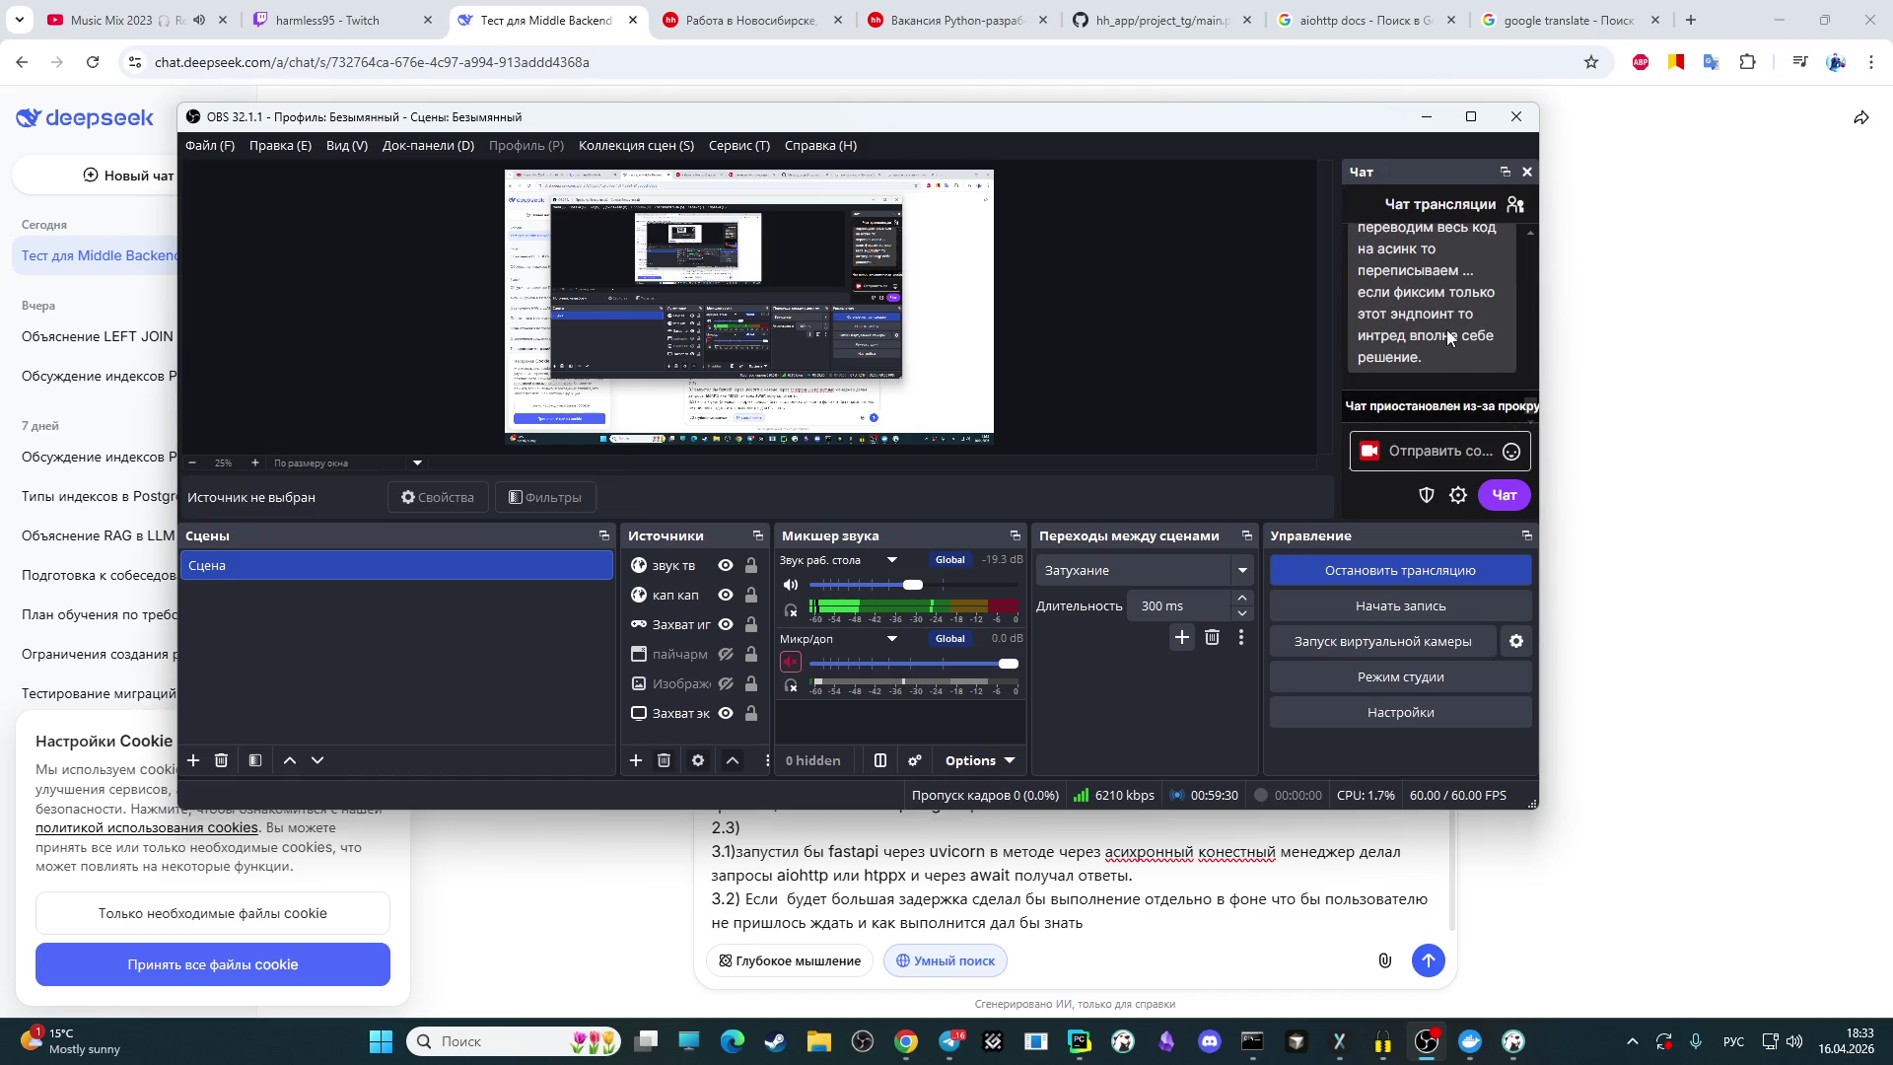
scroll(1446, 329, "up", 1)
scroll(1425, 355, "down", 1)
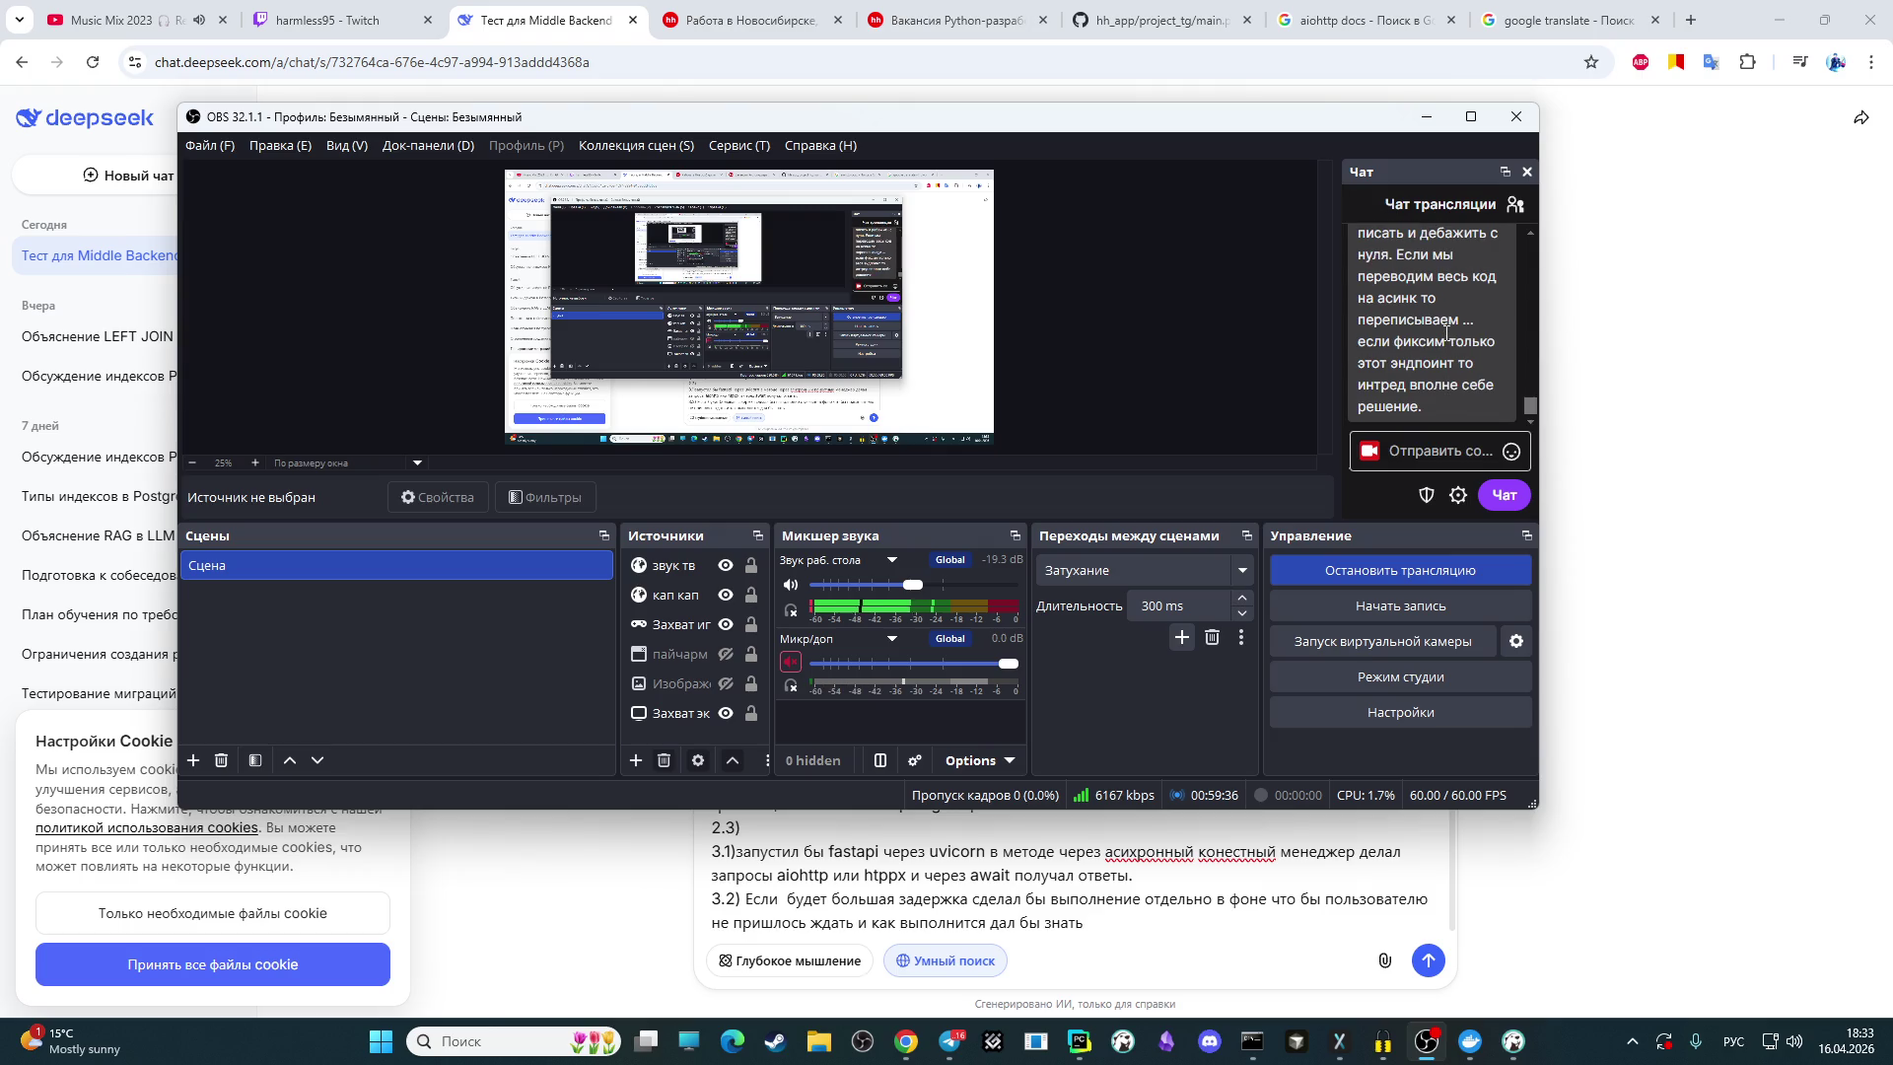
left_click(791, 661)
Step: Switch back to the DeepSeek quiz chat and add a new line after the 3.2 answer
left_click(618, 947)
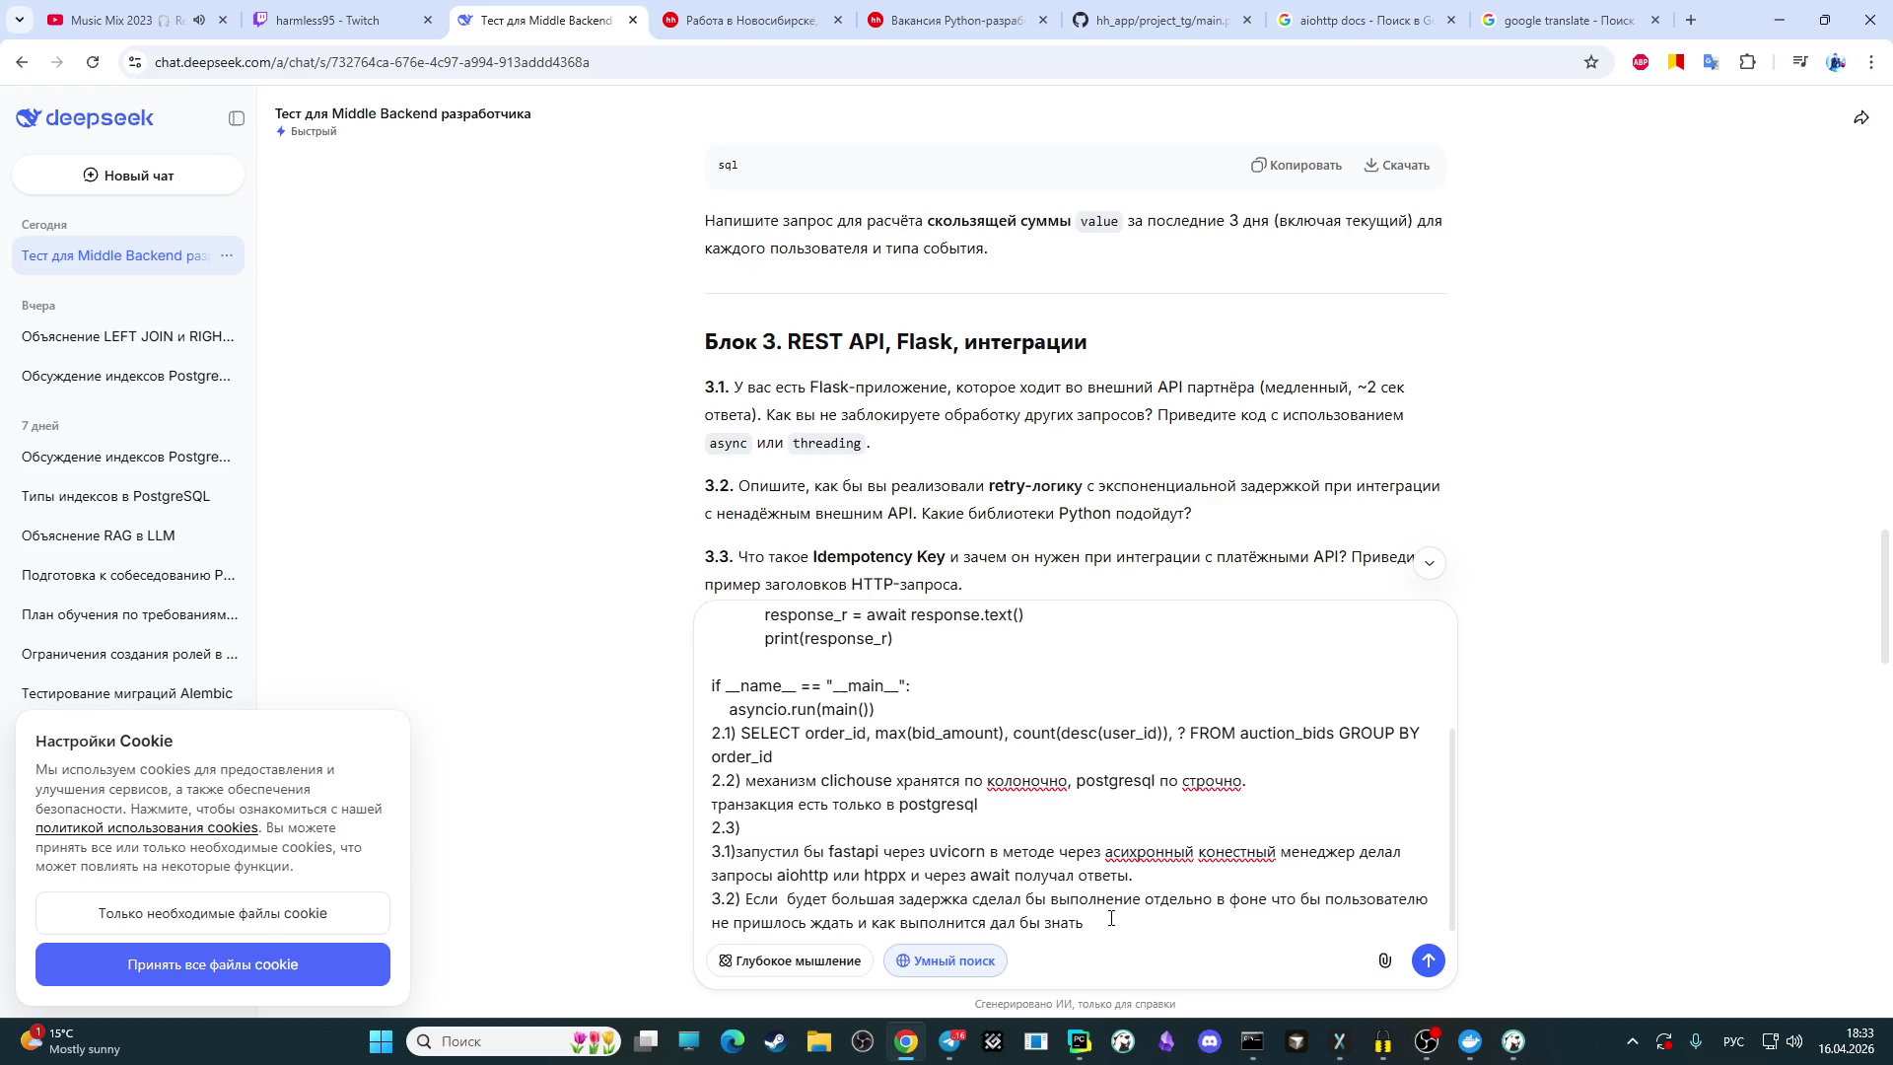
scroll(1145, 498, "down", 3)
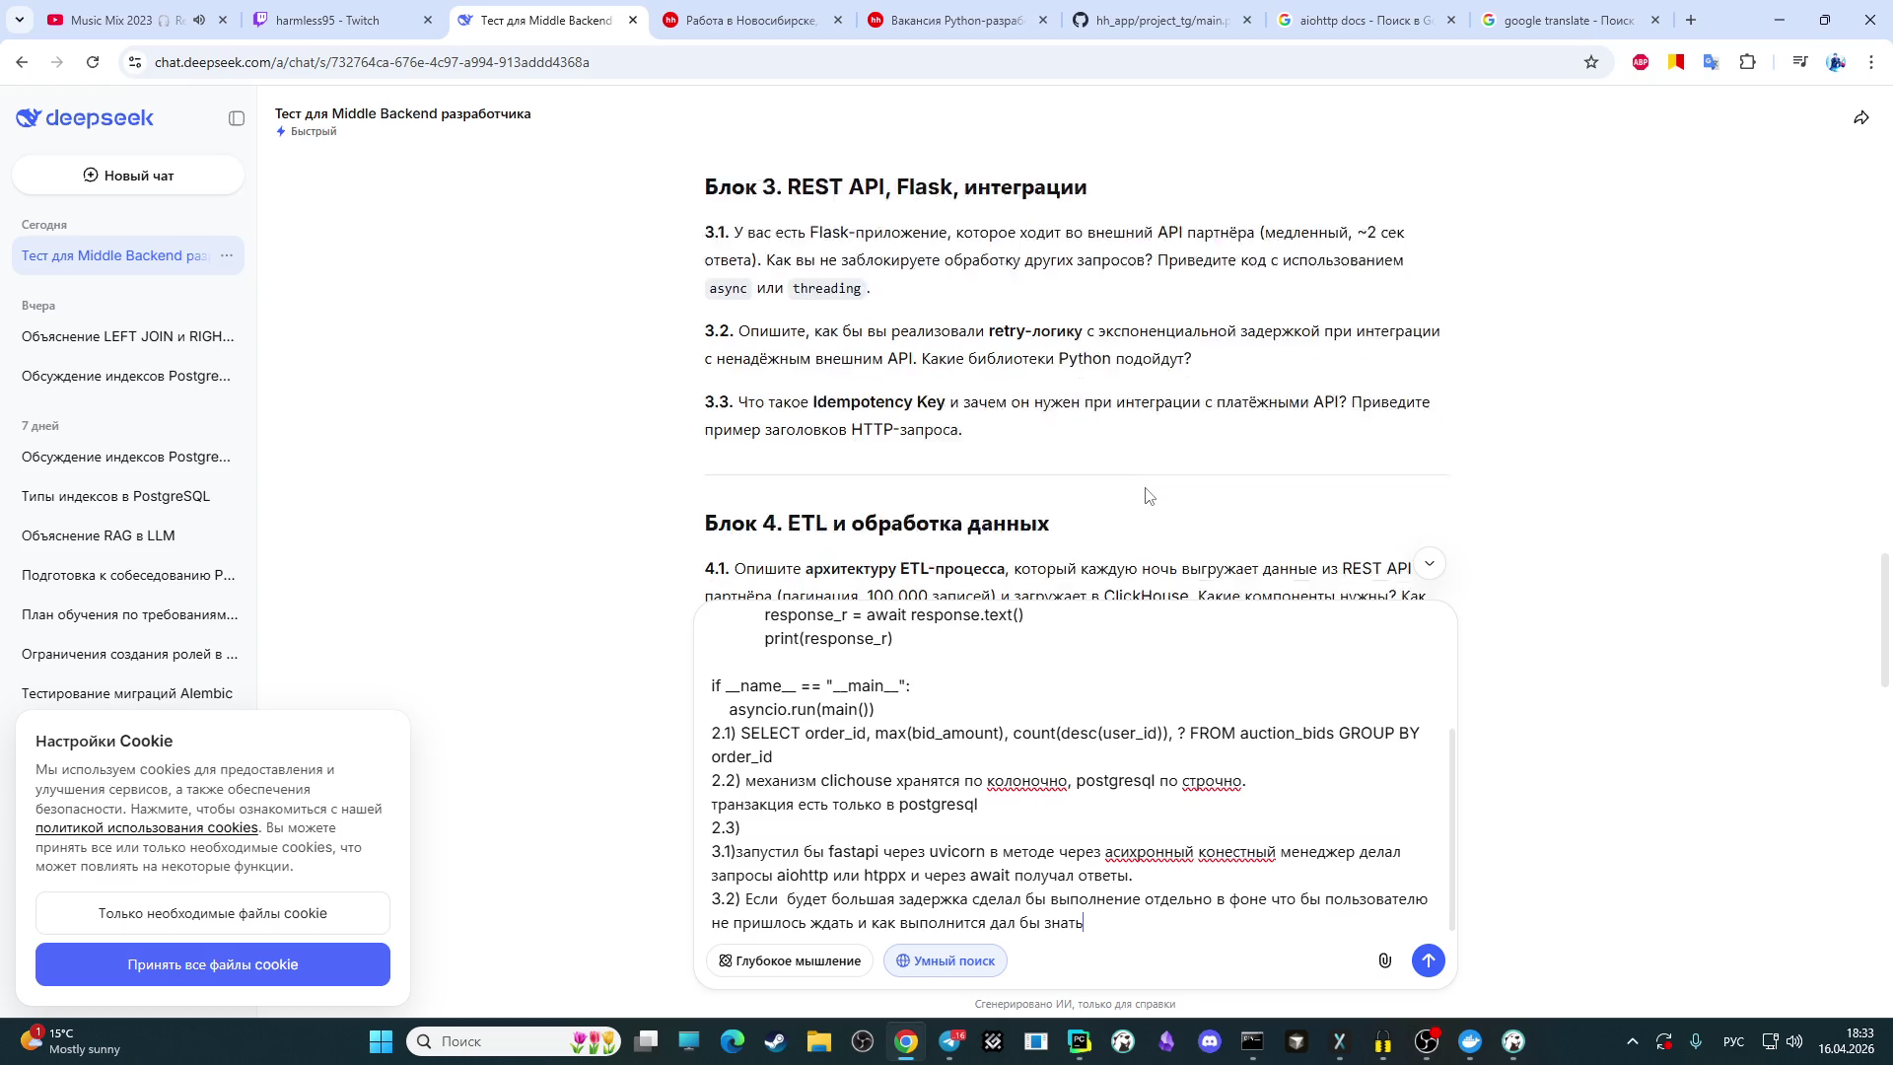
scroll(1146, 487, "up", 3)
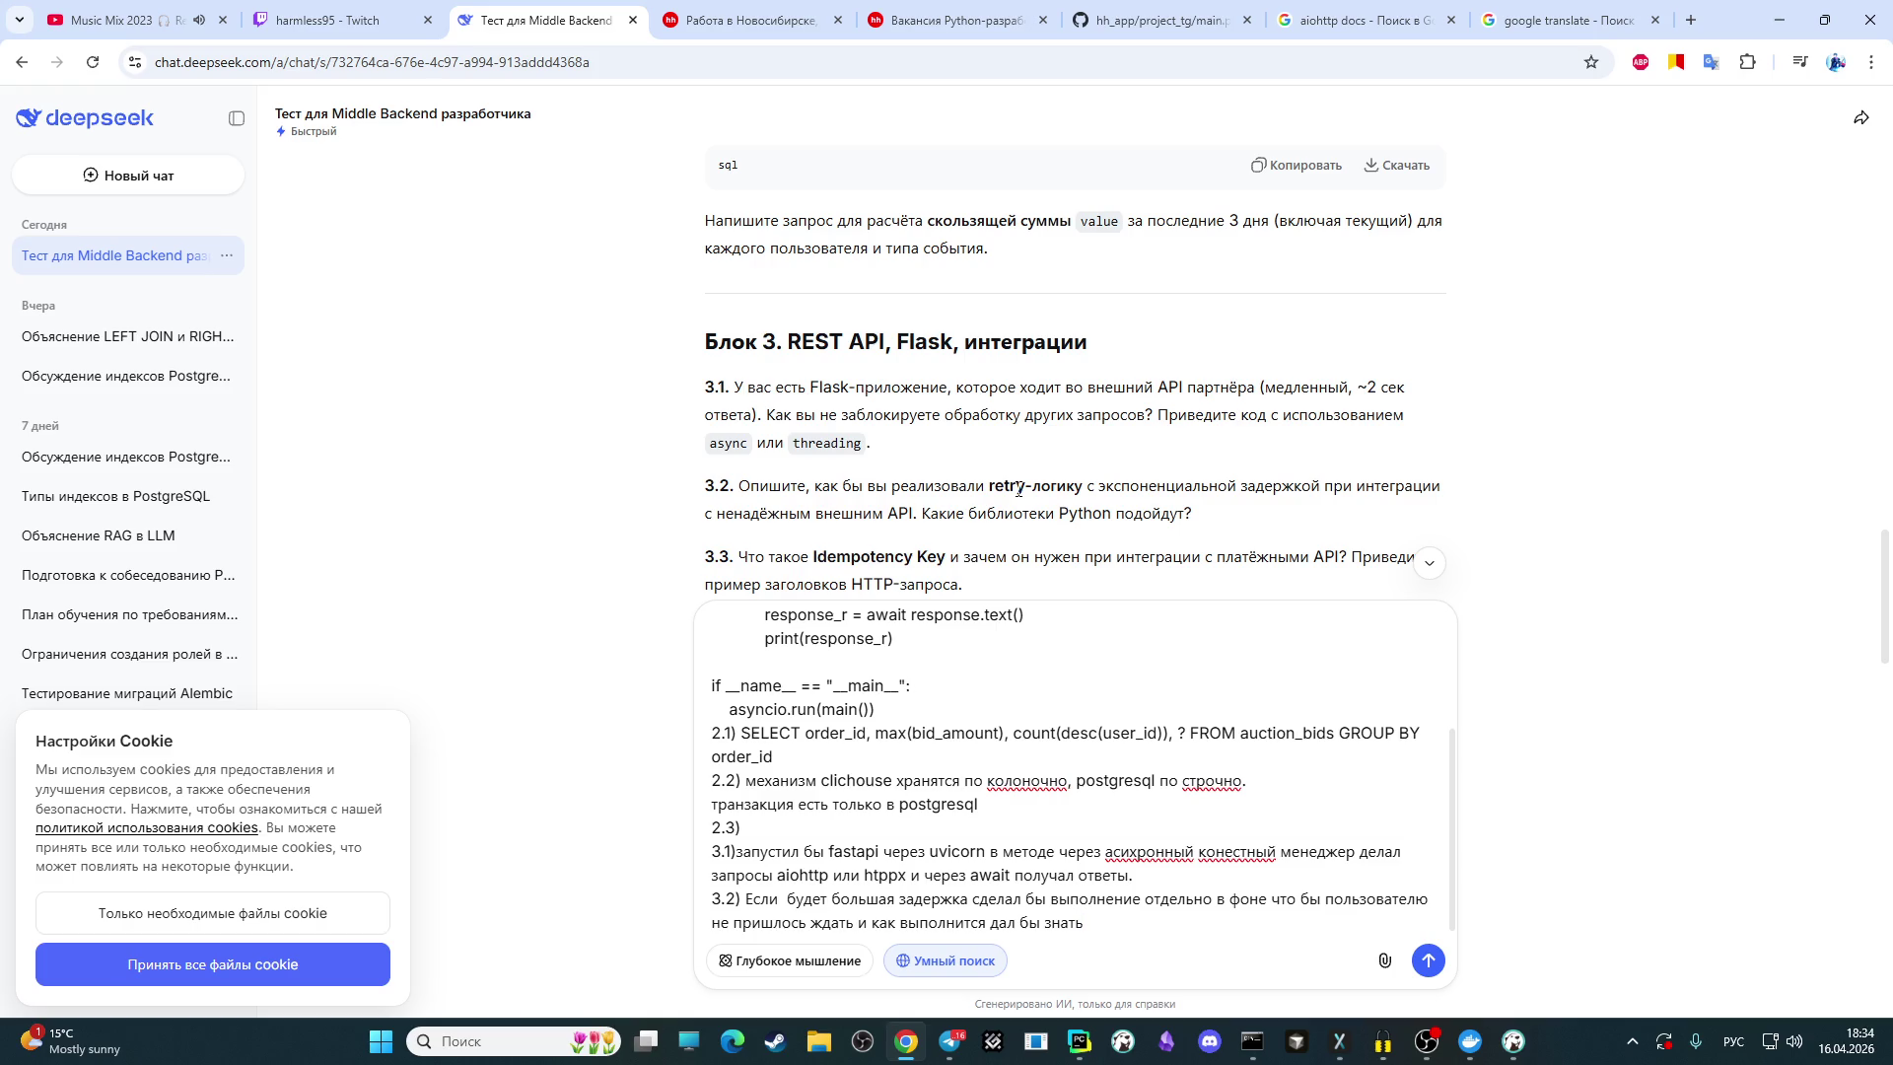
key("shift+Return")
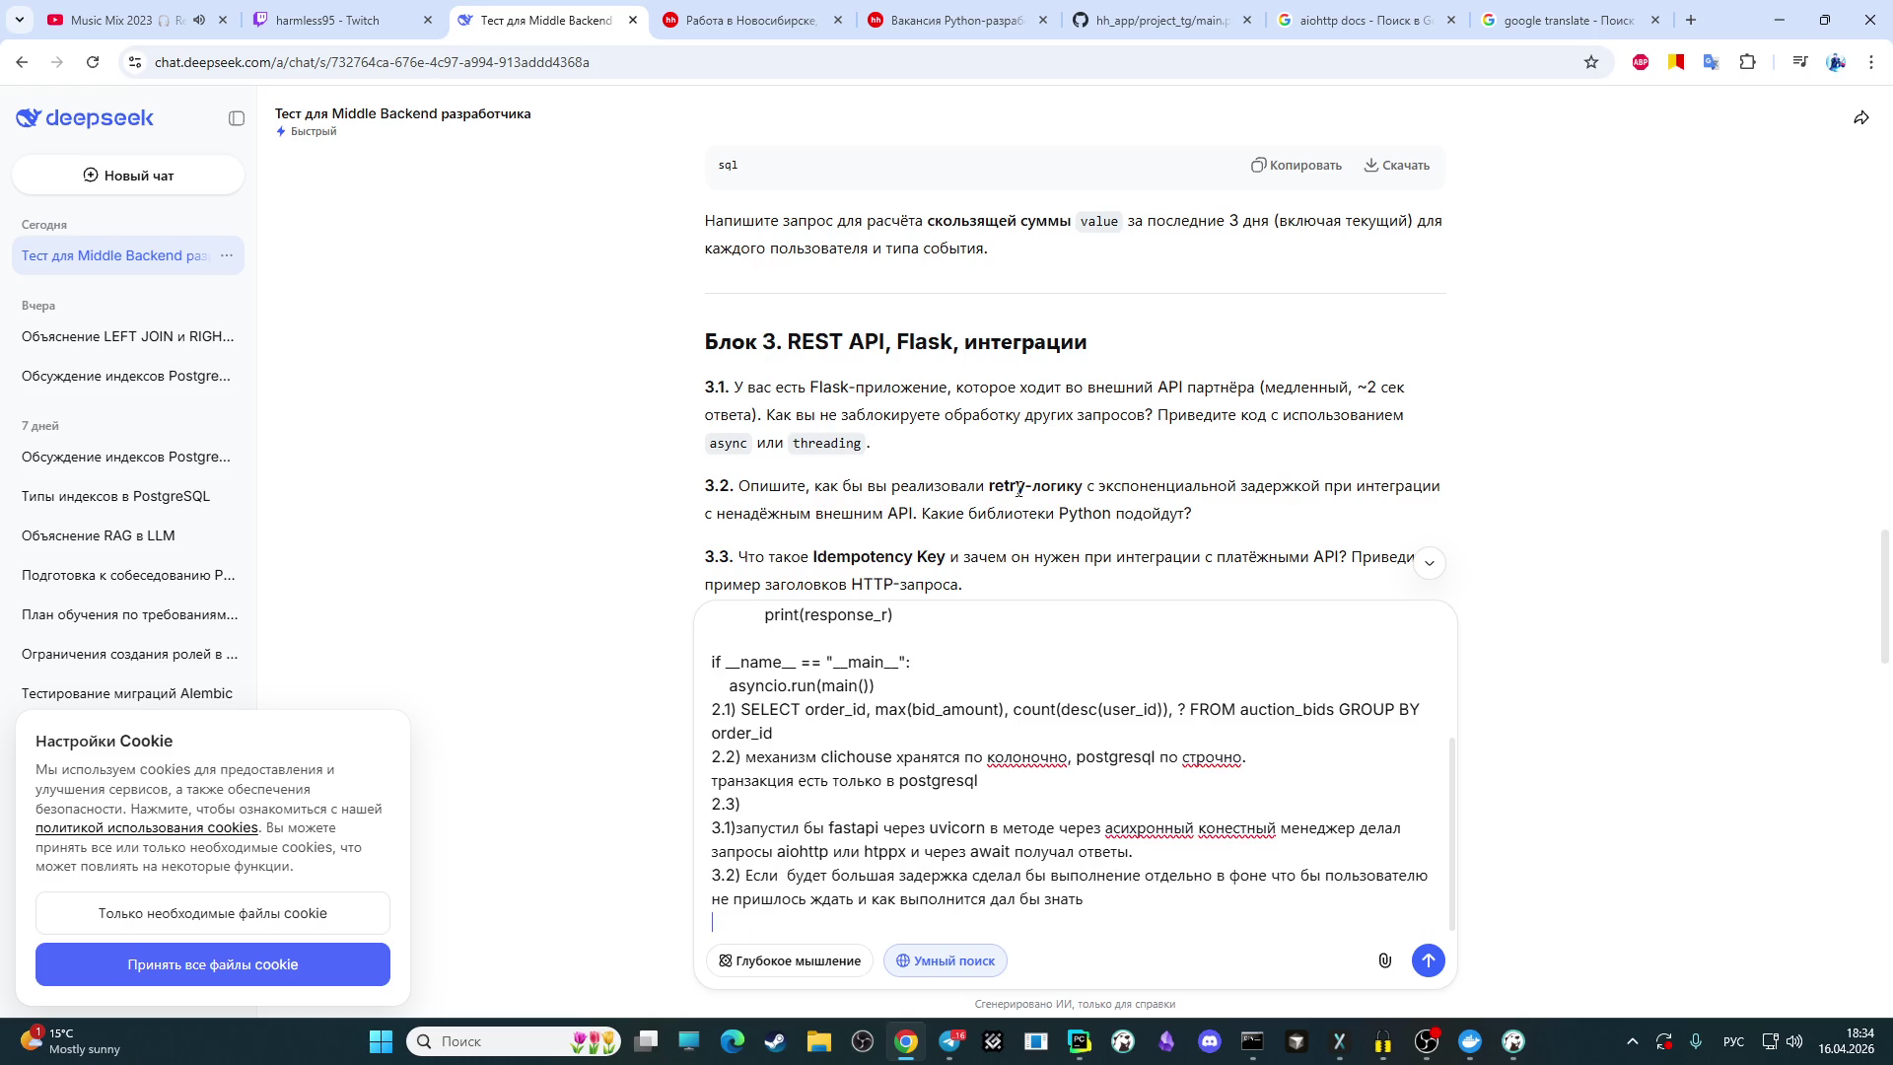
Step: Type the '3.3)' label on the new draft line, then bring OBS Studio to the front
type("3ю")
type("3)")
scroll(912, 421, "down", 1)
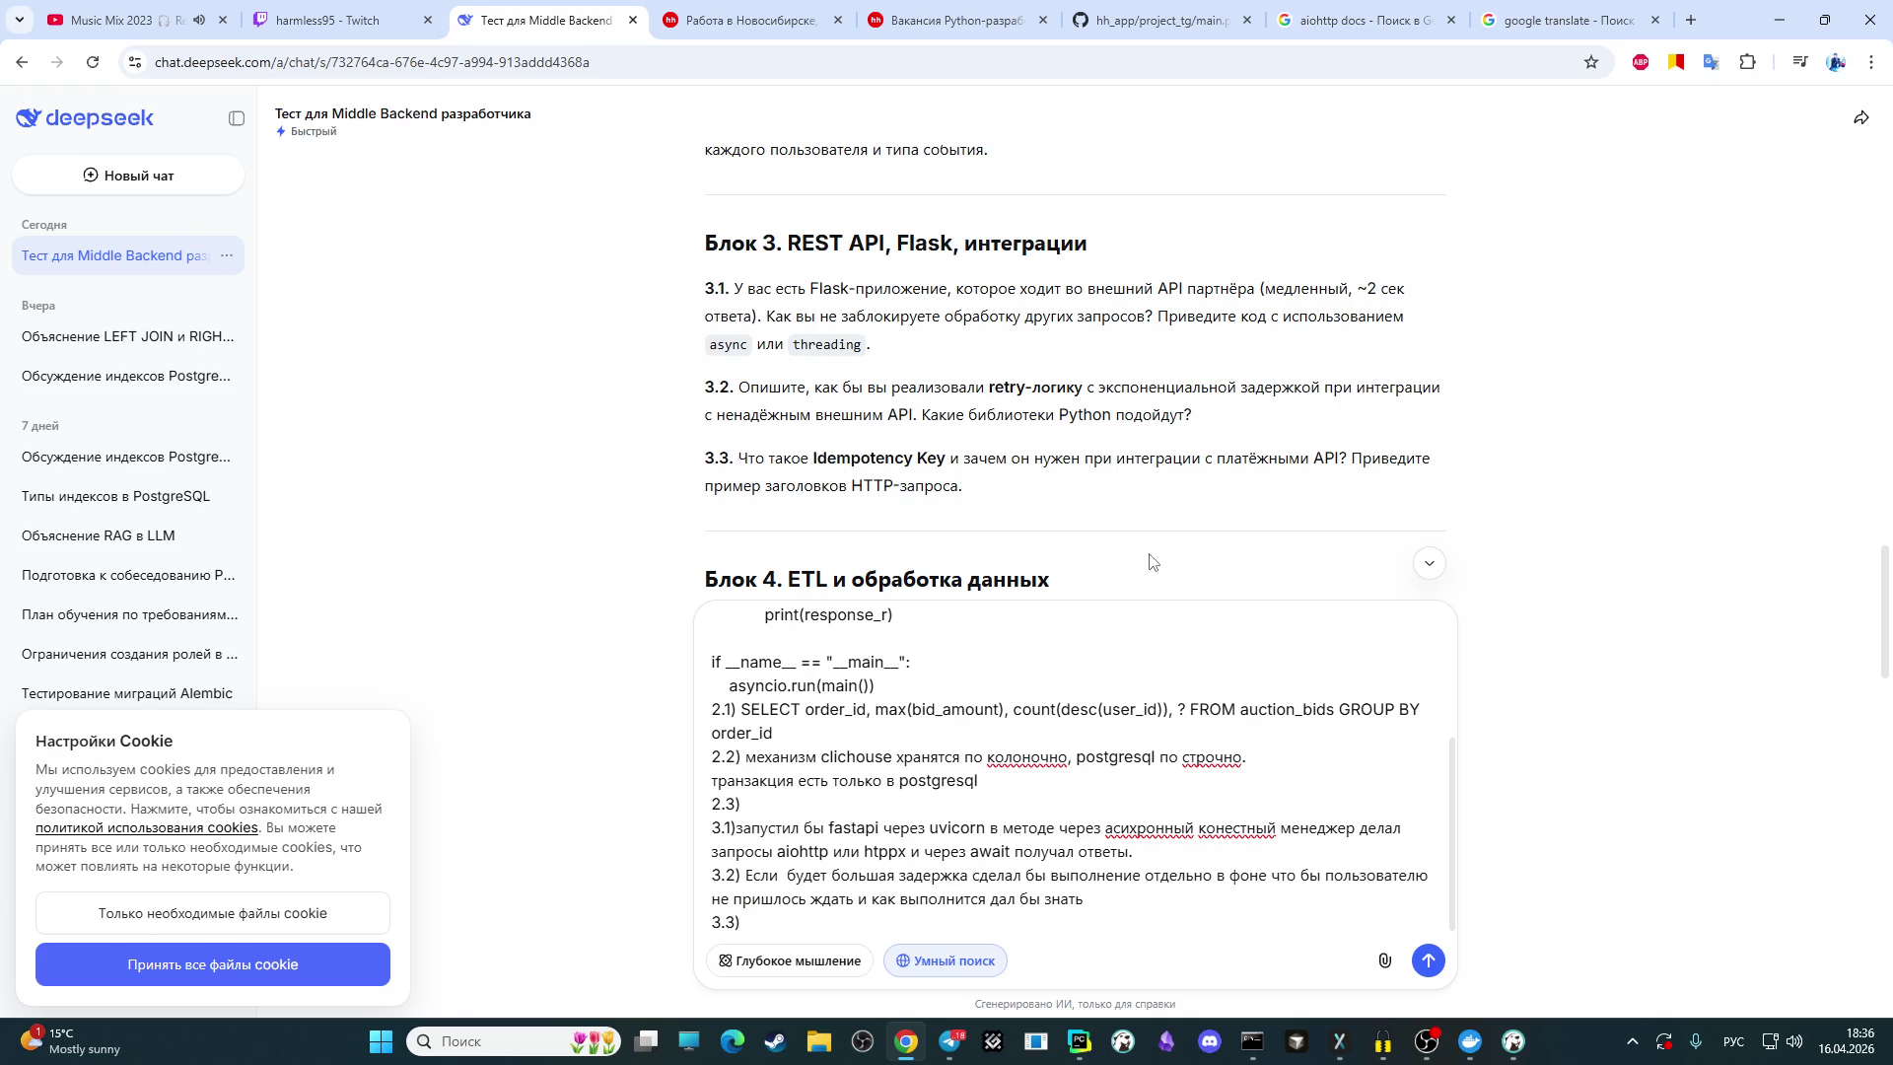
left_click(1427, 1041)
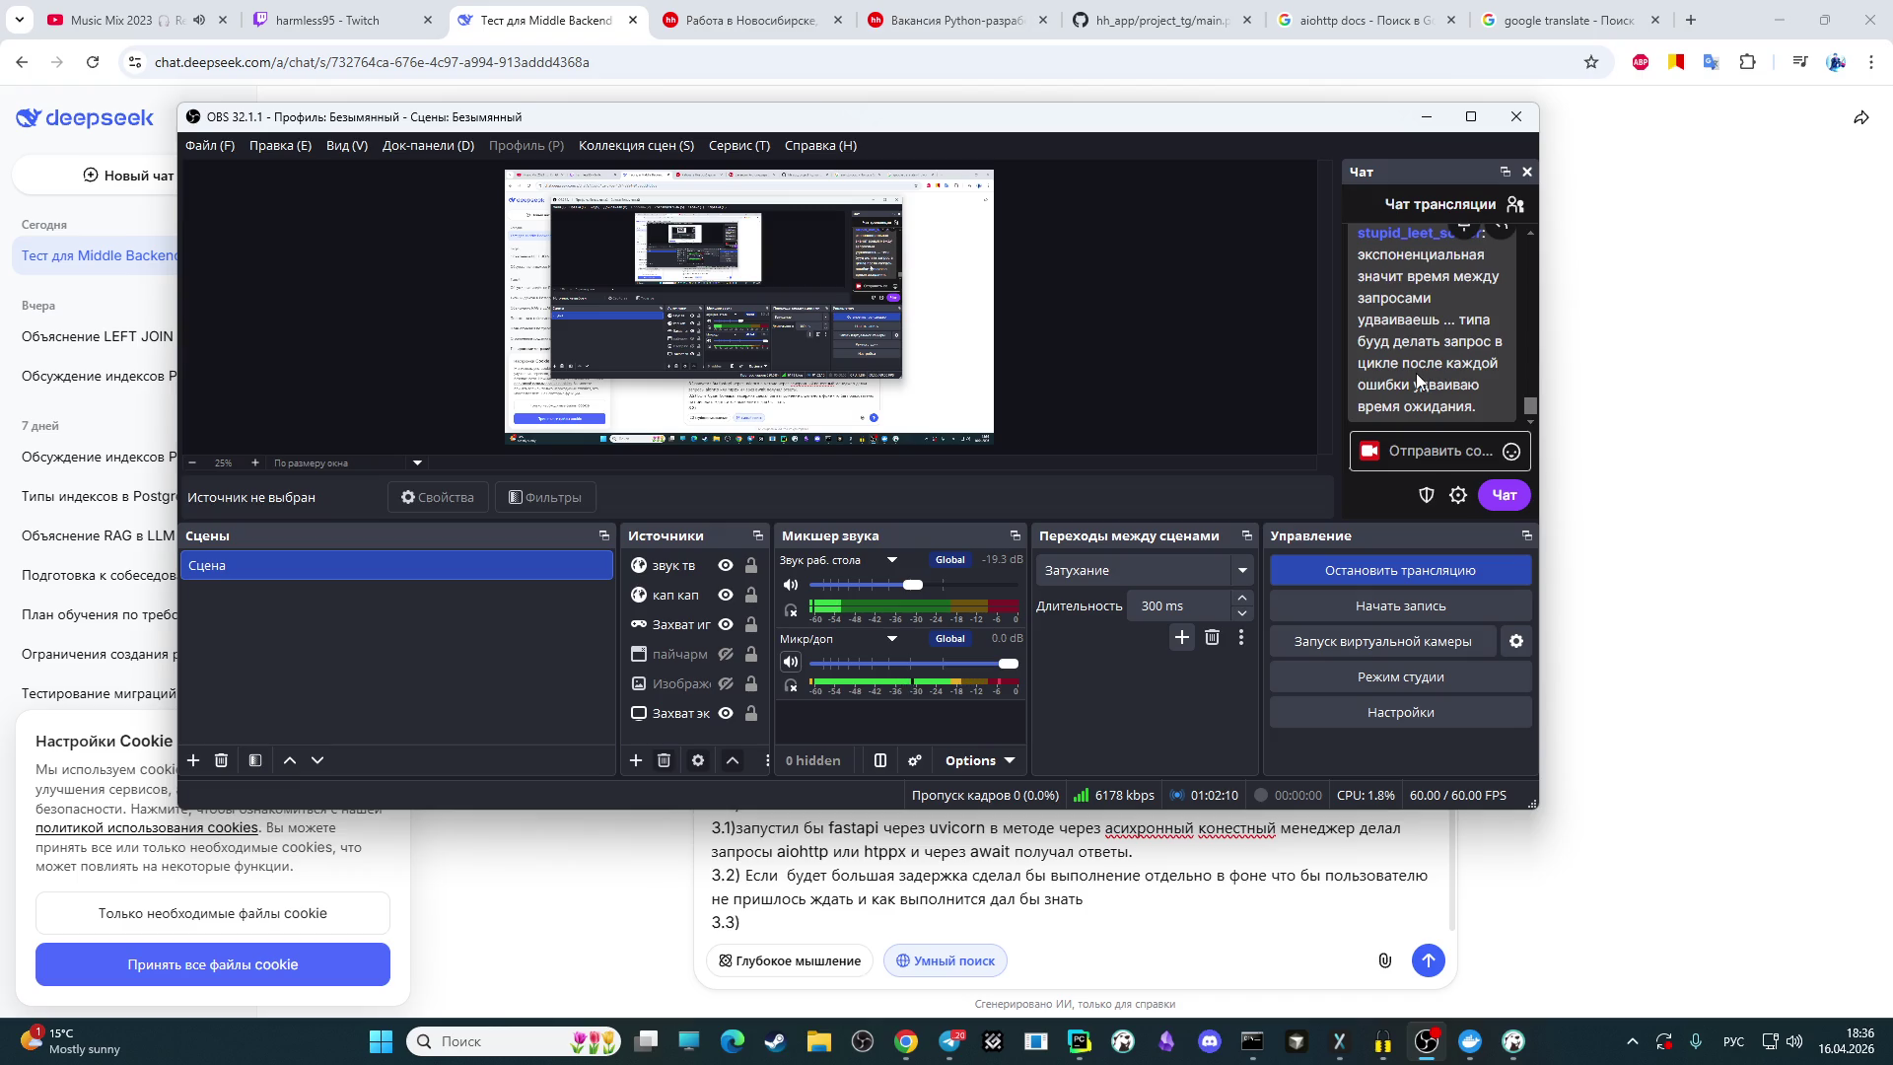
Step: Read the recent OBS stream chat messages, briefly return to DeepSeek, then bring OBS forward again
scroll(1429, 390, "up", 1)
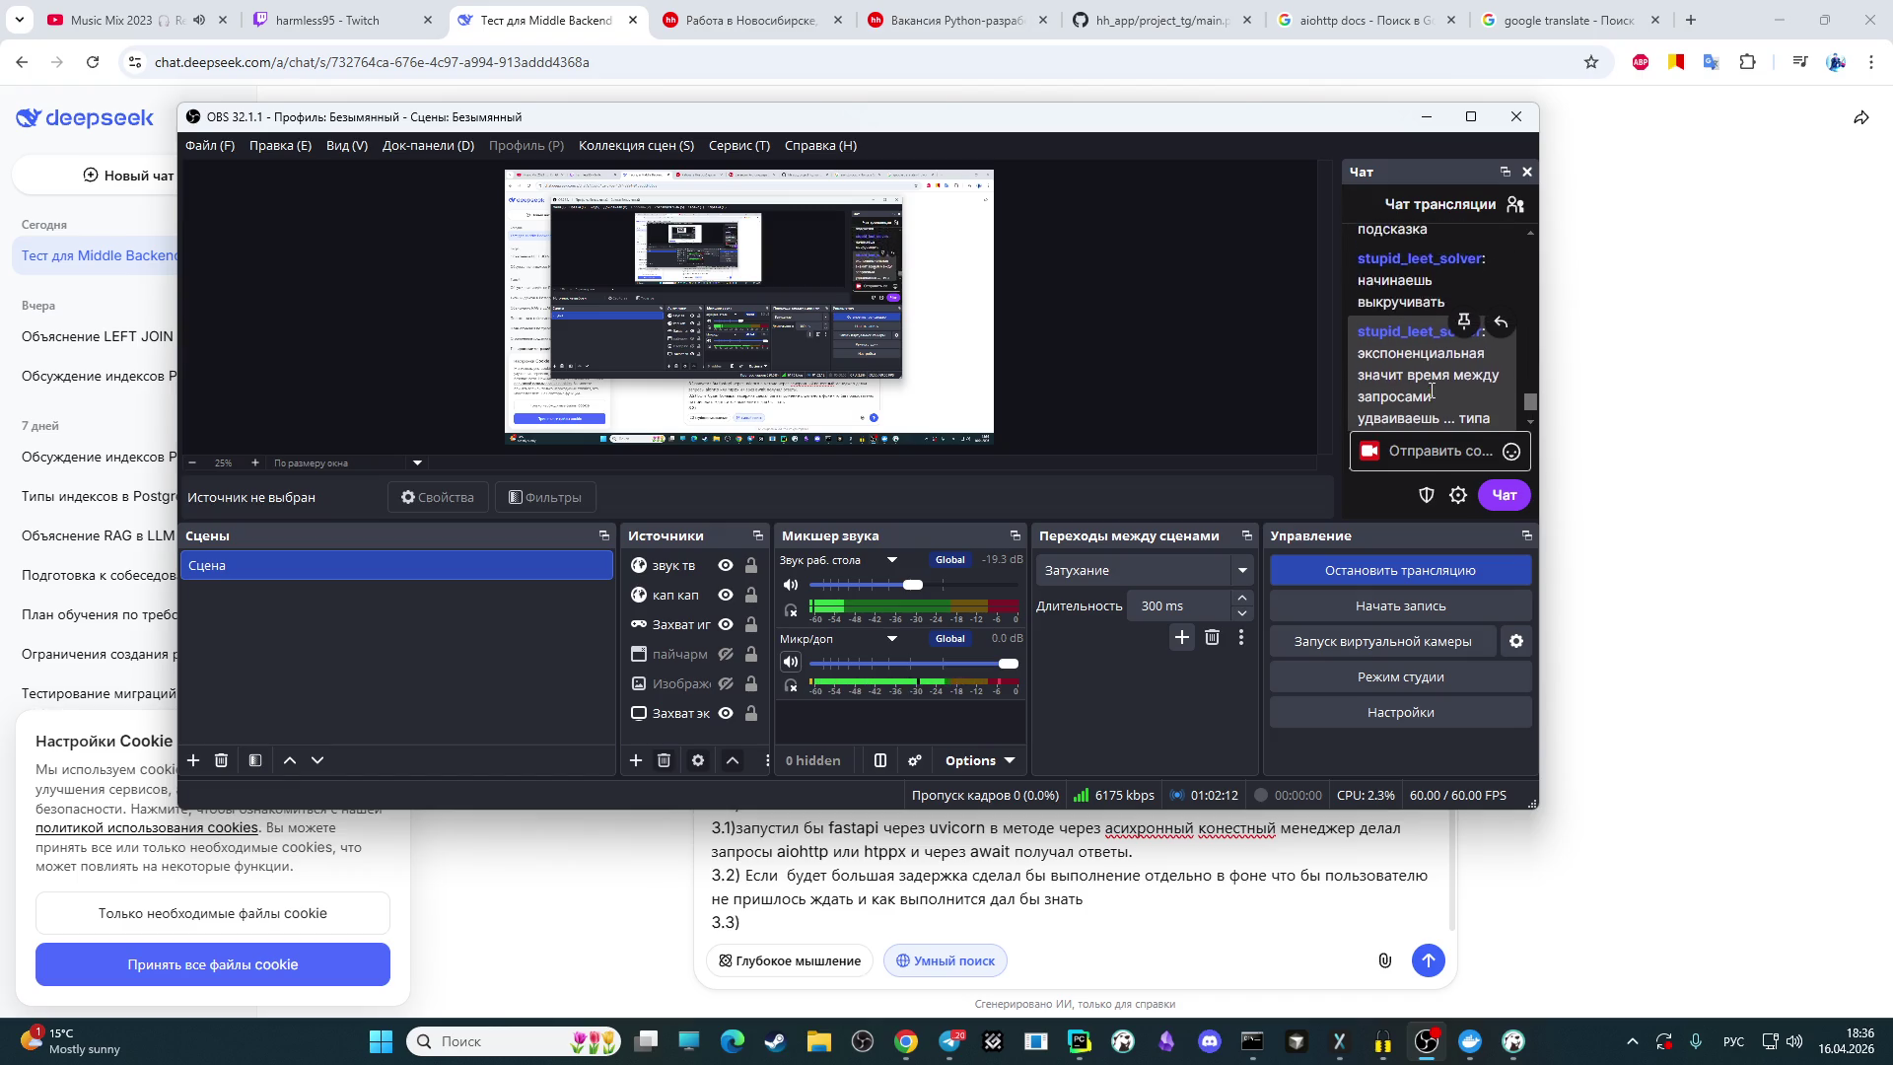
scroll(1430, 390, "down", 2)
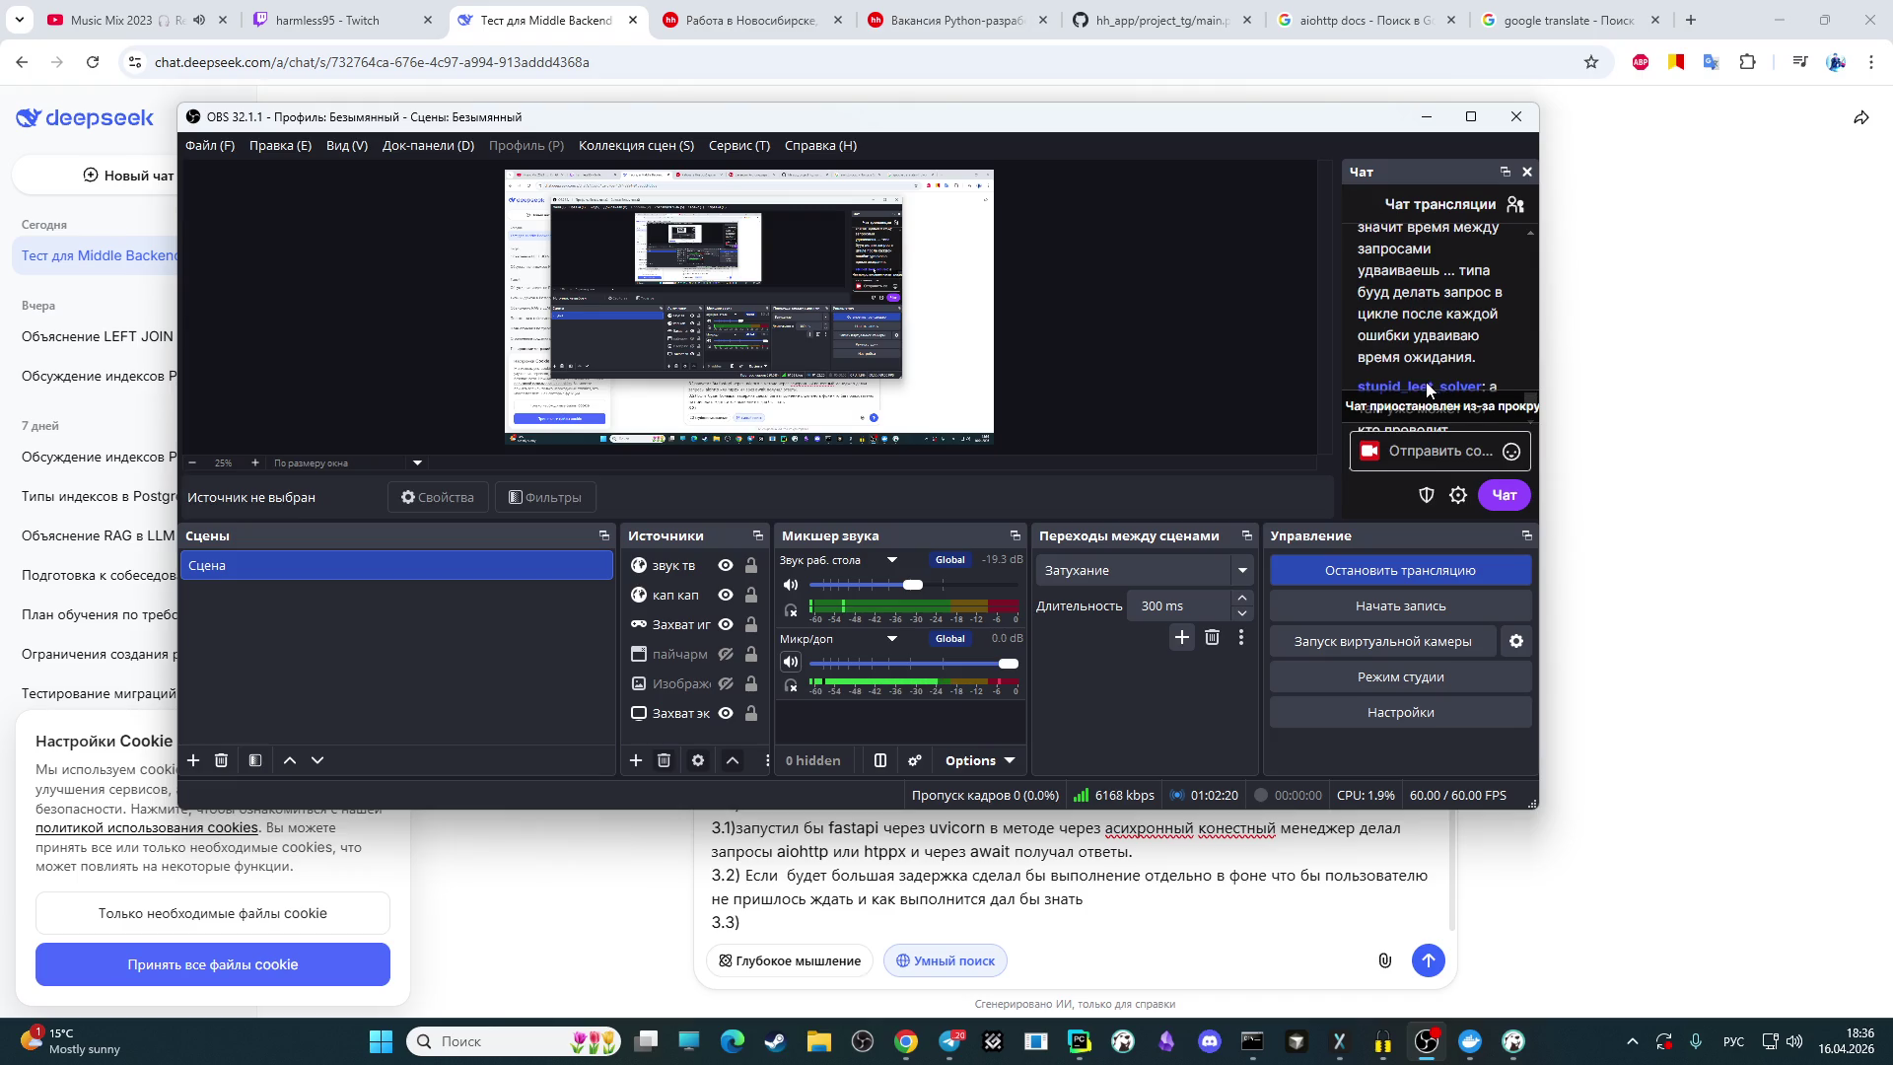
scroll(1424, 345, "down", 2)
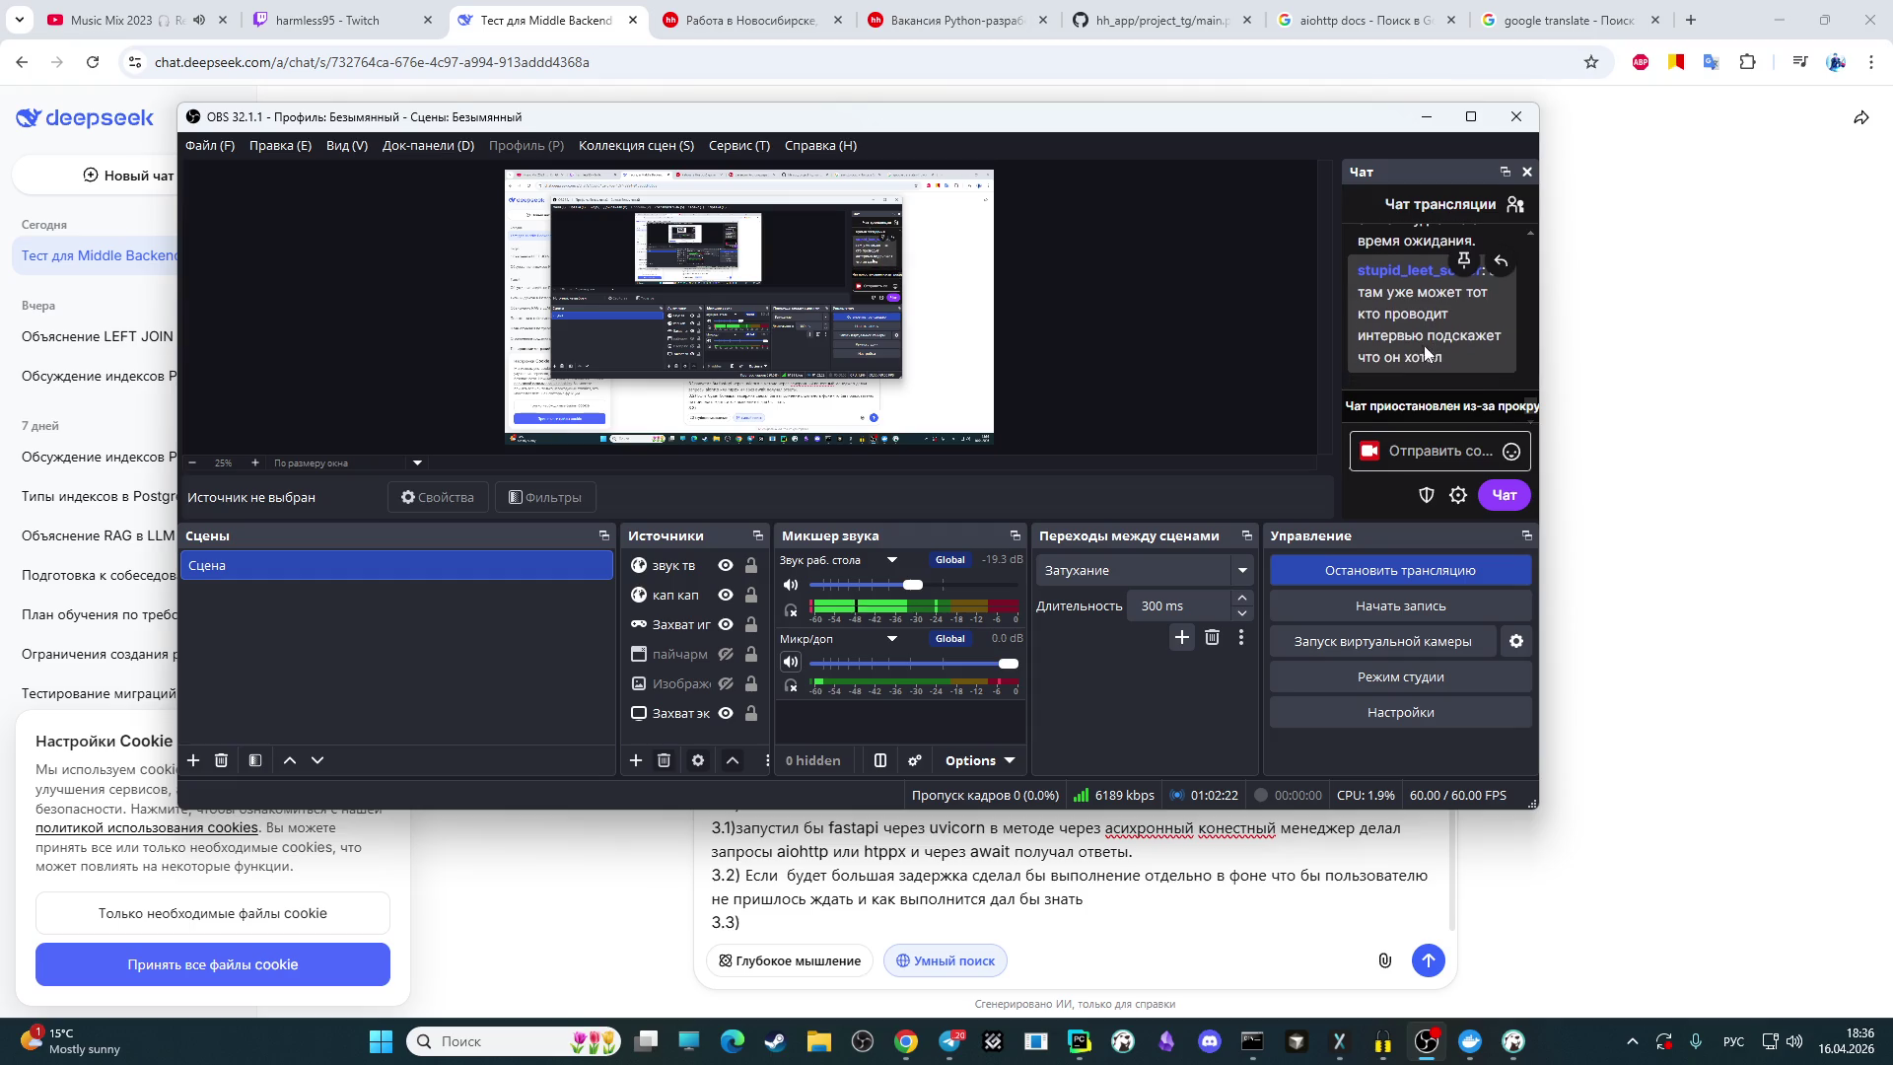
scroll(1392, 347, "down", 2)
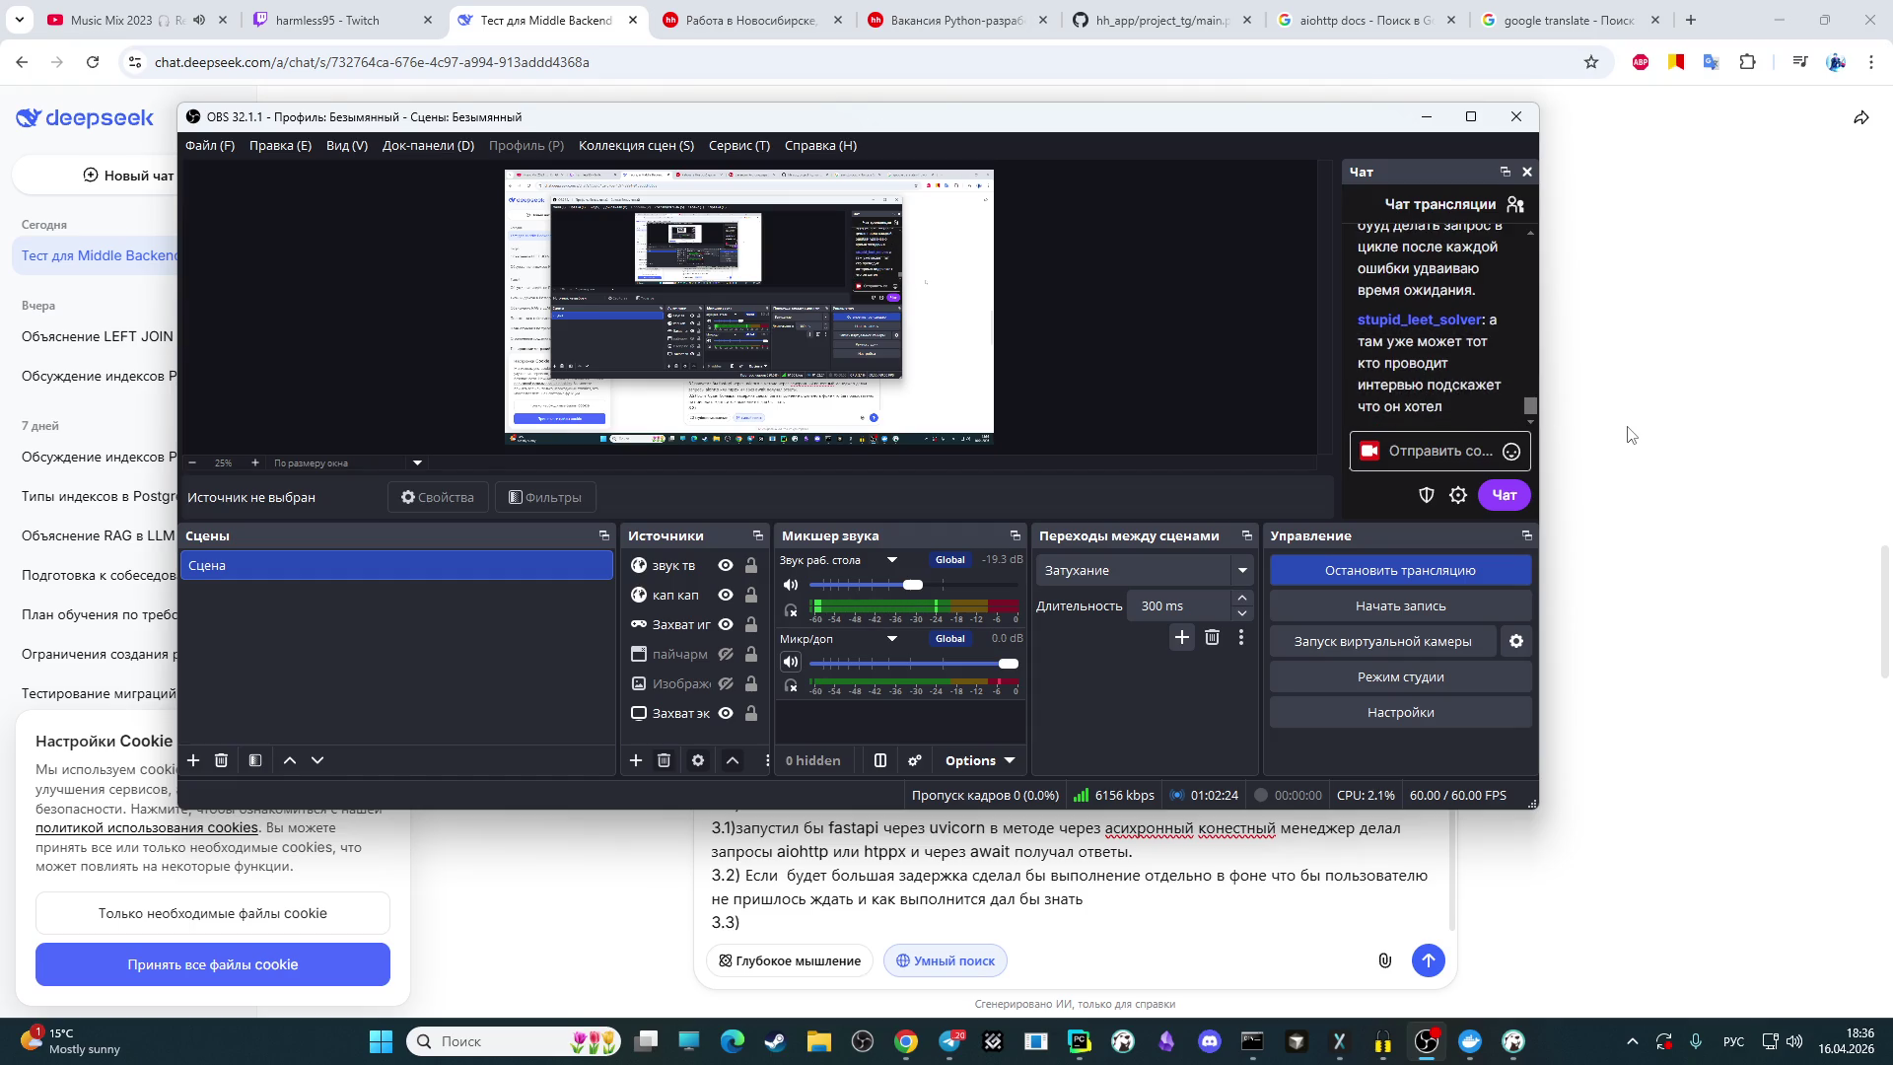
left_click(1631, 435)
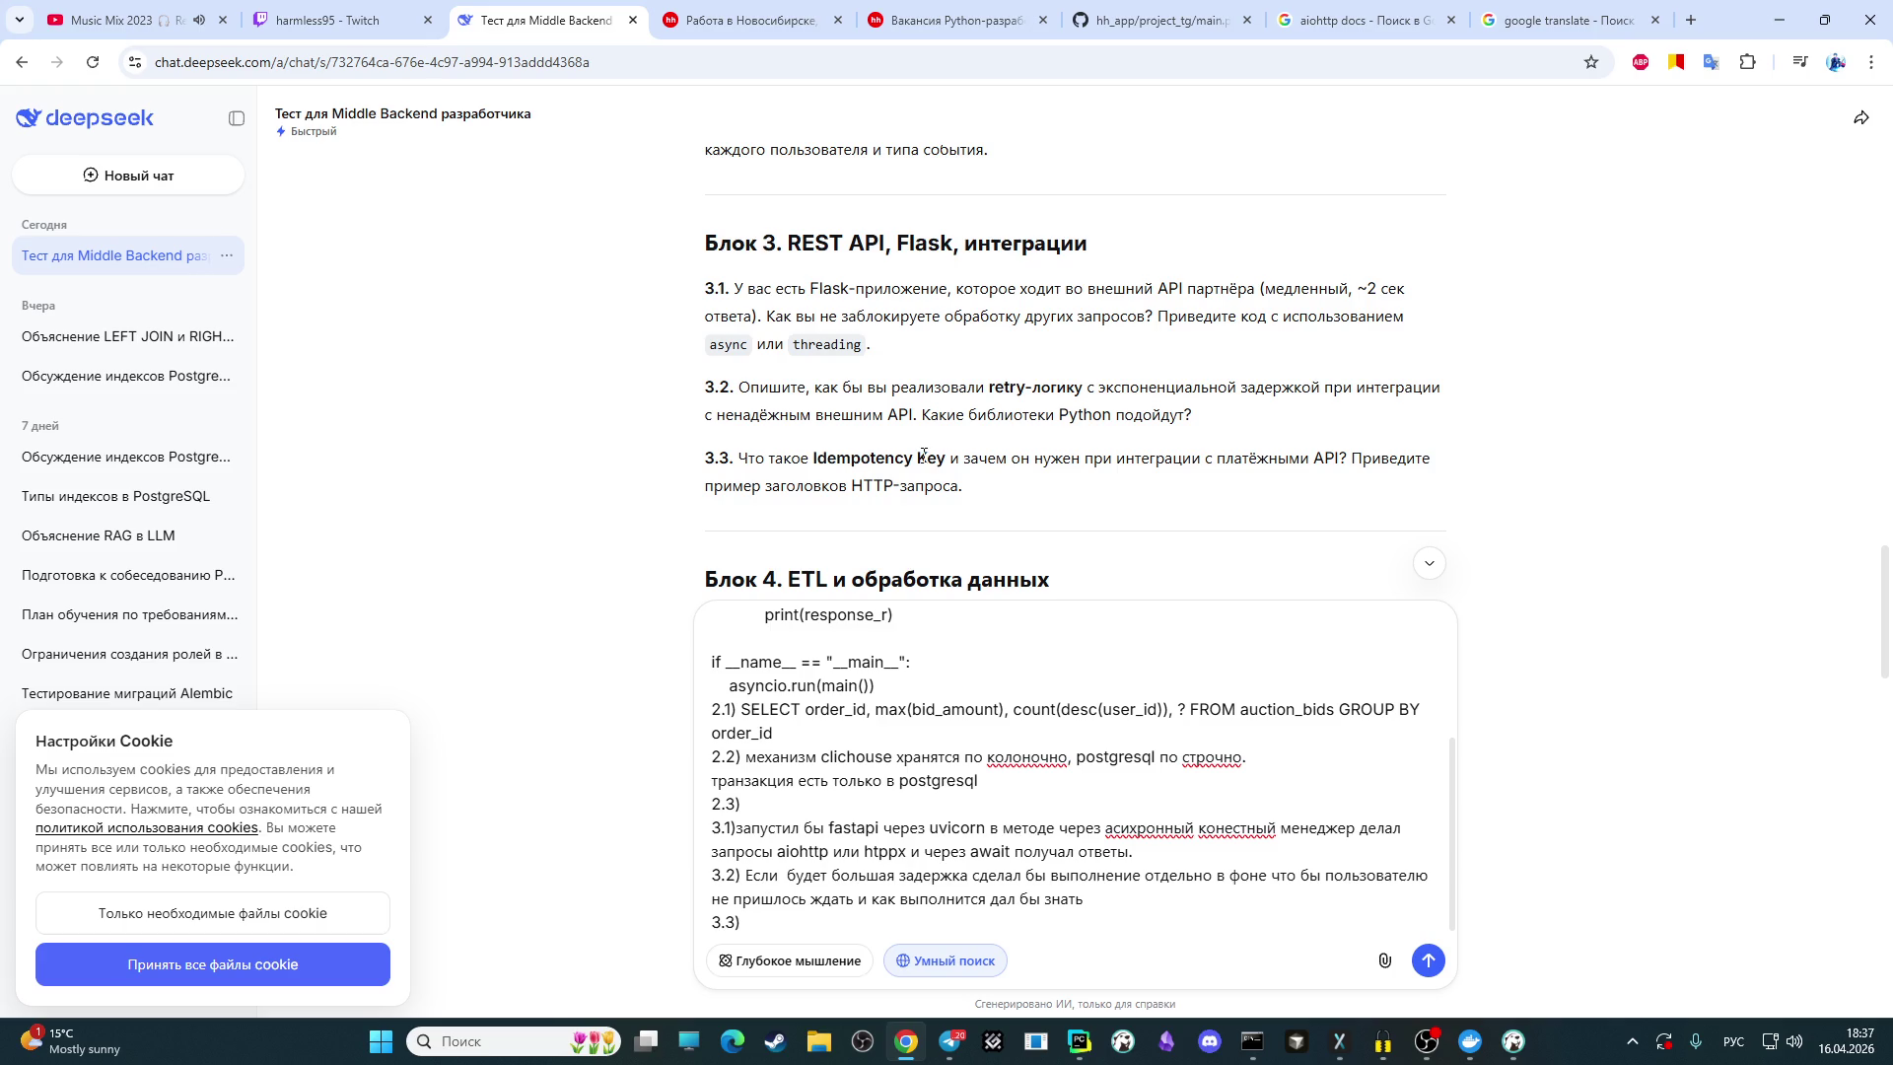
left_click(1436, 1050)
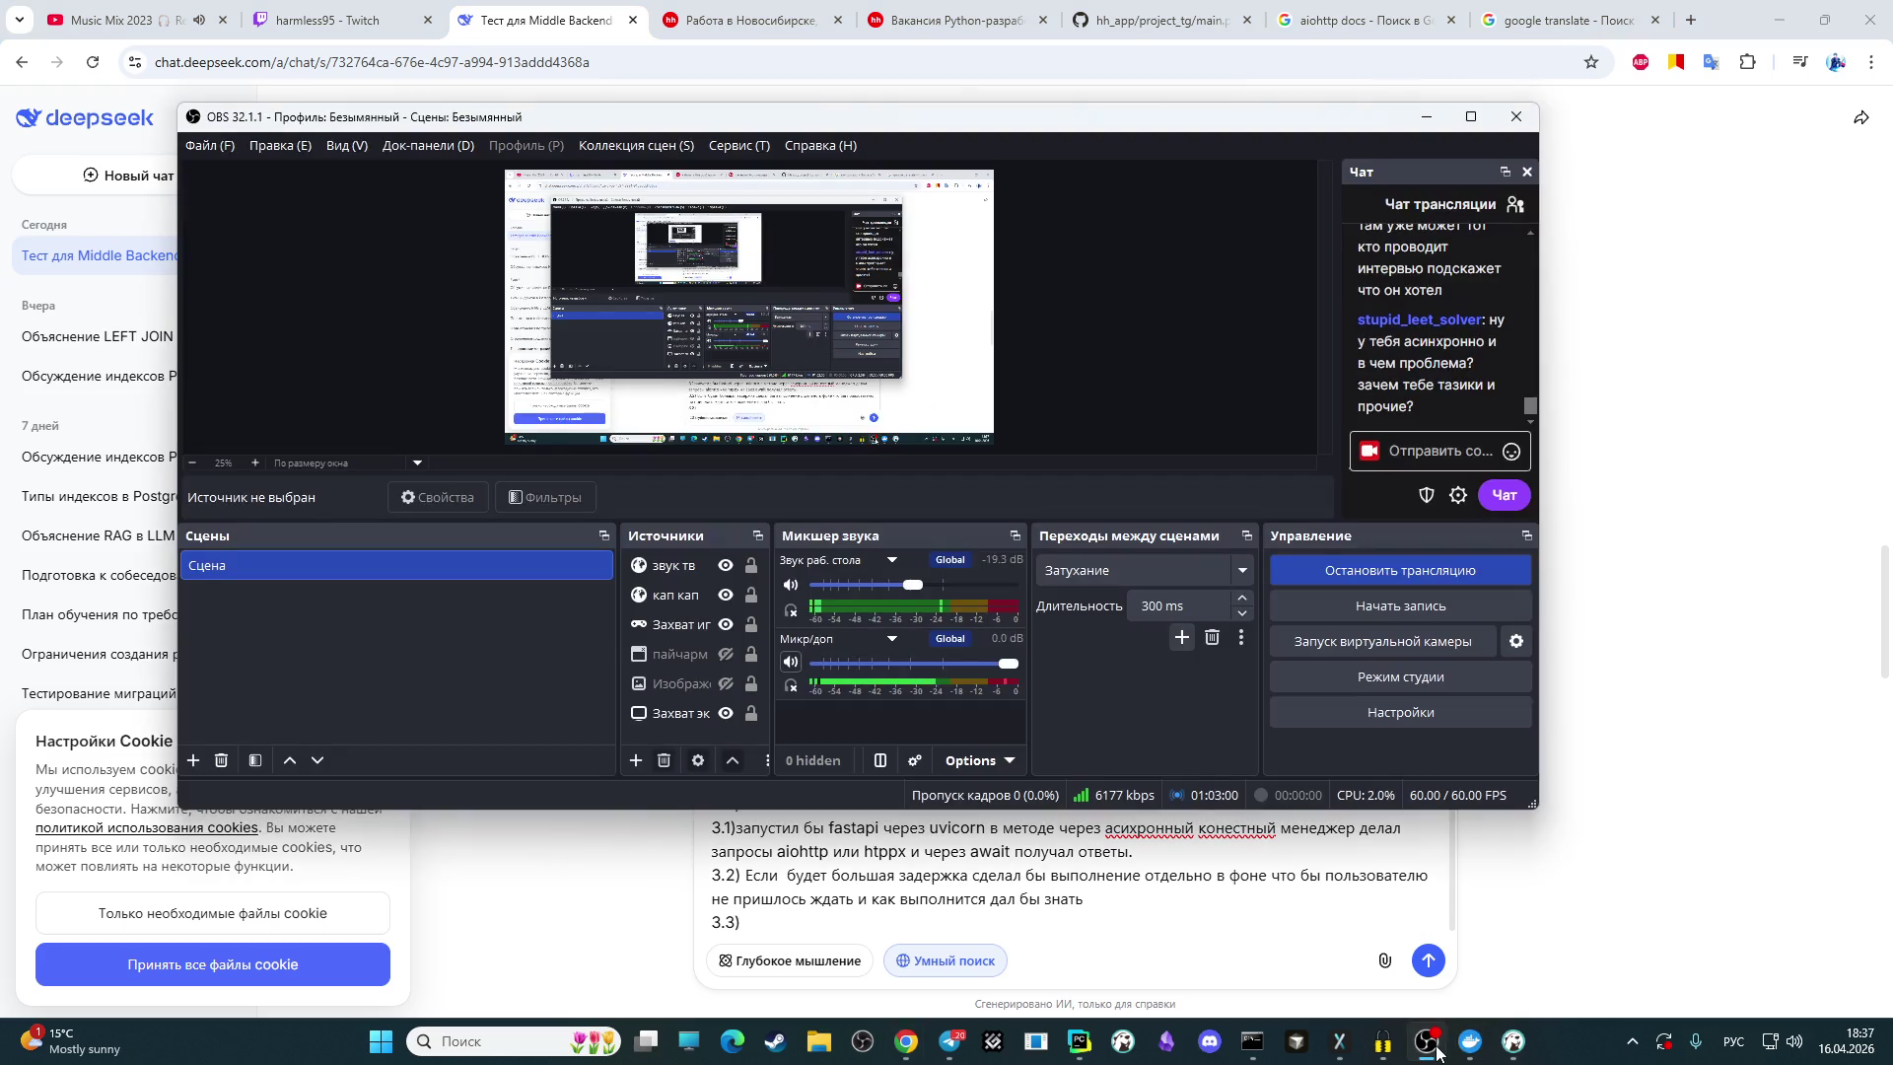
Step: Switch between OBS and the DeepSeek chat, then select the old 3.2 answer text in the draft
left_click(1645, 507)
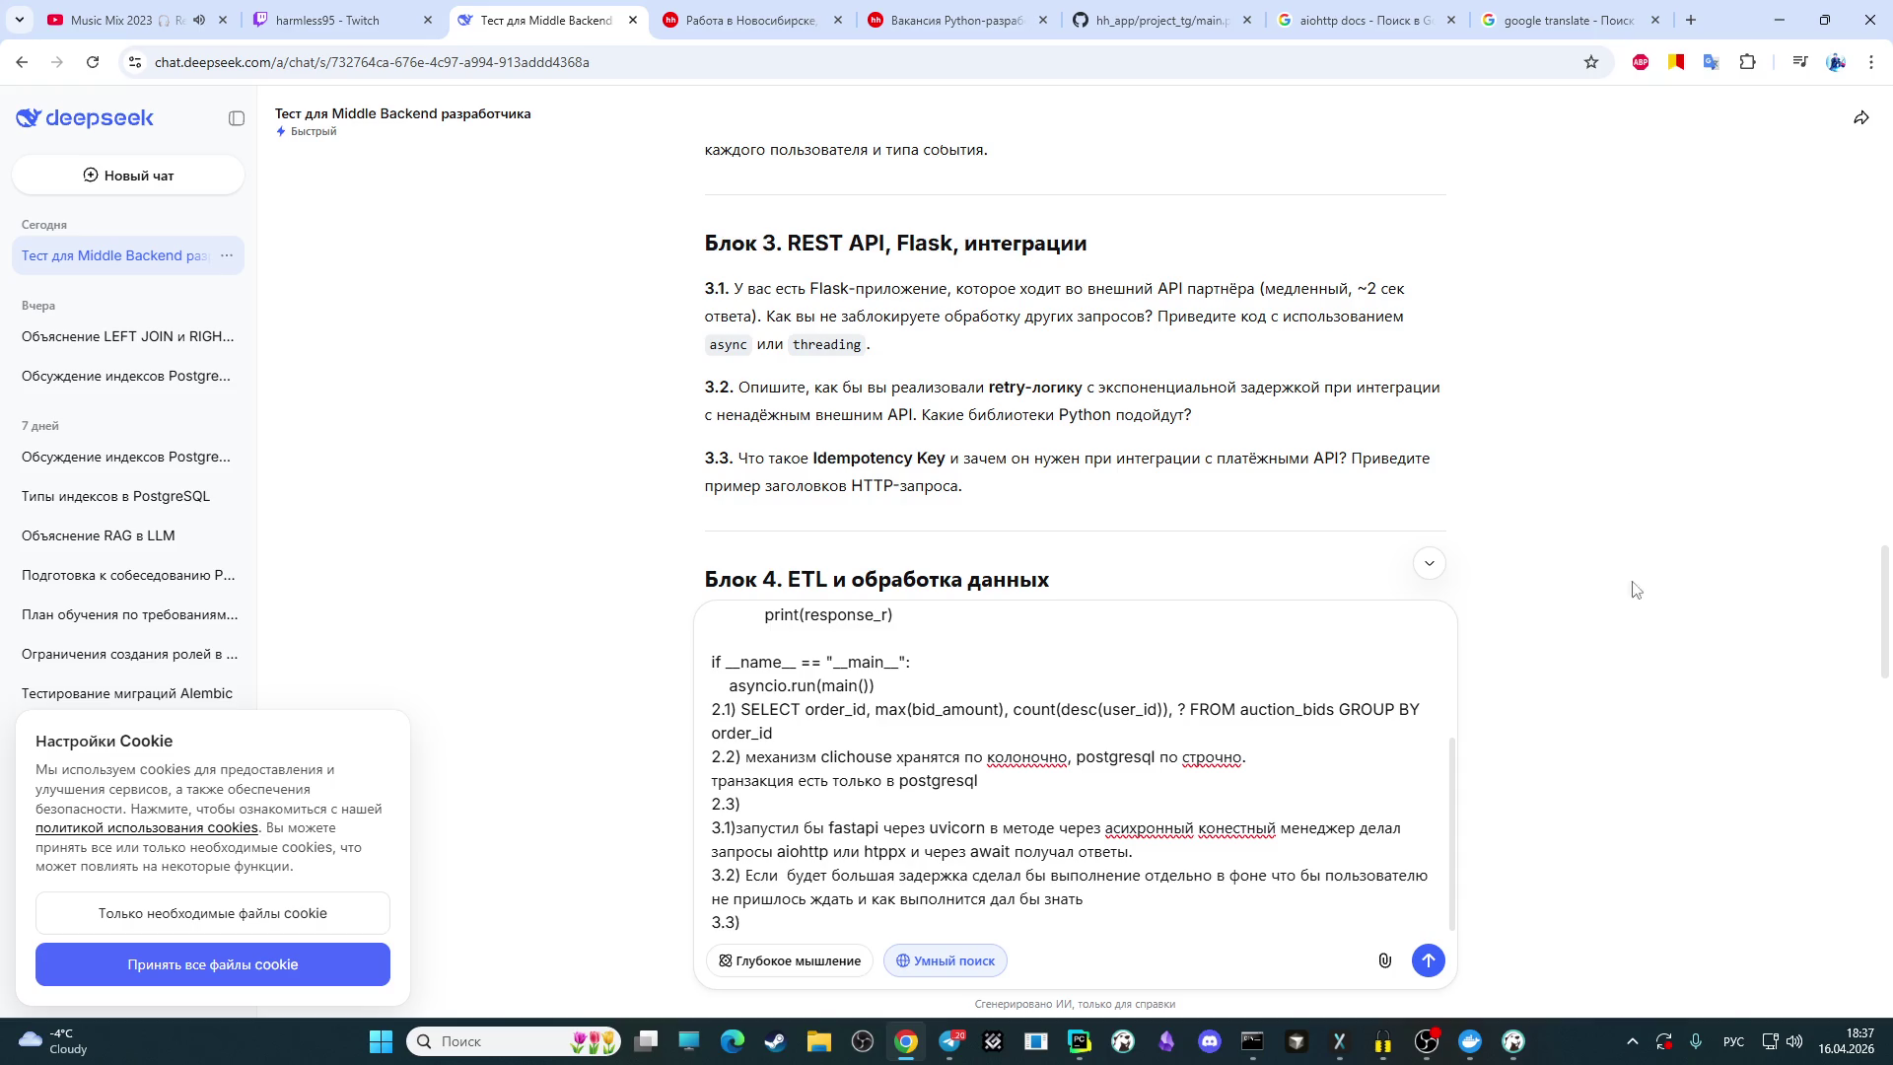
left_click(1427, 1042)
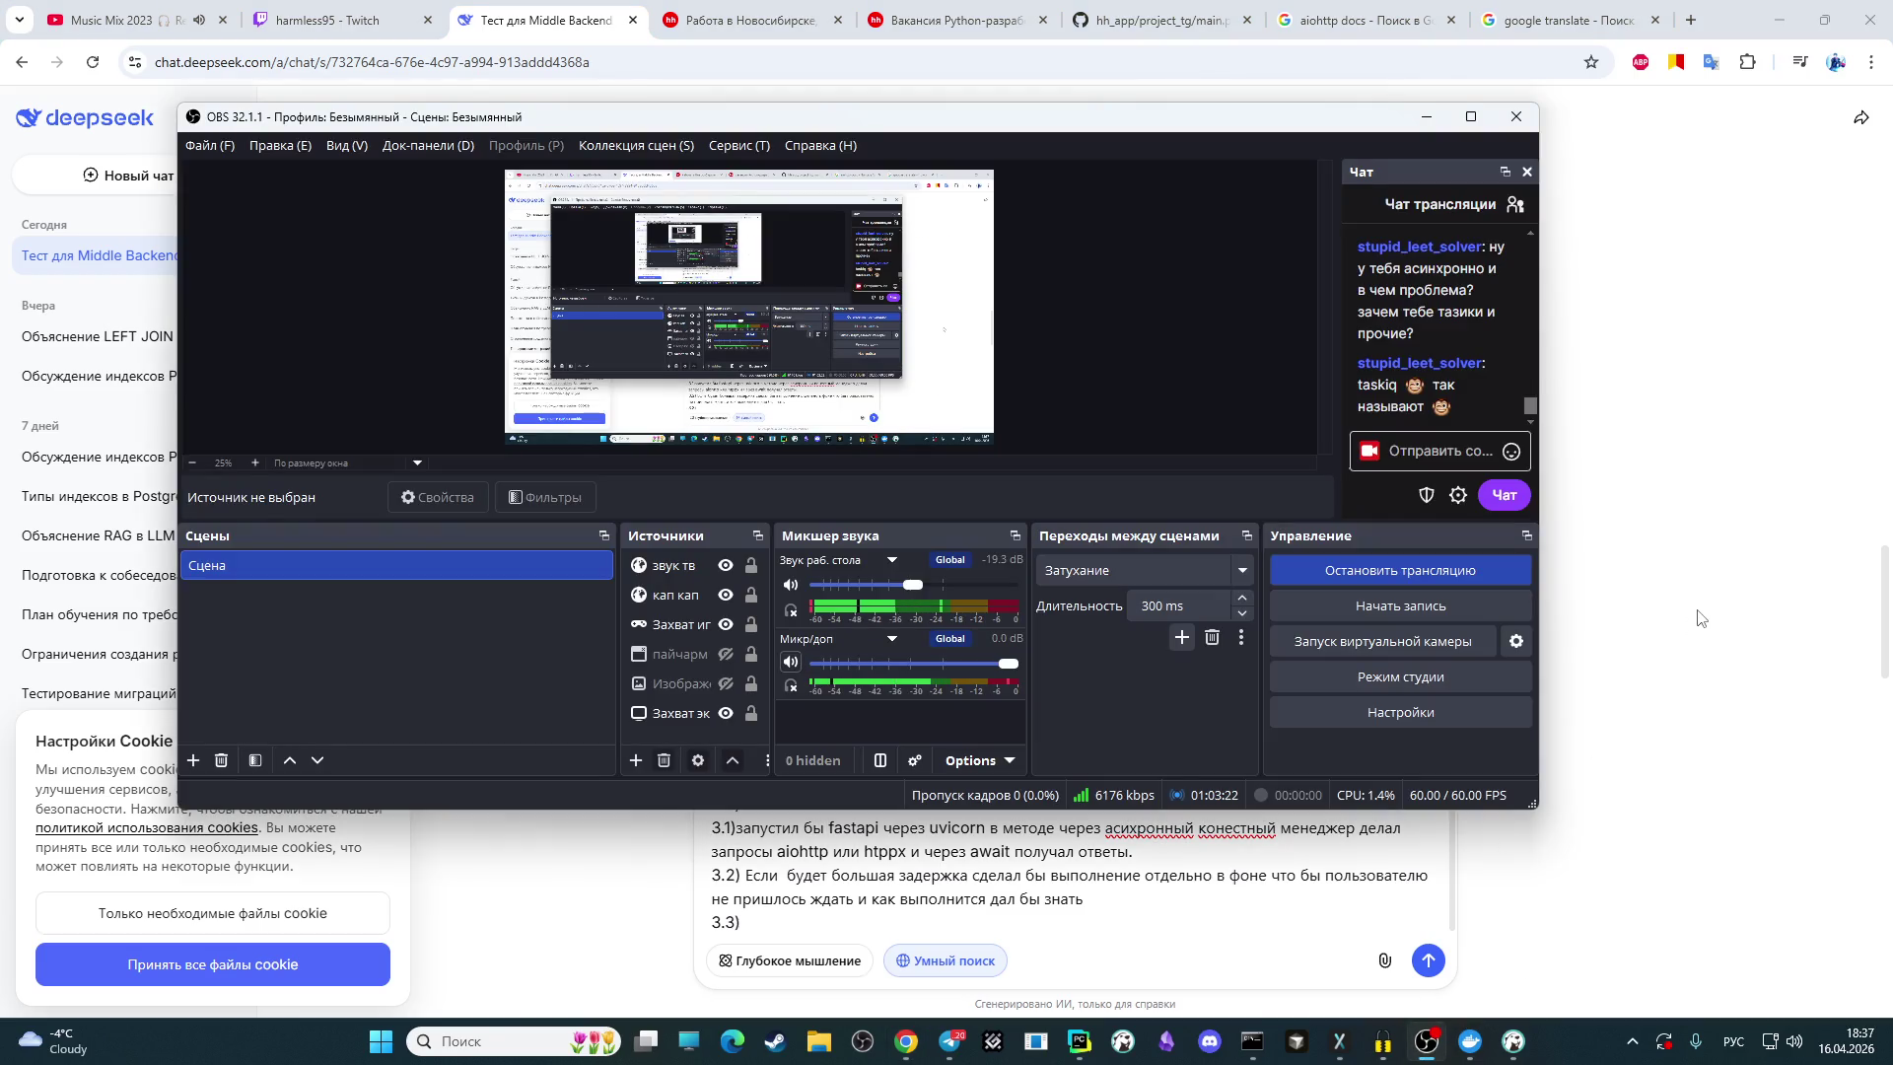
left_click(1700, 612)
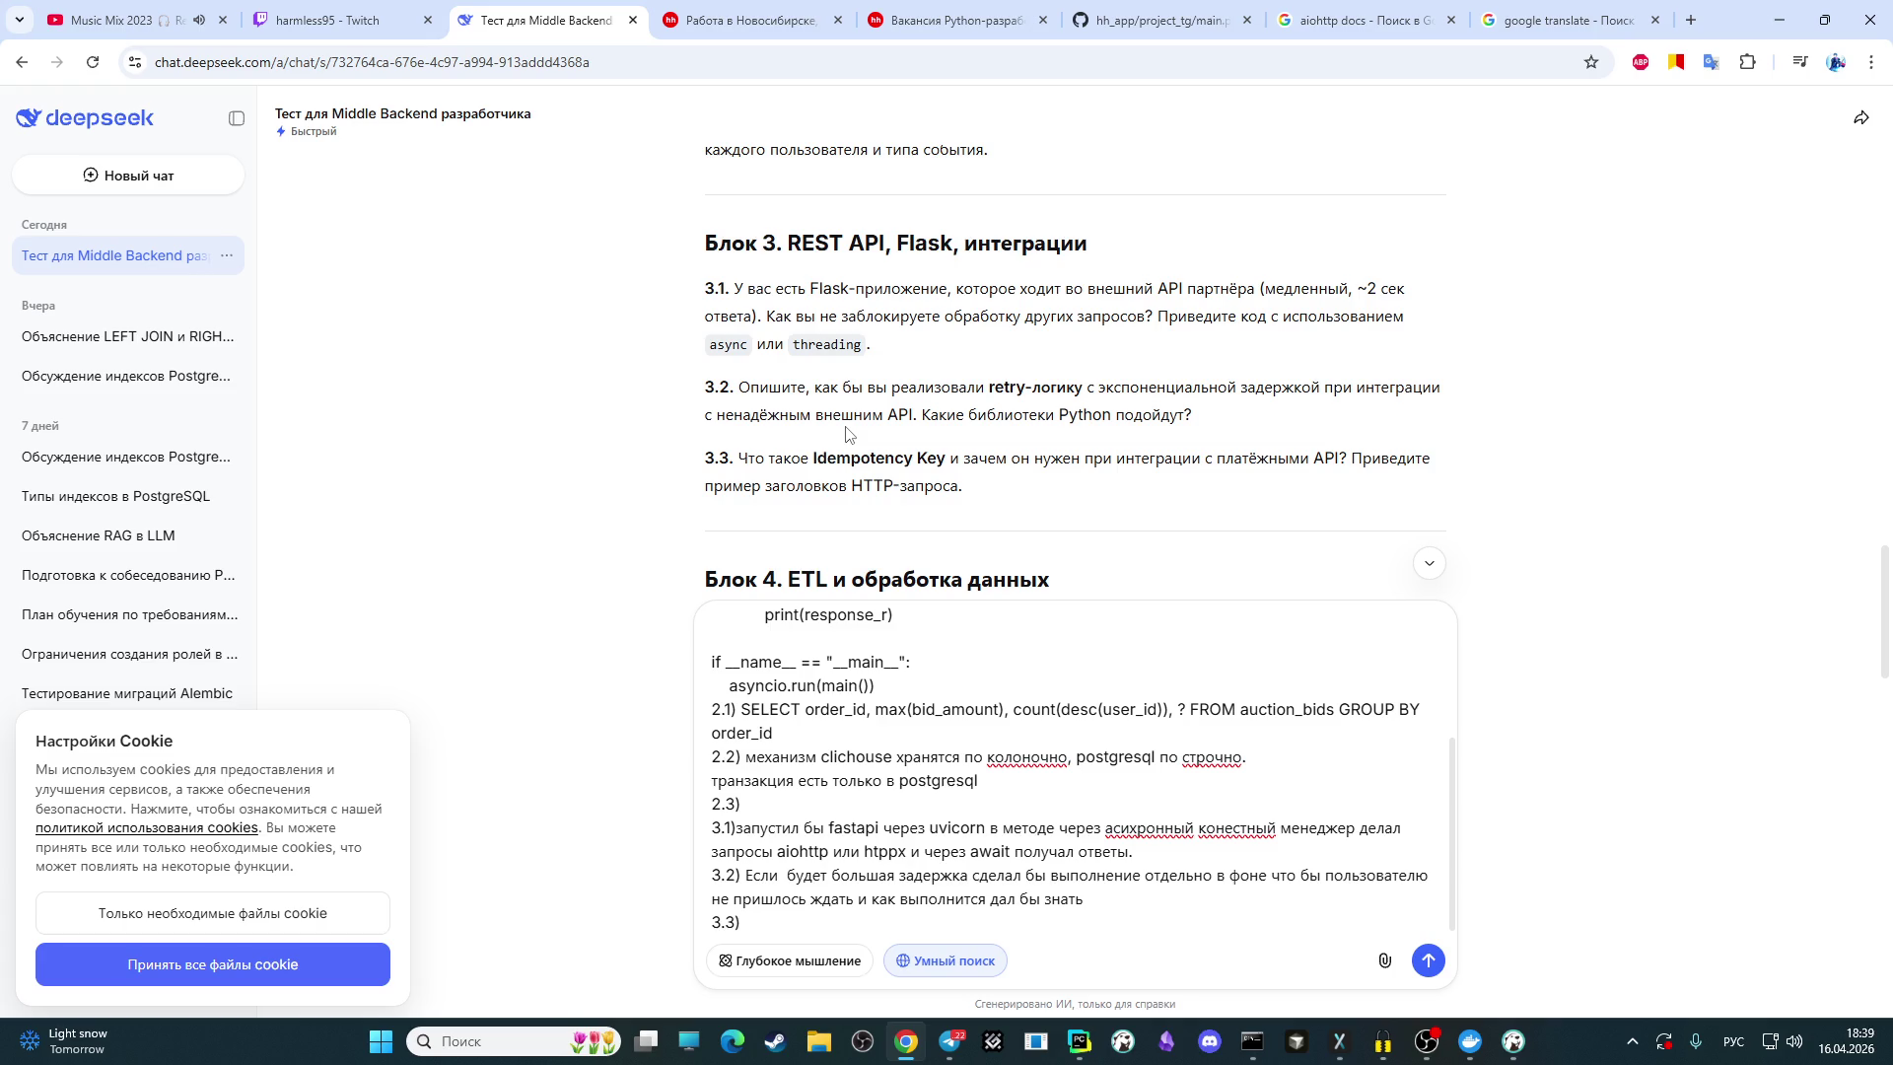
mouse_move(1089, 901)
left_mouse_down()
mouse_move(734, 875)
mouse_move(760, 874)
left_mouse_up()
Step: Replace the old 3.2 answer with 'реализовал через цикл через try улавливал ошибку и в'
key("BackSpace")
type("у")
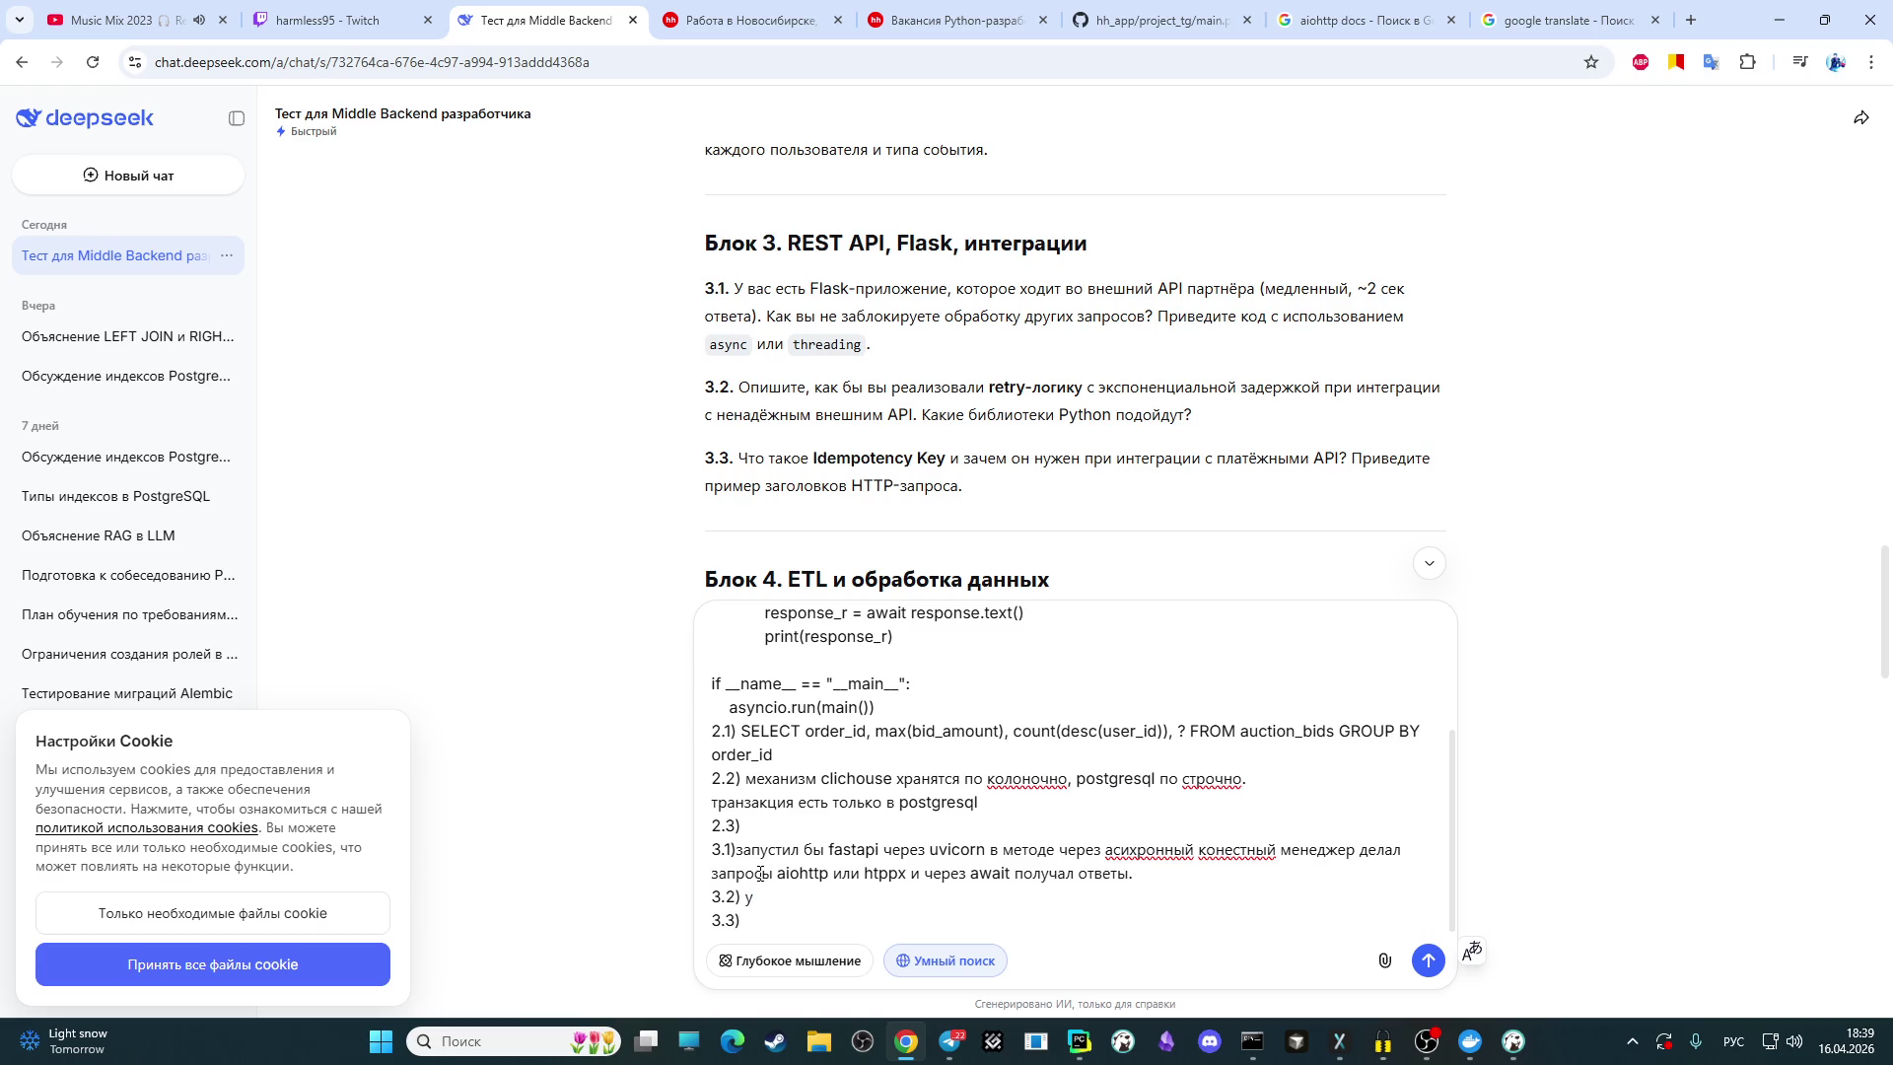
key("BackSpace")
type("реали")
type("зовал чере")
type("з цикл ")
type("через")
key("alt+shift")
type("try")
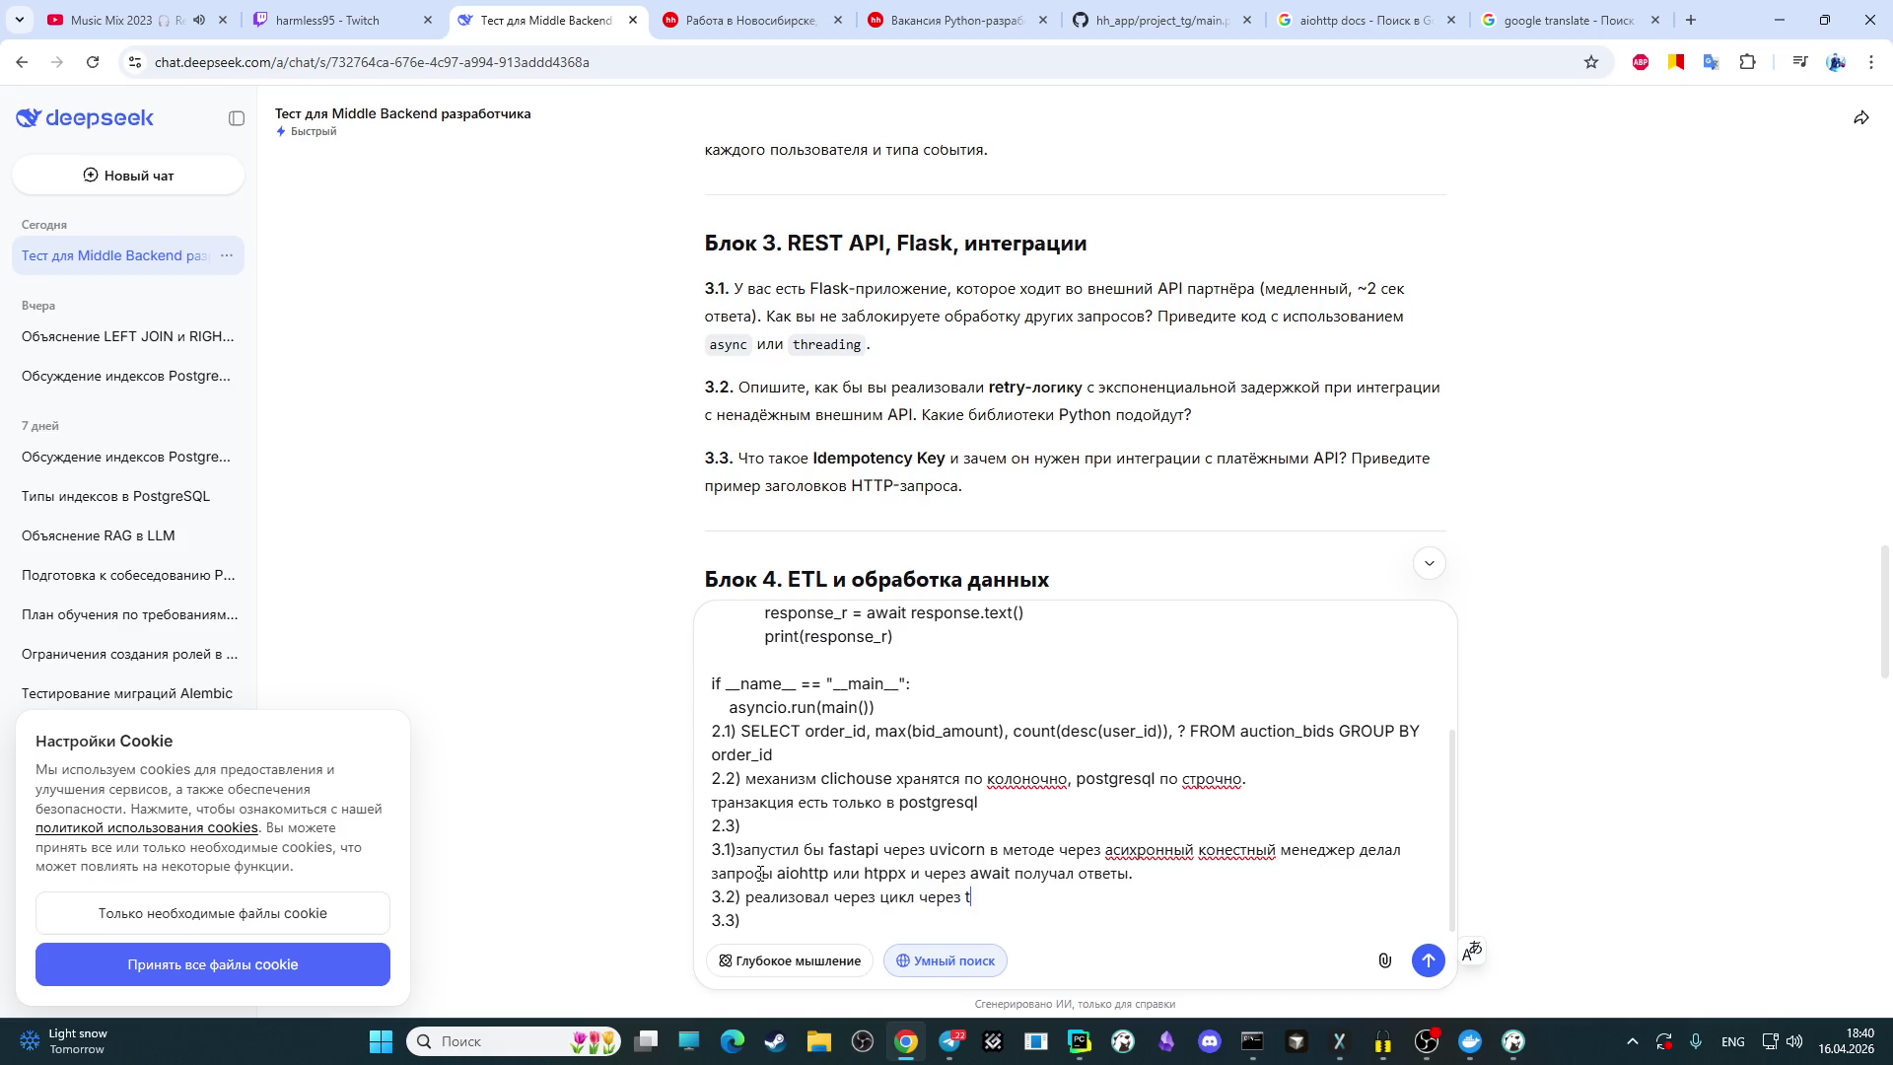
key("alt+shift")
type("улавливал ошибку и ")
type("в")
Step: Finish the 3.2 answer with 'sleep увеличивал в 2 раза.'
key("alt+shift")
type("sleep")
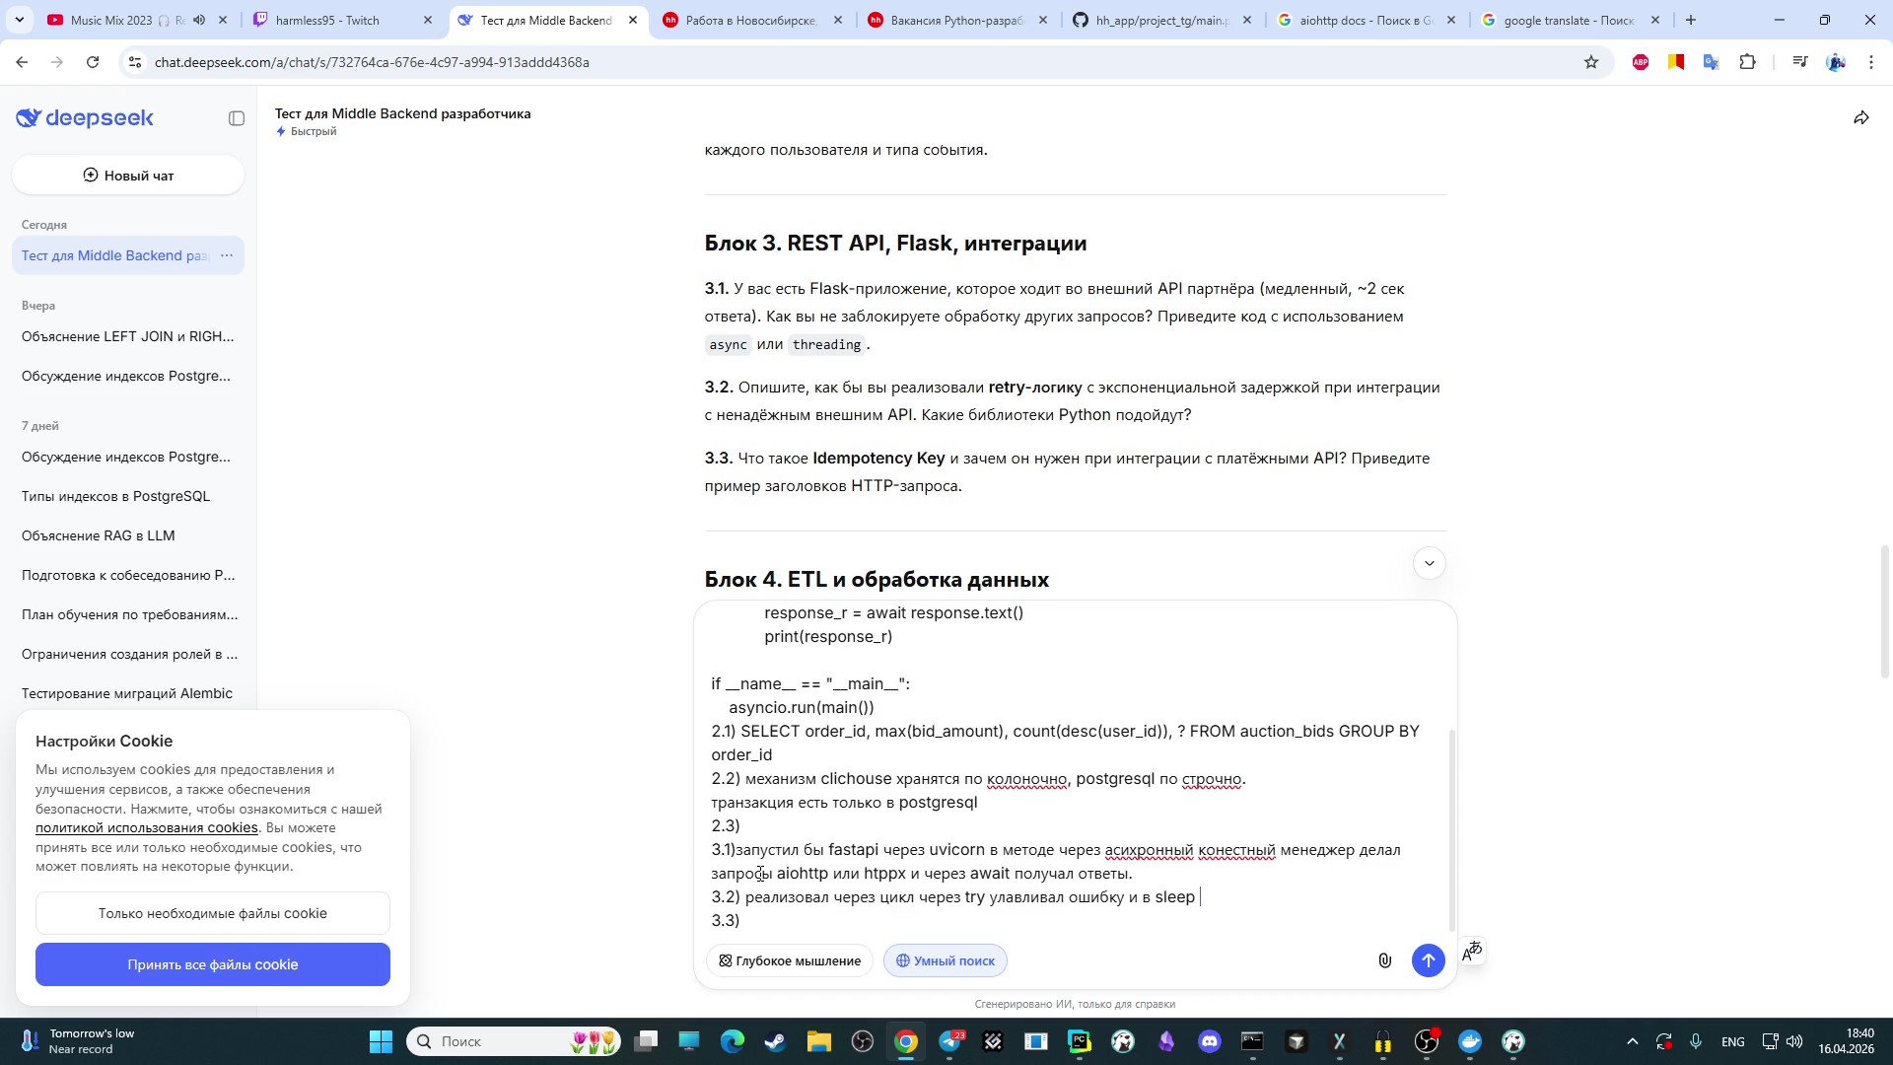
key("alt+shift")
type("увелии")
key("BackSpace")
type("ч")
key("BackSpace")
type("чивал ")
type("в 2 раза")
type(".")
Step: Bring OBS forward, read through the newest Twitch chat messages, and return to the DeepSeek quiz
left_click(1427, 1041)
scroll(1413, 395, "up", 5)
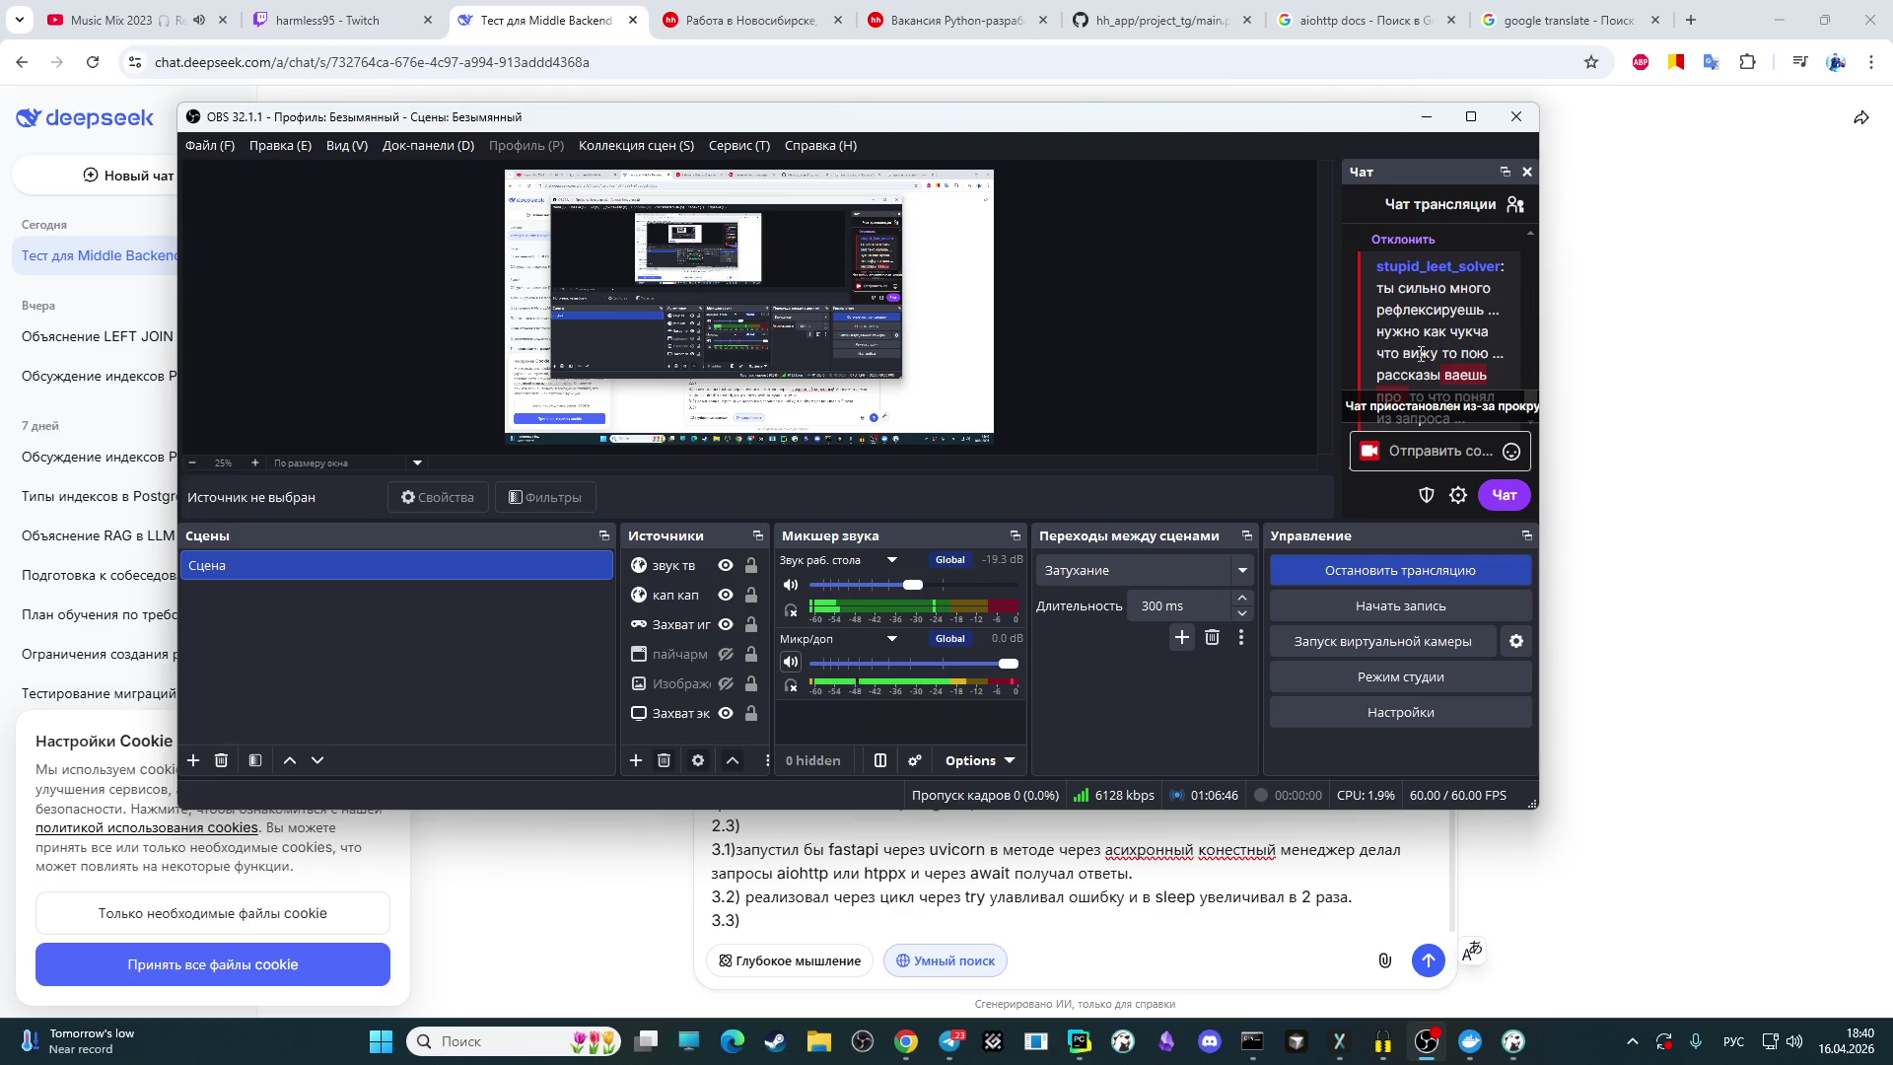
scroll(1435, 341, "down", 1)
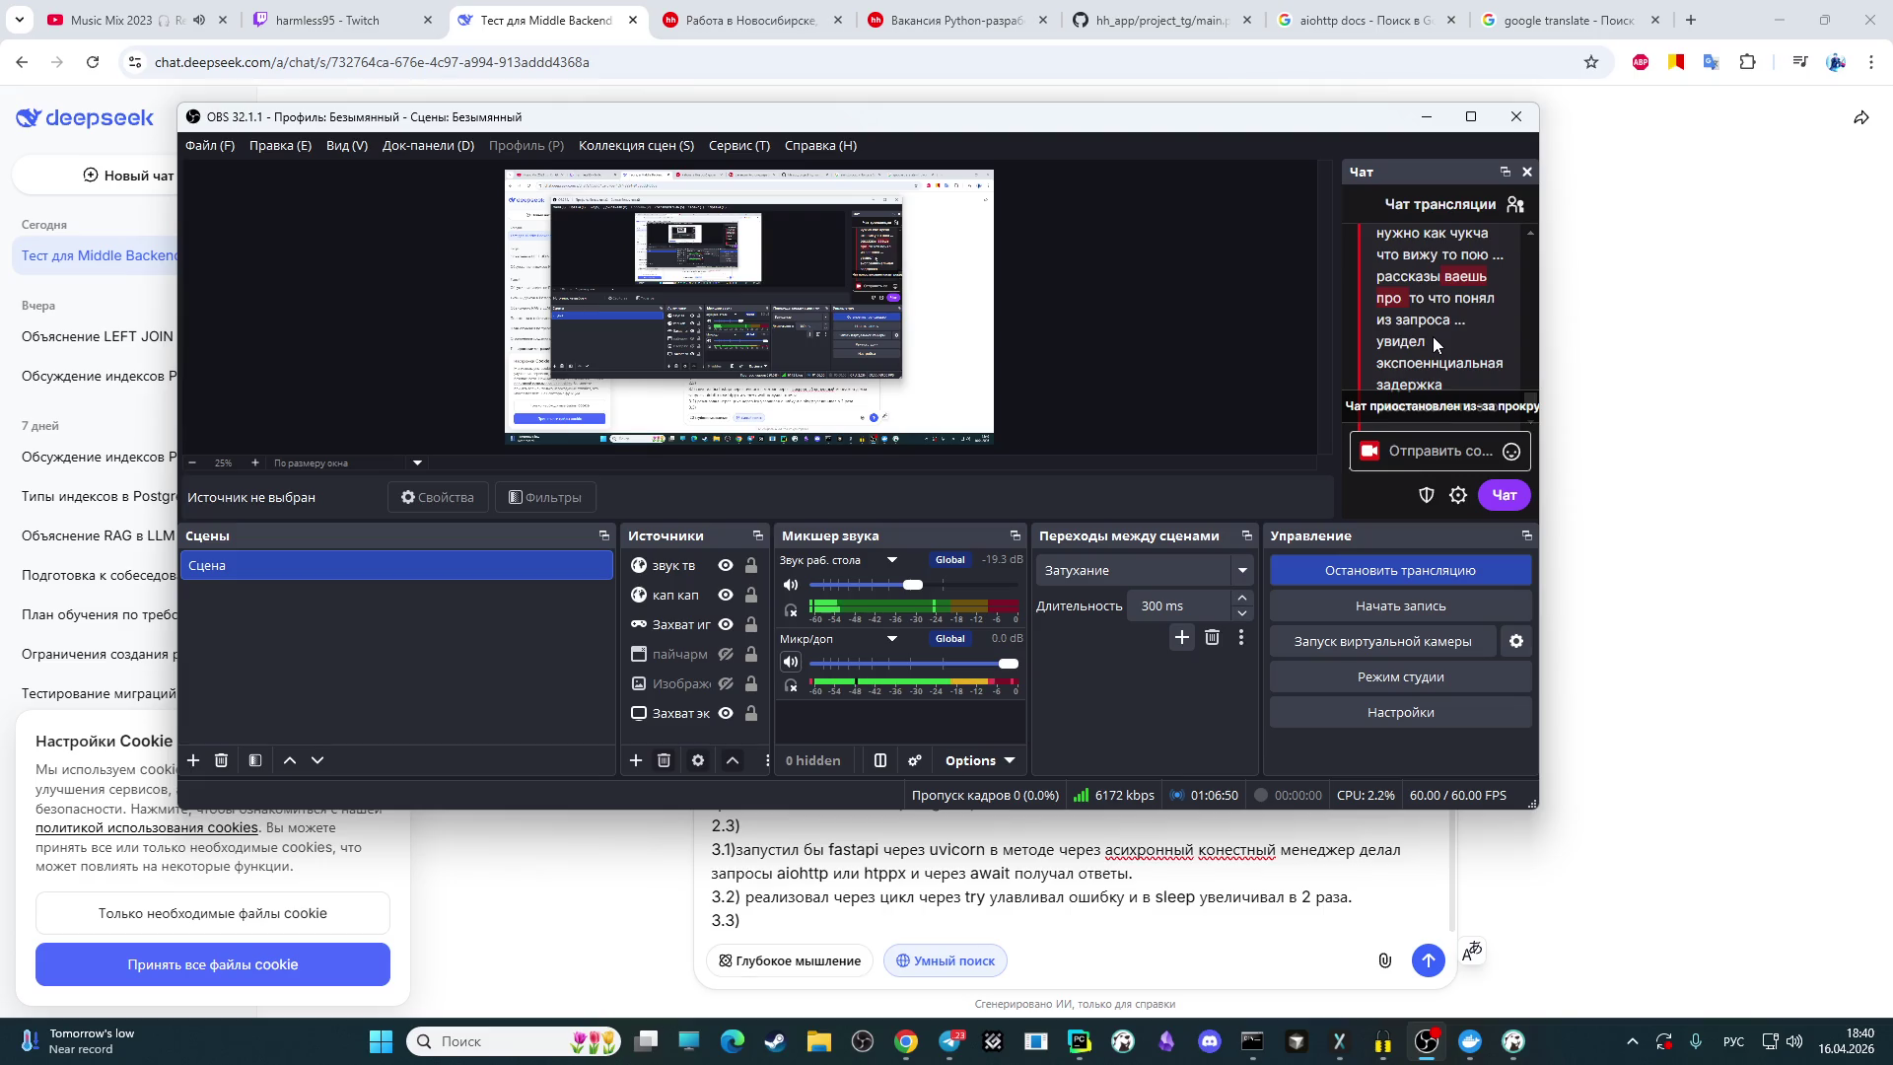
scroll(1433, 335, "down", 1)
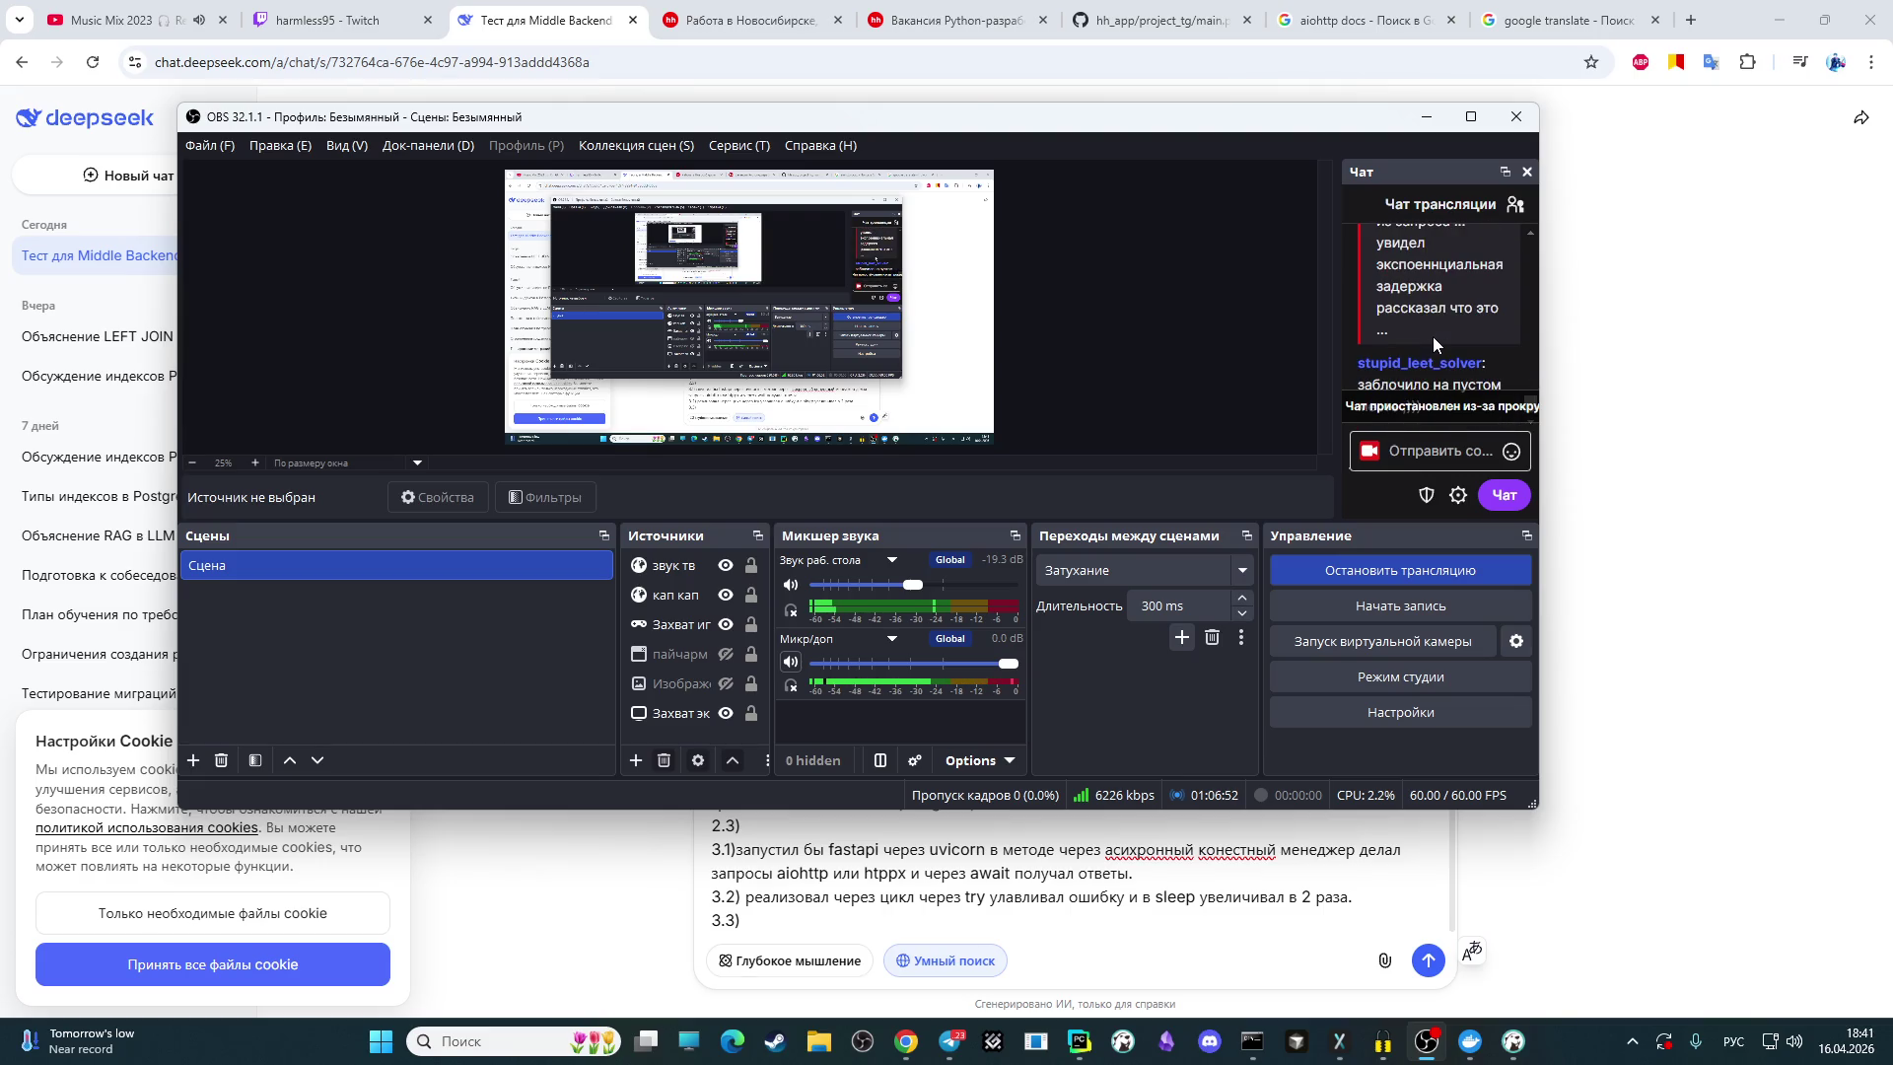
scroll(1430, 335, "down", 1)
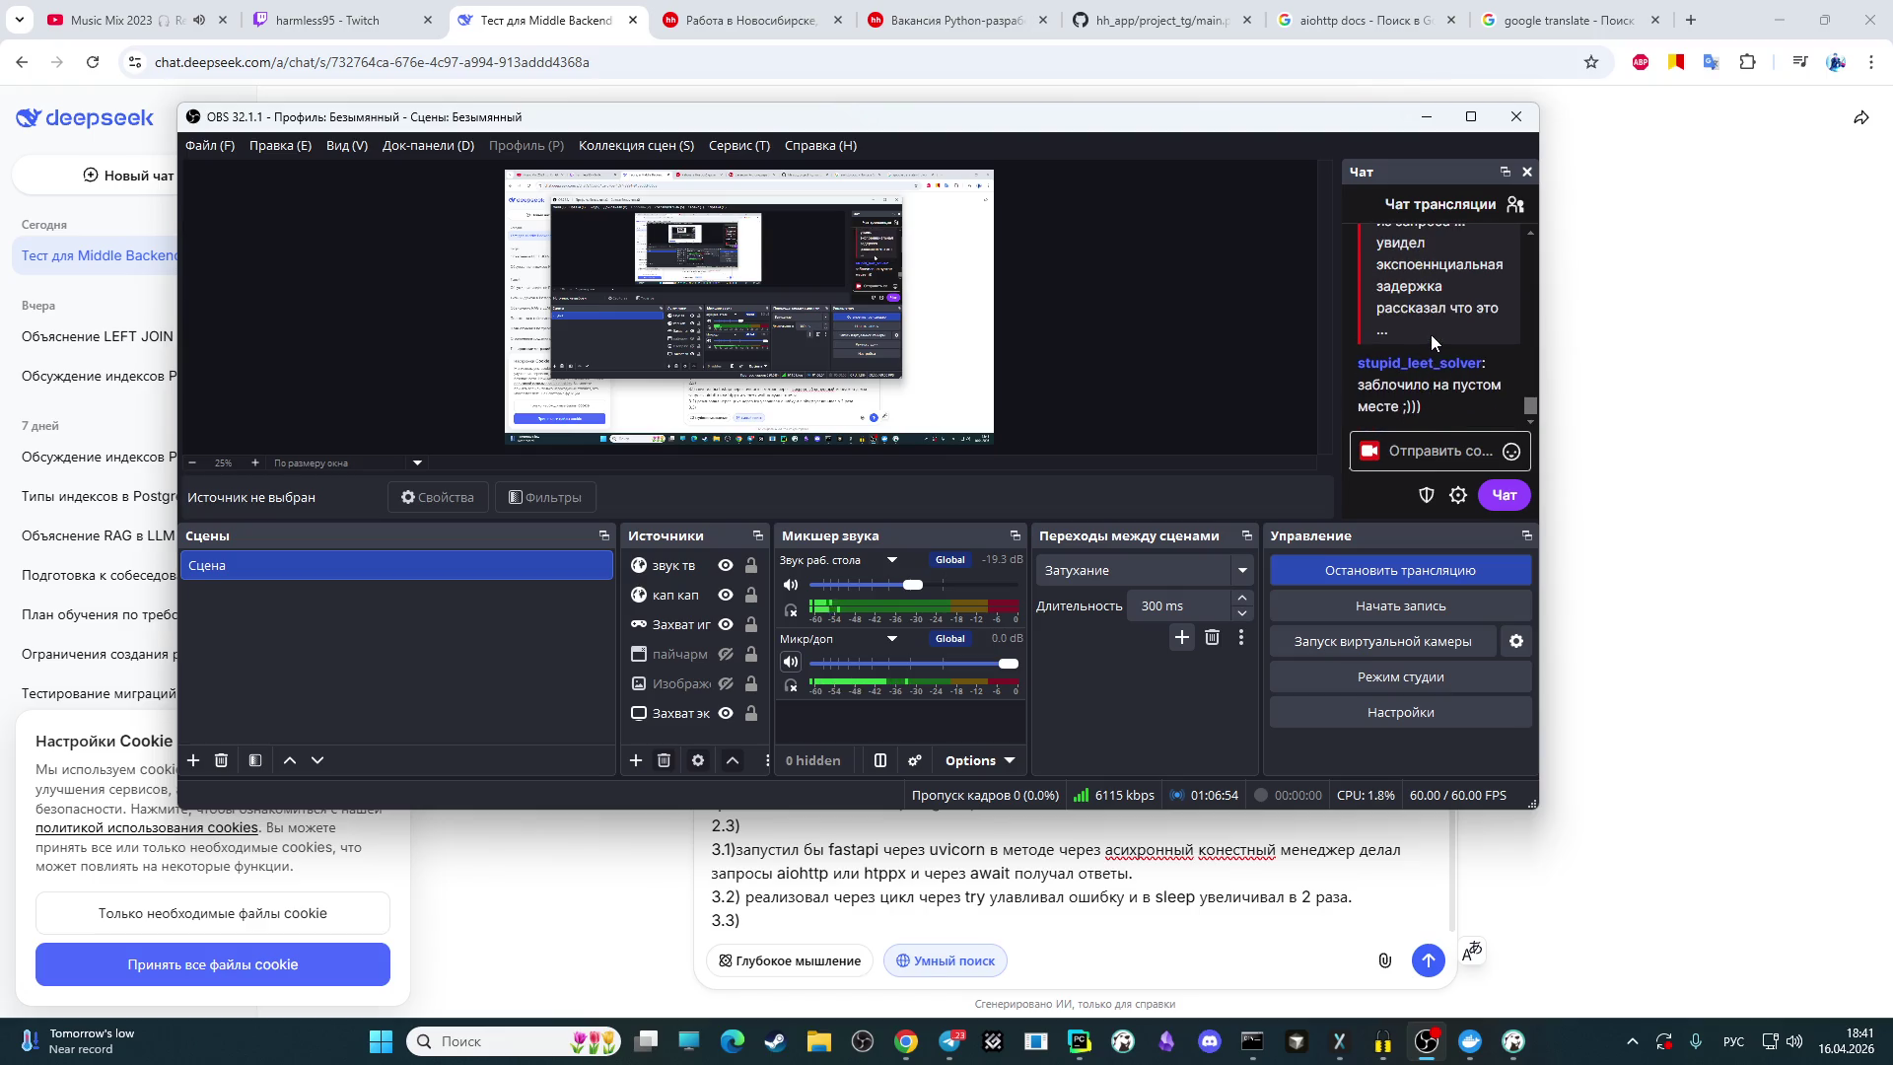
scroll(1433, 340, "up", 1)
scroll(1430, 340, "down", 1)
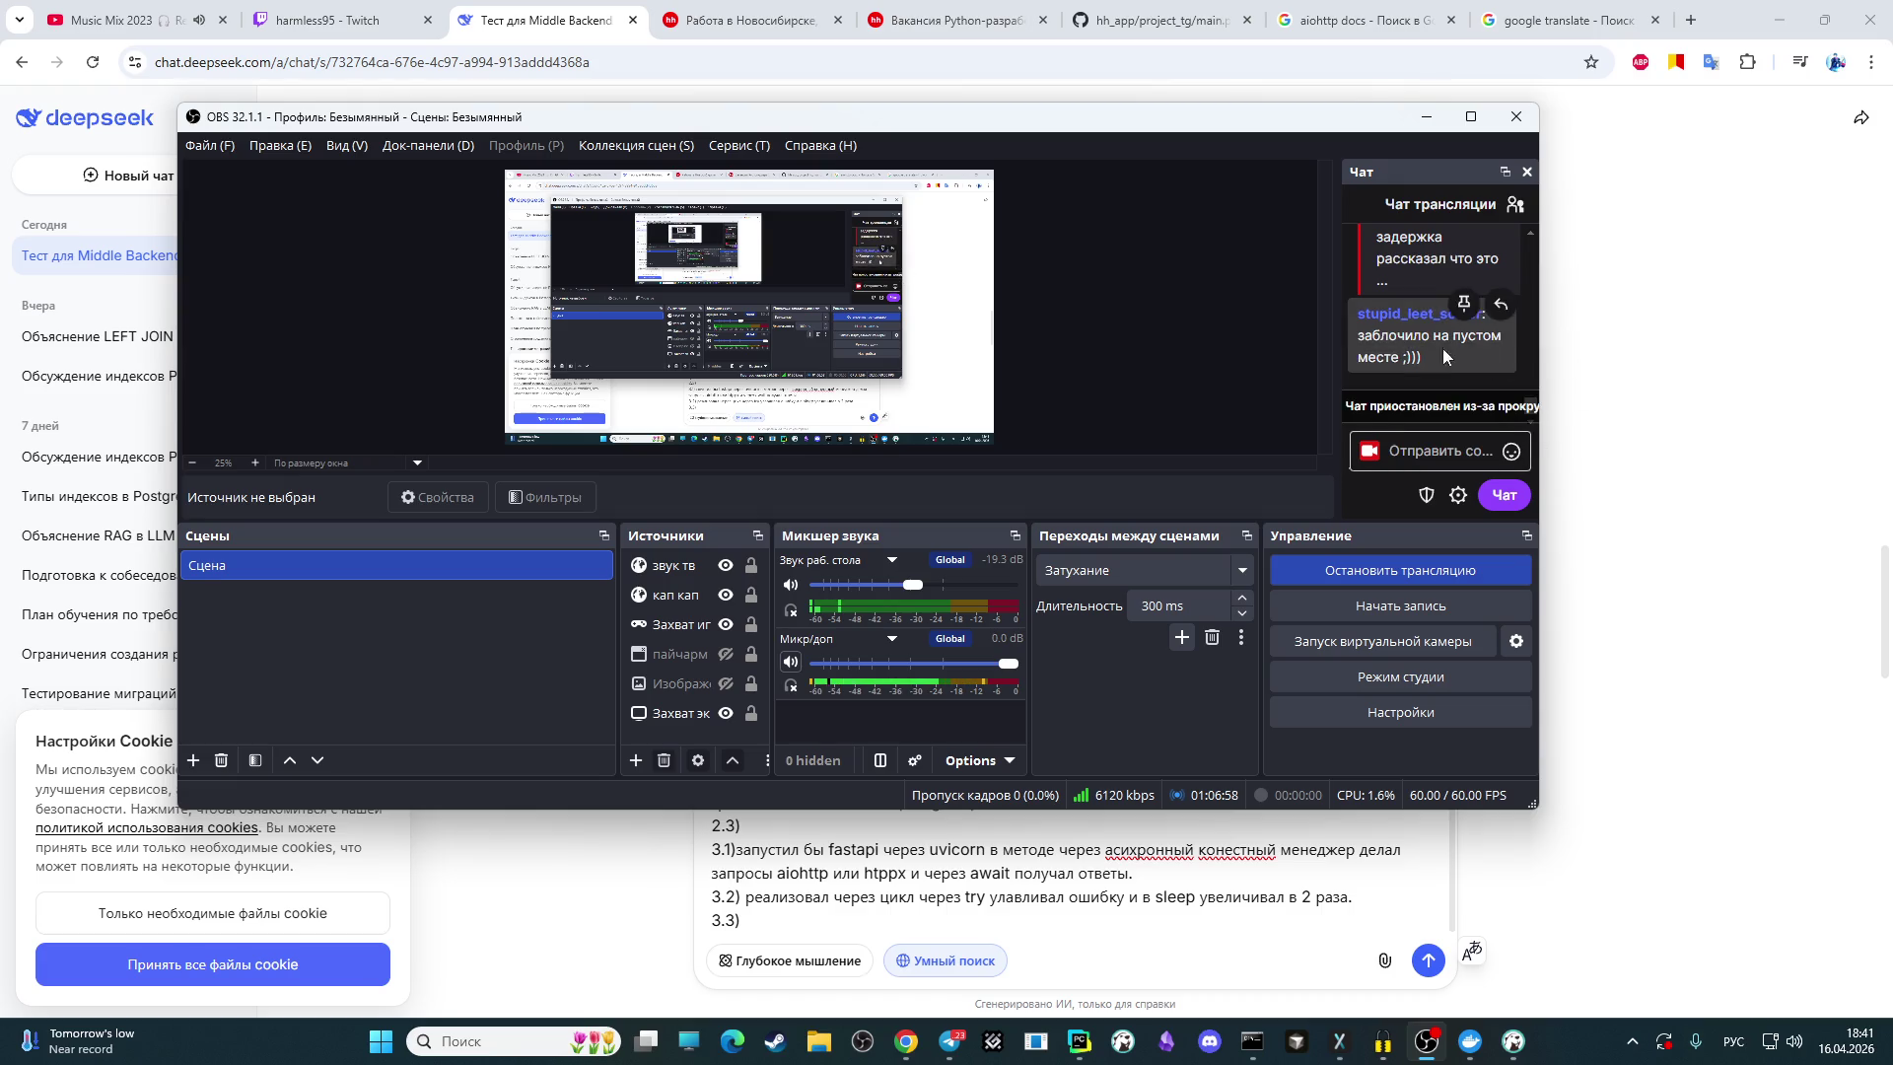
scroll(1424, 344, "up", 2)
left_click(1634, 483)
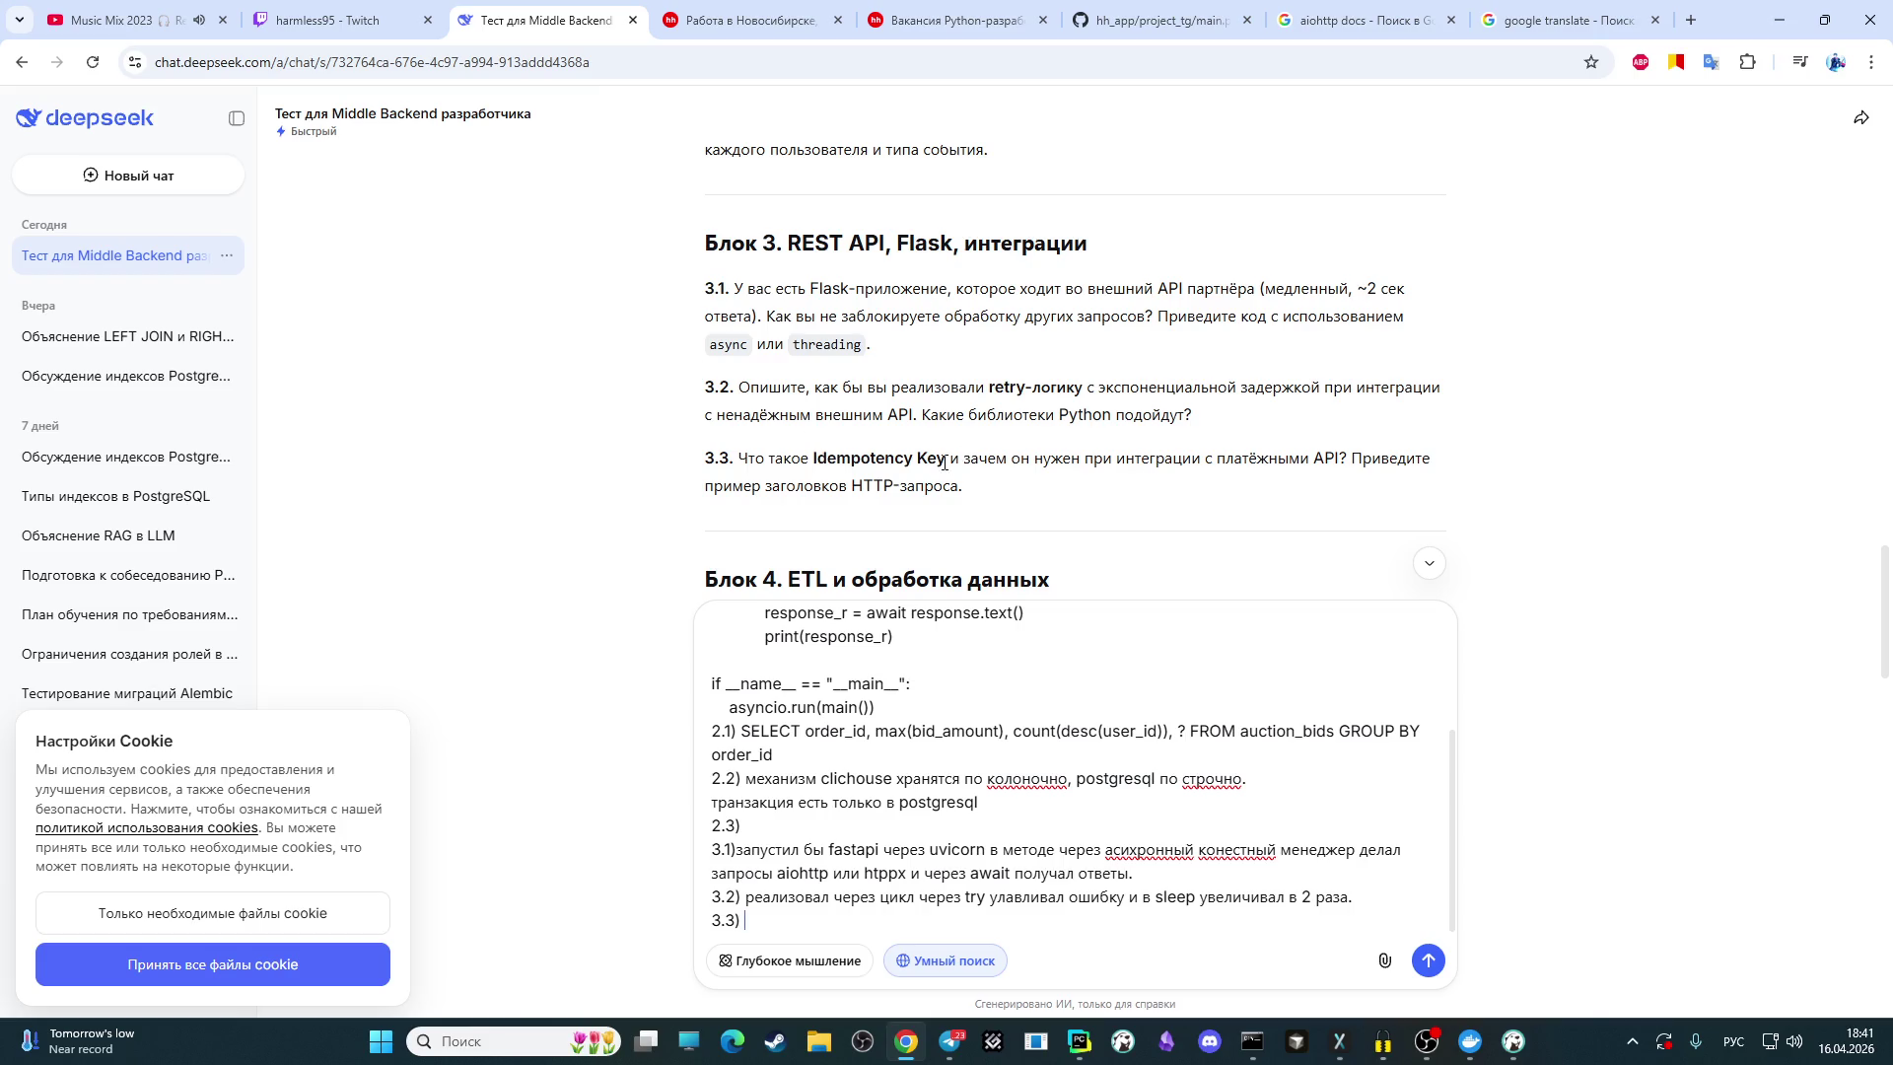
Step: Copy 'Idempotency Key' from question 3.3 and open a new browser tab
left_click_drag(945, 460, 816, 458)
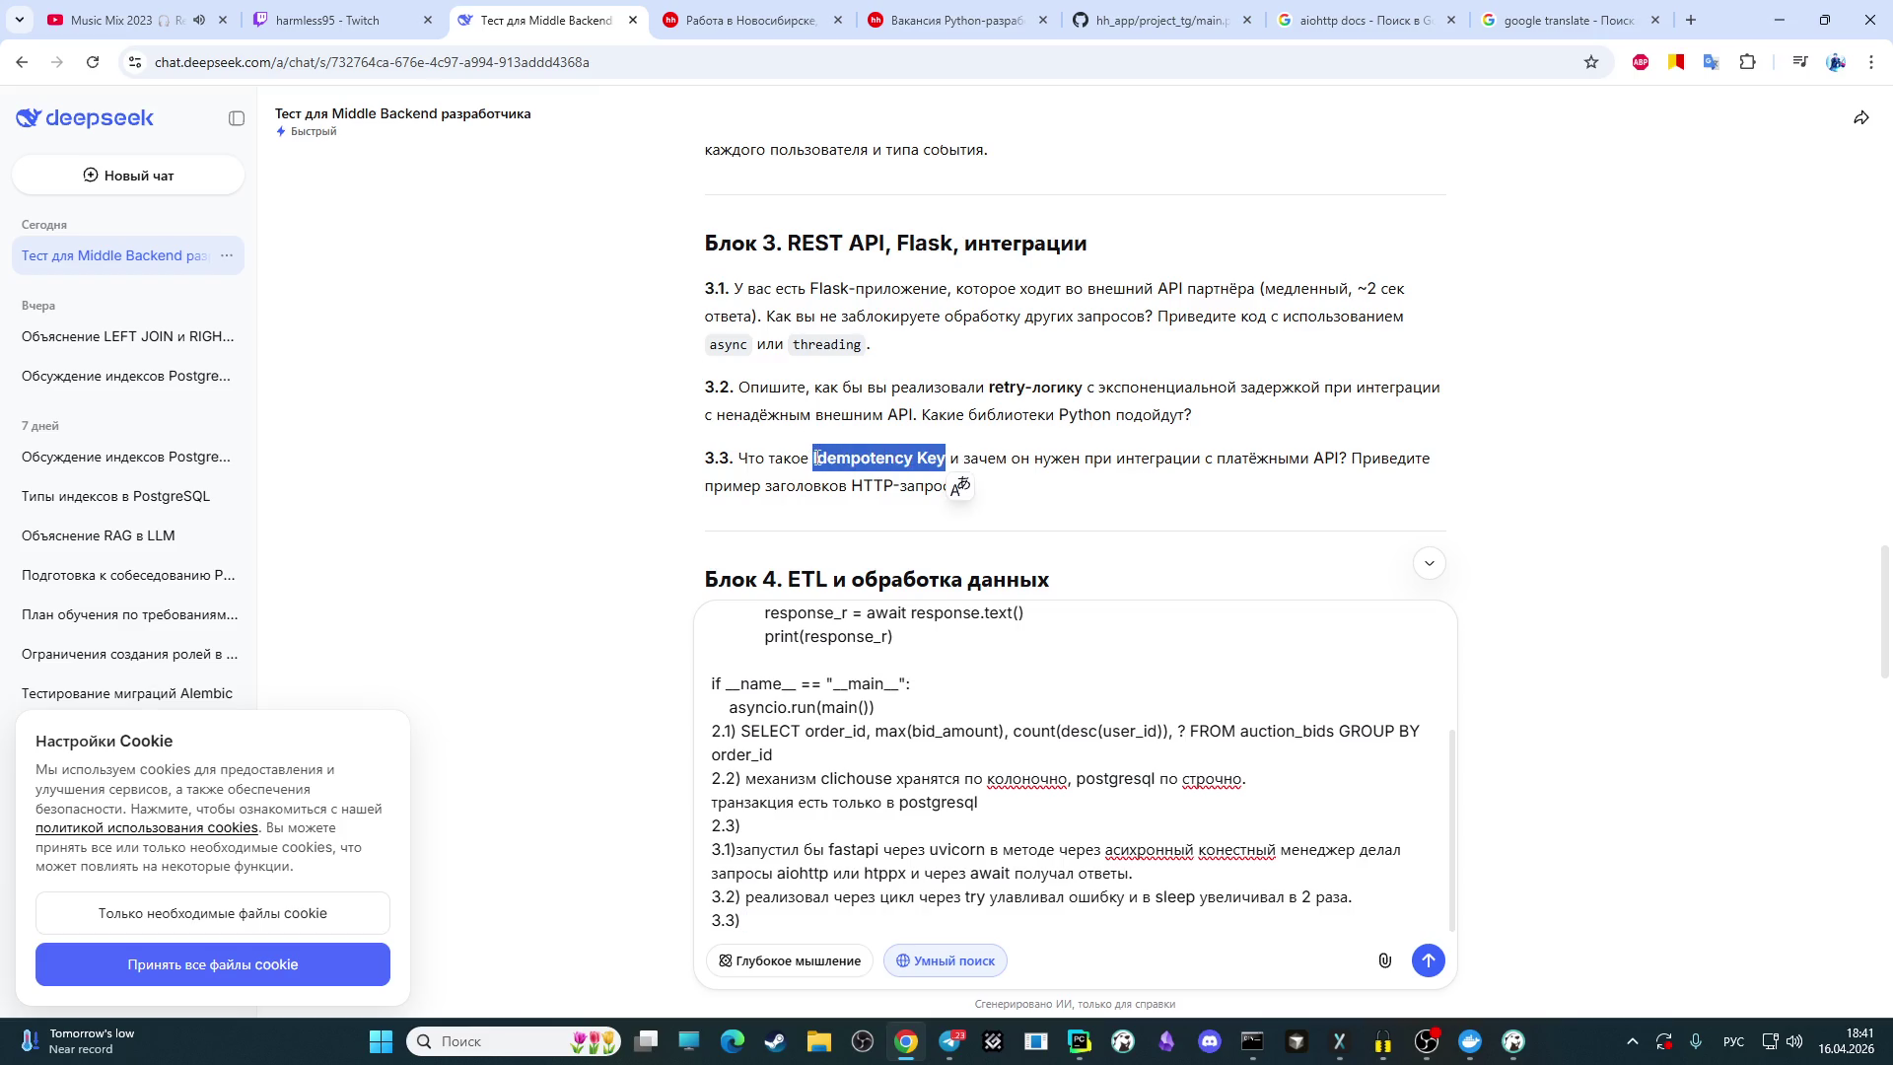
key("ctrl+c")
key("ctrl+t")
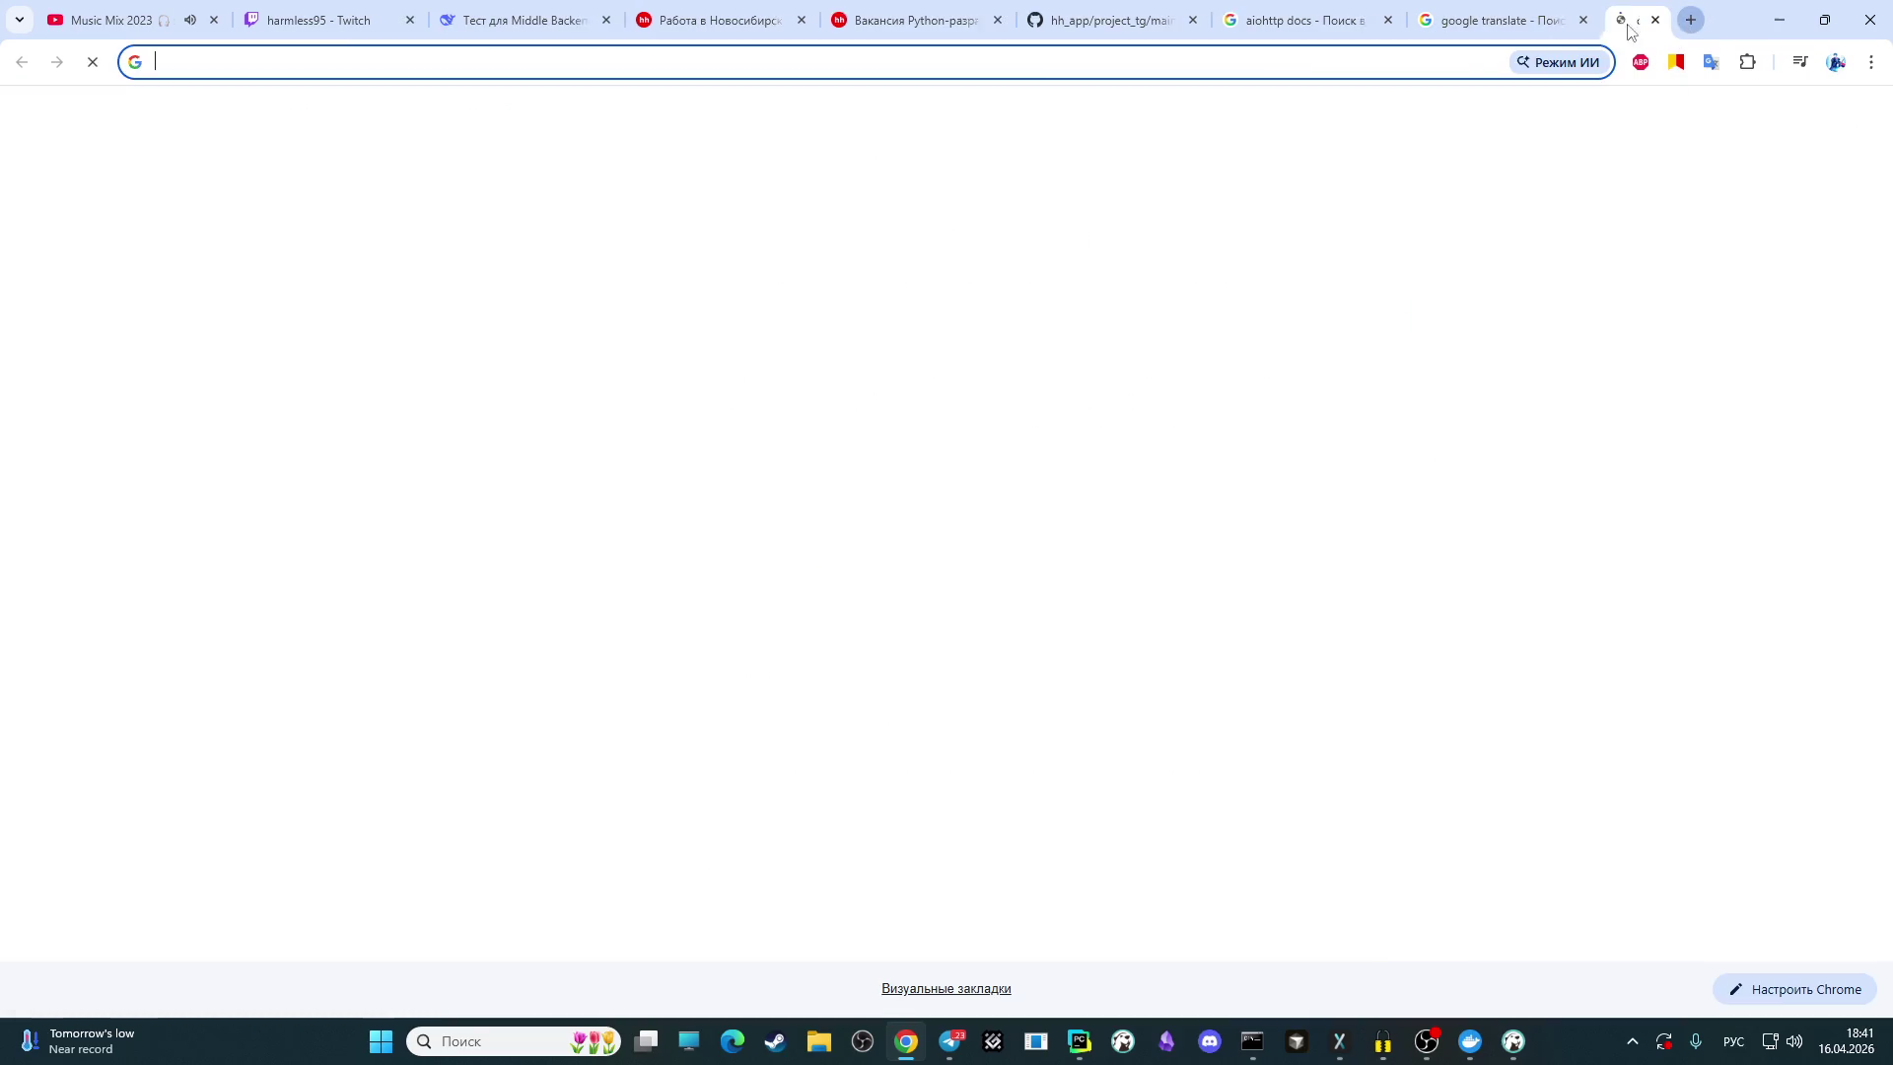
Step: Search Google for 'Idempotency Key это' and pick out the Russian word for idempotency from the overview
key("ctrl+v")
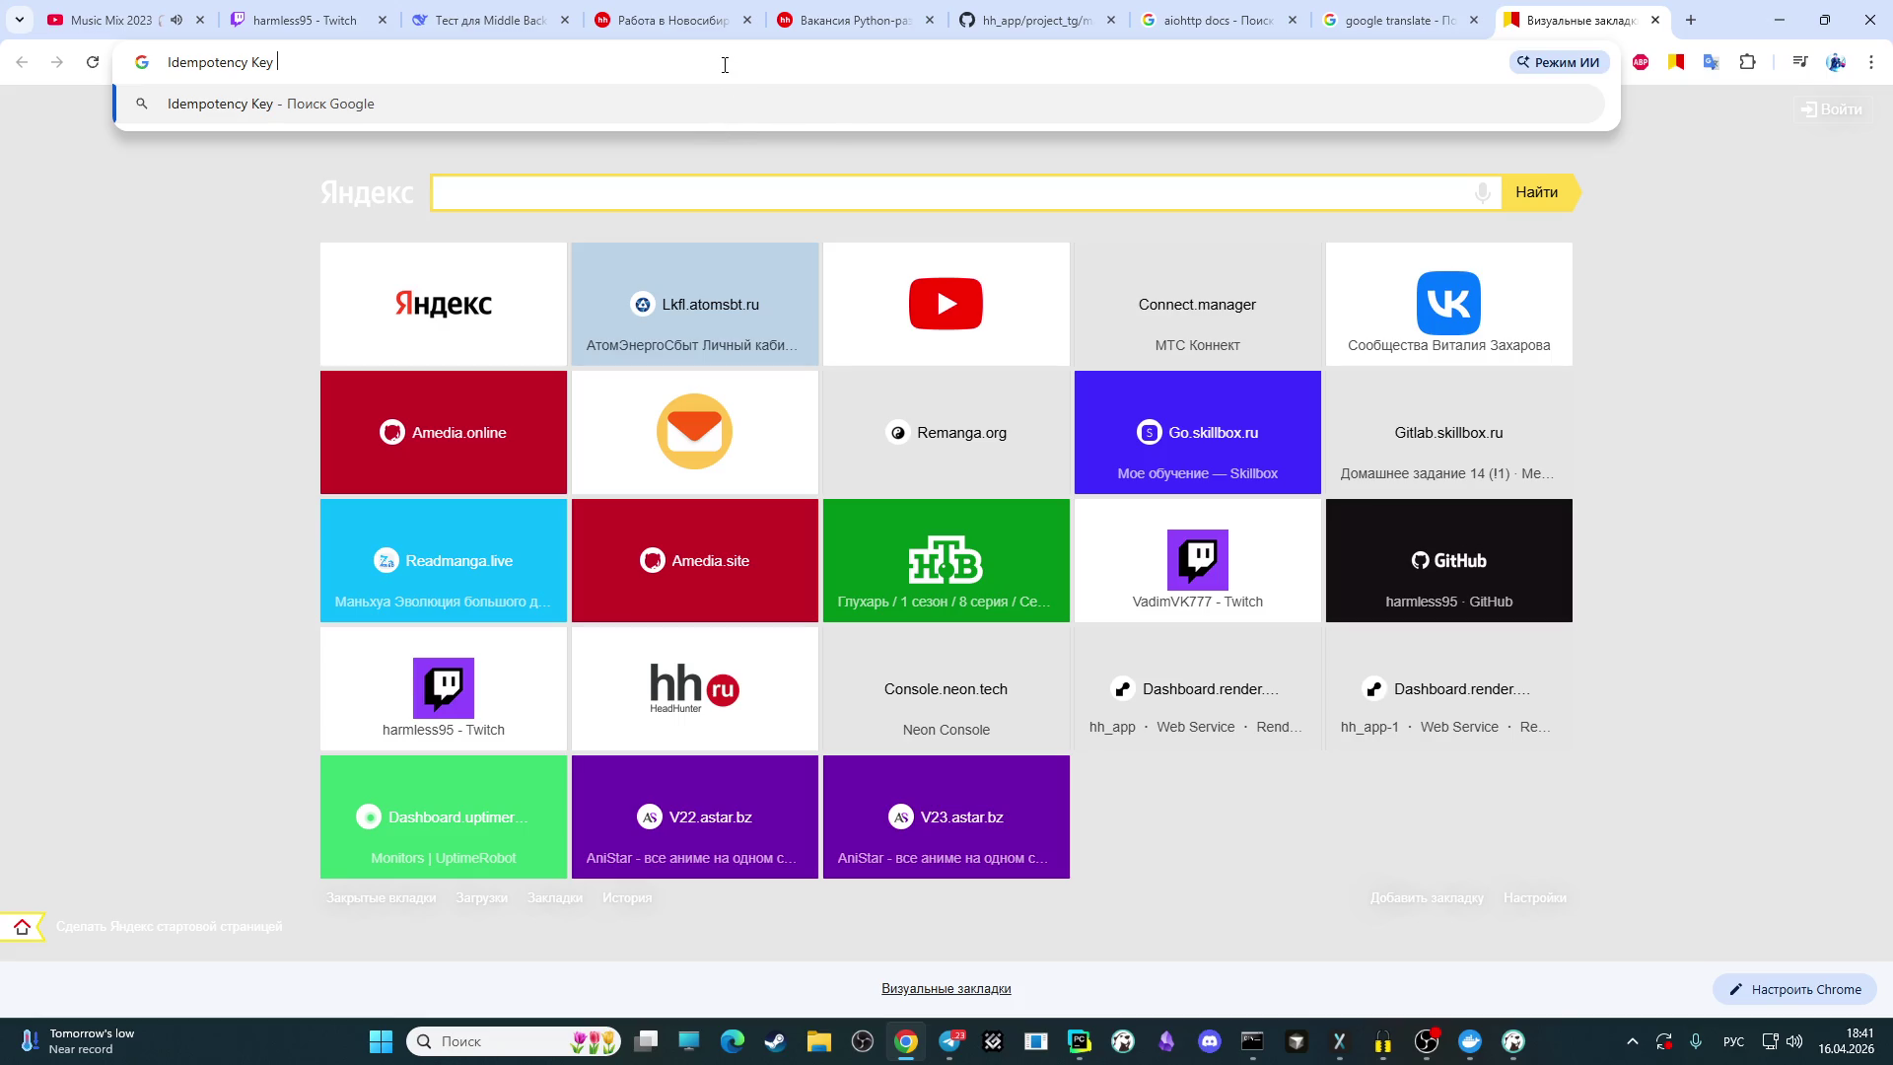
type("это")
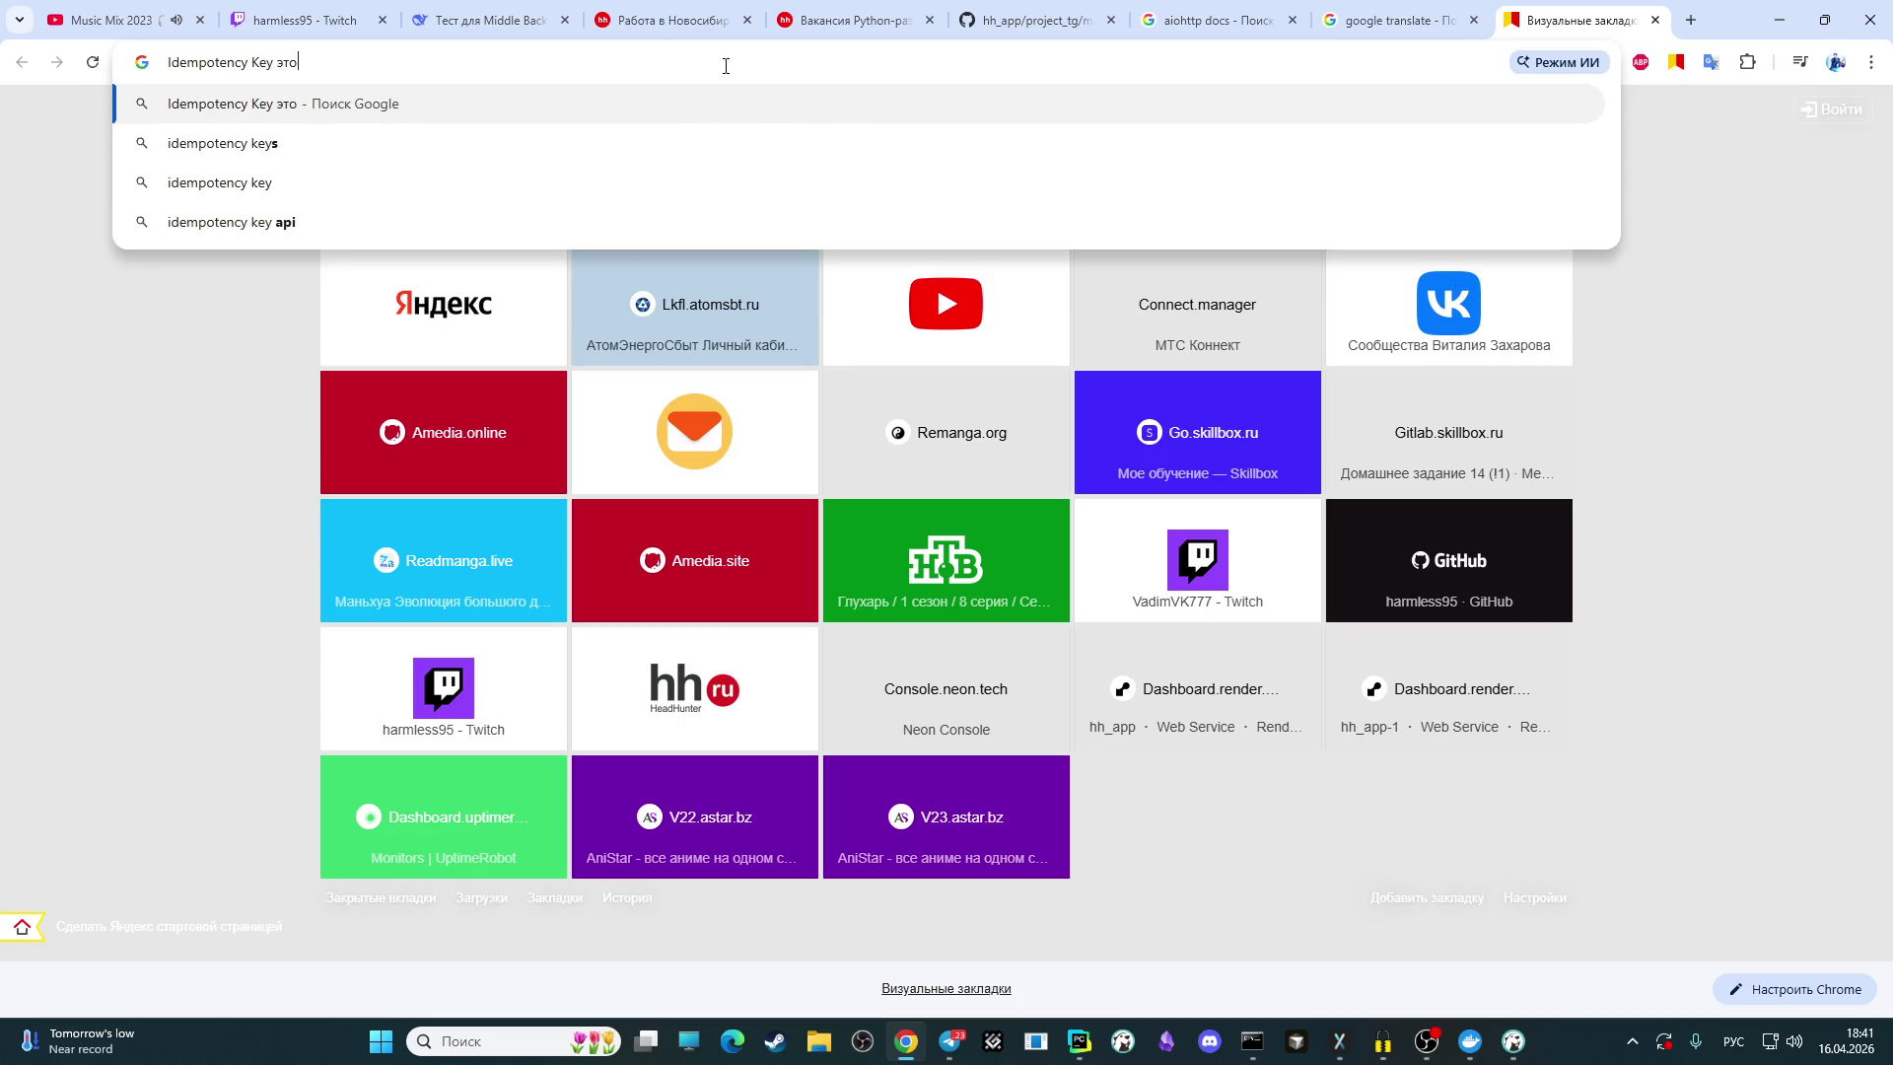
key("Return")
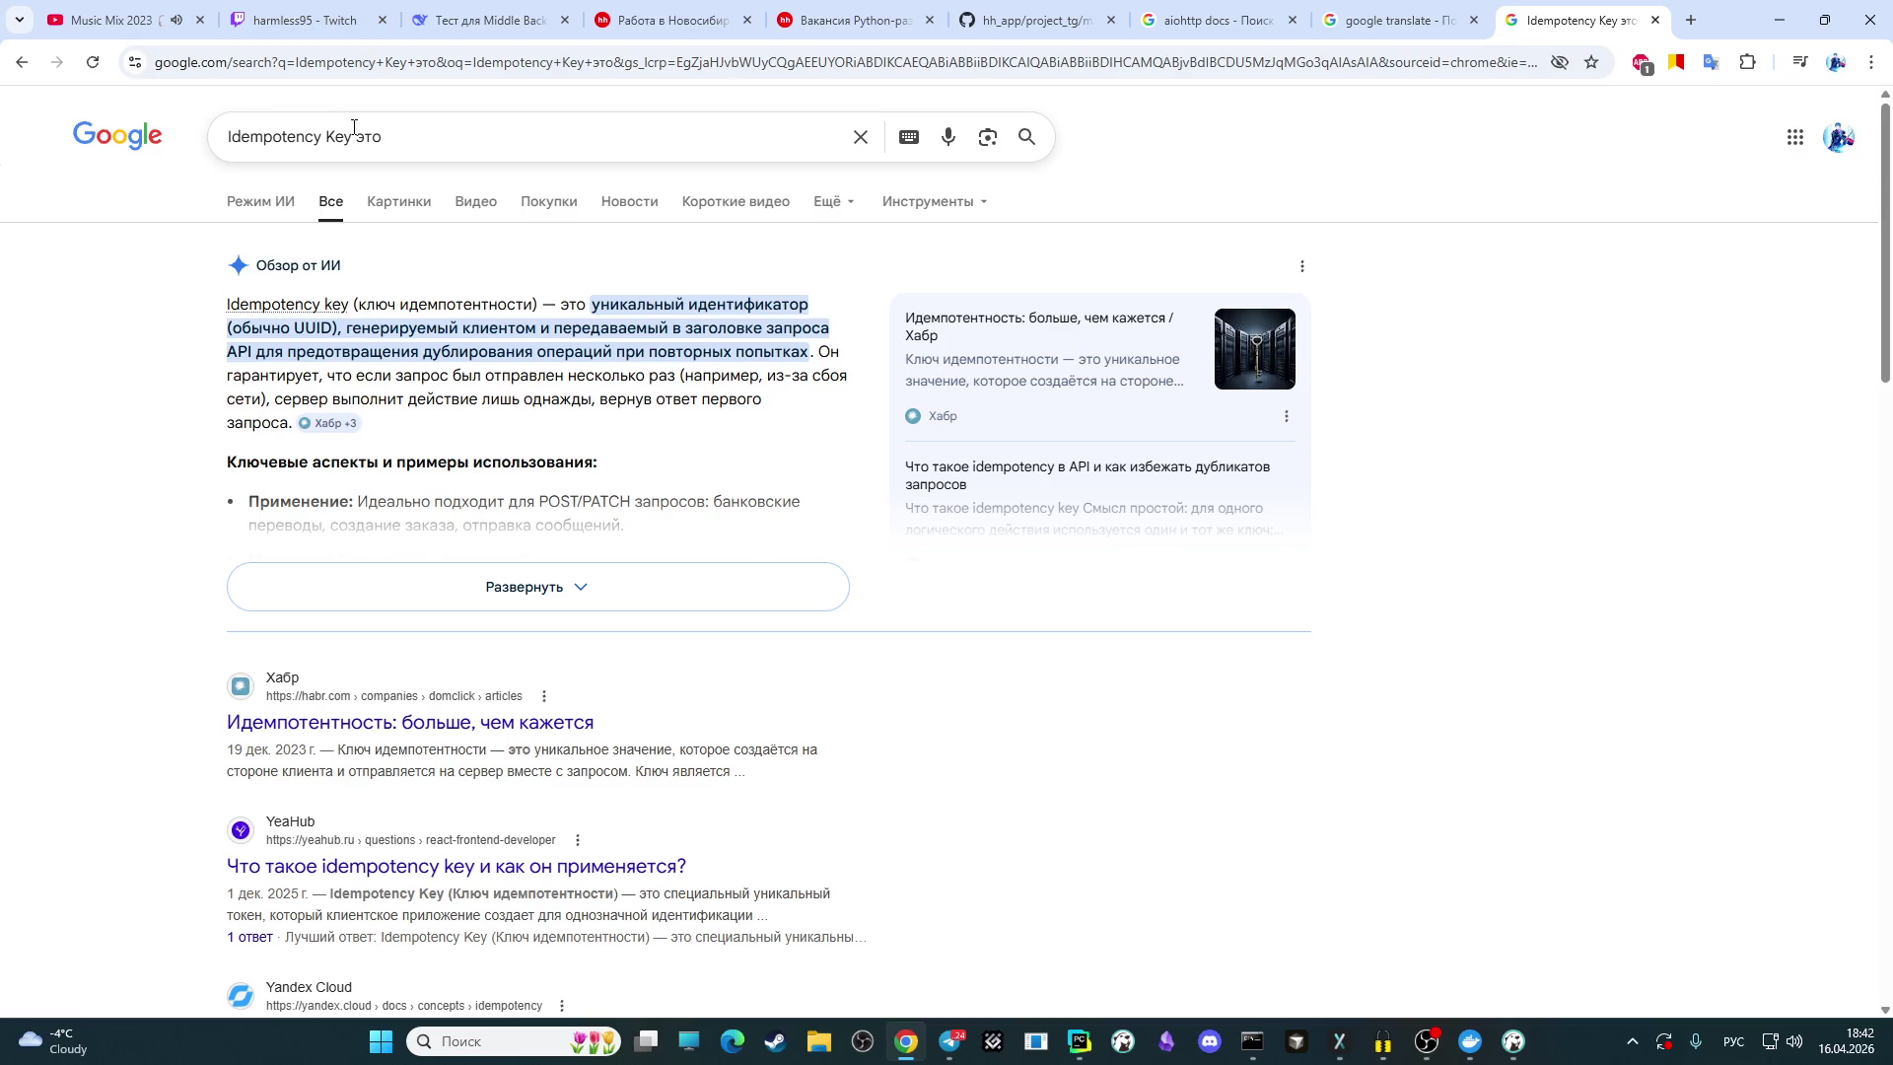
left_click_drag(401, 305, 518, 302)
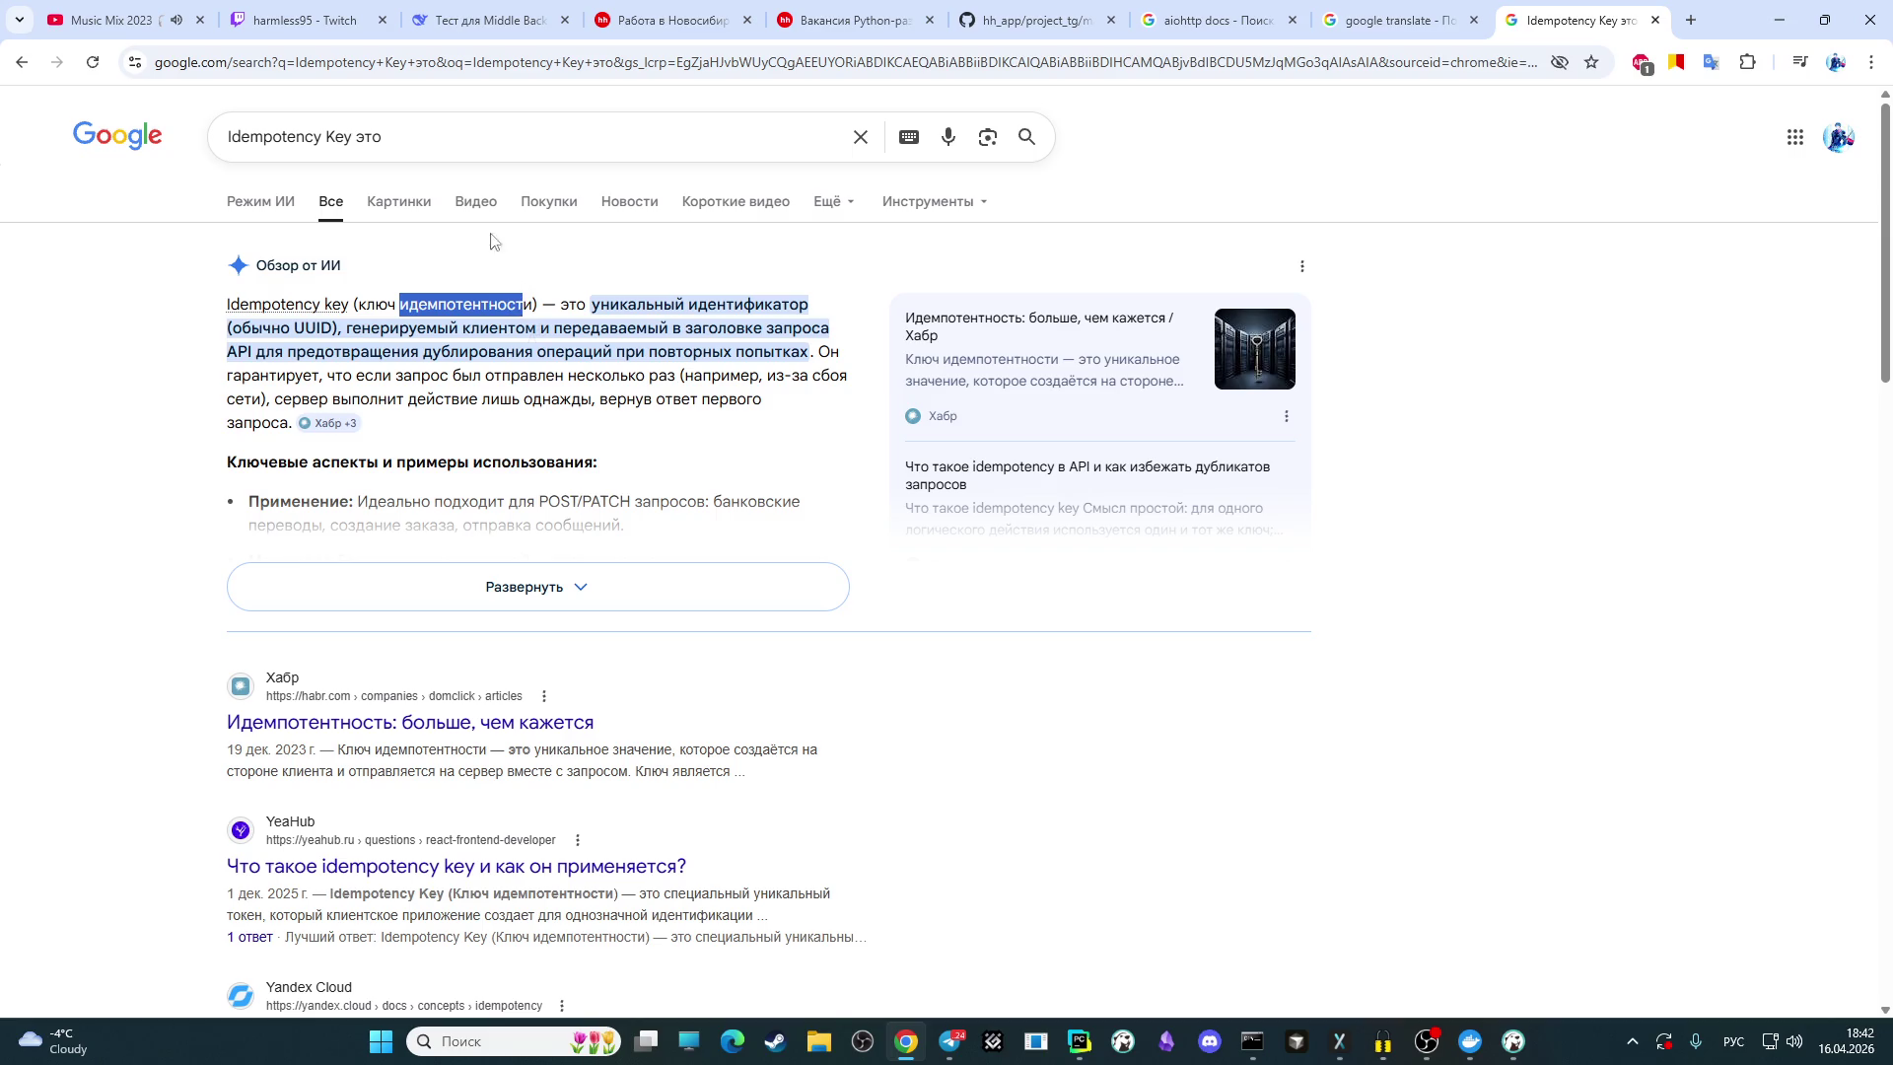
triple_click(414, 136)
Step: Replace the query with 'идемпотентность это' and run the search
type("идемпотентност")
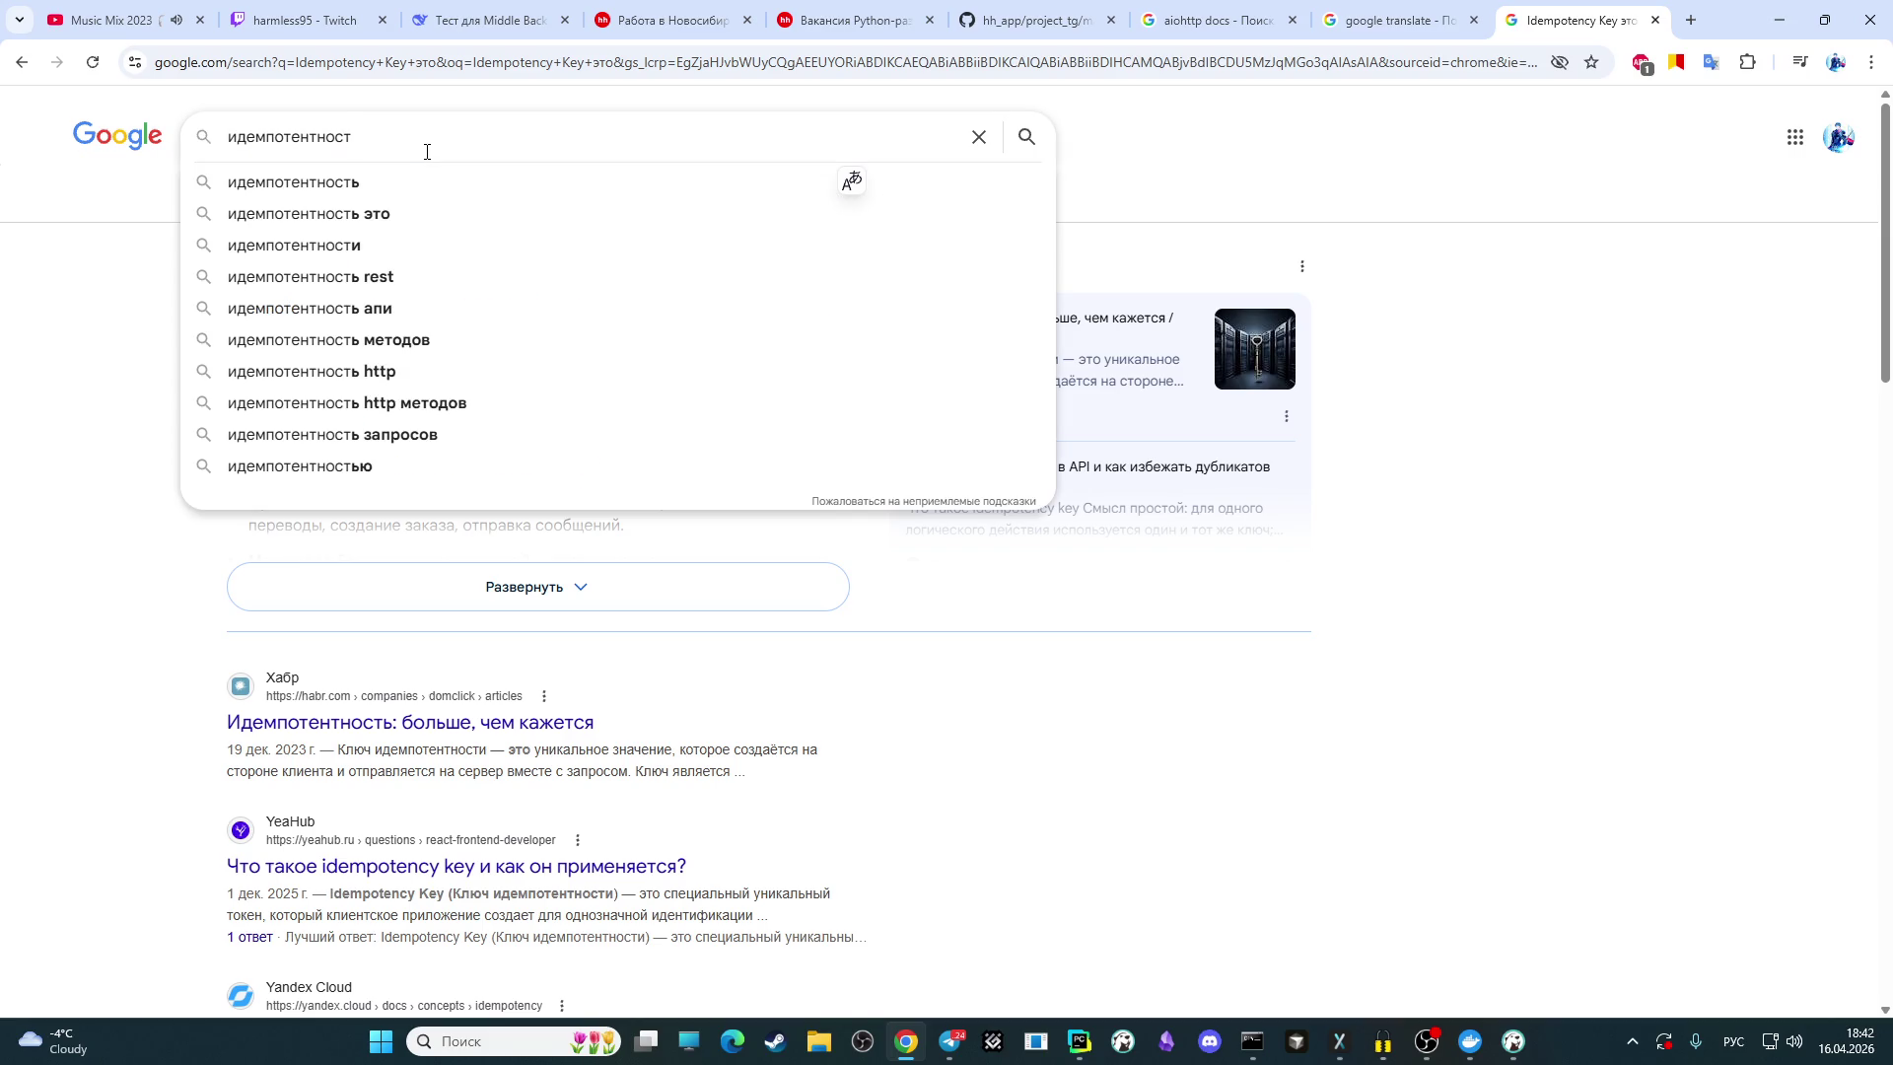
type("ь это")
key("Return")
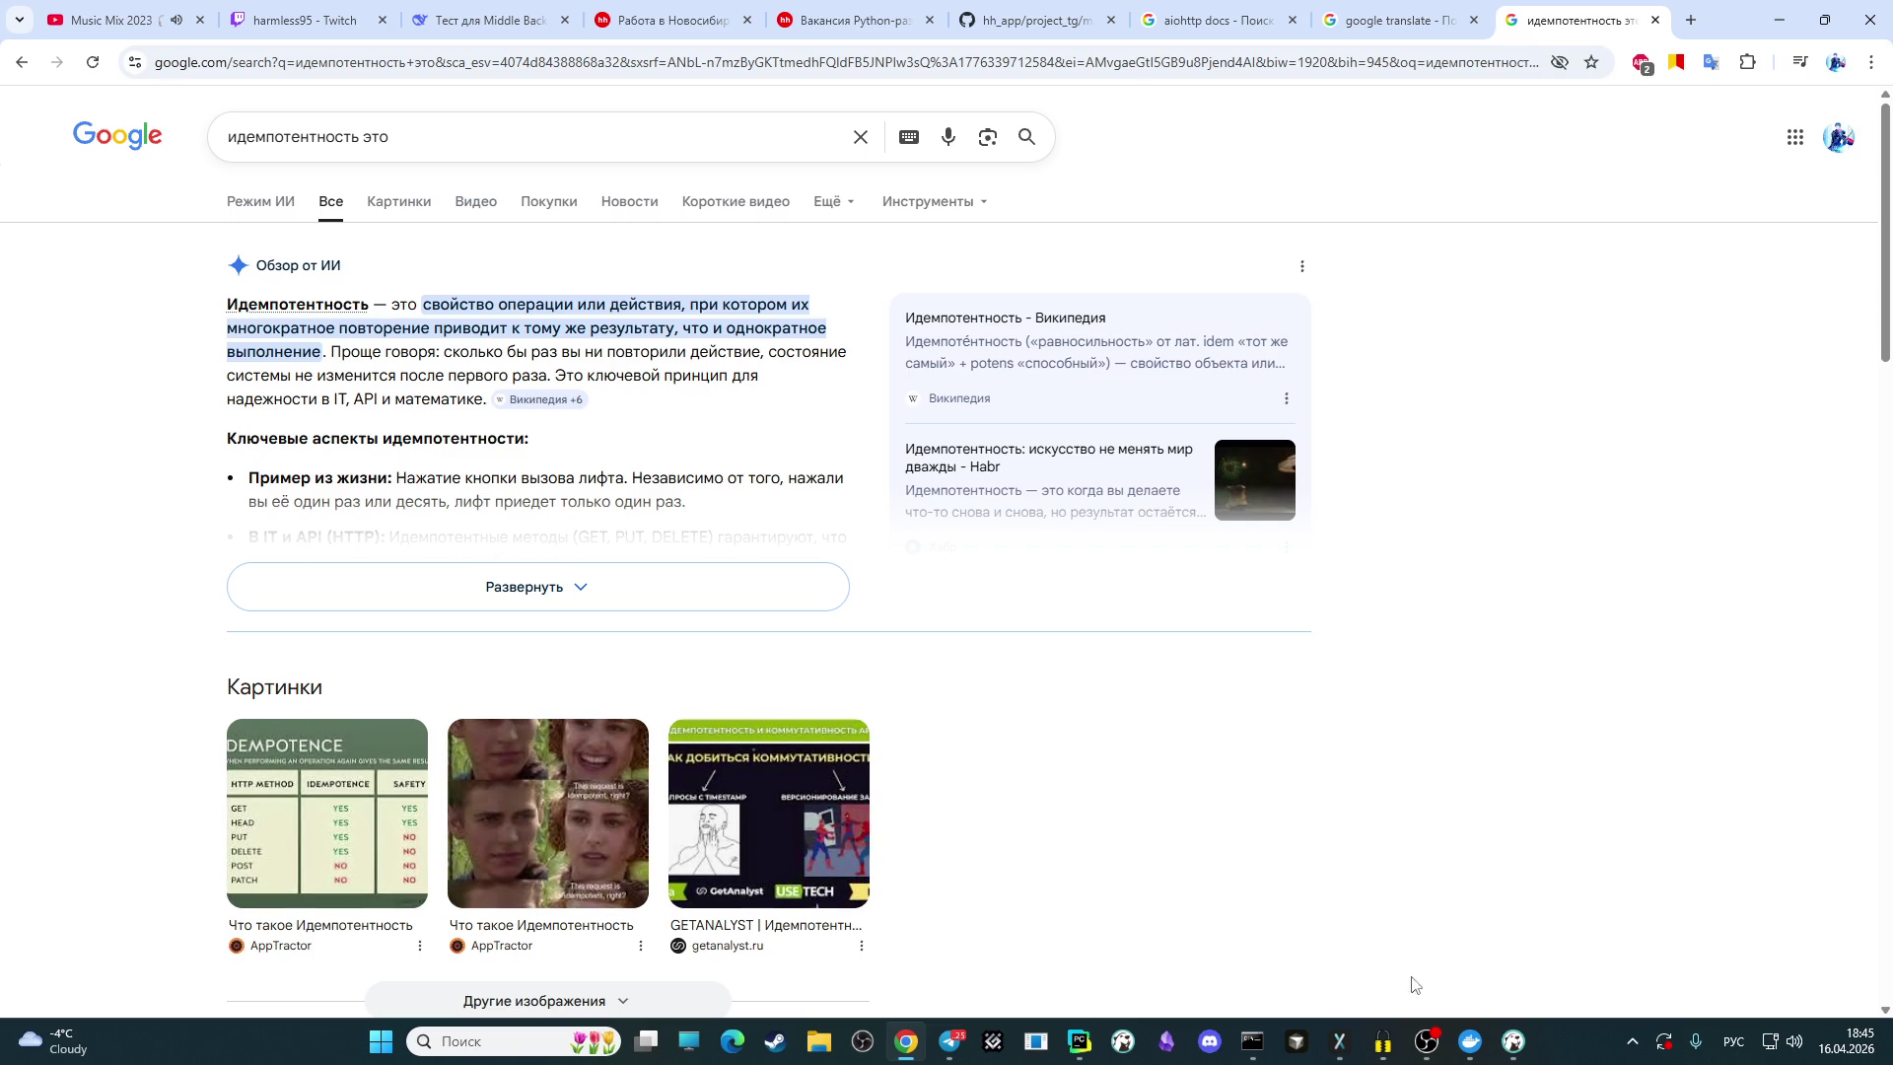
left_click(1427, 1041)
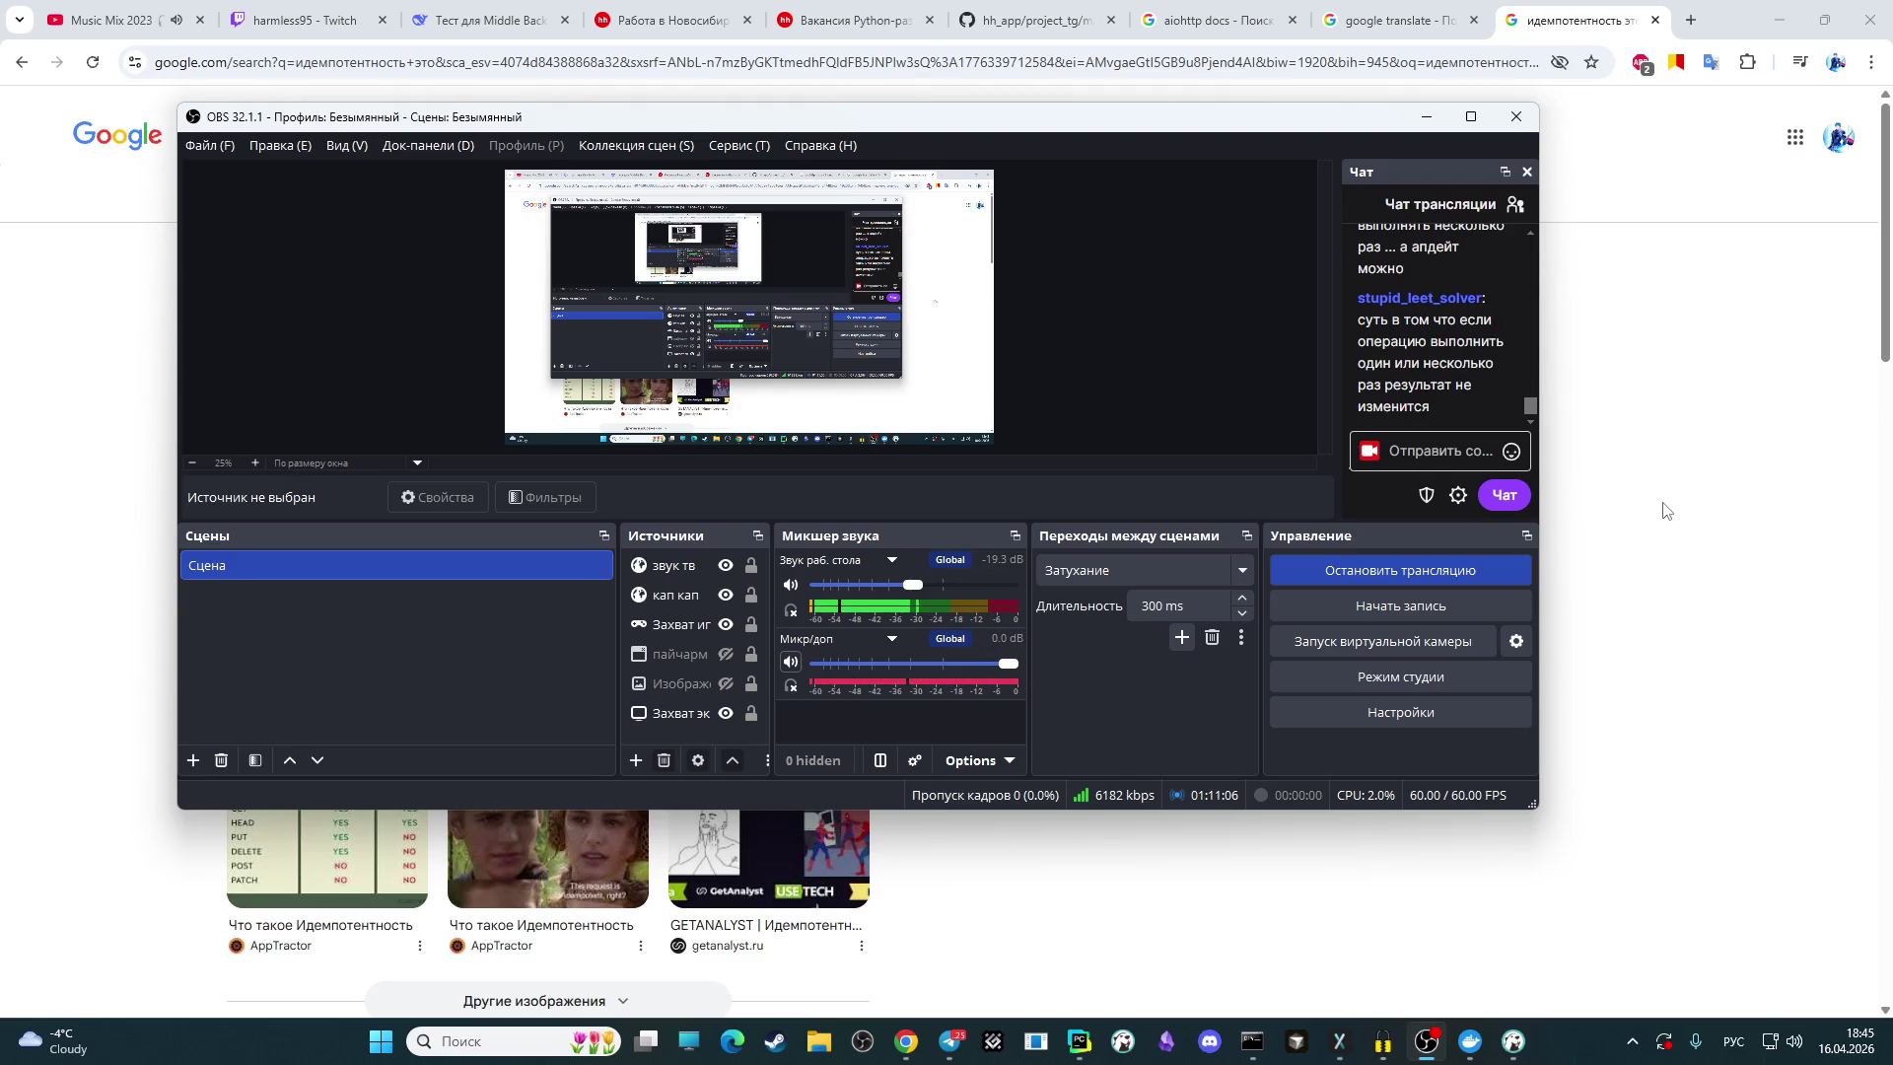
left_click(1667, 509)
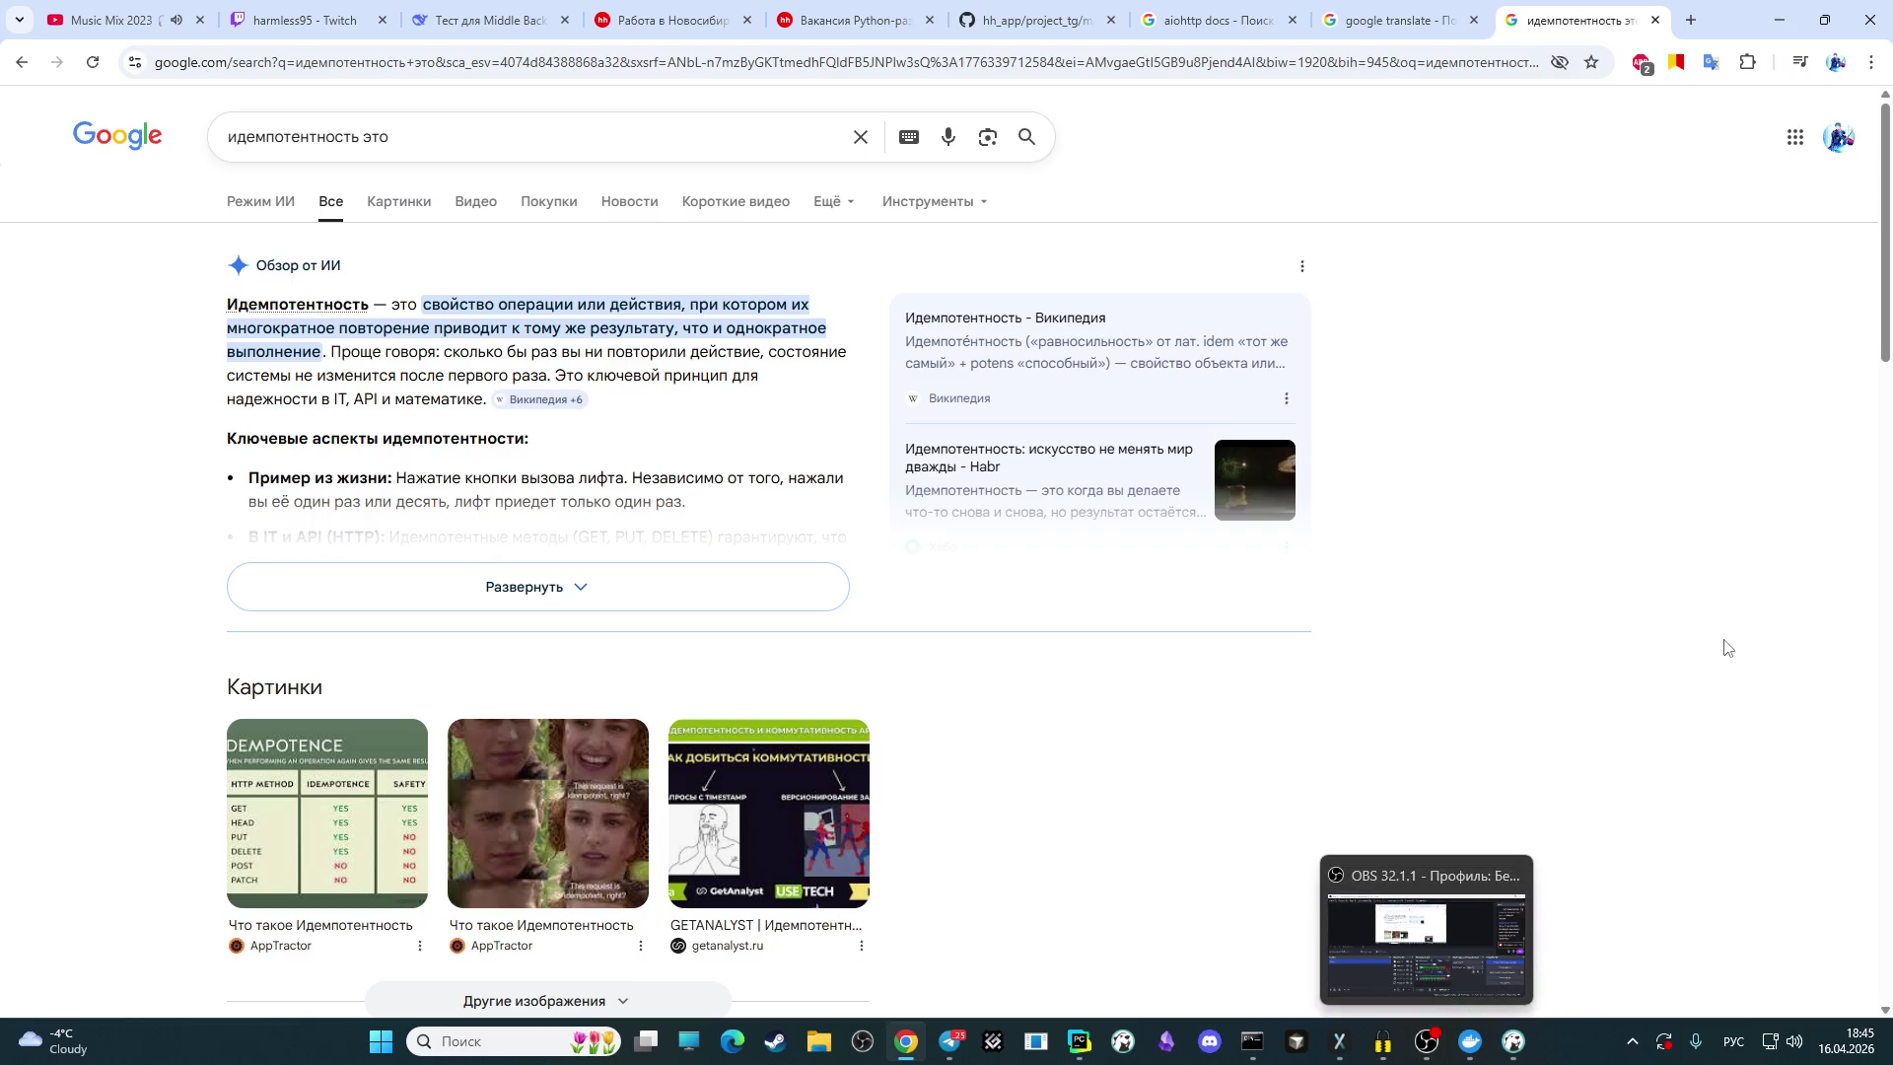
left_click(1426, 1045)
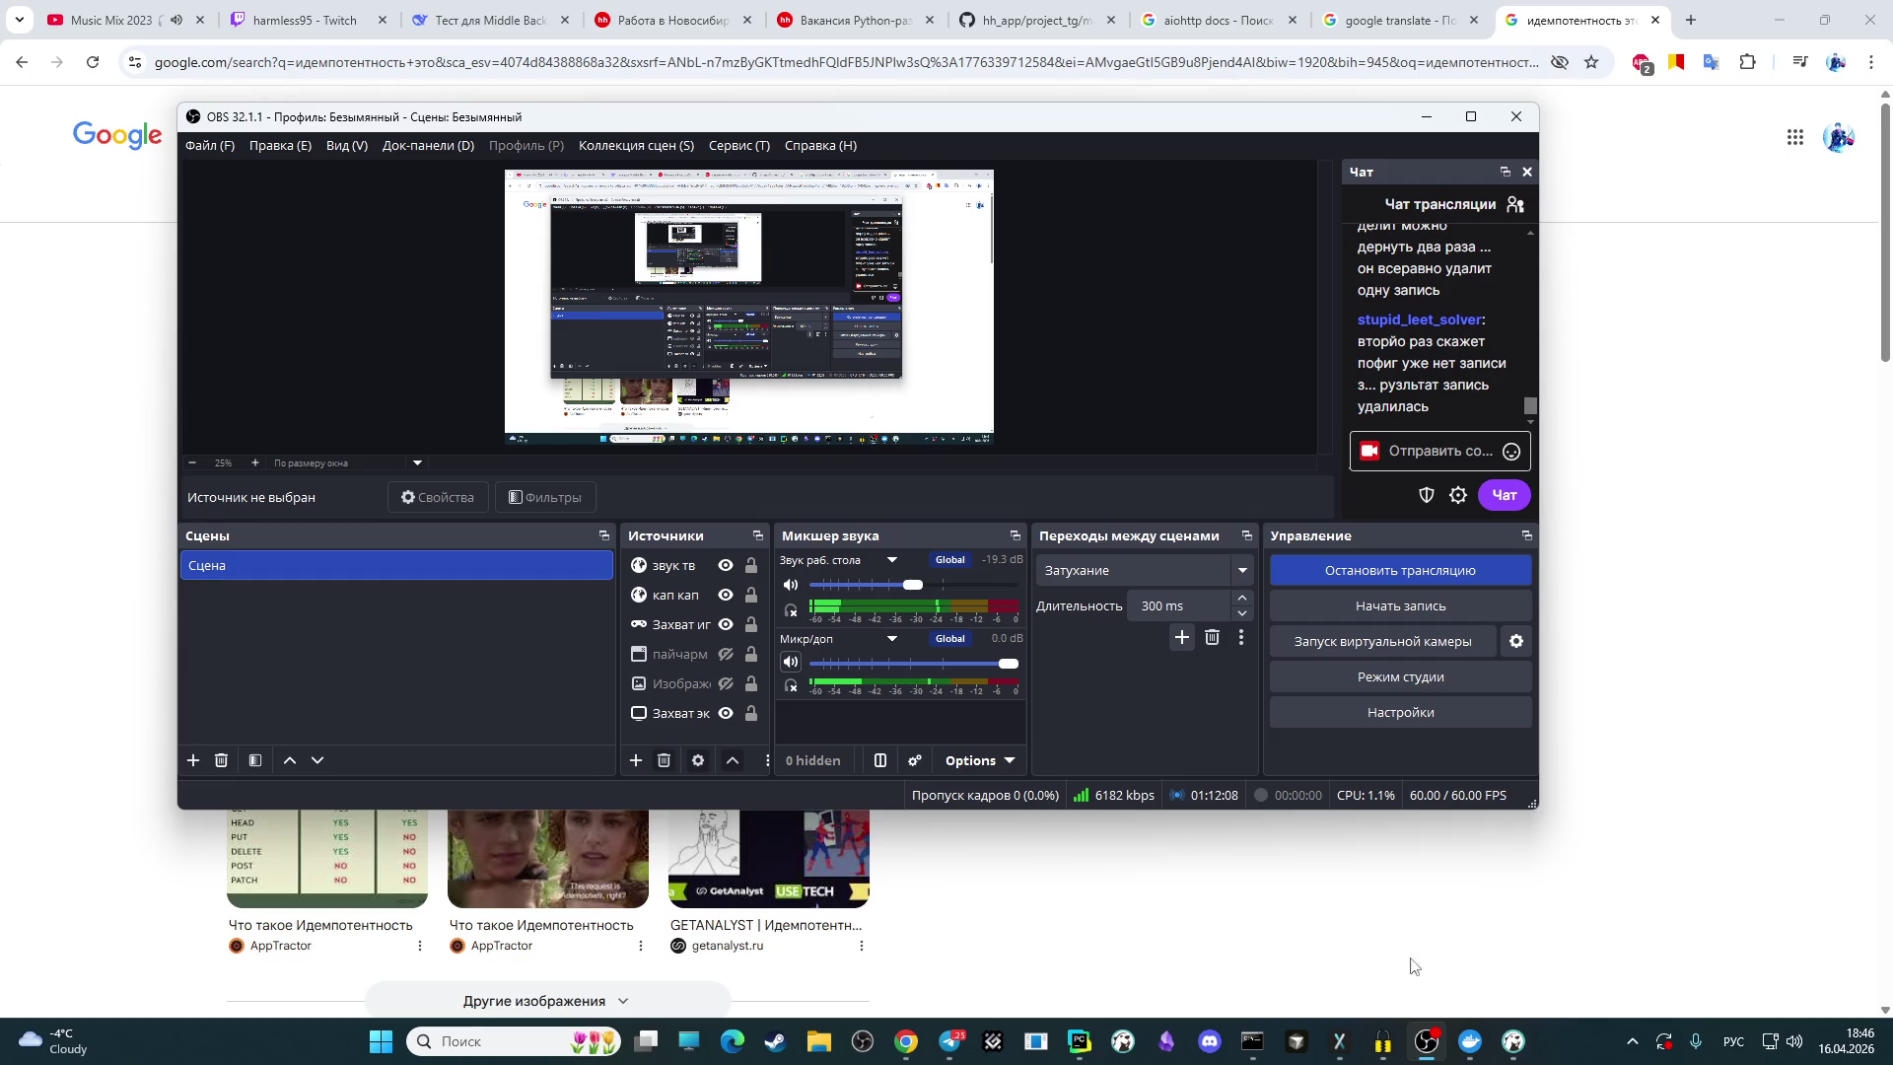
left_click(136, 906)
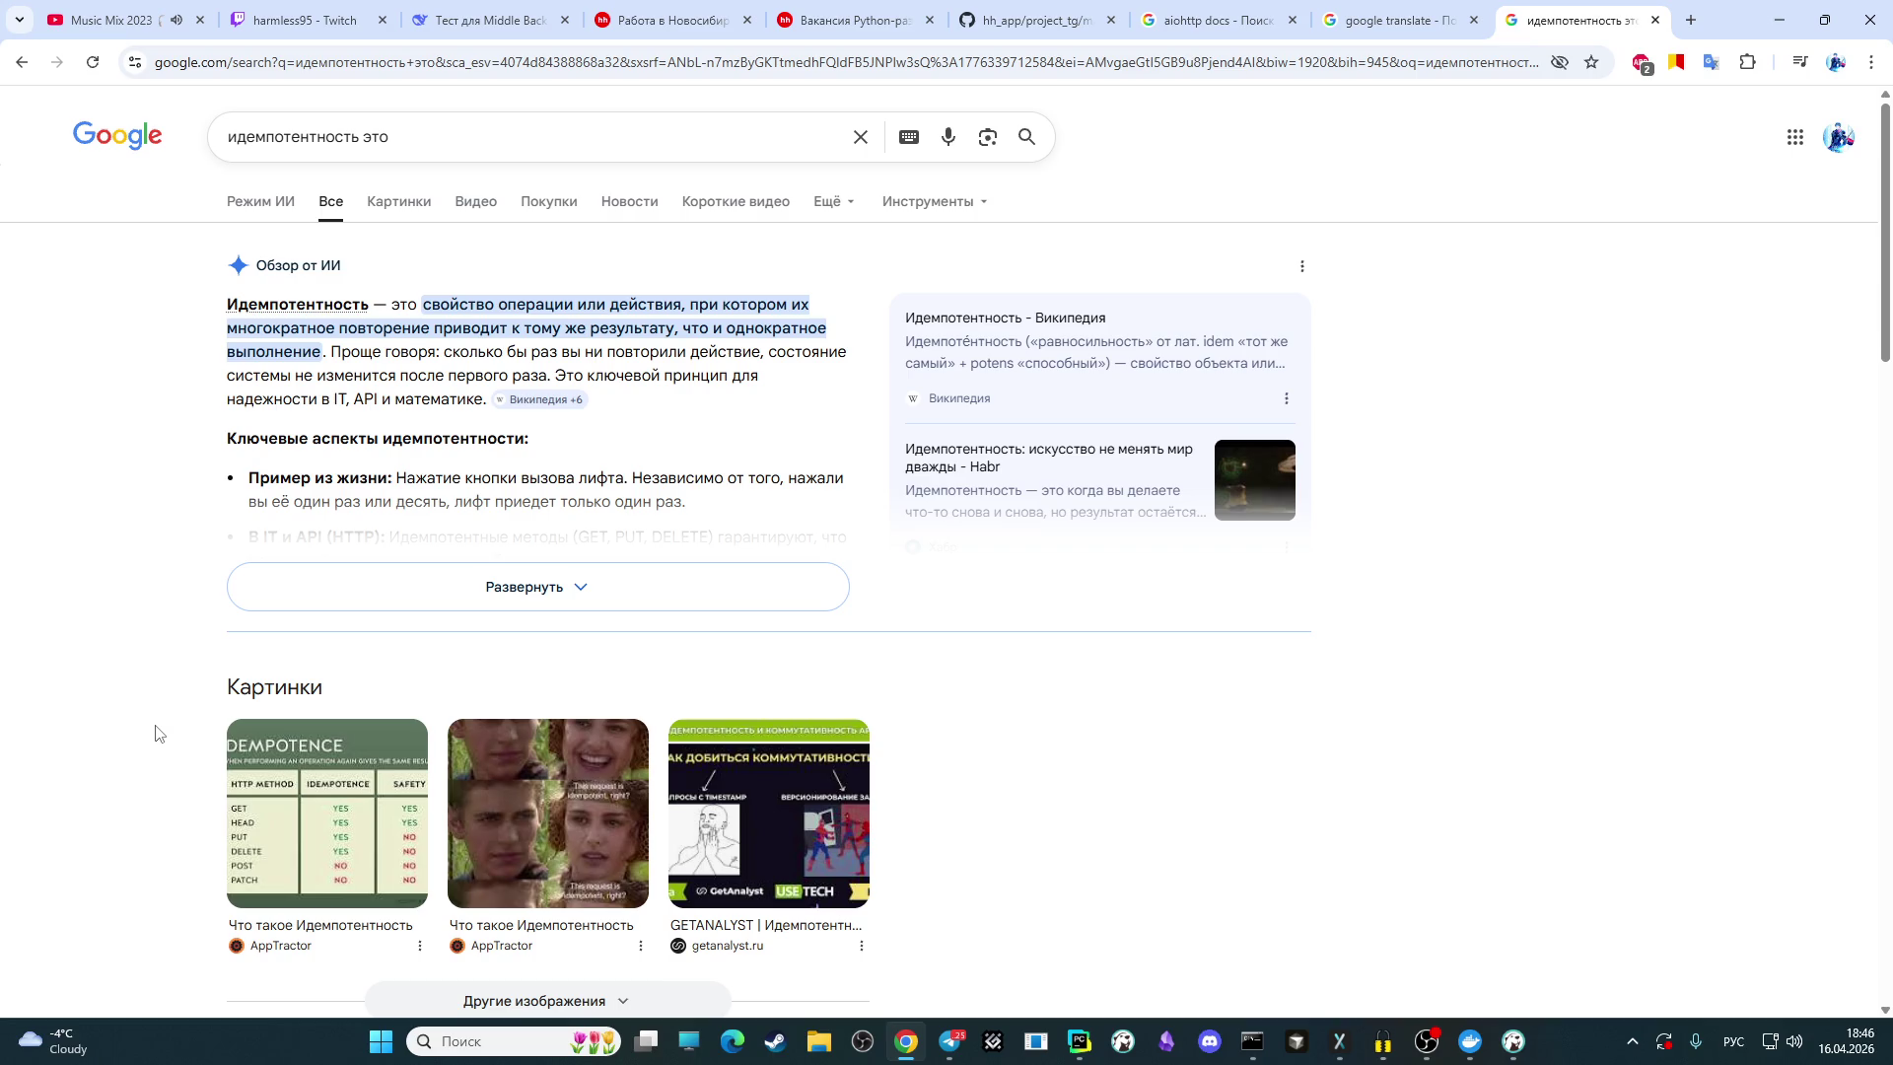
left_click(1427, 1041)
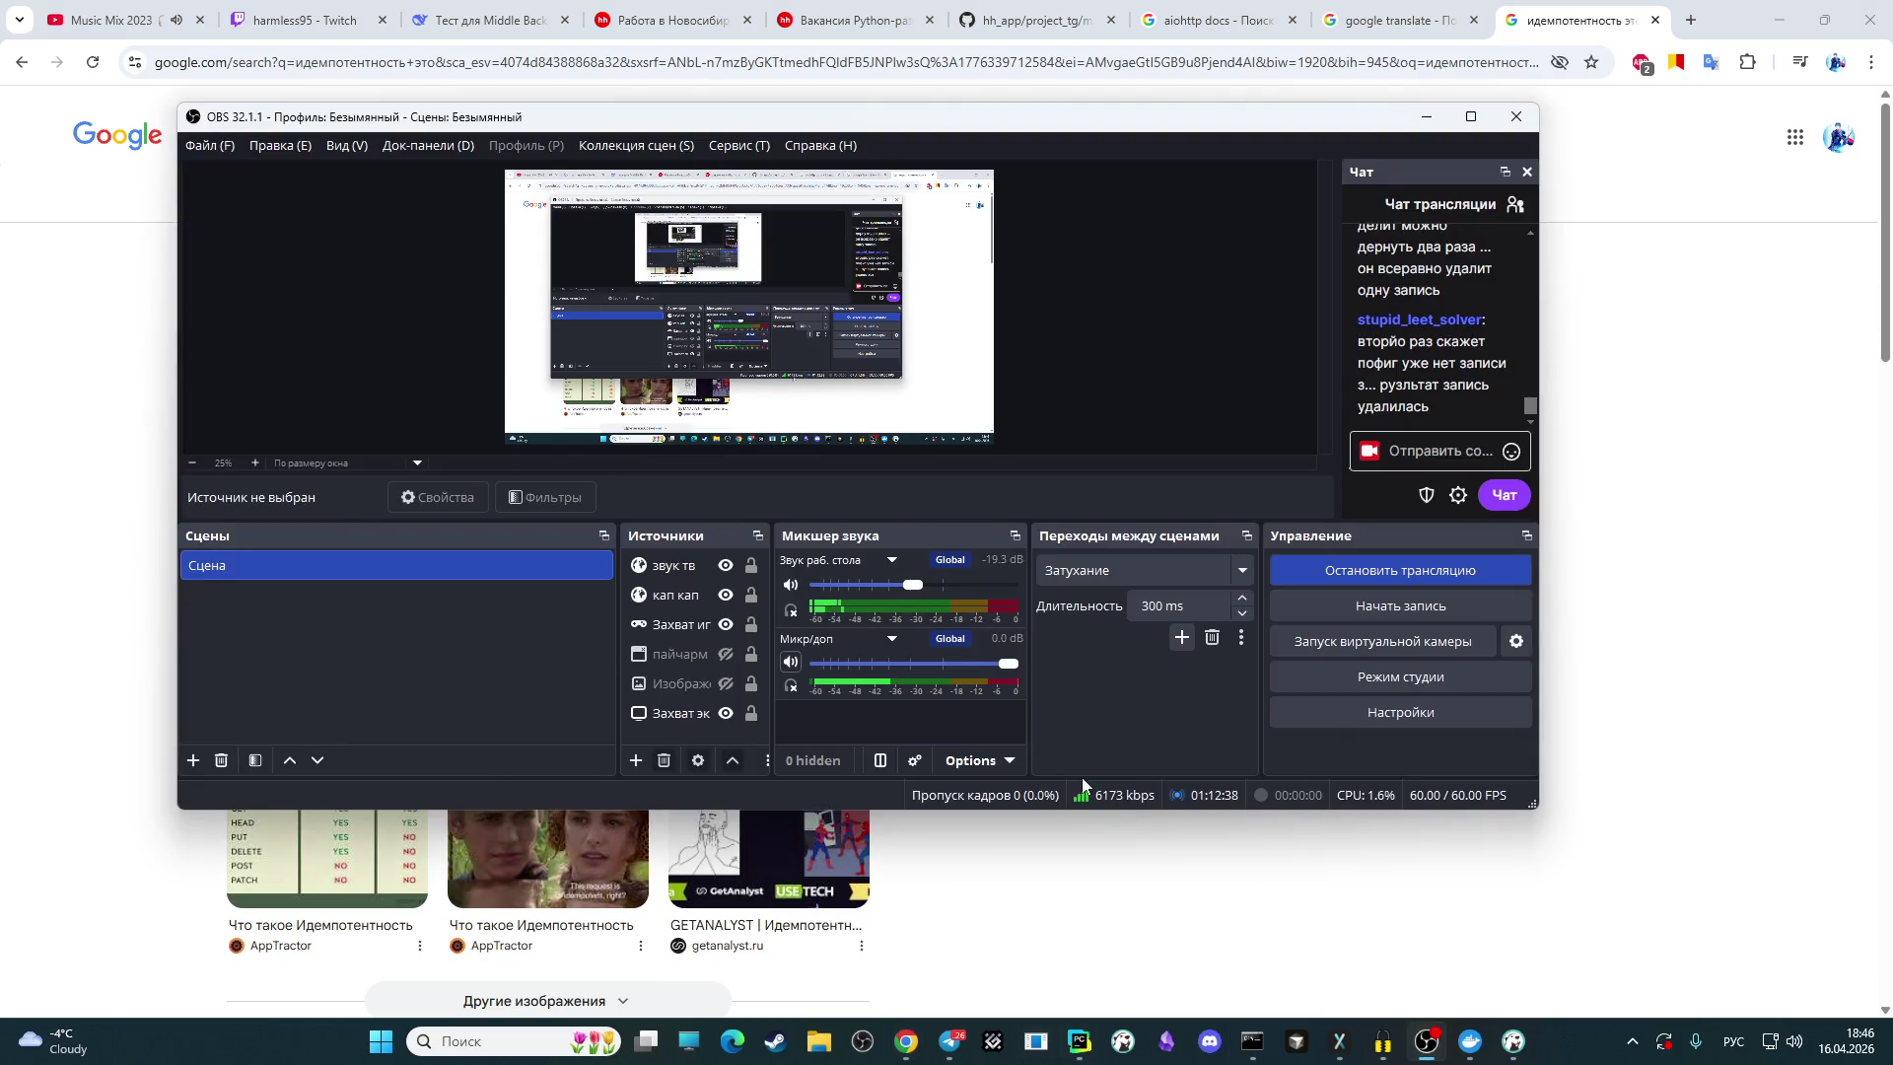
Step: Mute and then unmute the microphone input in the OBS Audio Mixer
left_click(789, 663)
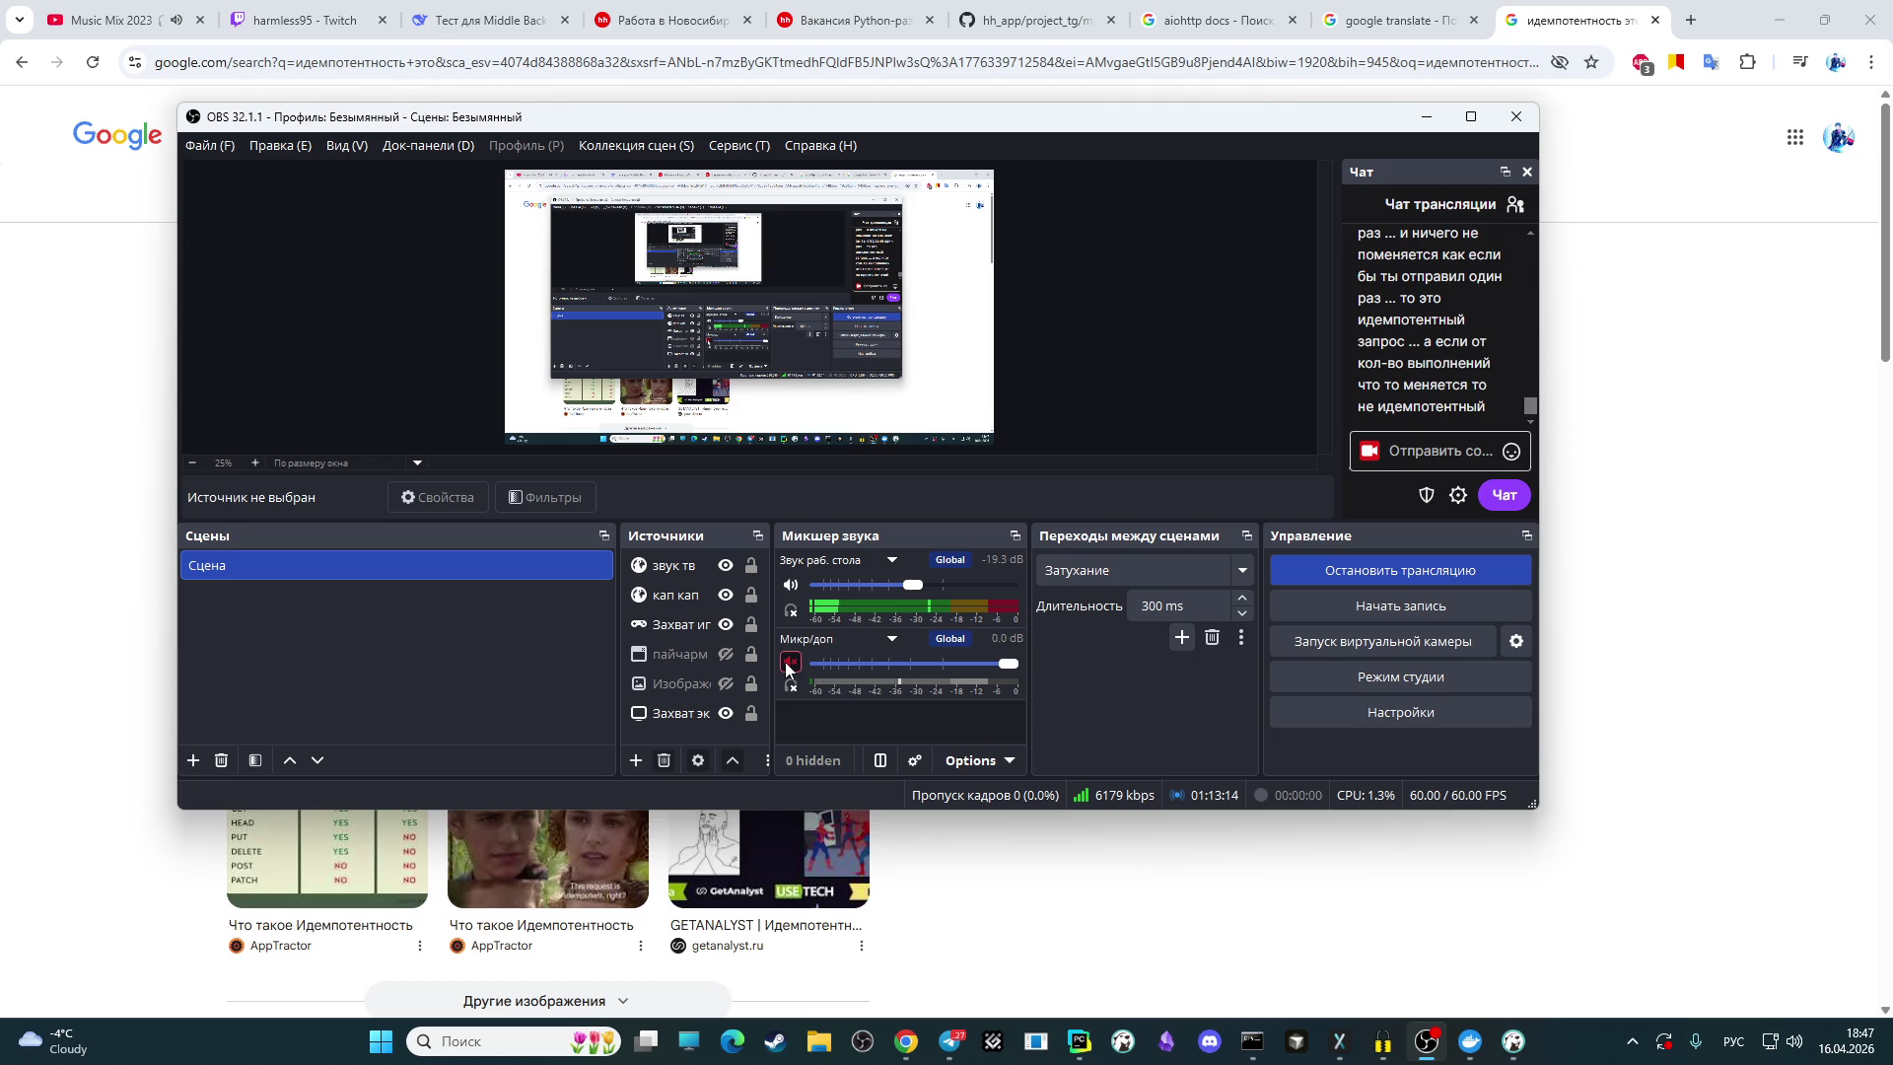
scroll(1389, 376, "up", 1)
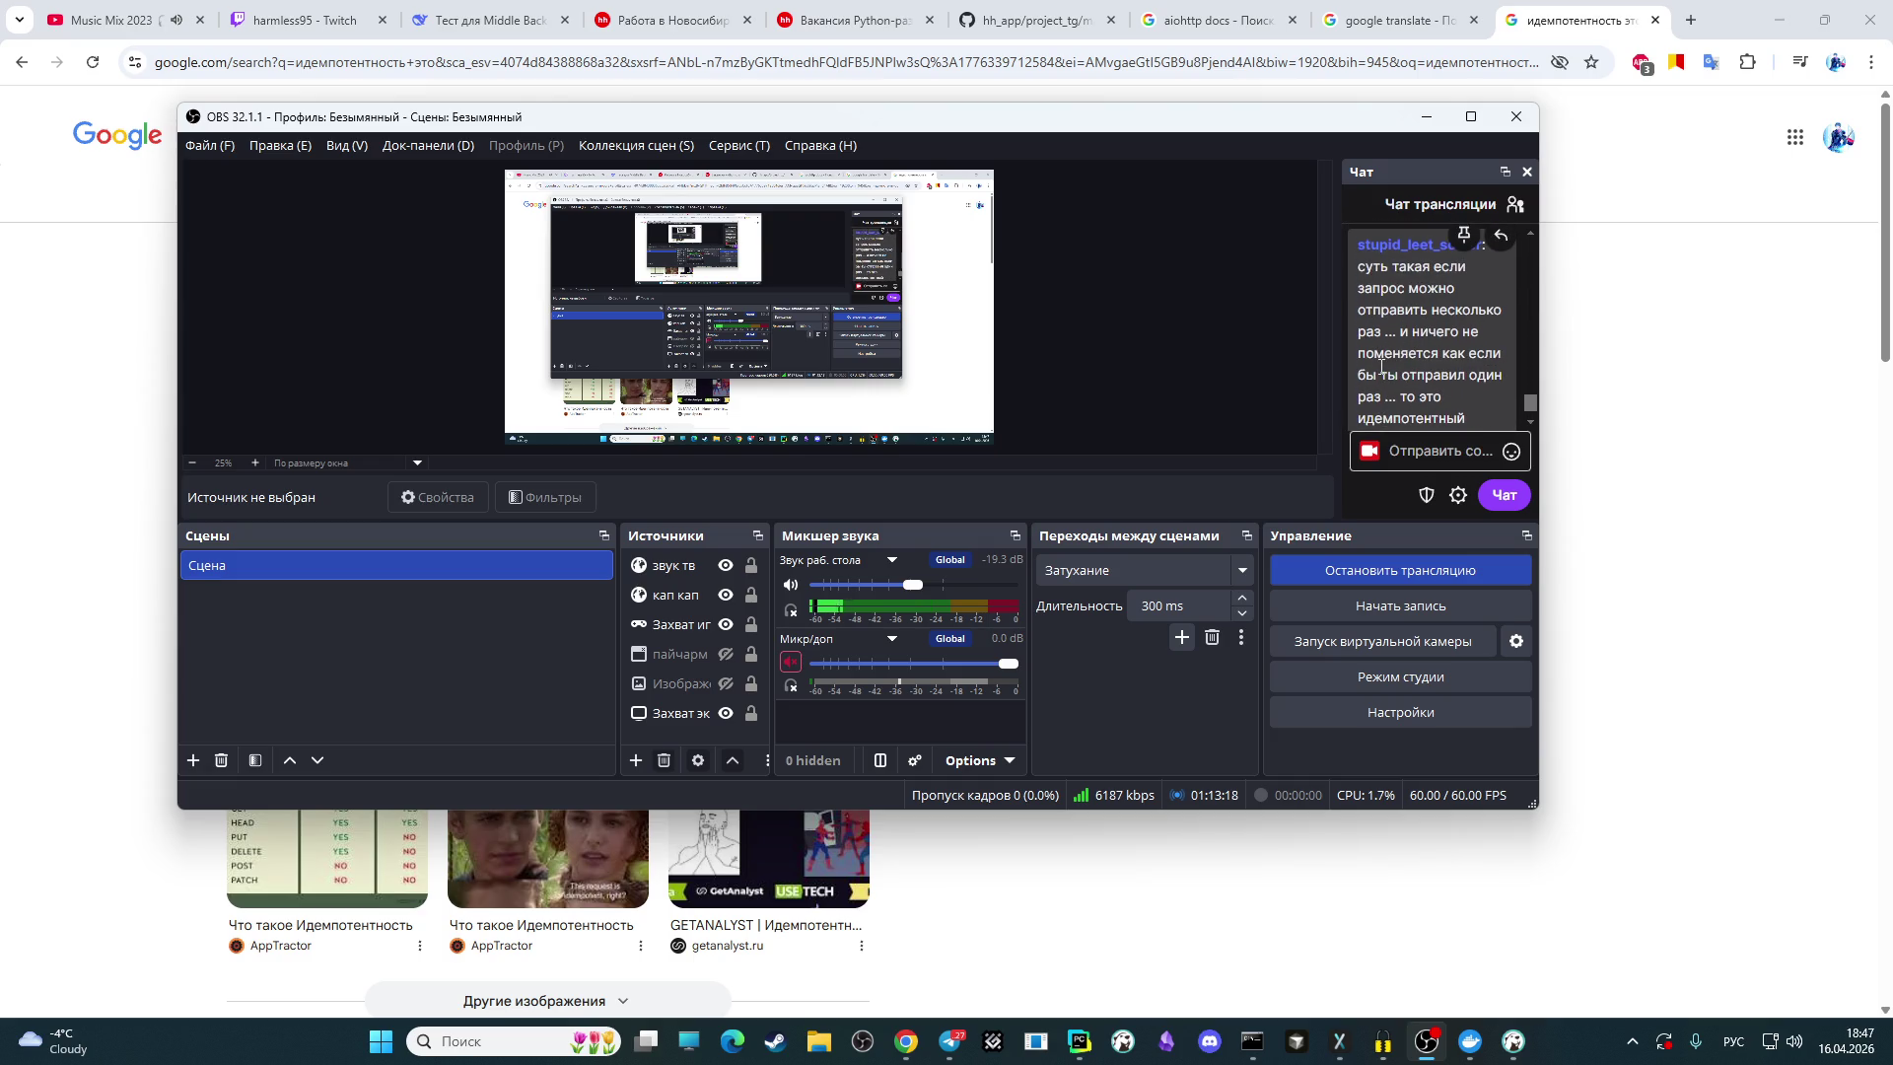
left_click(790, 662)
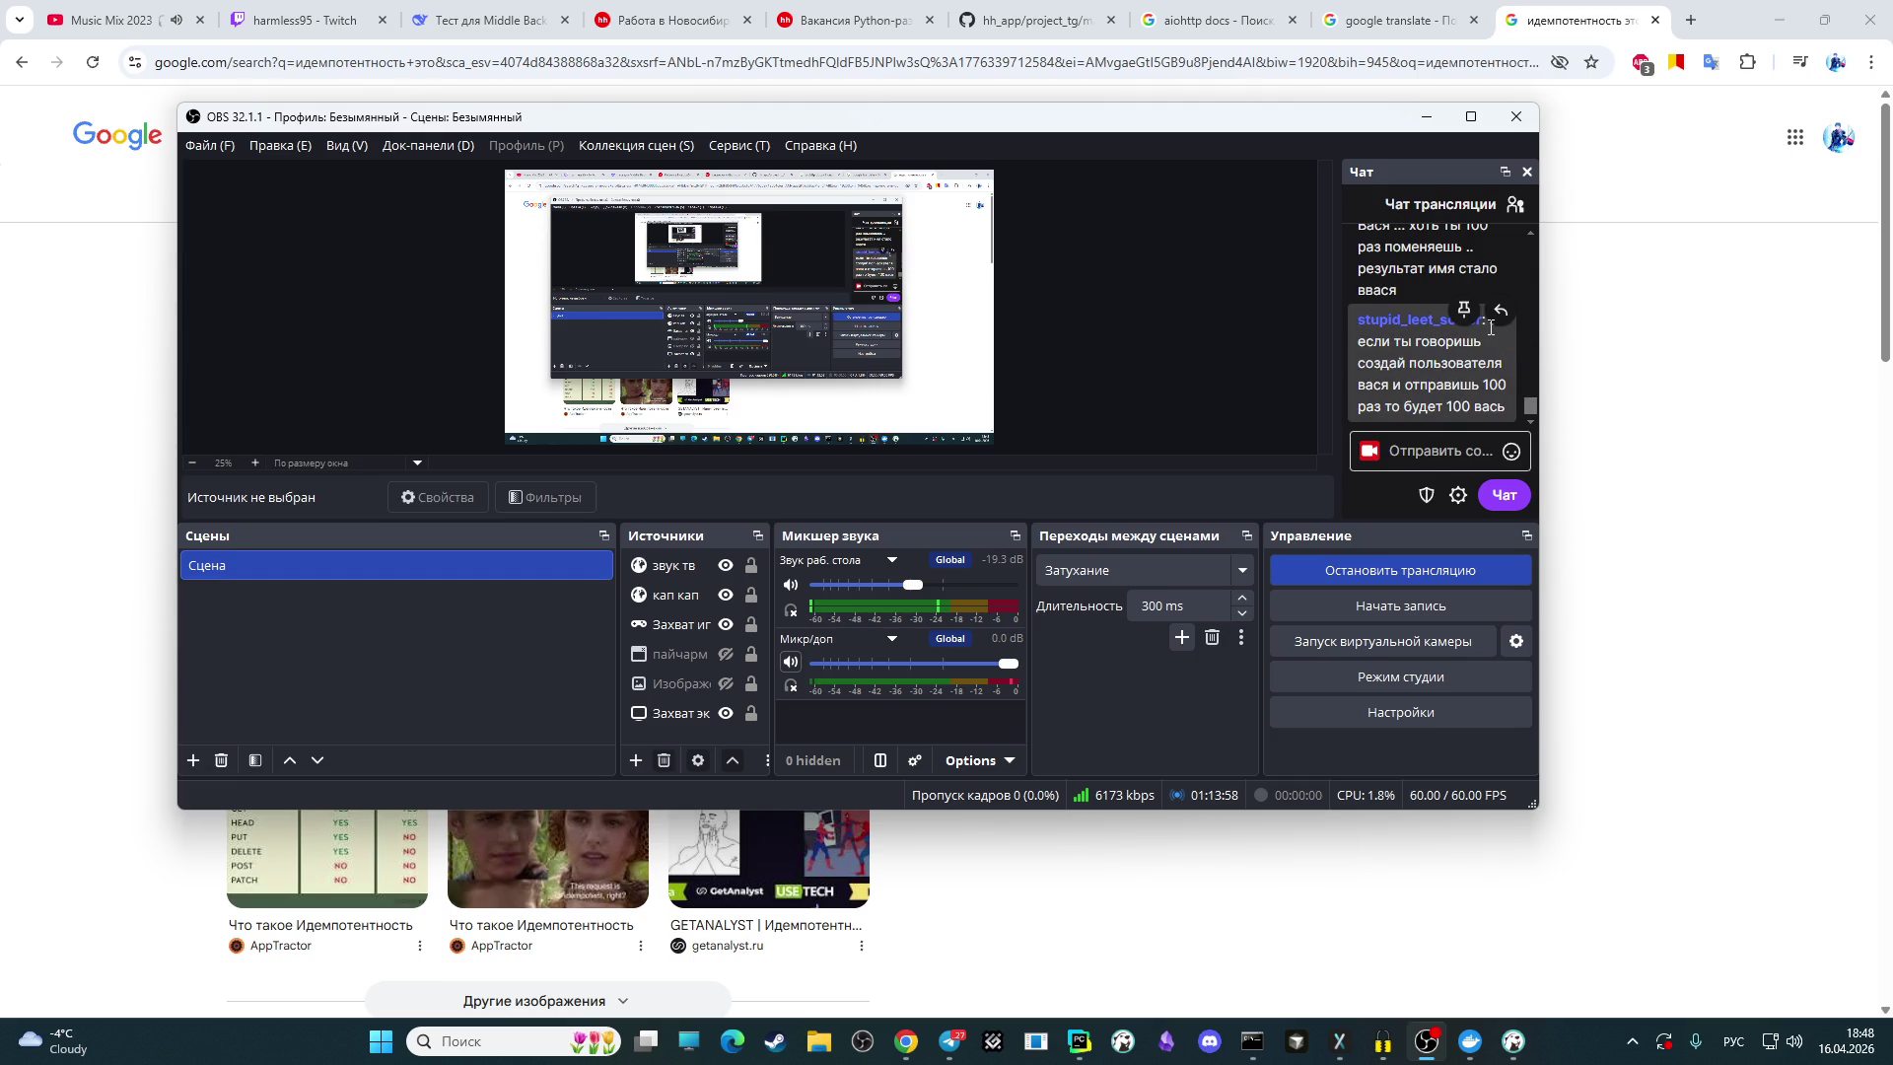
Step: Scroll through the stream chat to reread the viewer's explanation of idempotent requests
scroll(1433, 385, "up", 1)
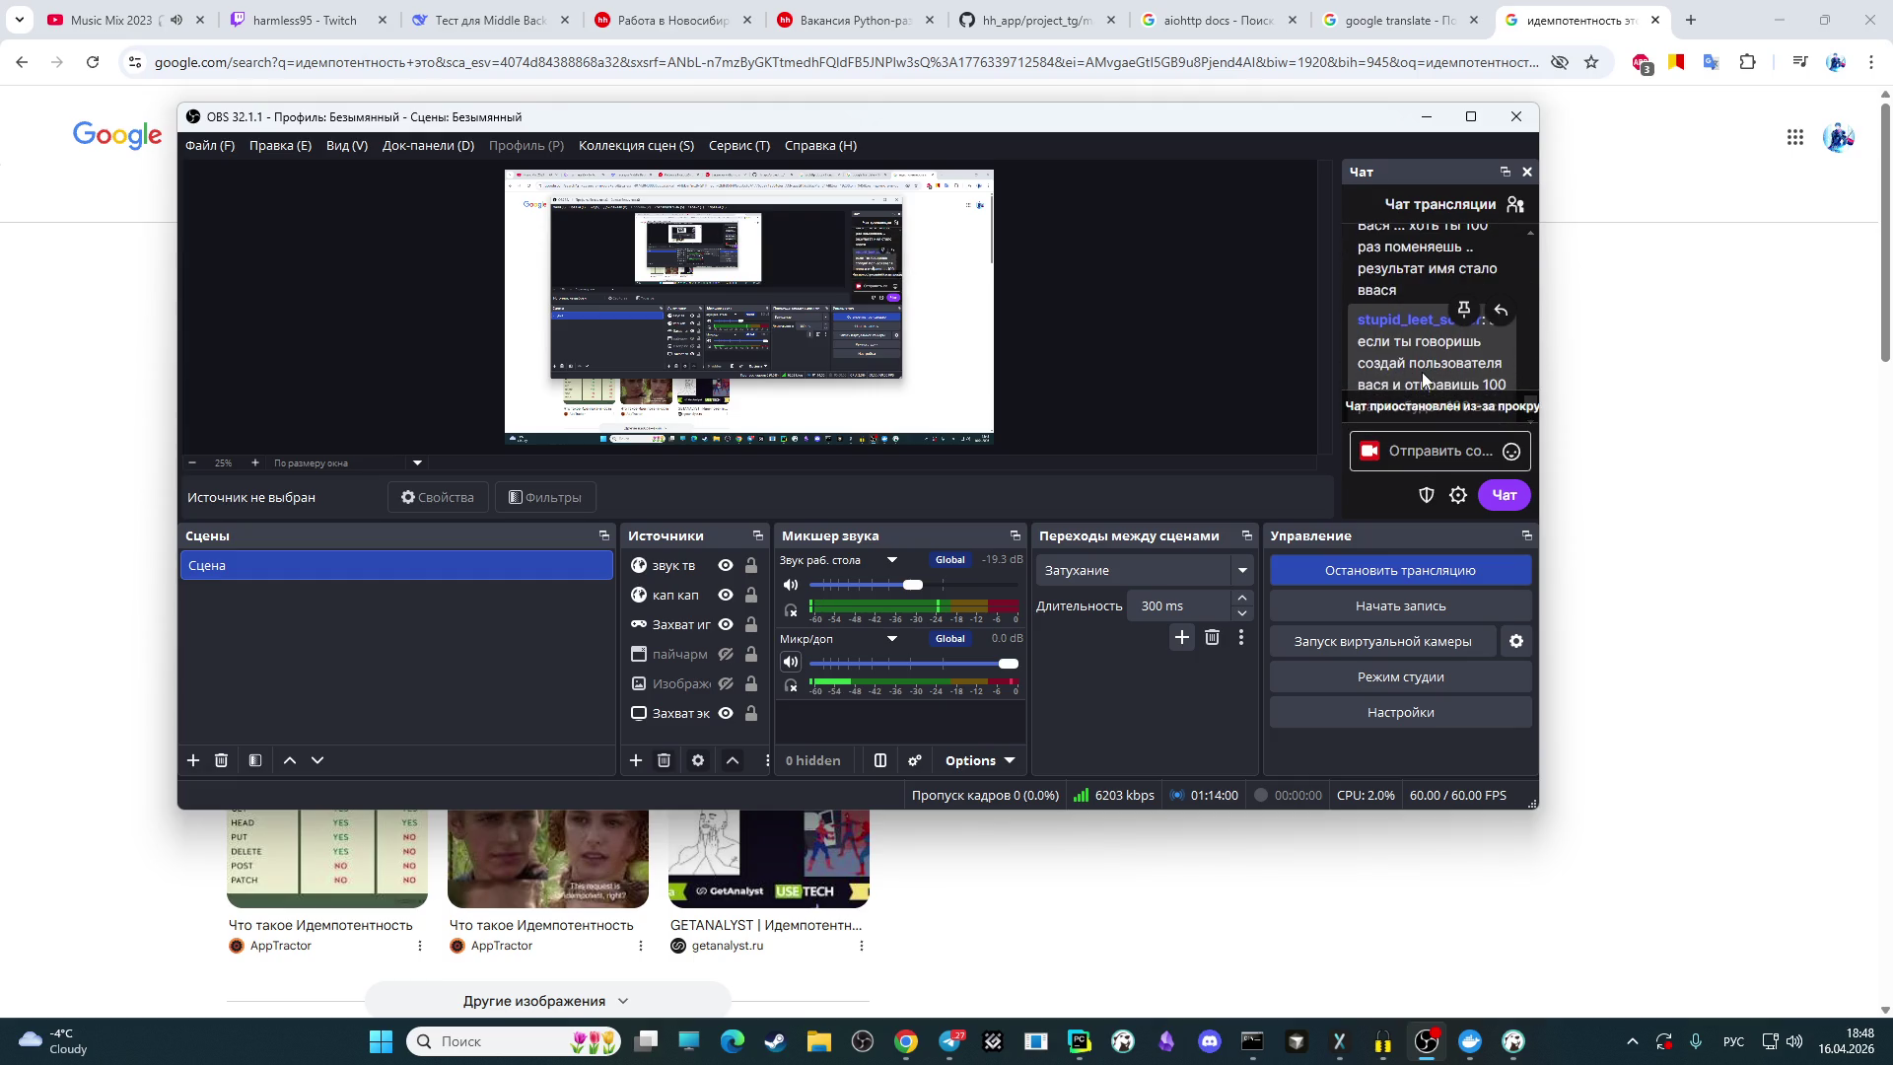
scroll(1420, 355, "down", 1)
scroll(1416, 342, "up", 2)
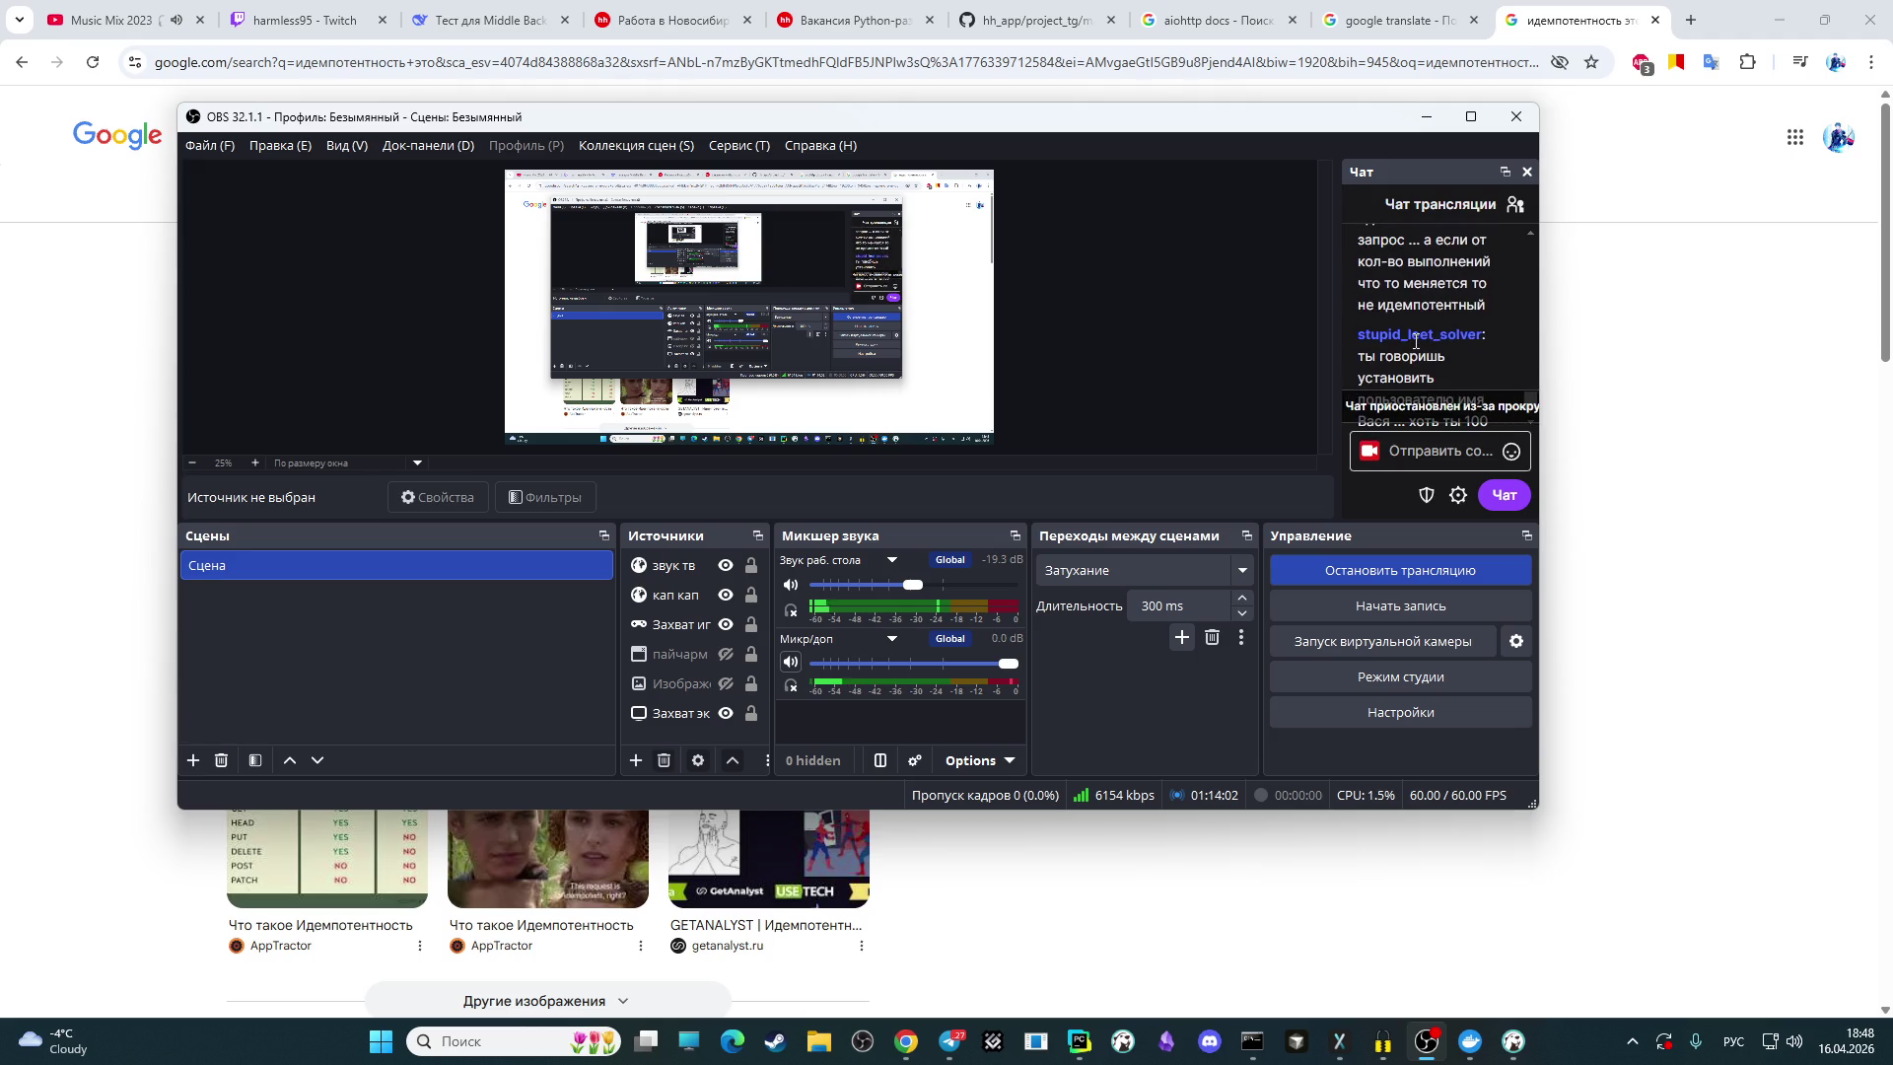
scroll(1416, 342, "down", 2)
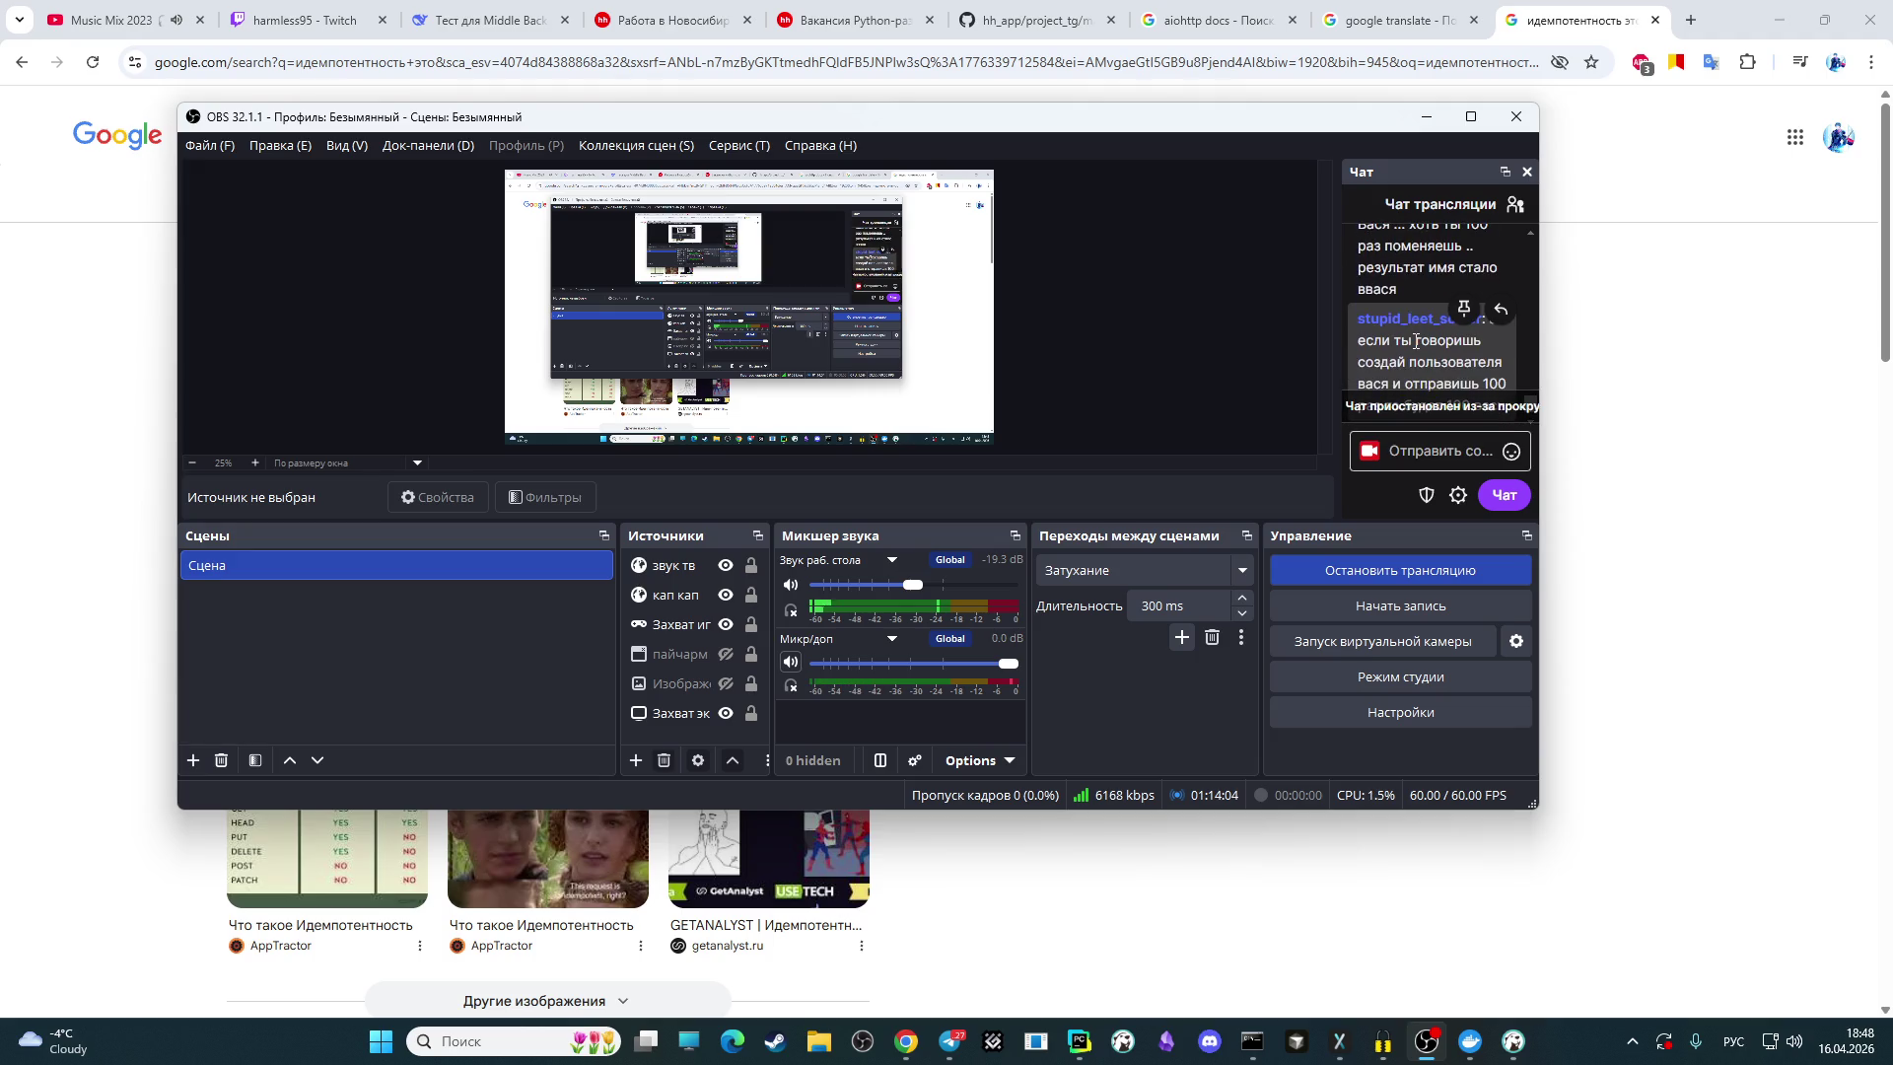
scroll(1416, 343, "up", 2)
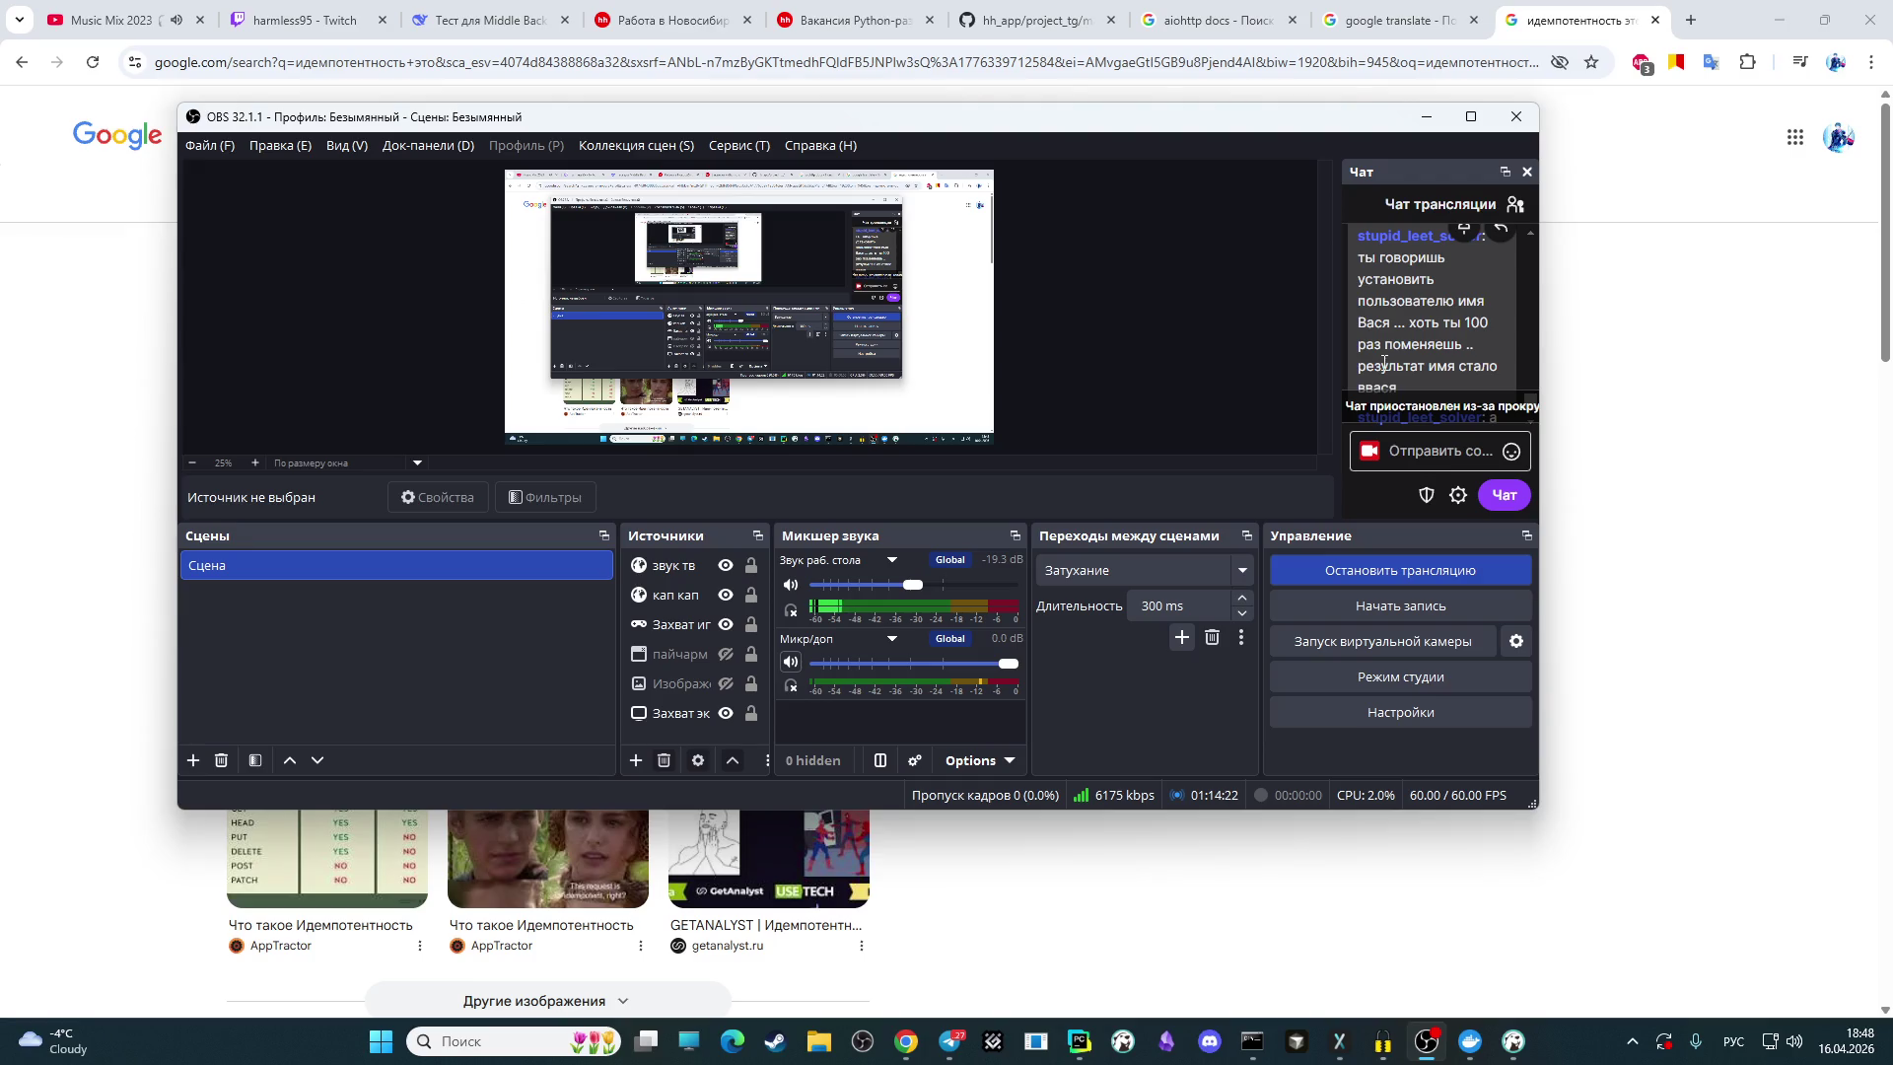
scroll(1384, 363, "down", 5)
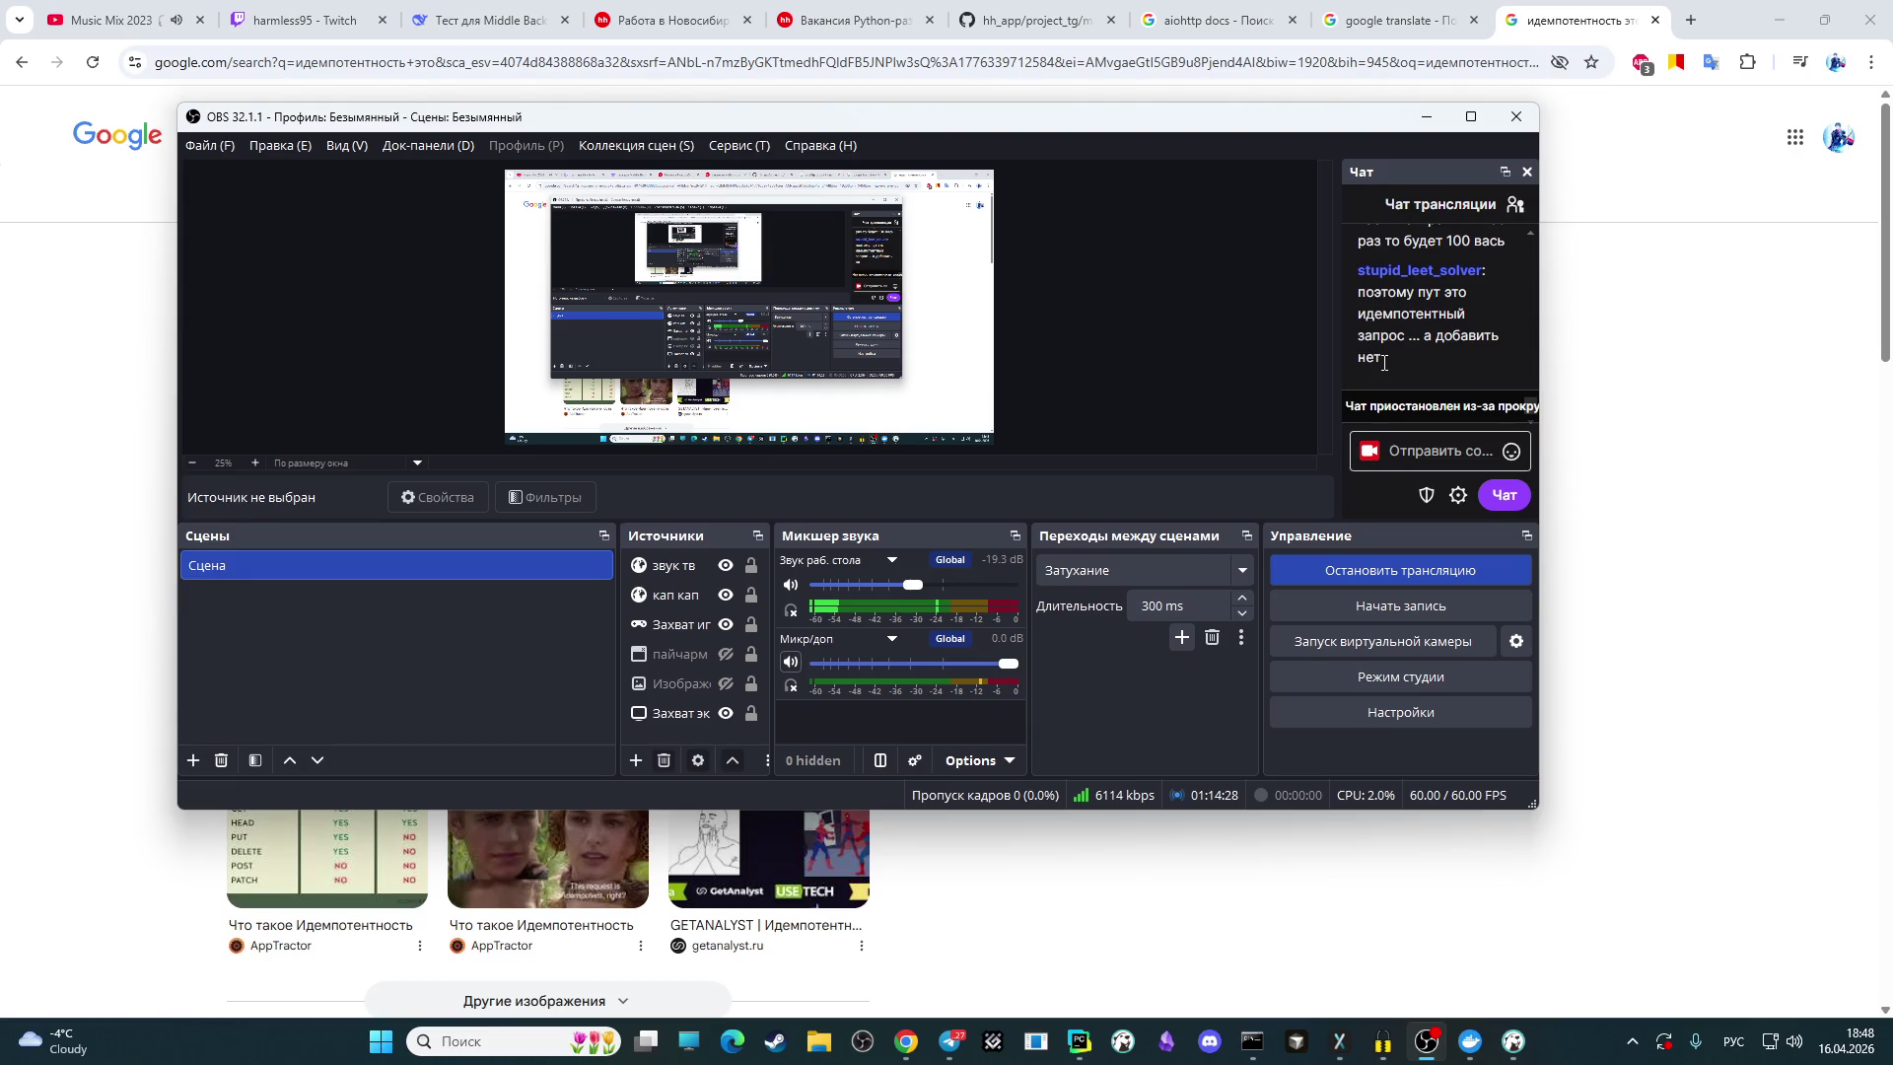
mouse_move(1382, 365)
left_click(1644, 458)
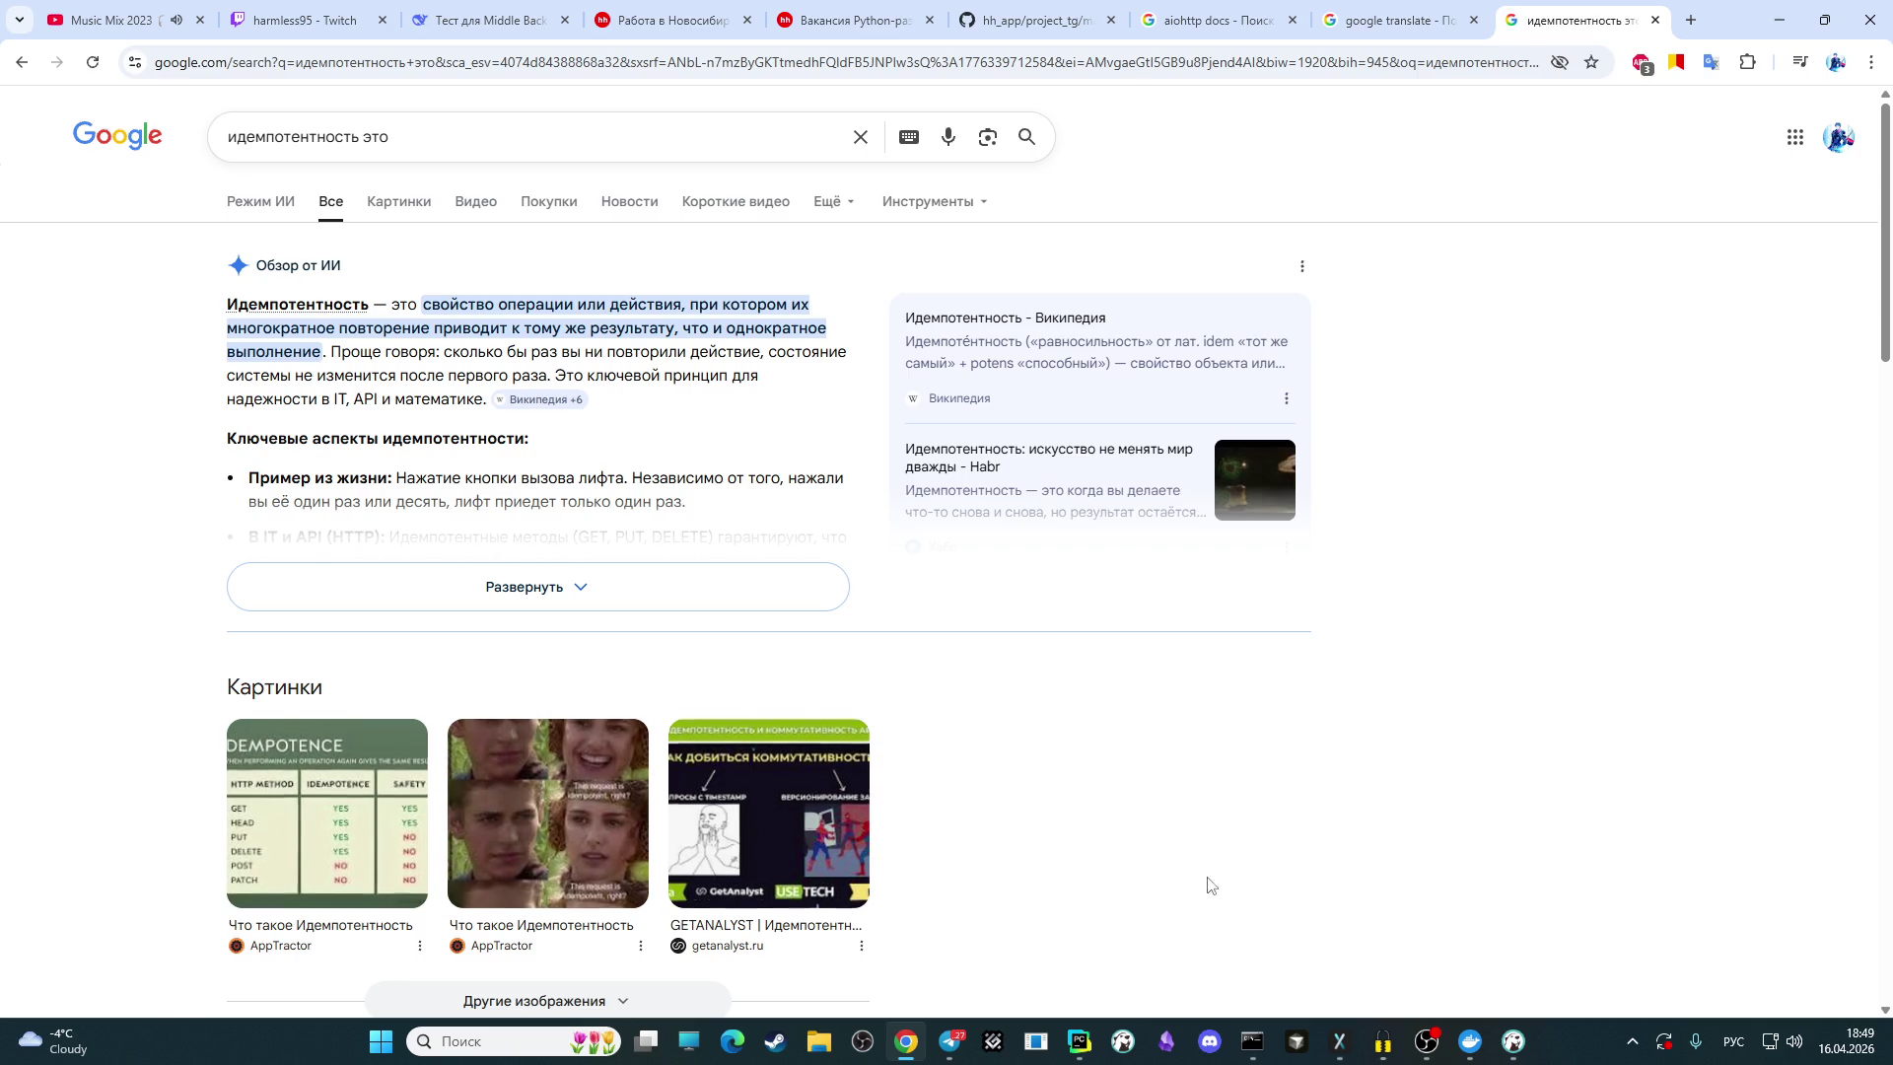
left_click(1427, 1041)
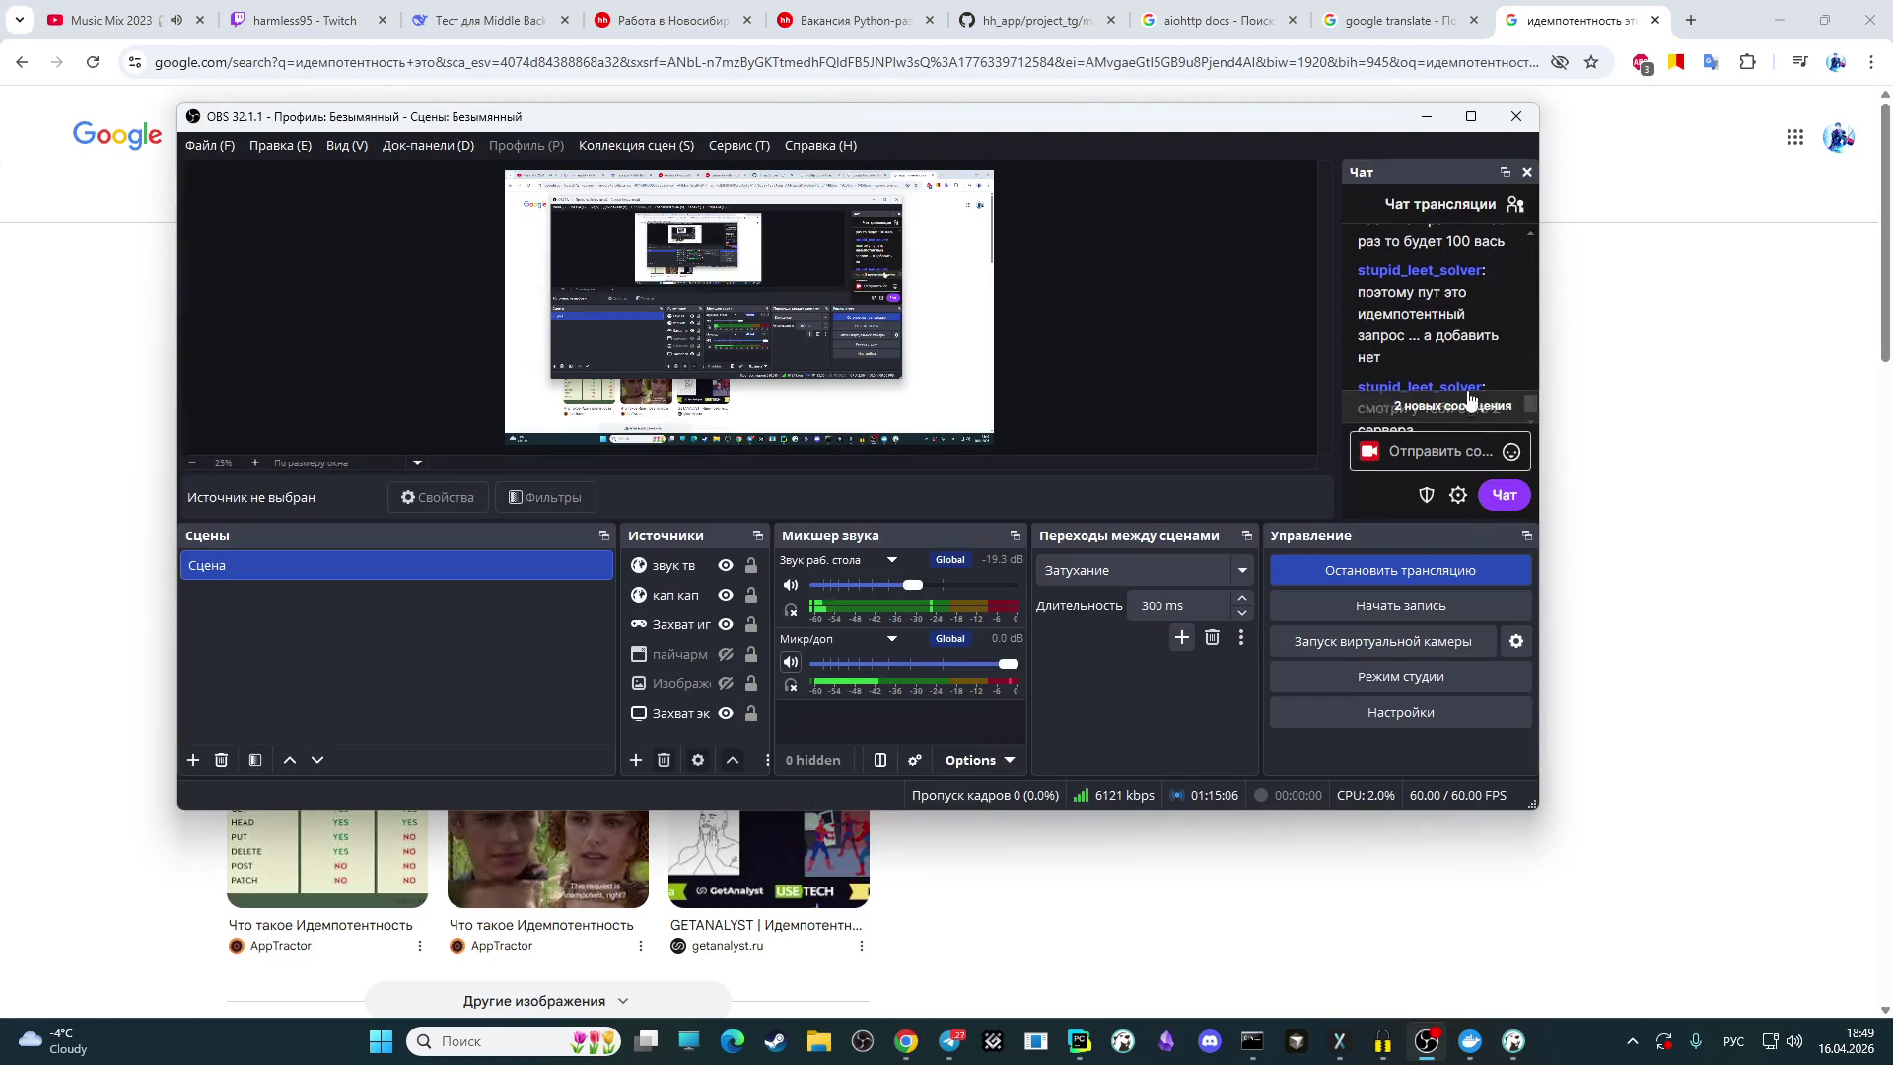
scroll(1472, 407, "down", 2)
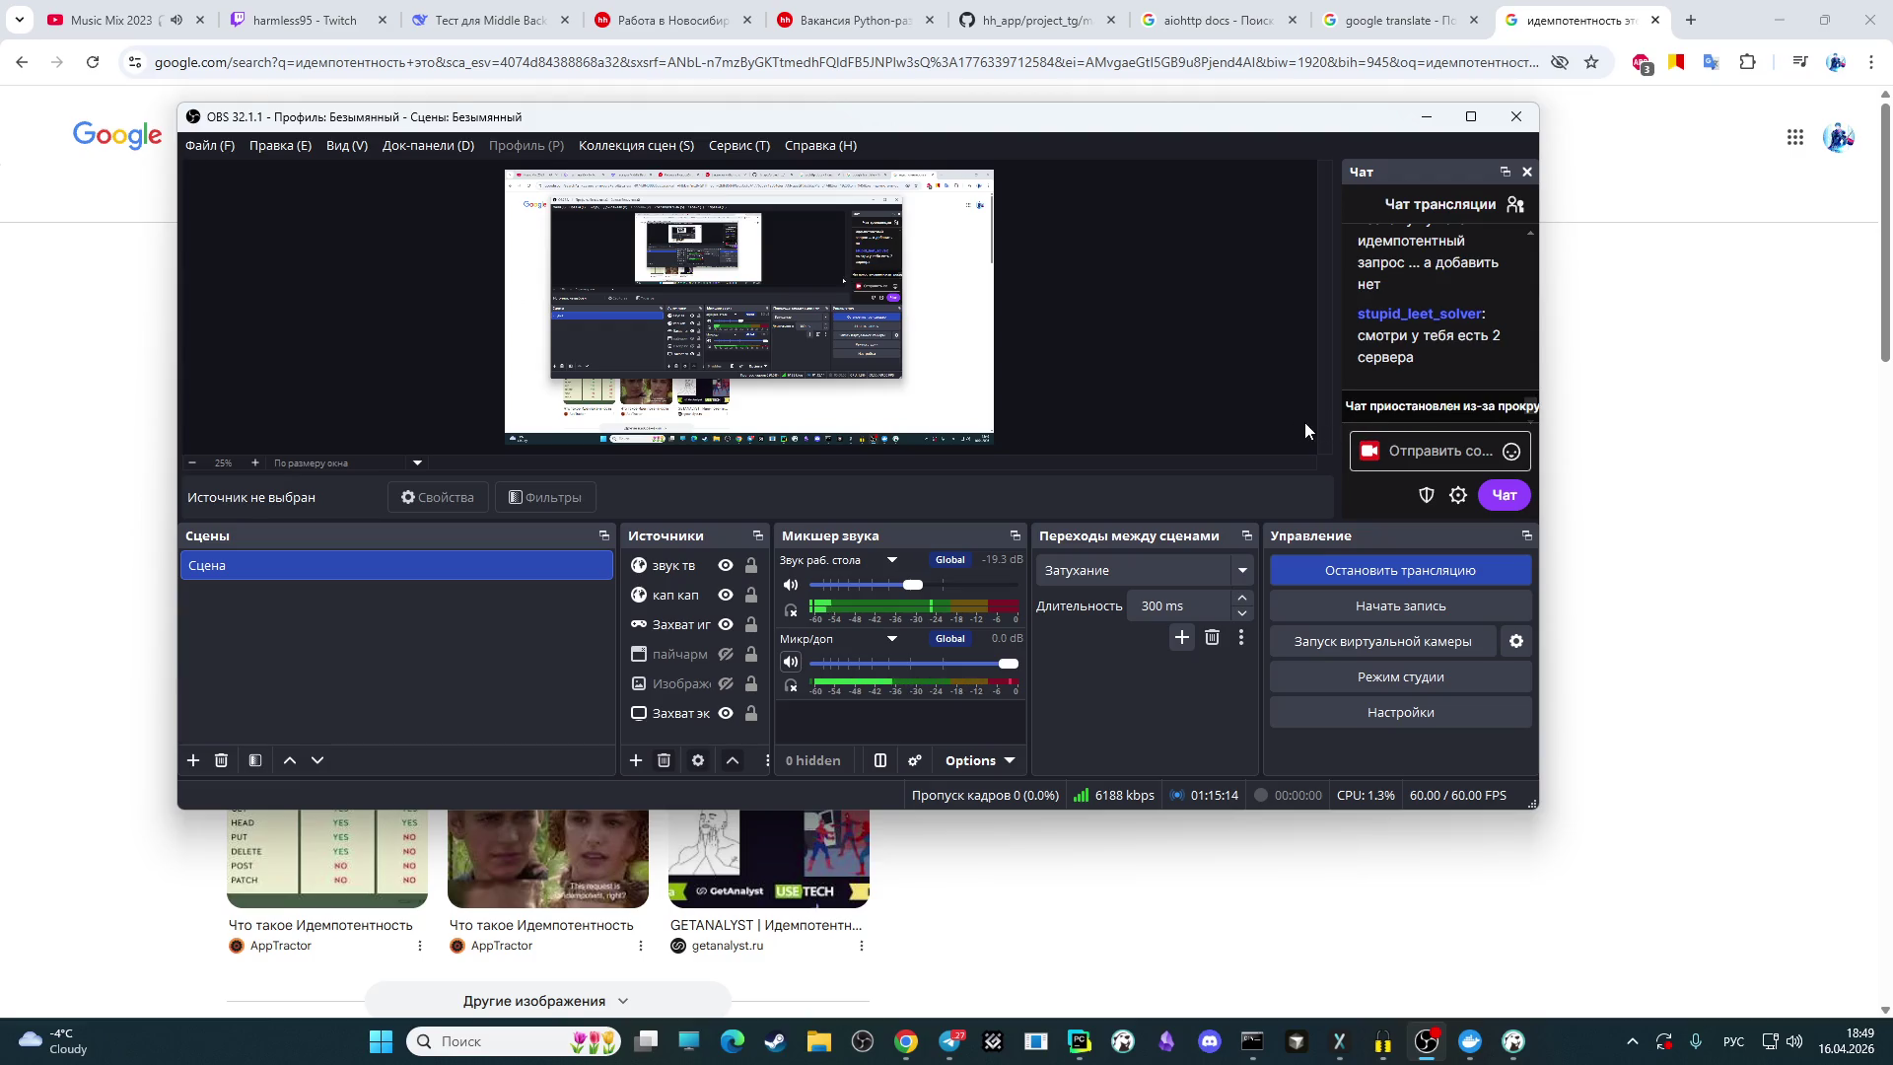
scroll(1375, 376, "down", 2)
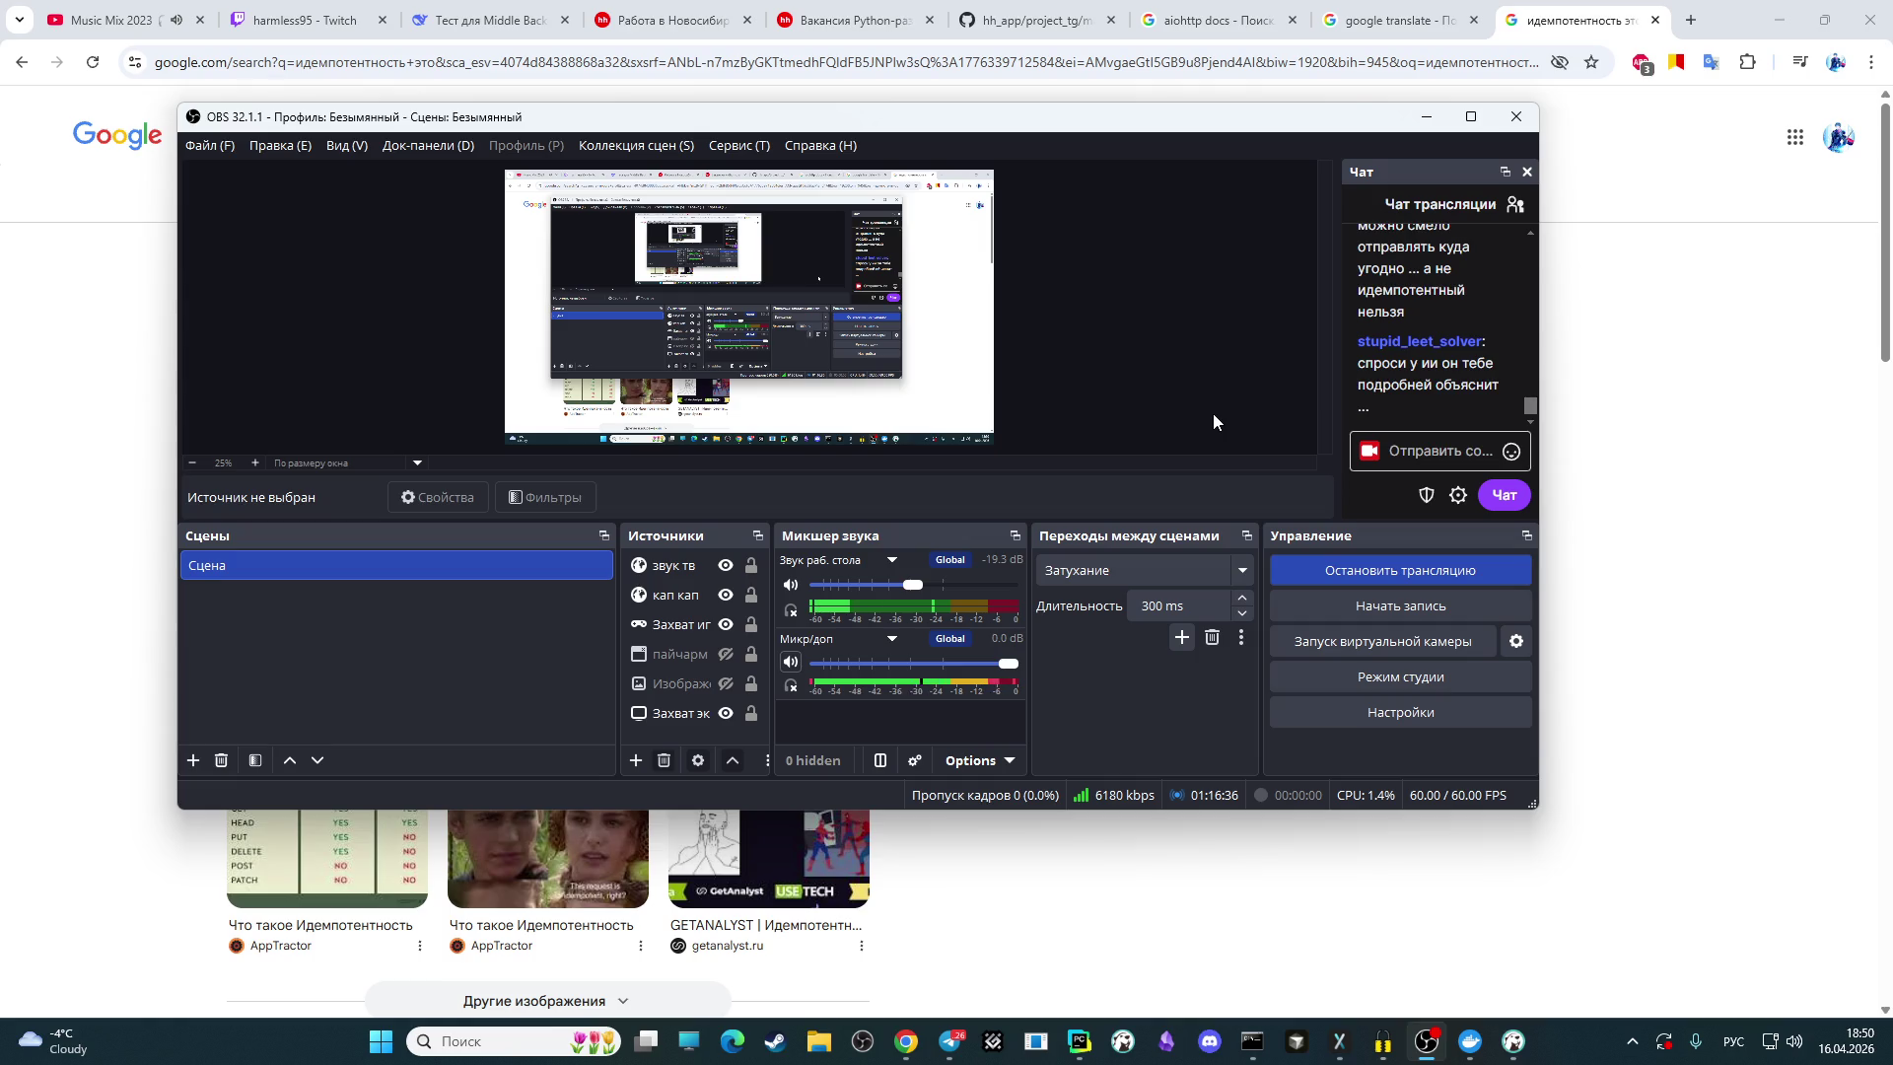
left_click(1726, 386)
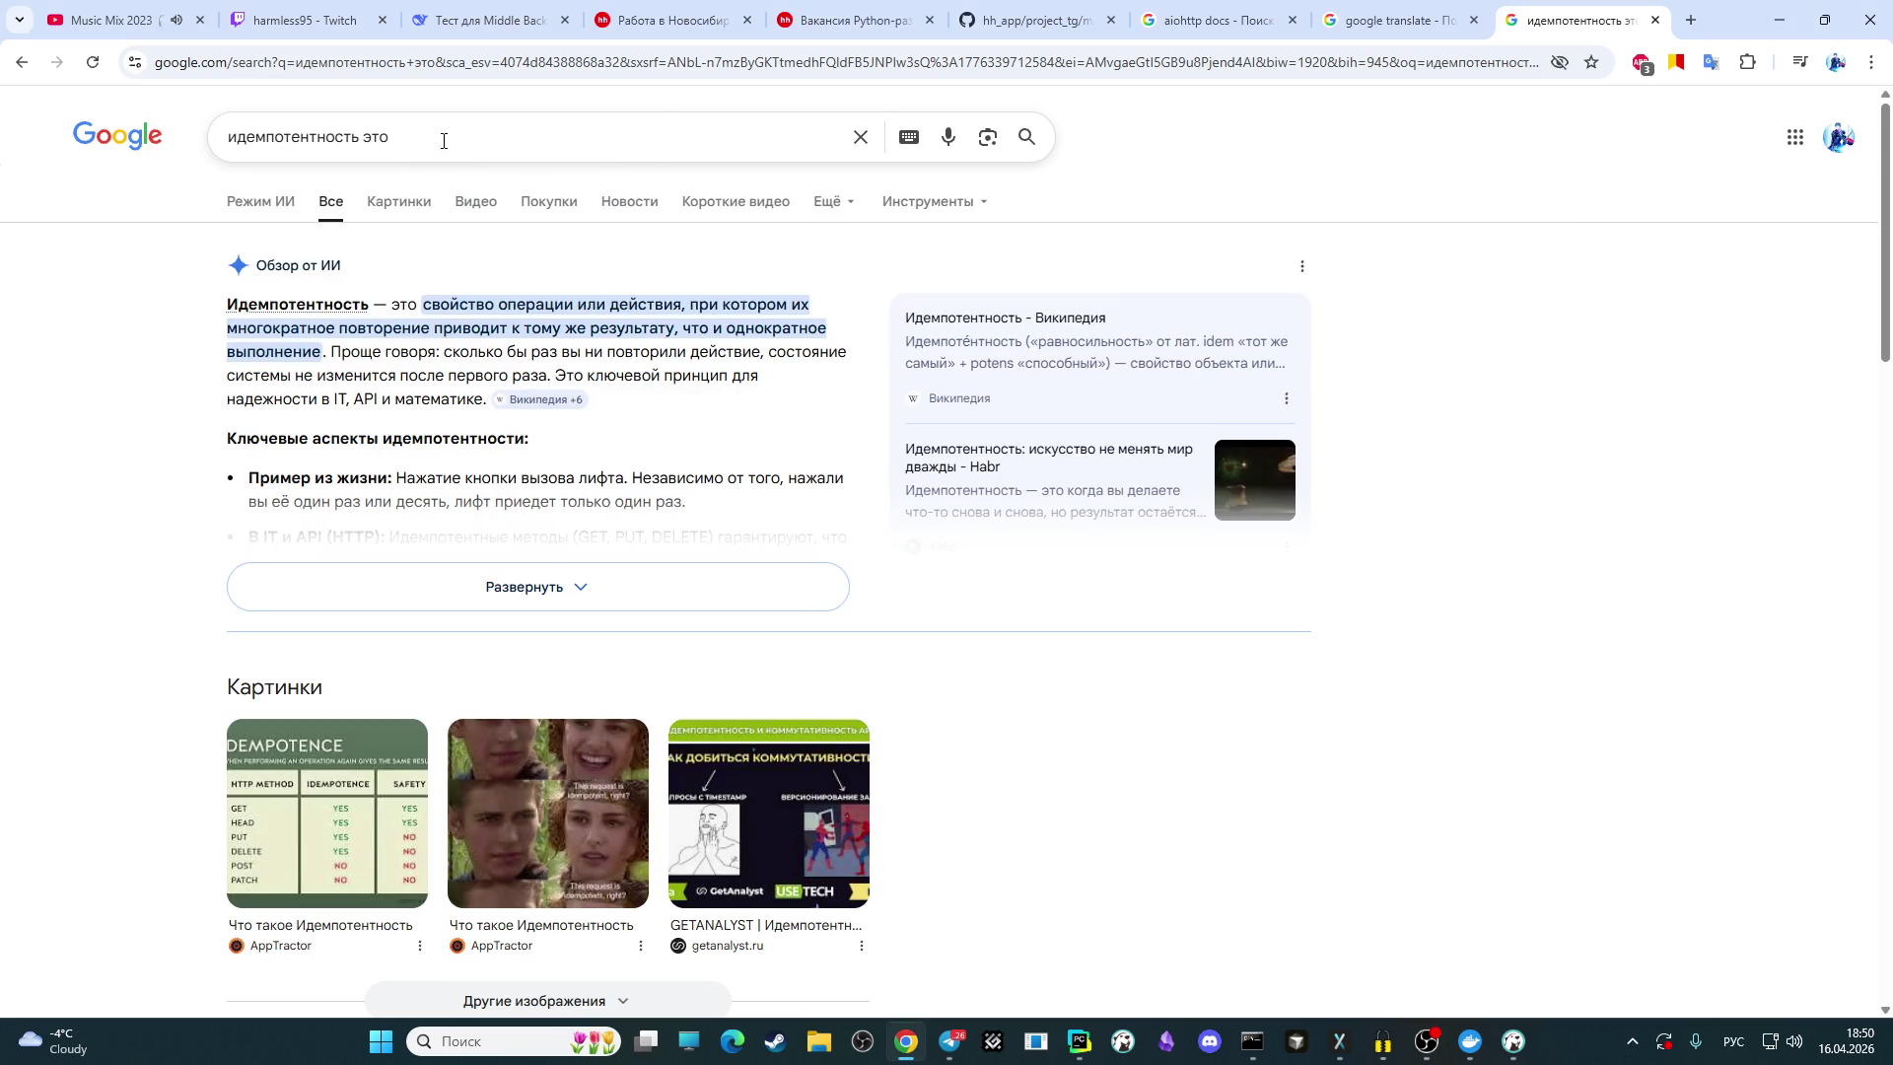
Step: Refine the Google search to 'идемпотентность это простыми словами', then return to OBS Studio
left_click(442, 136)
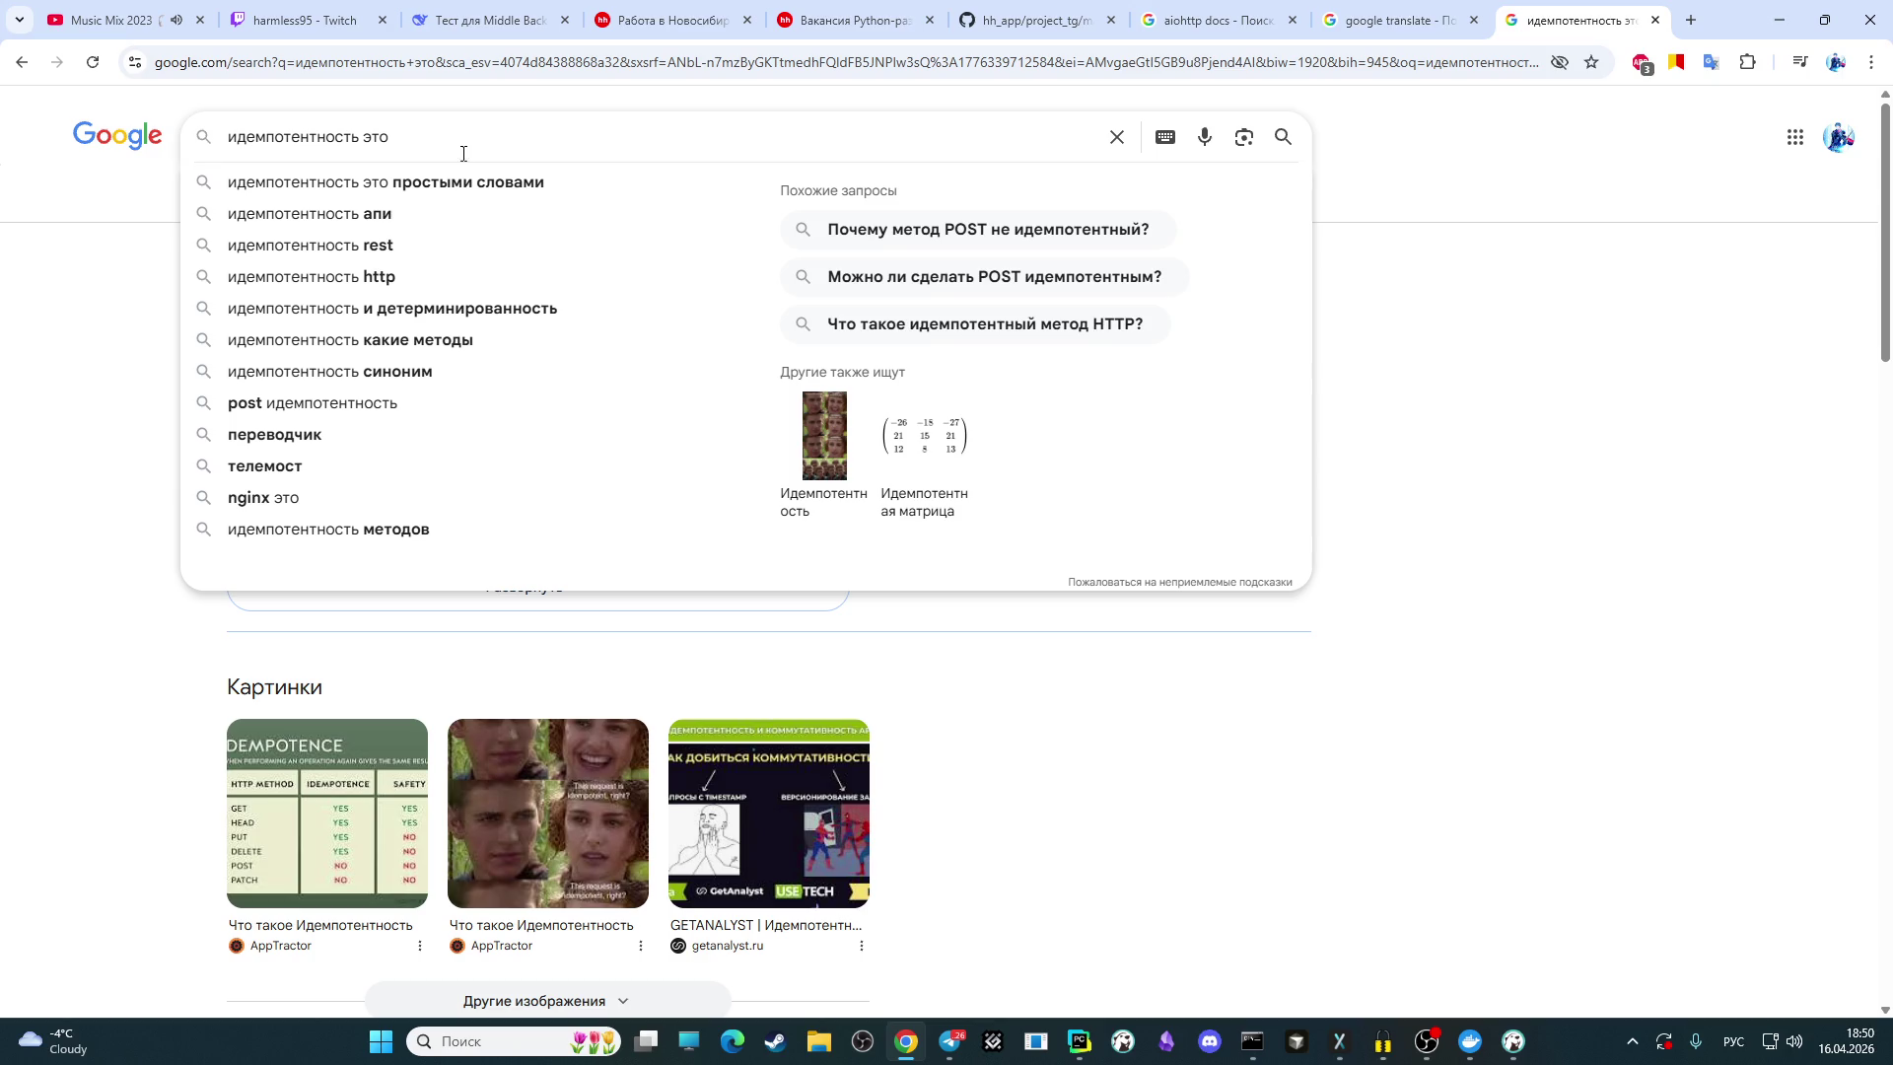
left_click(485, 181)
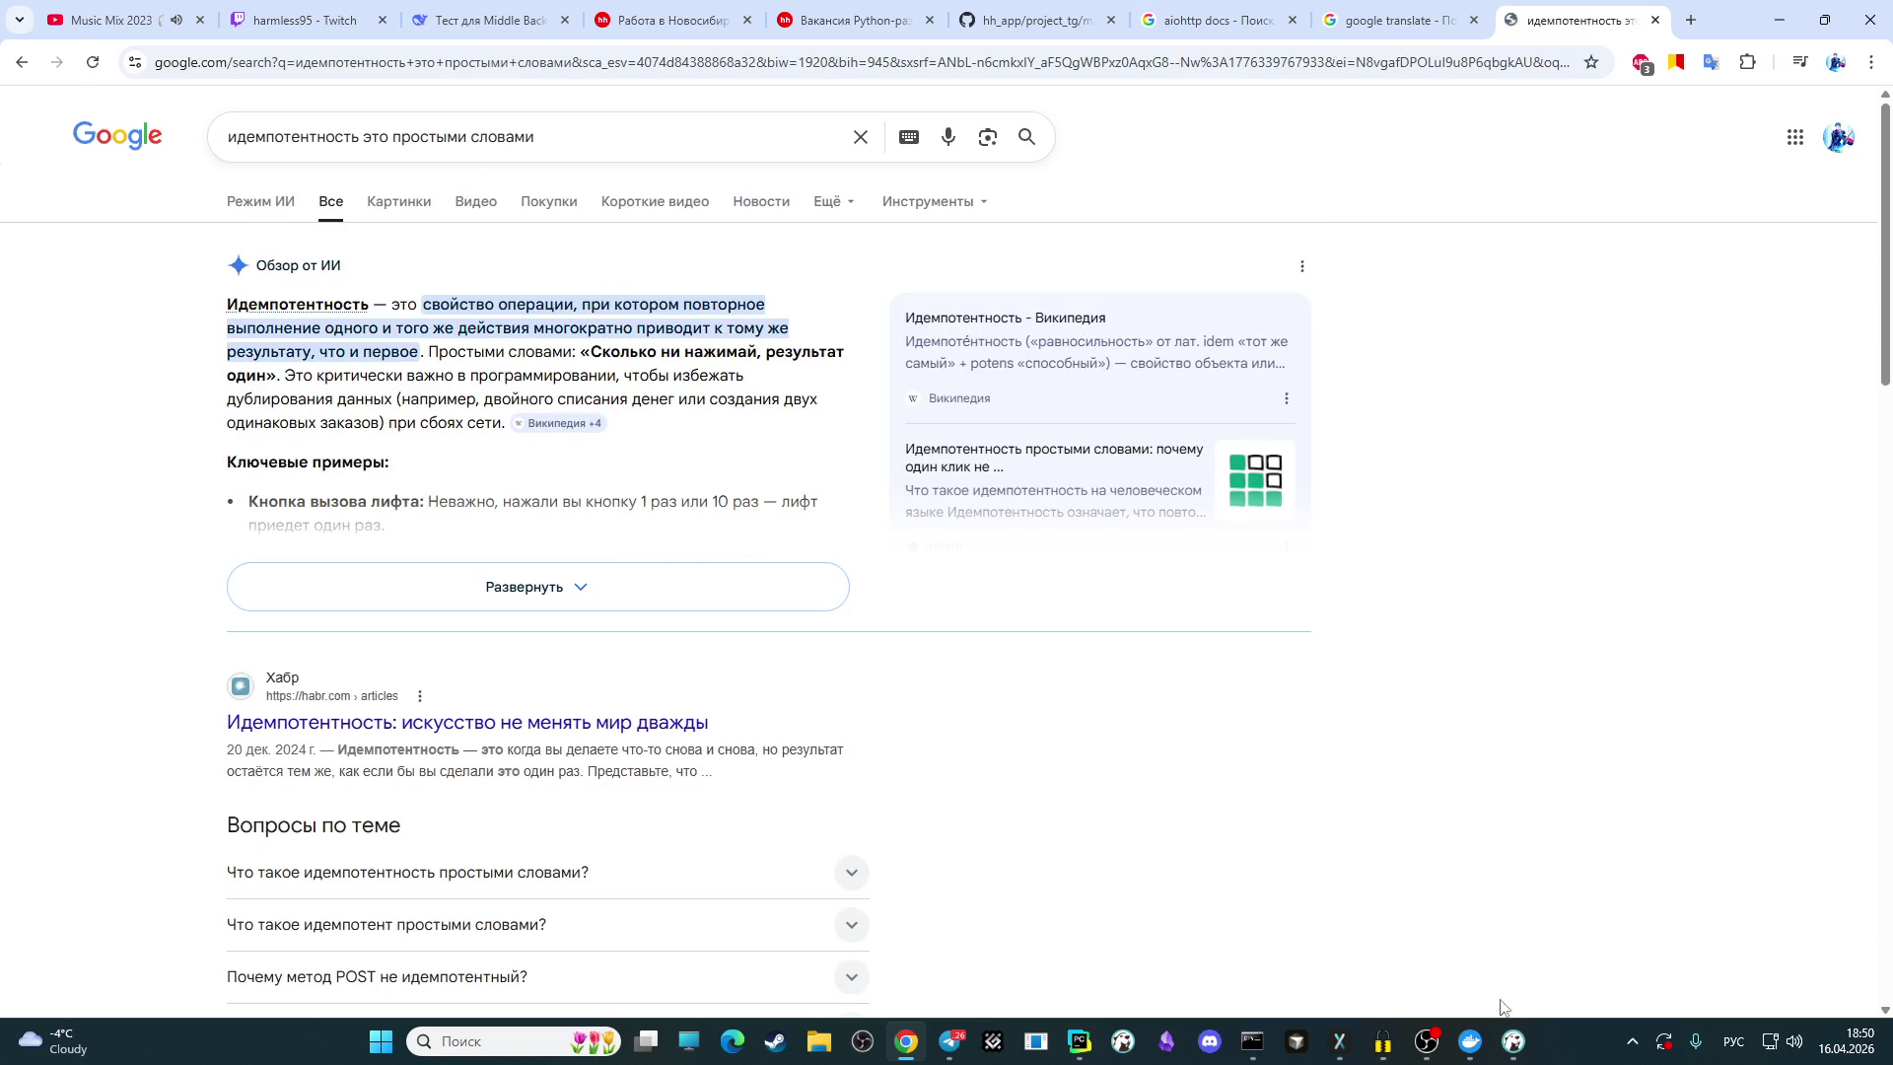
left_click(1427, 1042)
scroll(1410, 335, "up", 5)
scroll(1377, 268, "up", 2)
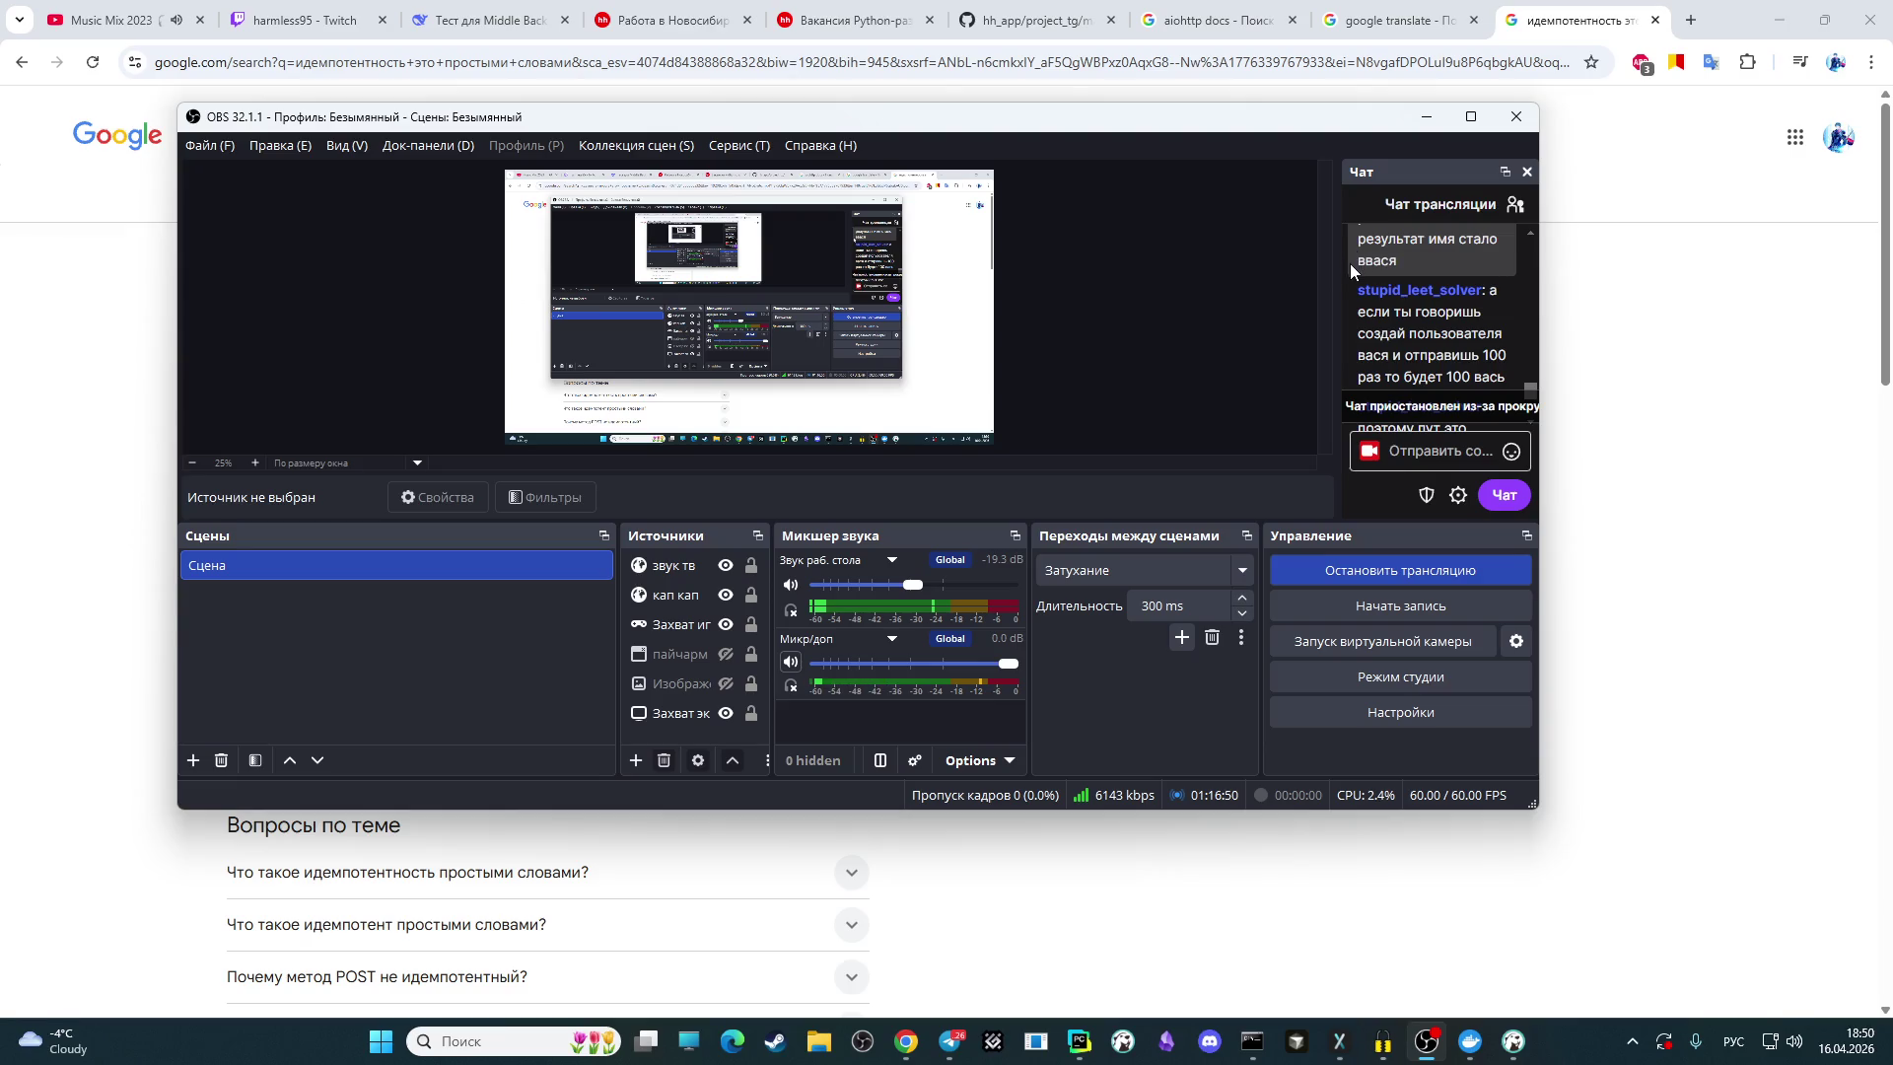
Step: Select the chat message explaining idempotent requests, then bring the Google results forward
scroll(1349, 271, "up", 2)
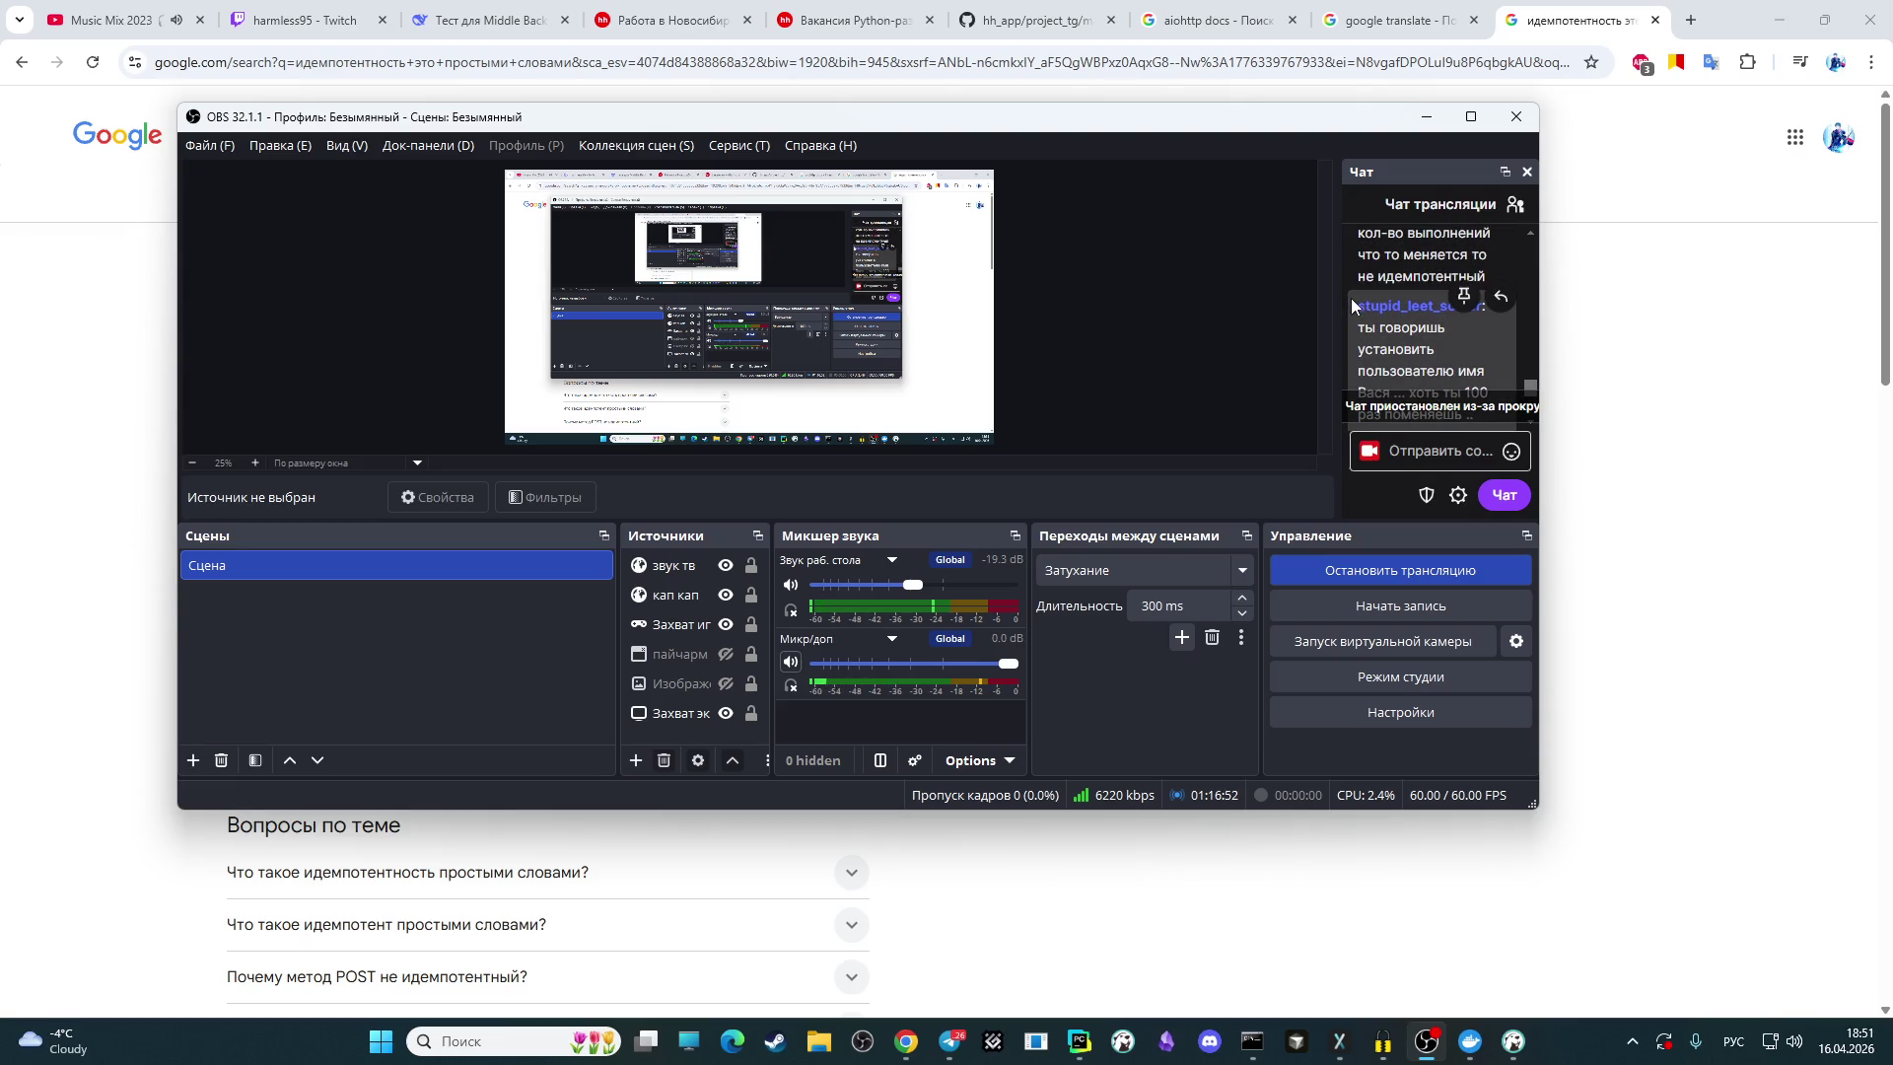
scroll(1357, 304, "up", 3)
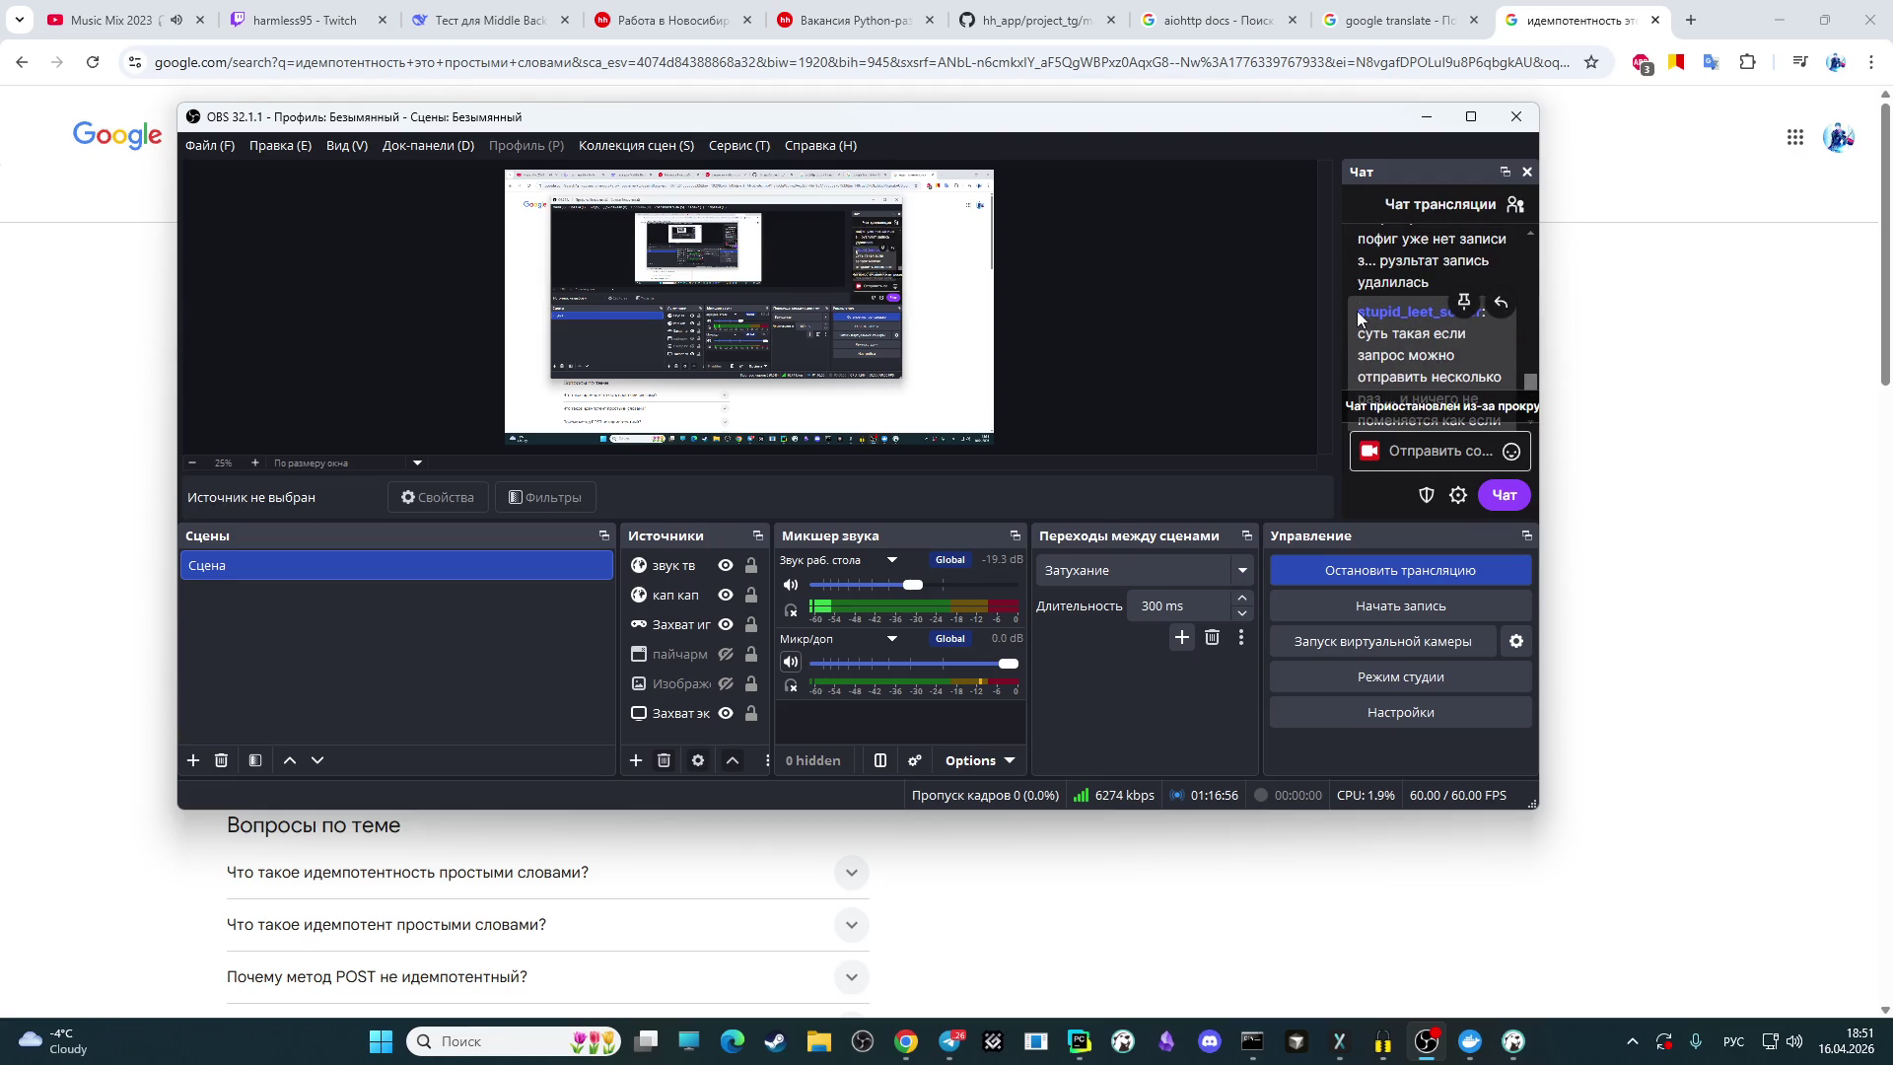
mouse_move(1353, 313)
left_mouse_down()
mouse_move(1449, 443)
mouse_move(1420, 351)
mouse_move(1489, 381)
left_mouse_up()
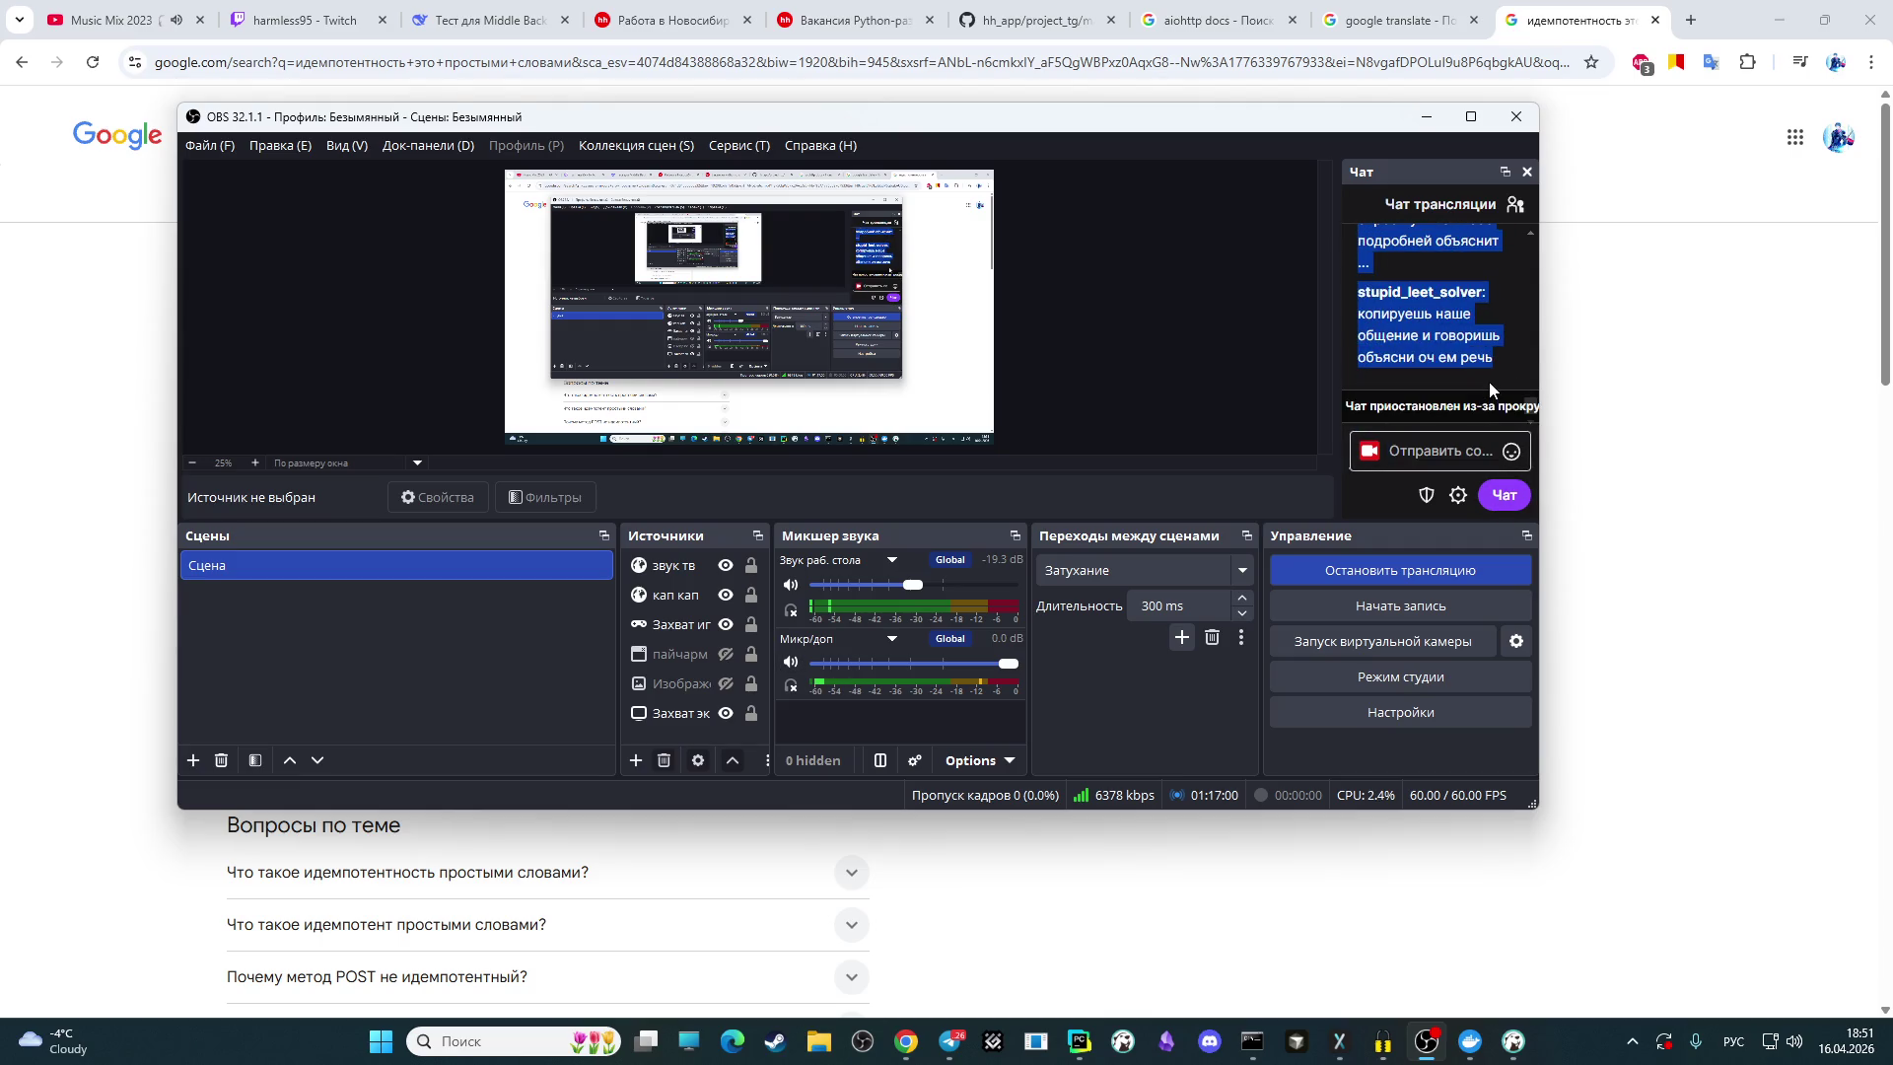
left_click(1684, 394)
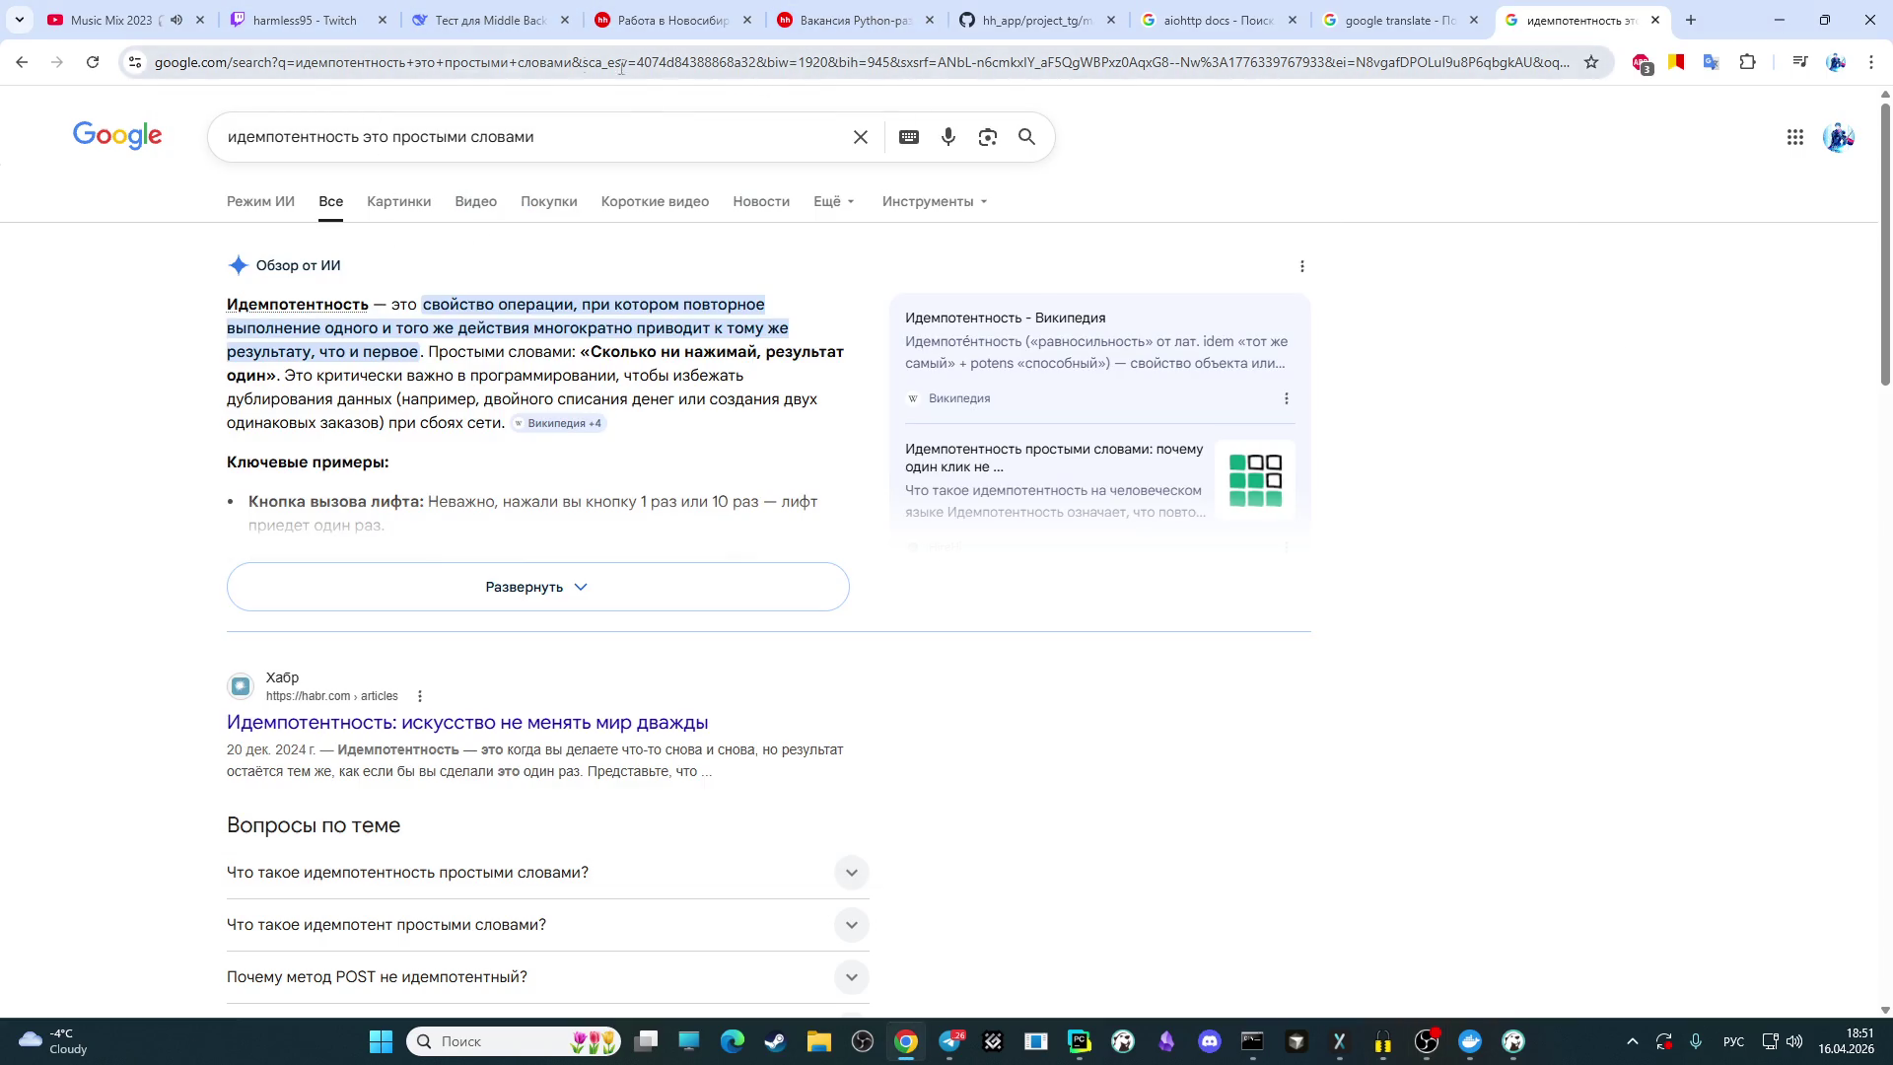
Step: Paste the copied chat explanation into Google AI Mode in a new tab and submit it
left_click(1691, 20)
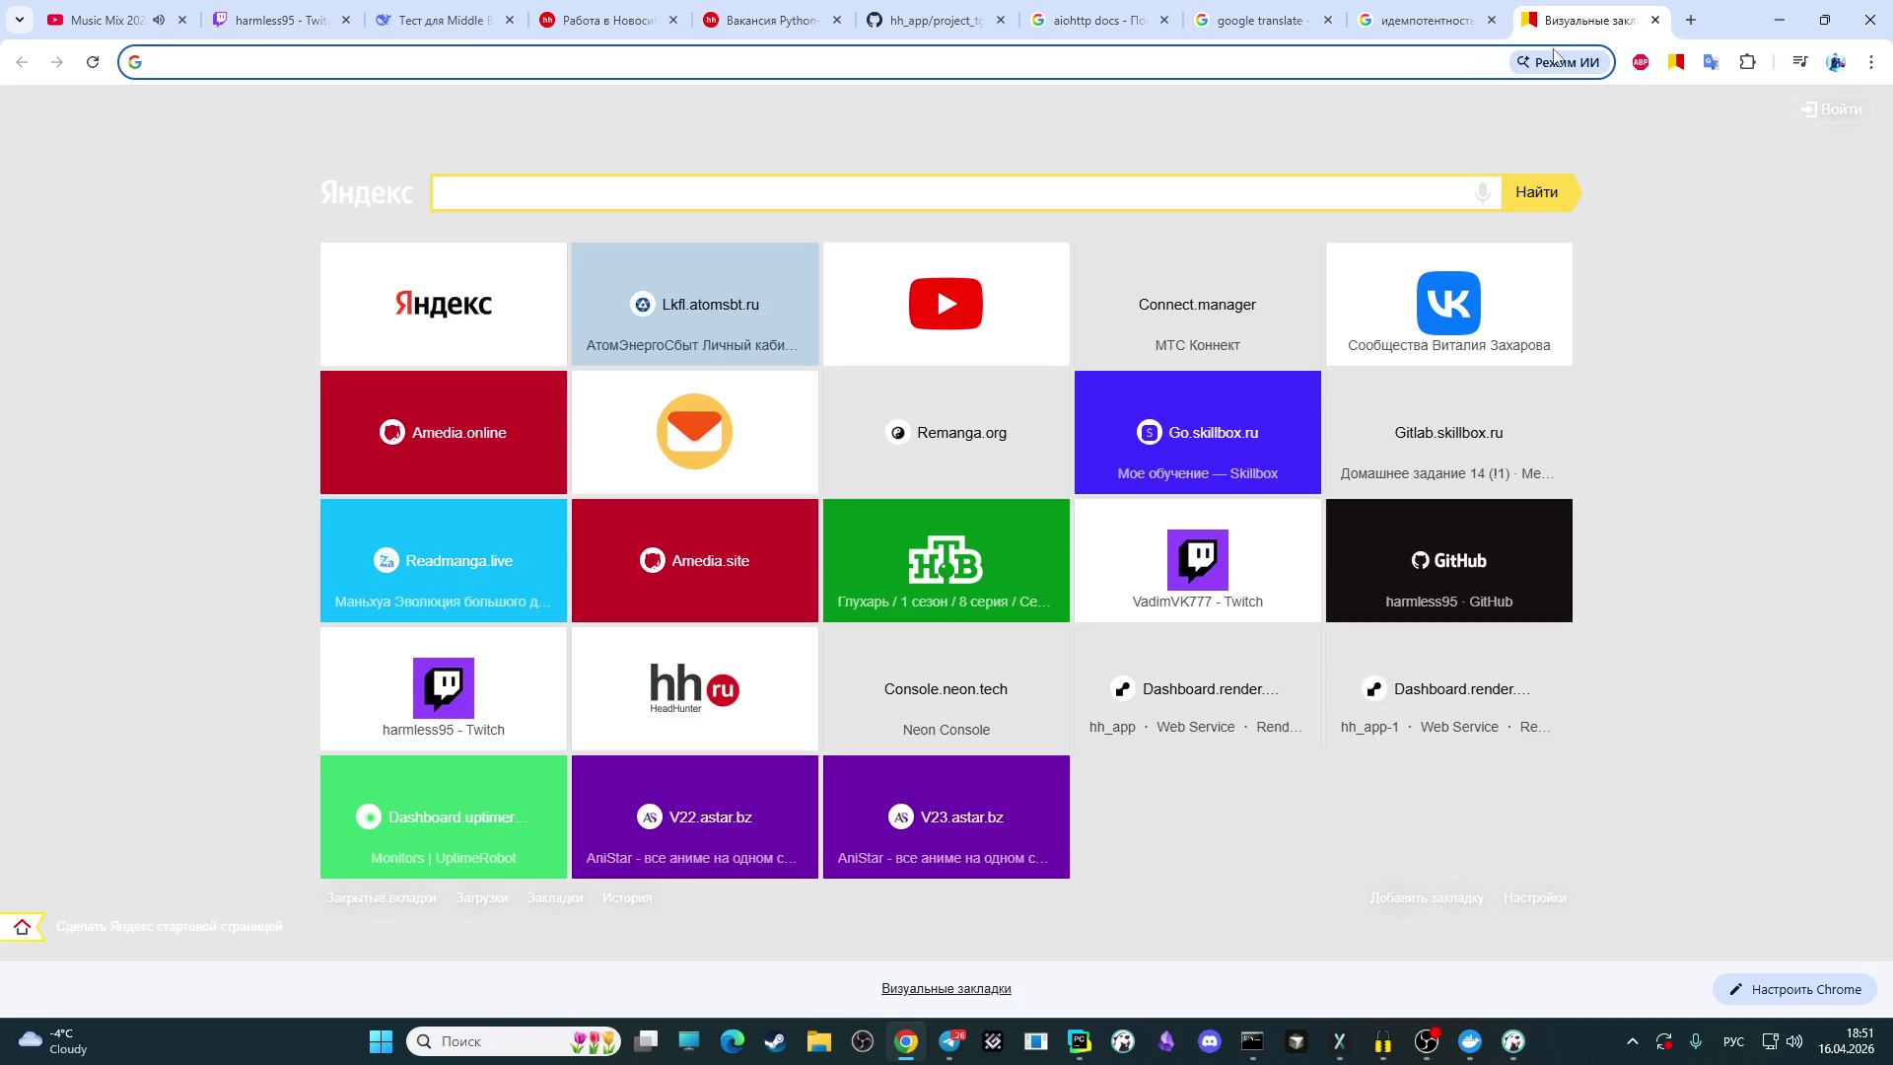
left_click(1558, 59)
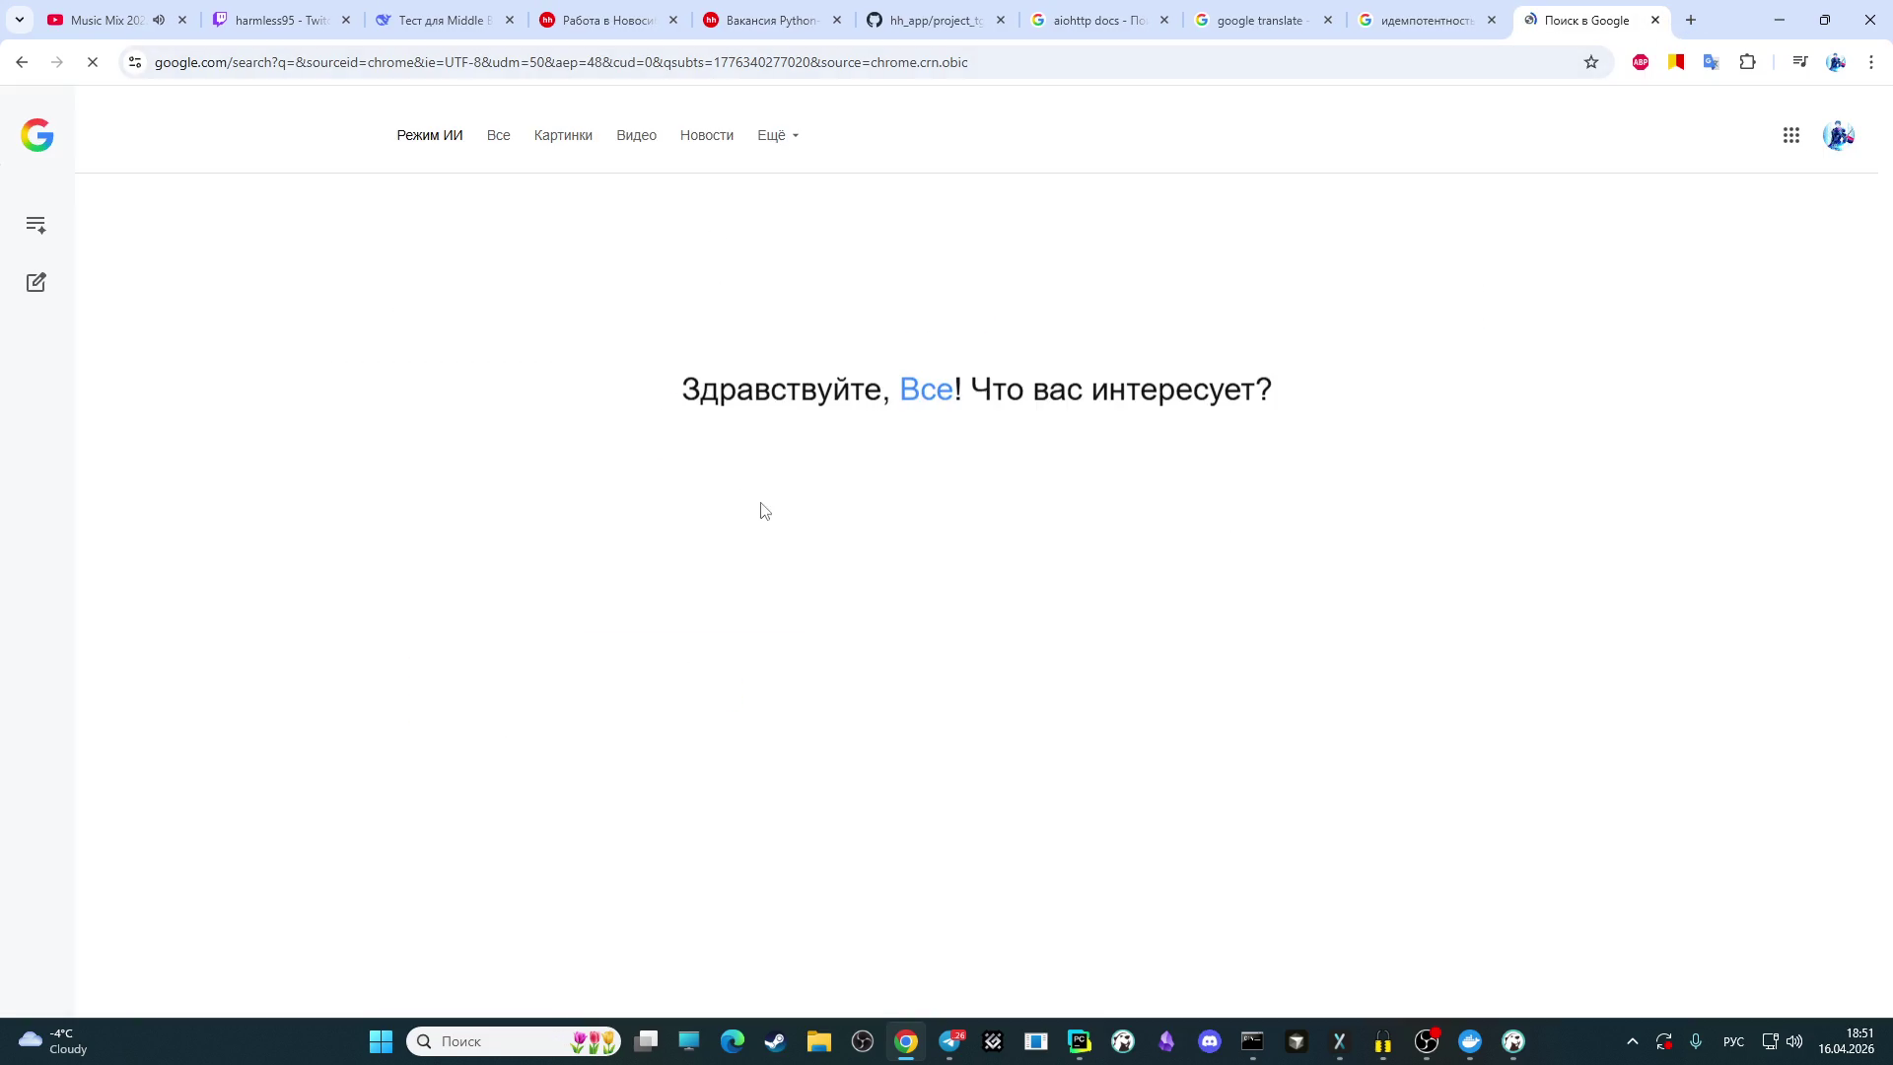
key("ctrl+v")
key("Return")
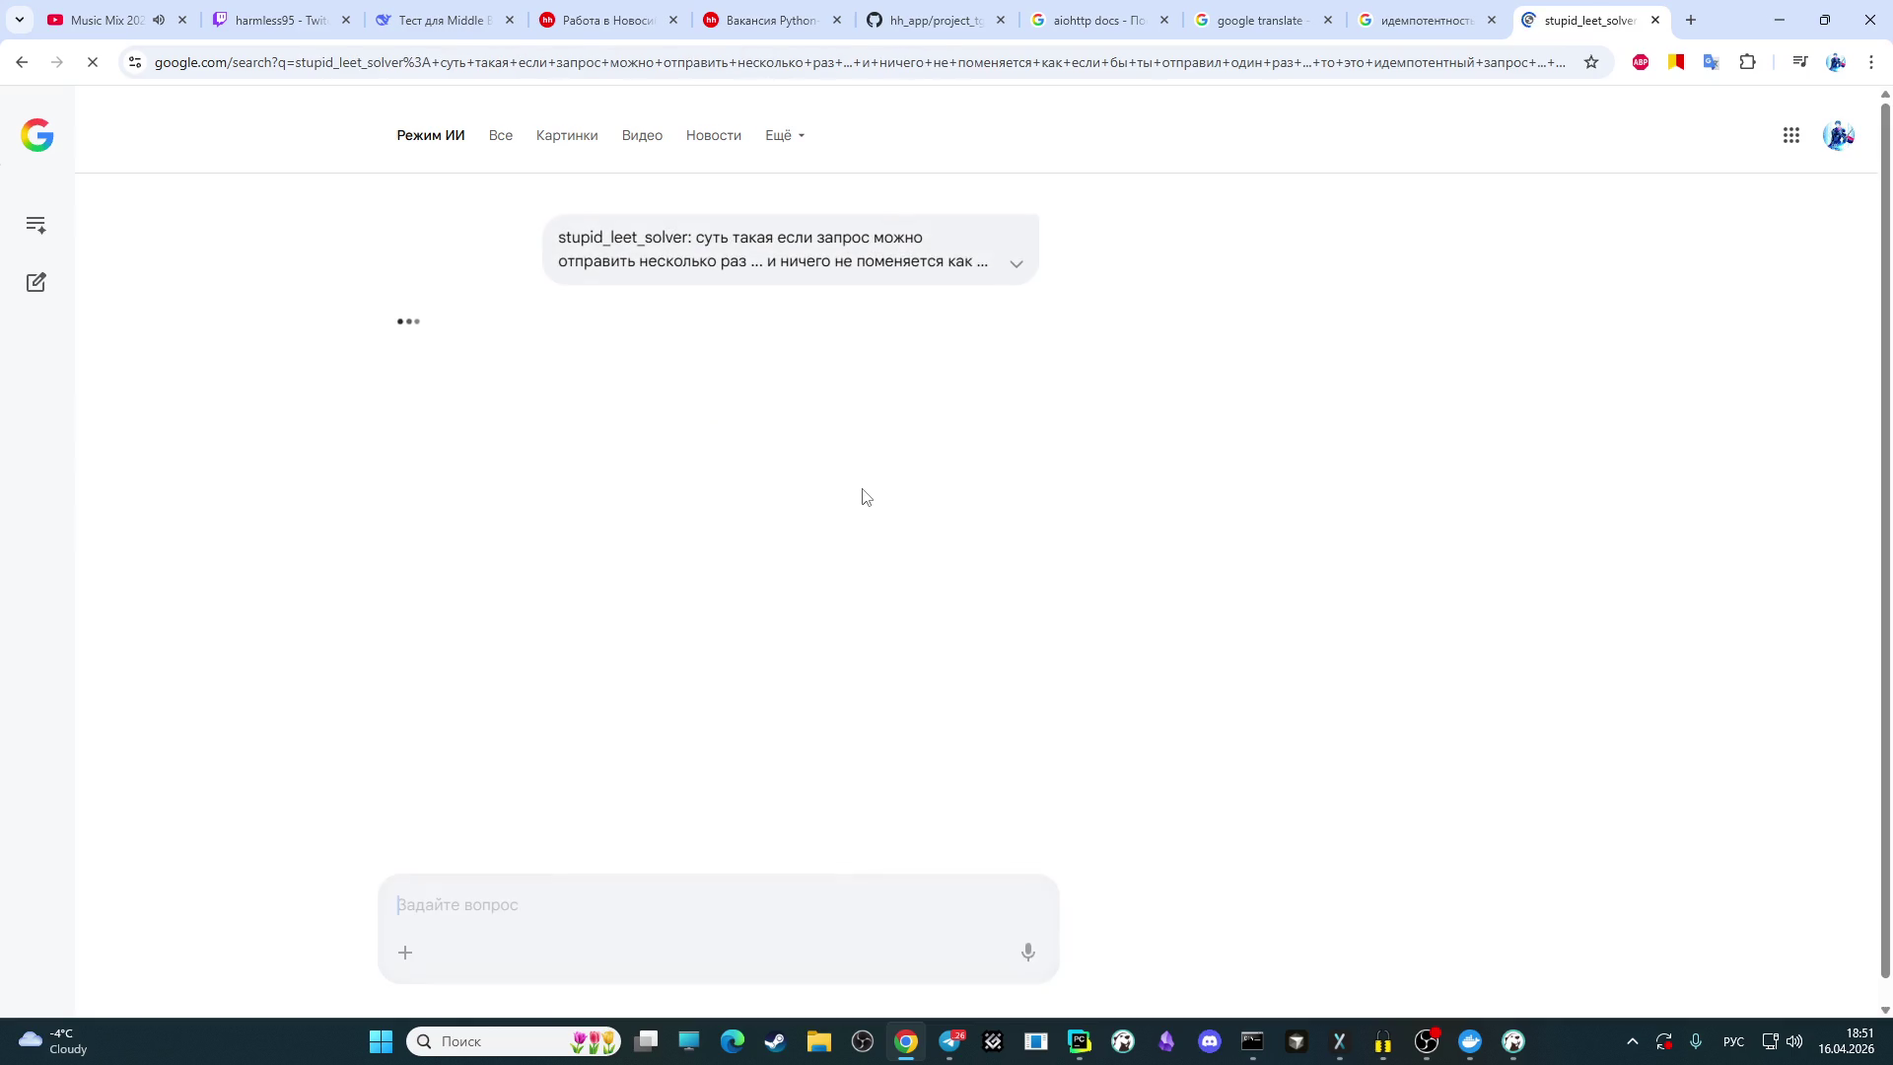
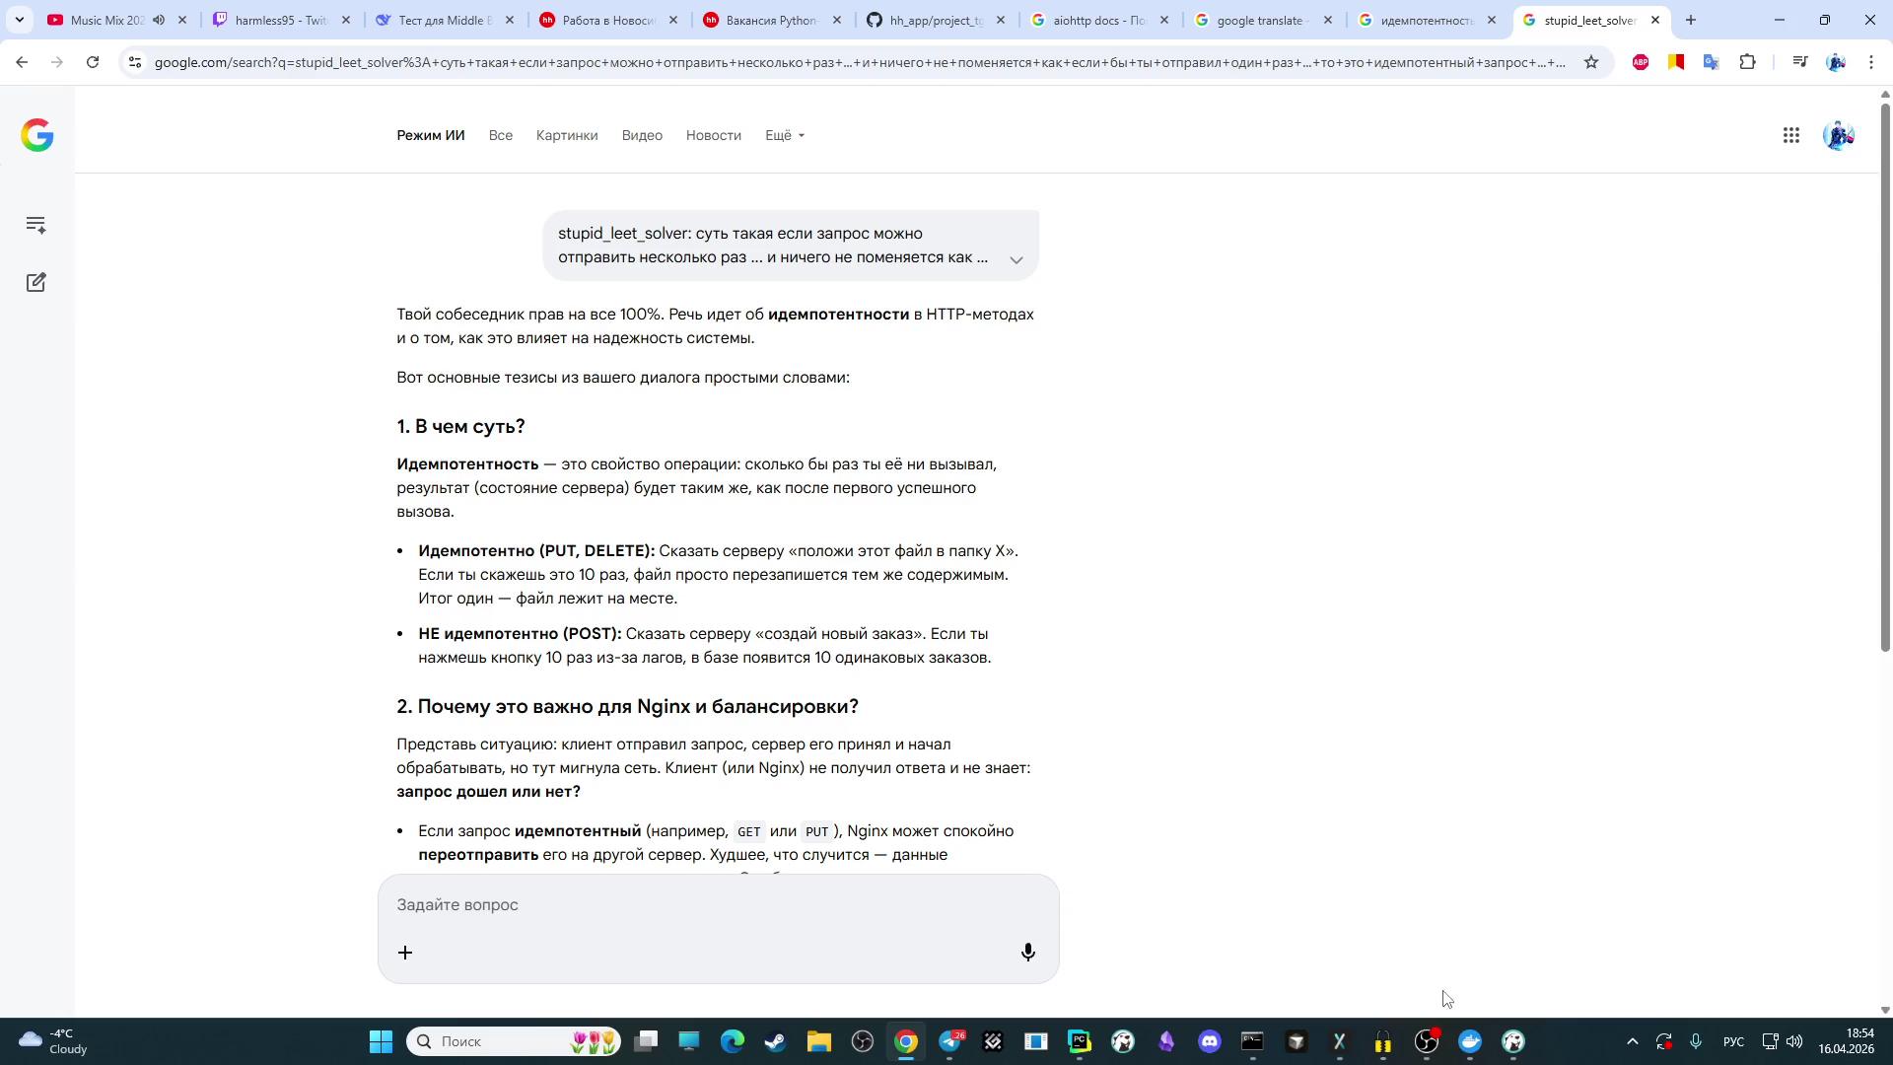
Step: Bring OBS Studio forward and scroll its chat dock to the newest messages
left_click(1426, 1042)
scroll(1461, 316, "down", 3)
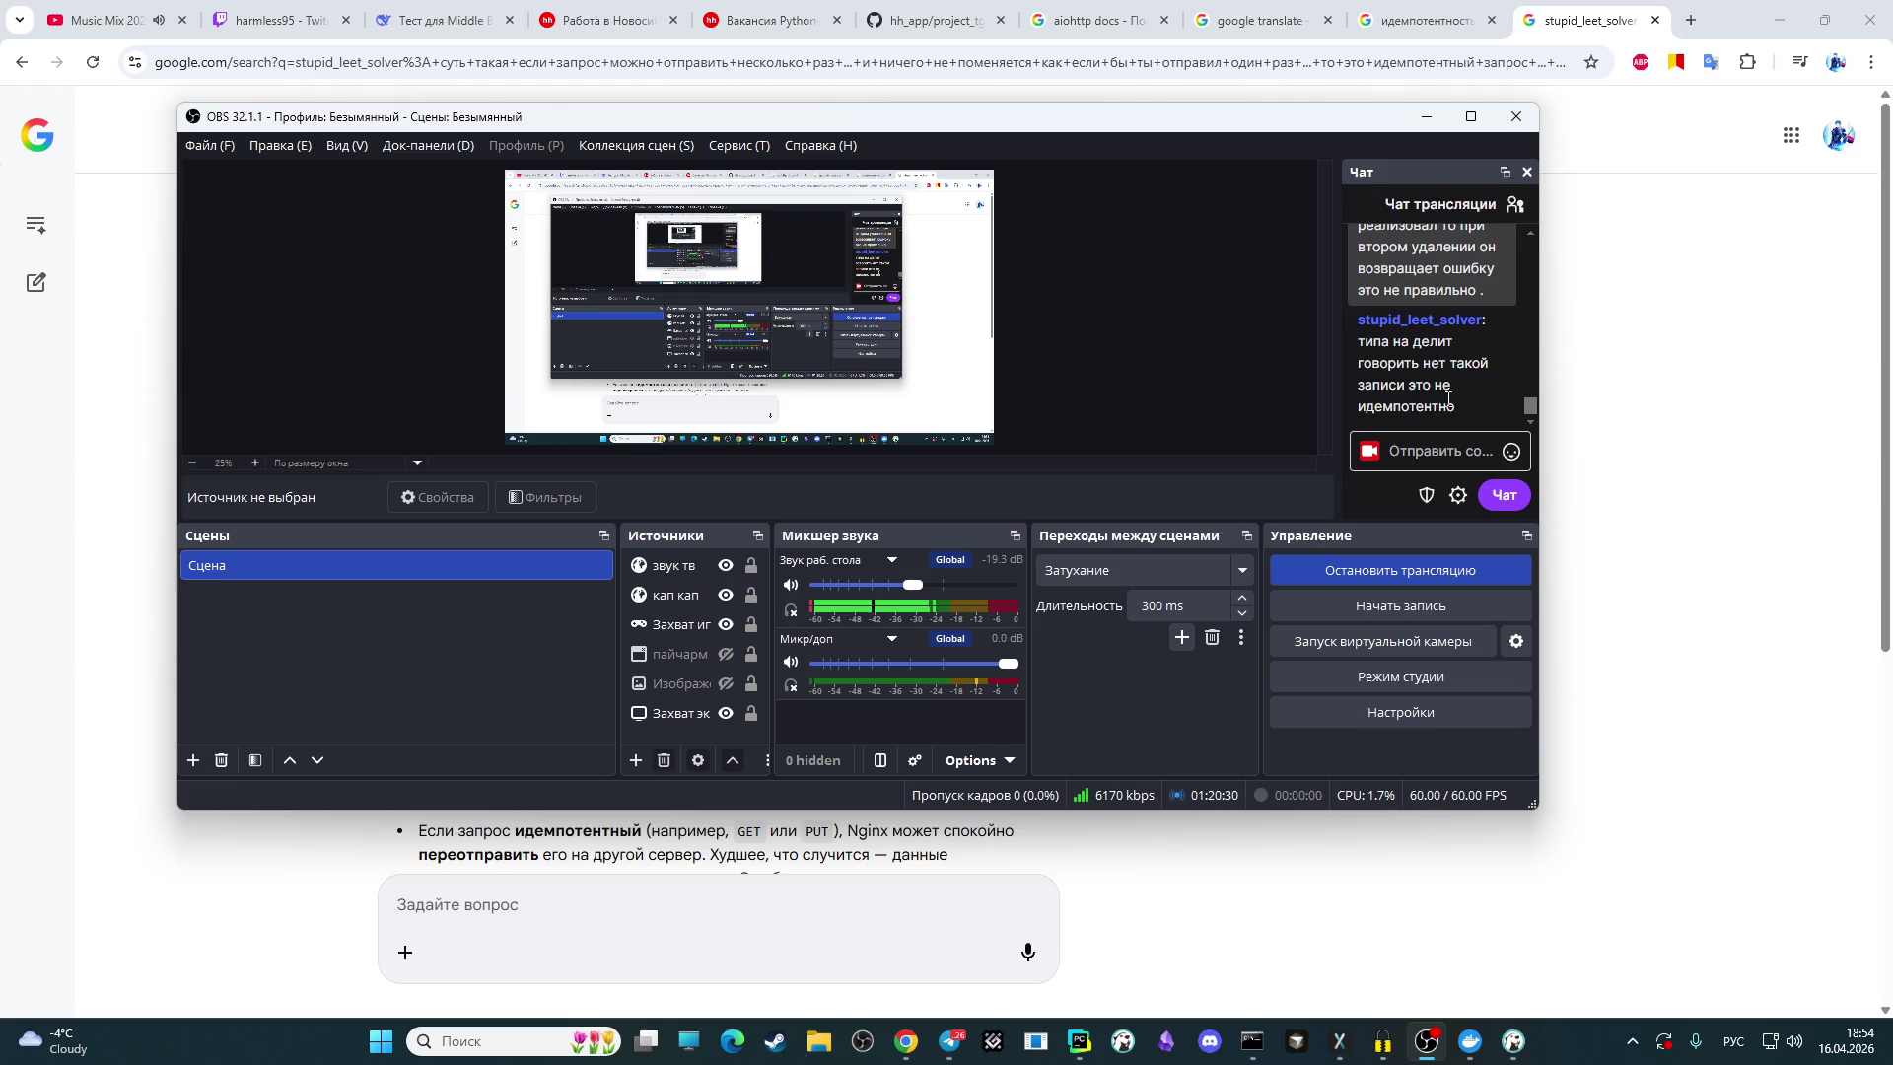
Step: Focus the OBS chat input, mute the Mic/Aux channel, and return to the Chrome answer page
mouse_move(1439, 407)
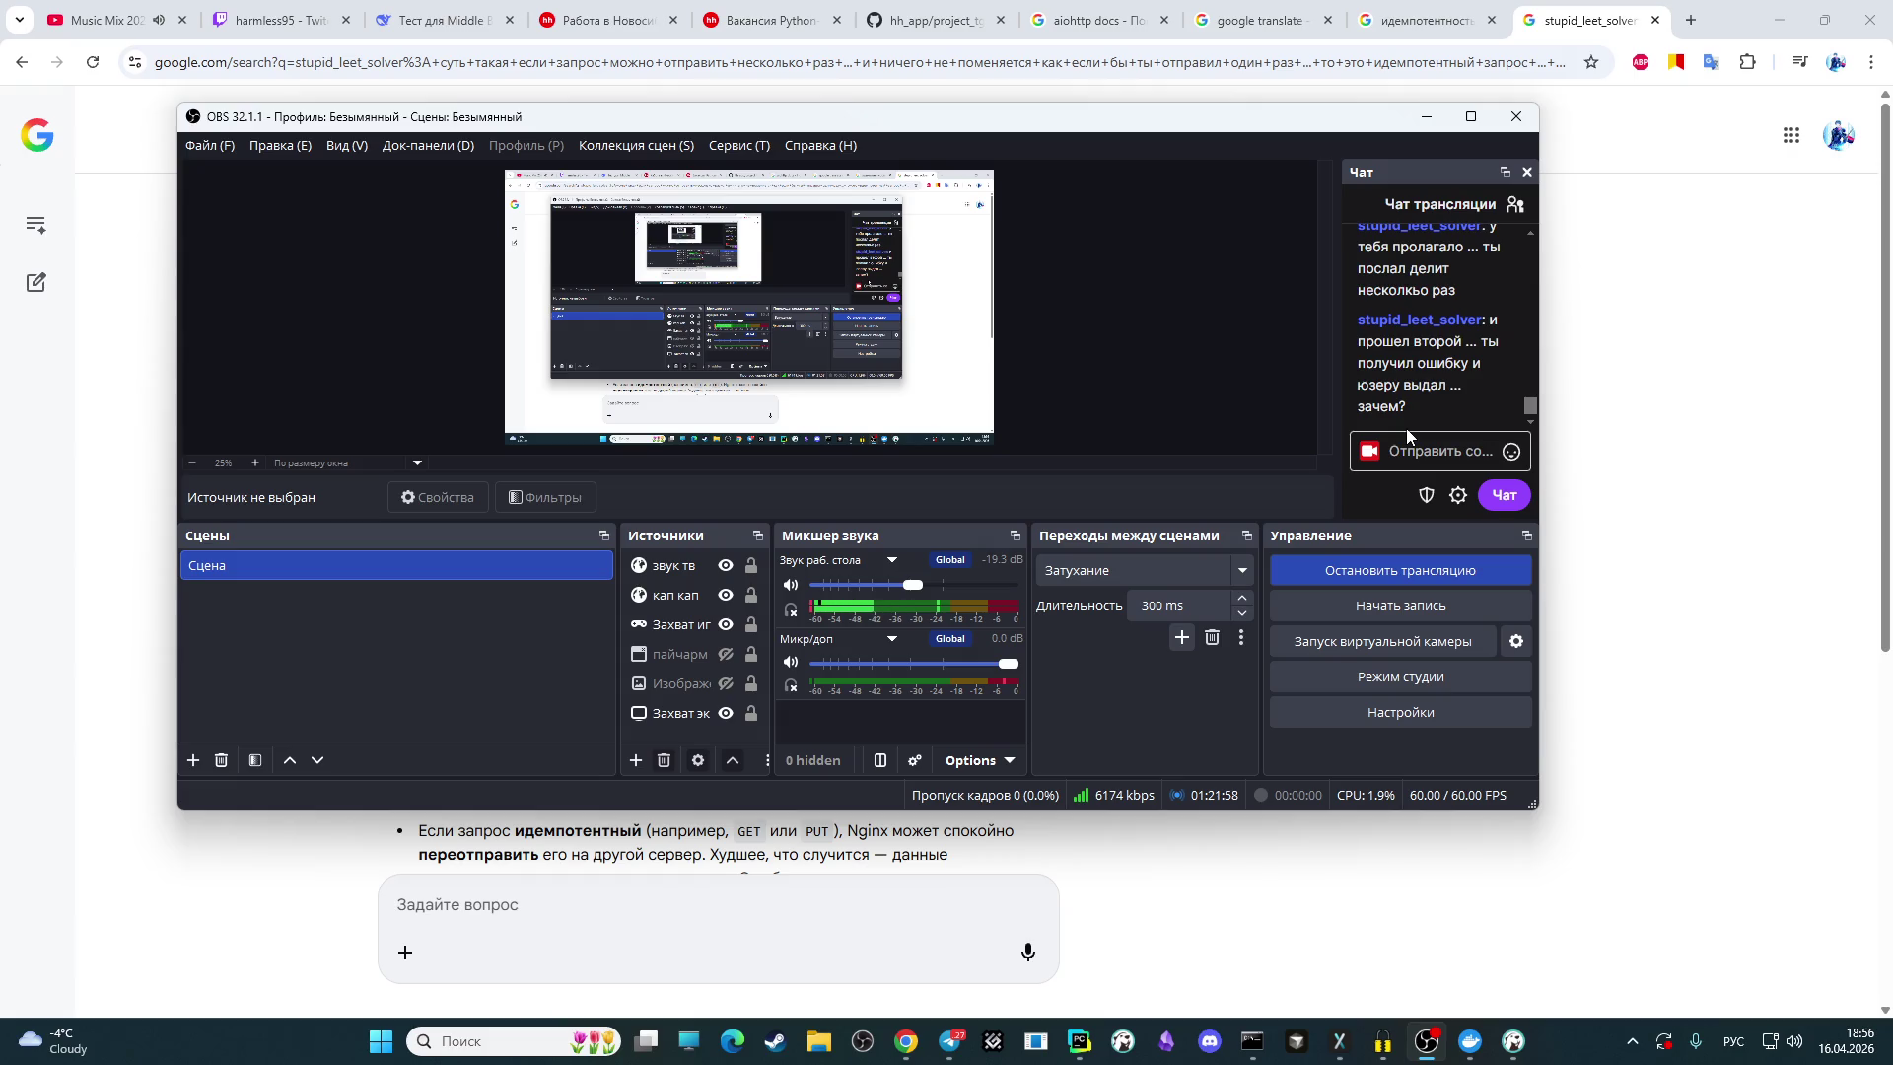
left_click(1408, 434)
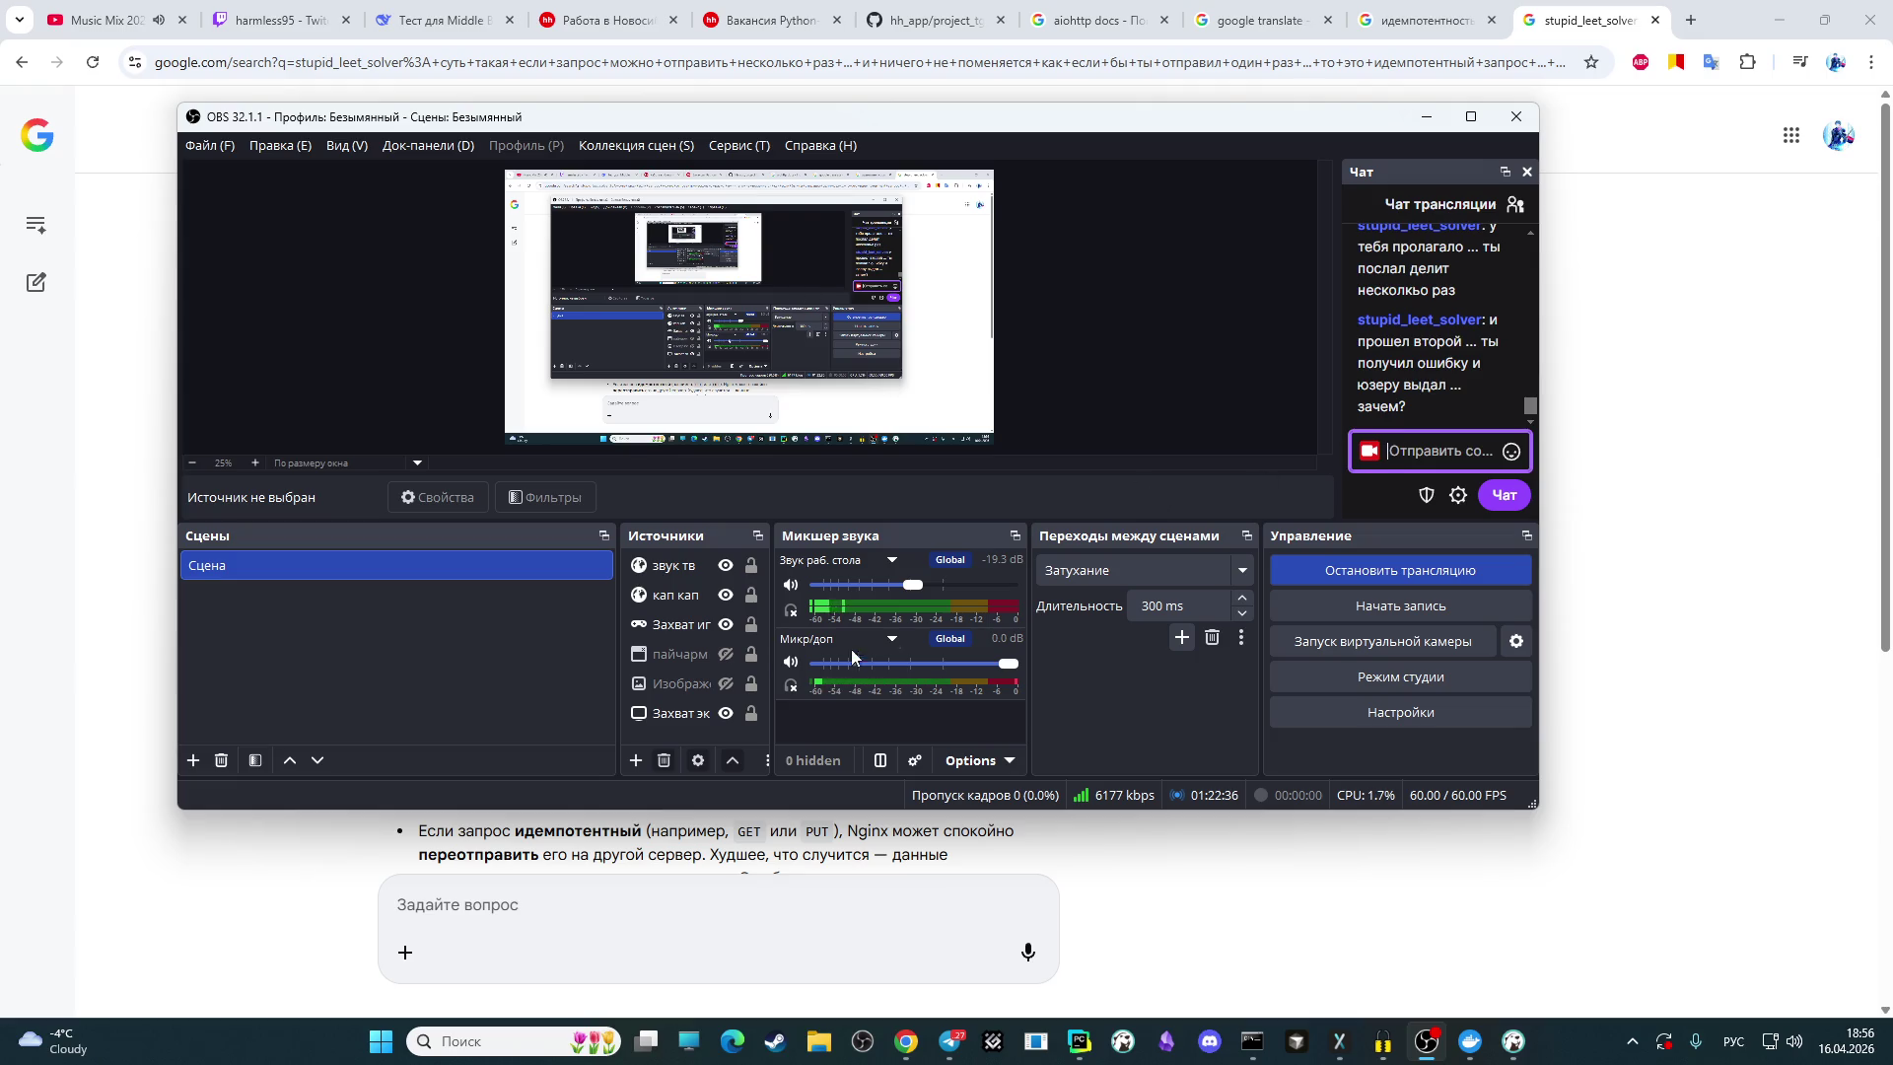
left_click(795, 665)
left_click(1673, 495)
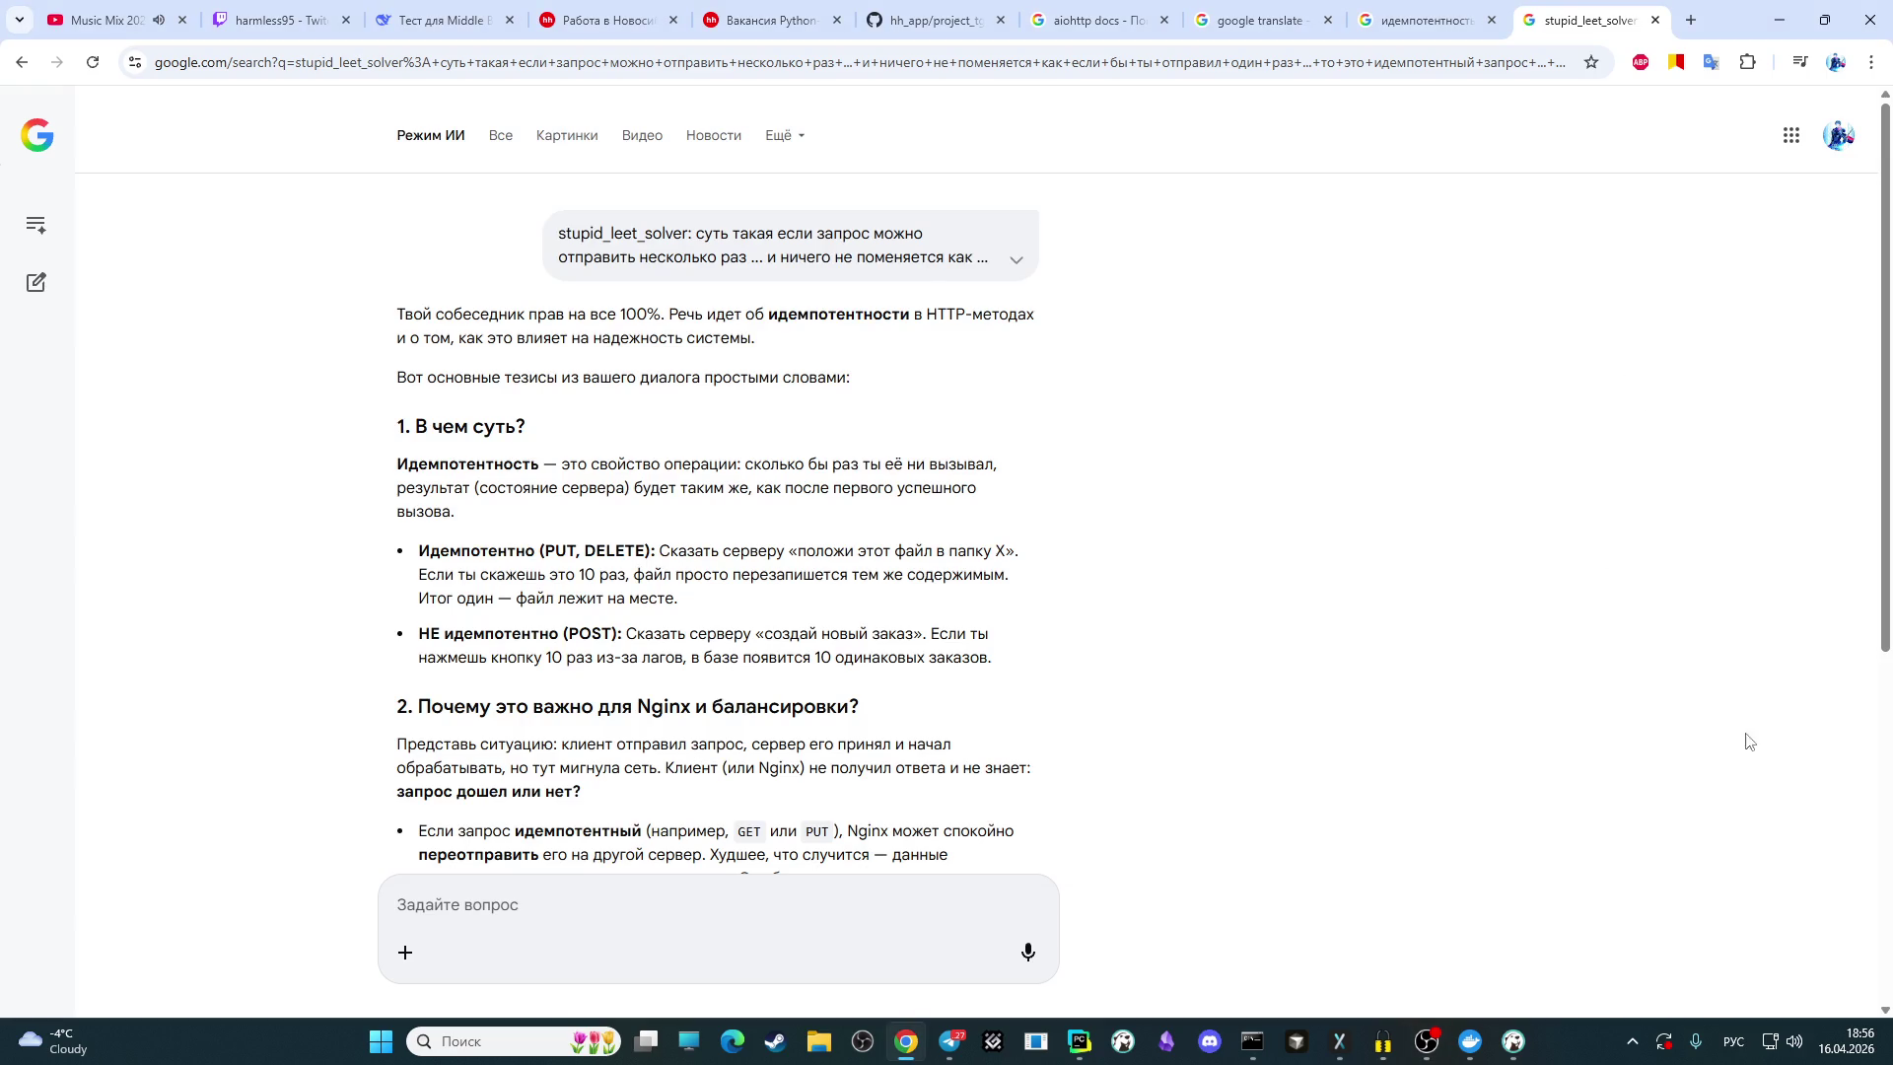
Step: Unmute the Mic/Aux channel in OBS, then return to the AI answer and scroll down
left_click(1427, 1038)
left_click(791, 662)
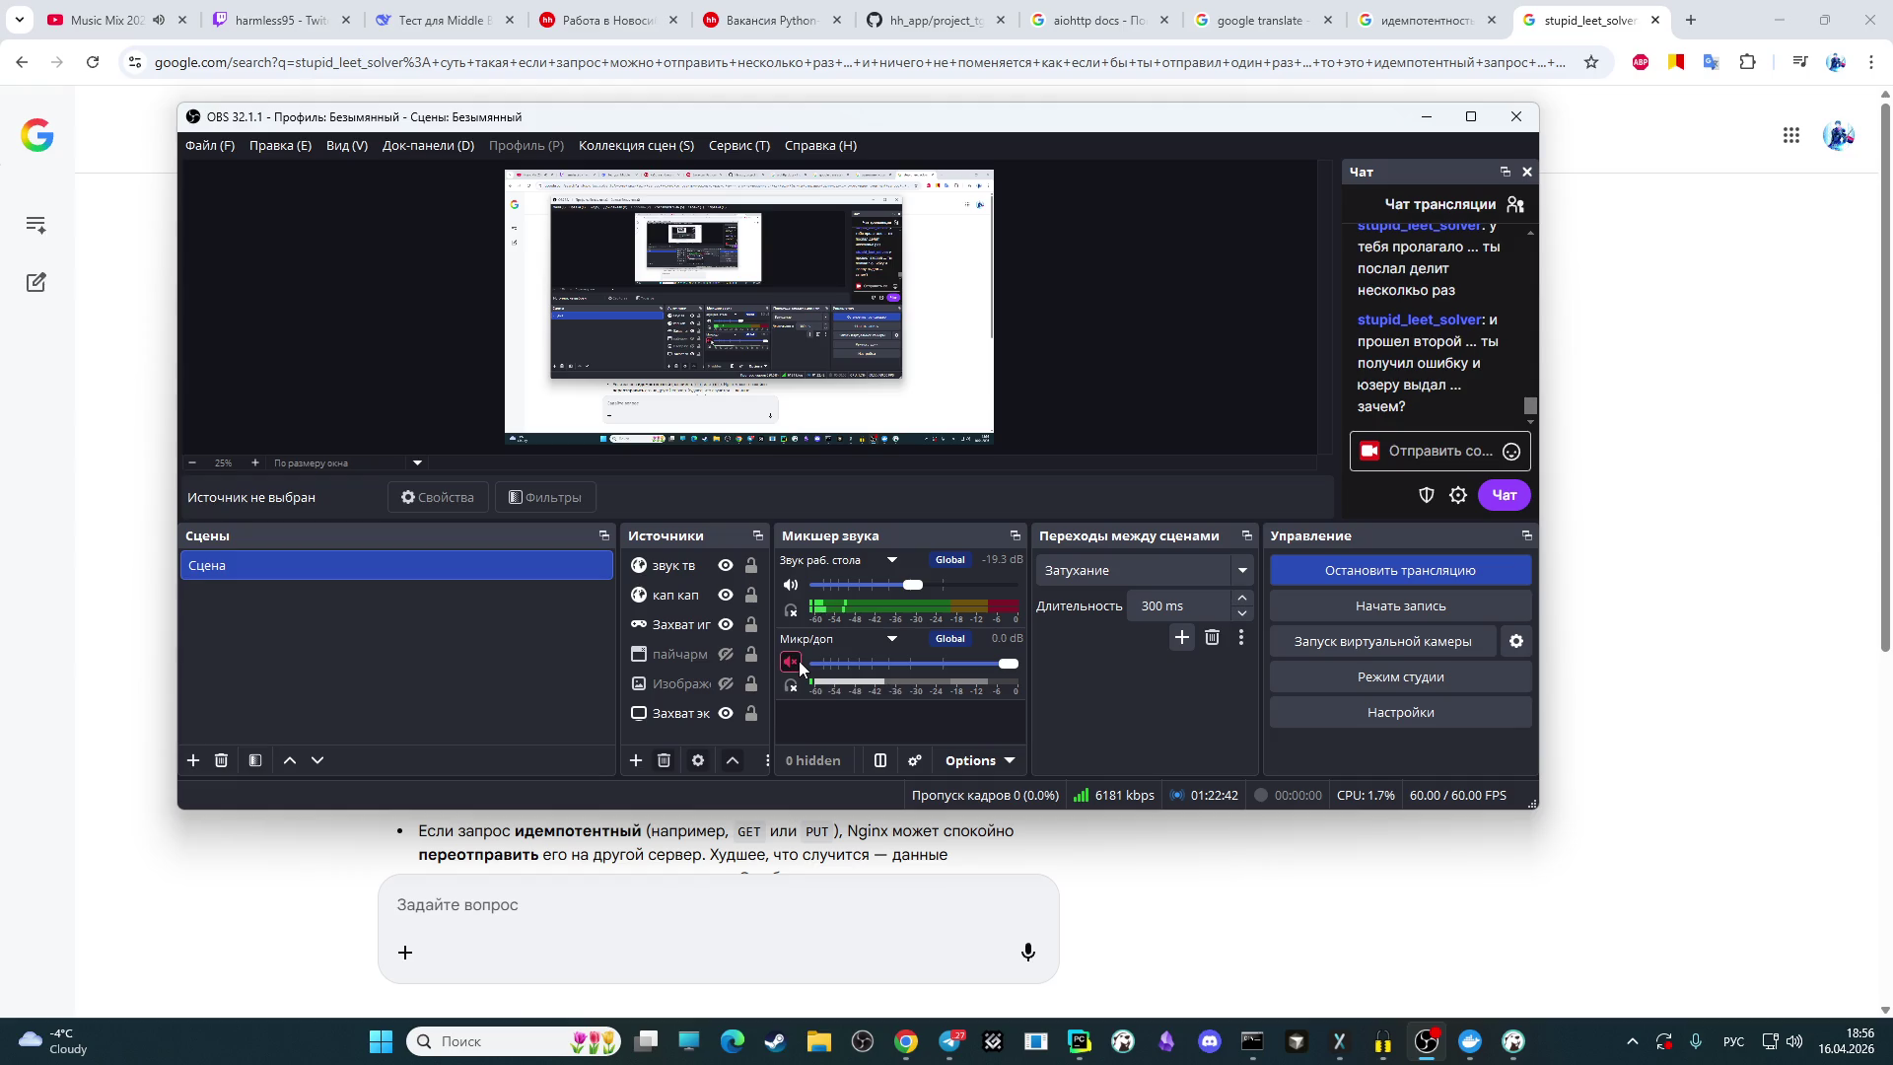
left_click(1599, 491)
scroll(585, 443, "down", 5)
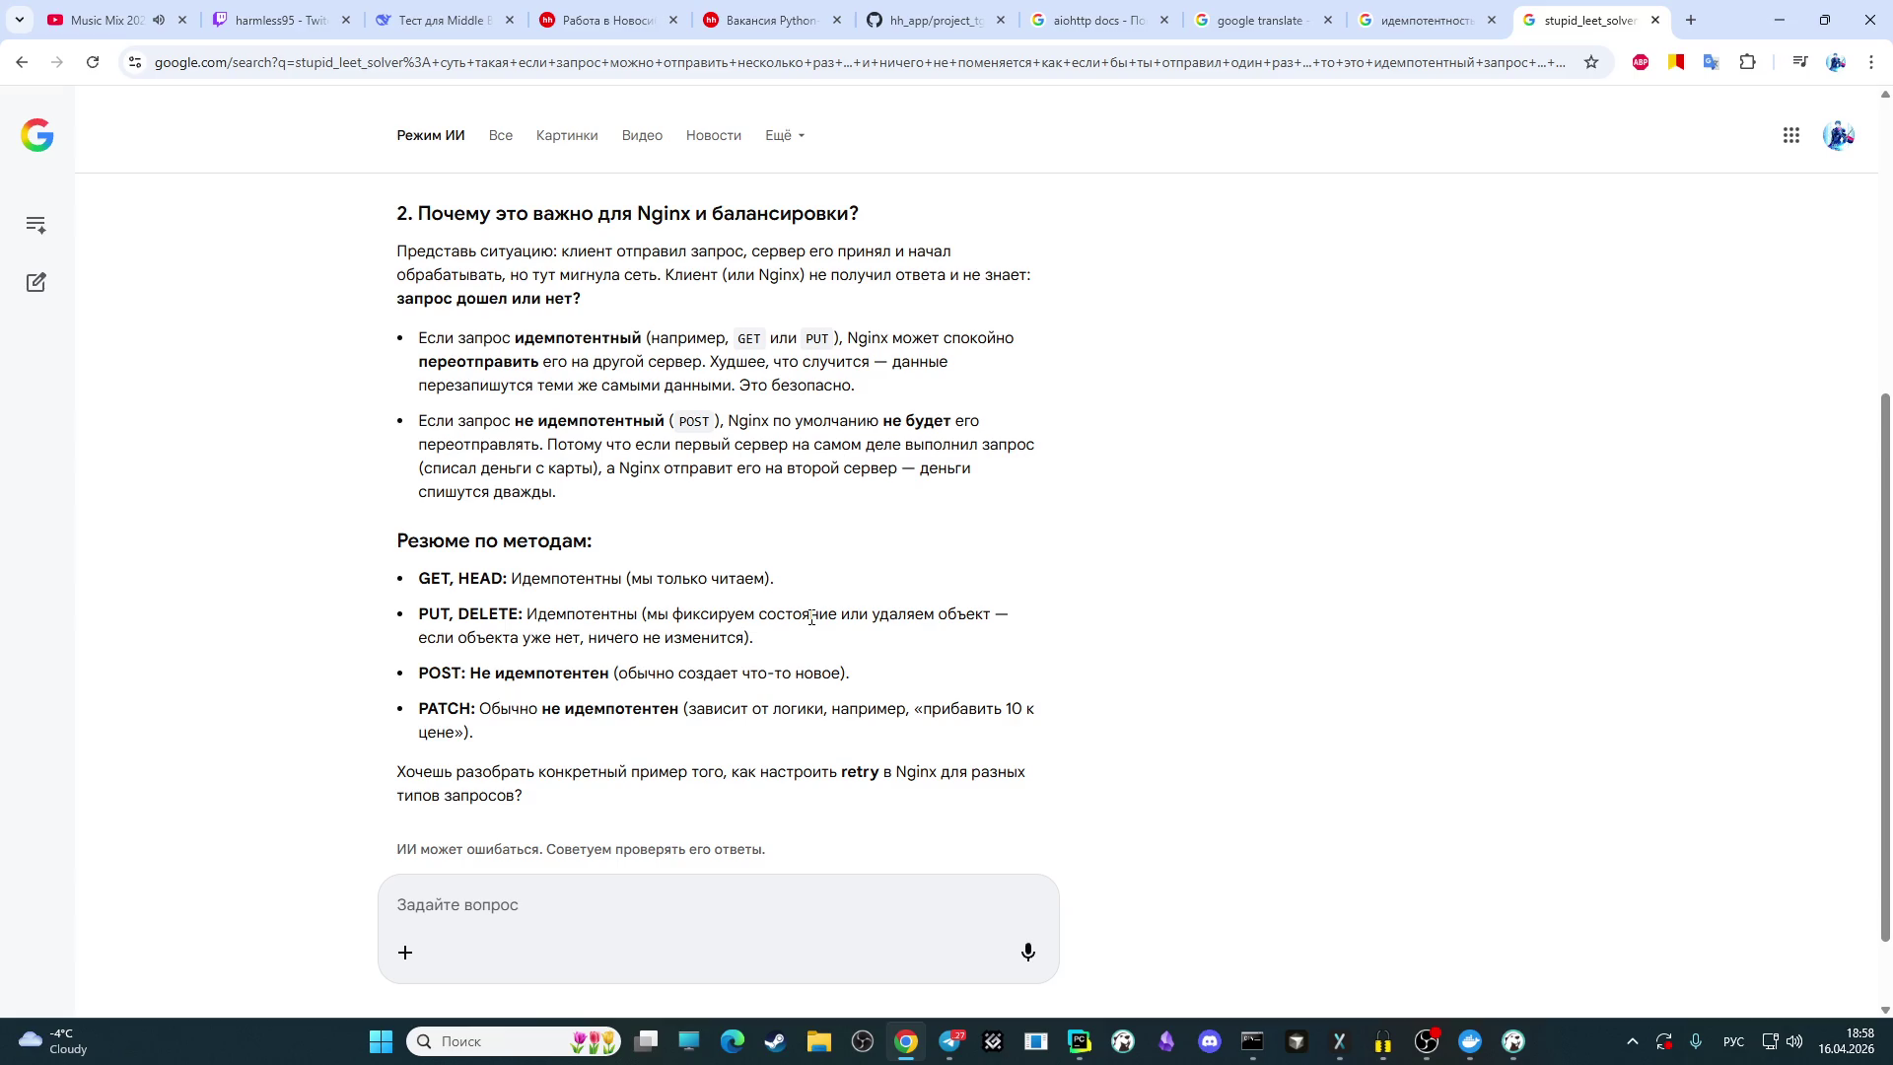
Step: Start a follow-up question in the 'Задайте вопрос' box reading 'не могу понять что такое'
scroll(394, 849, "down", 1)
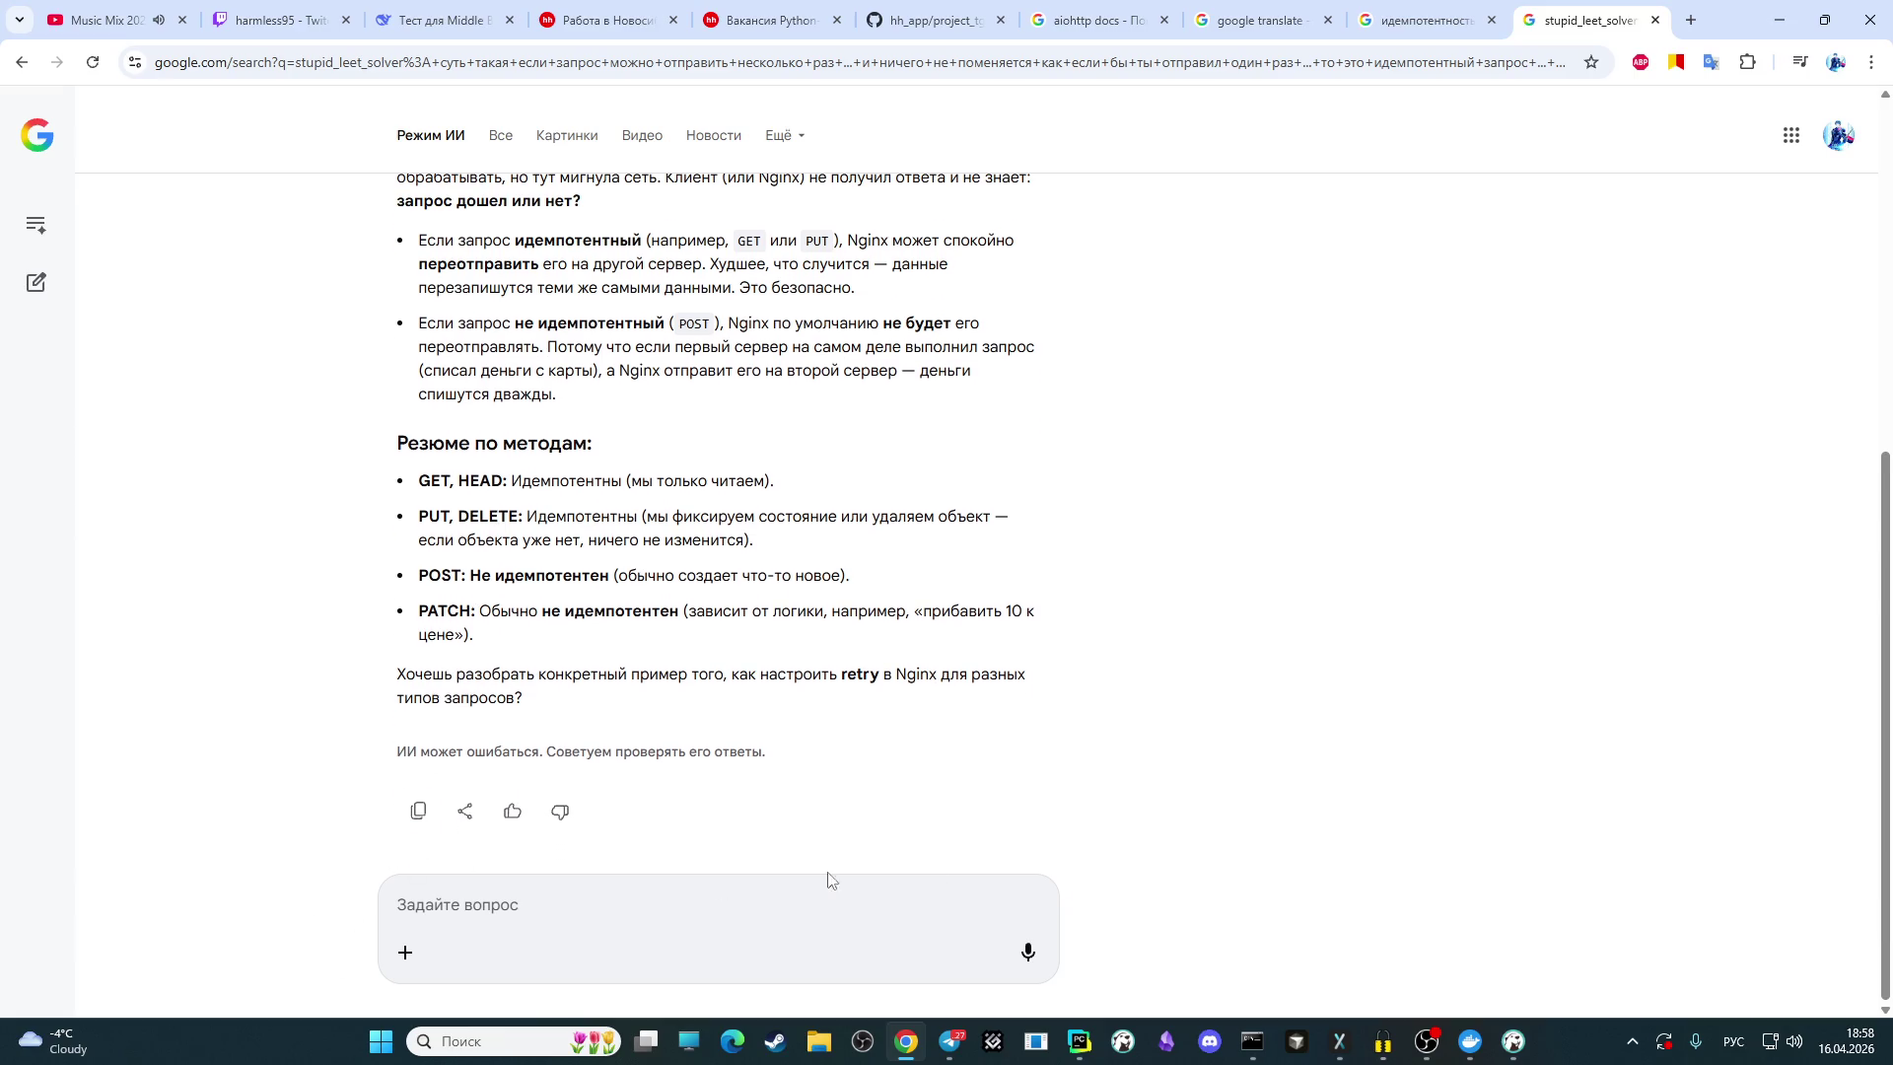
left_click(1423, 1045)
left_click(1424, 1045)
left_click(543, 900)
type("не могу понять что такое")
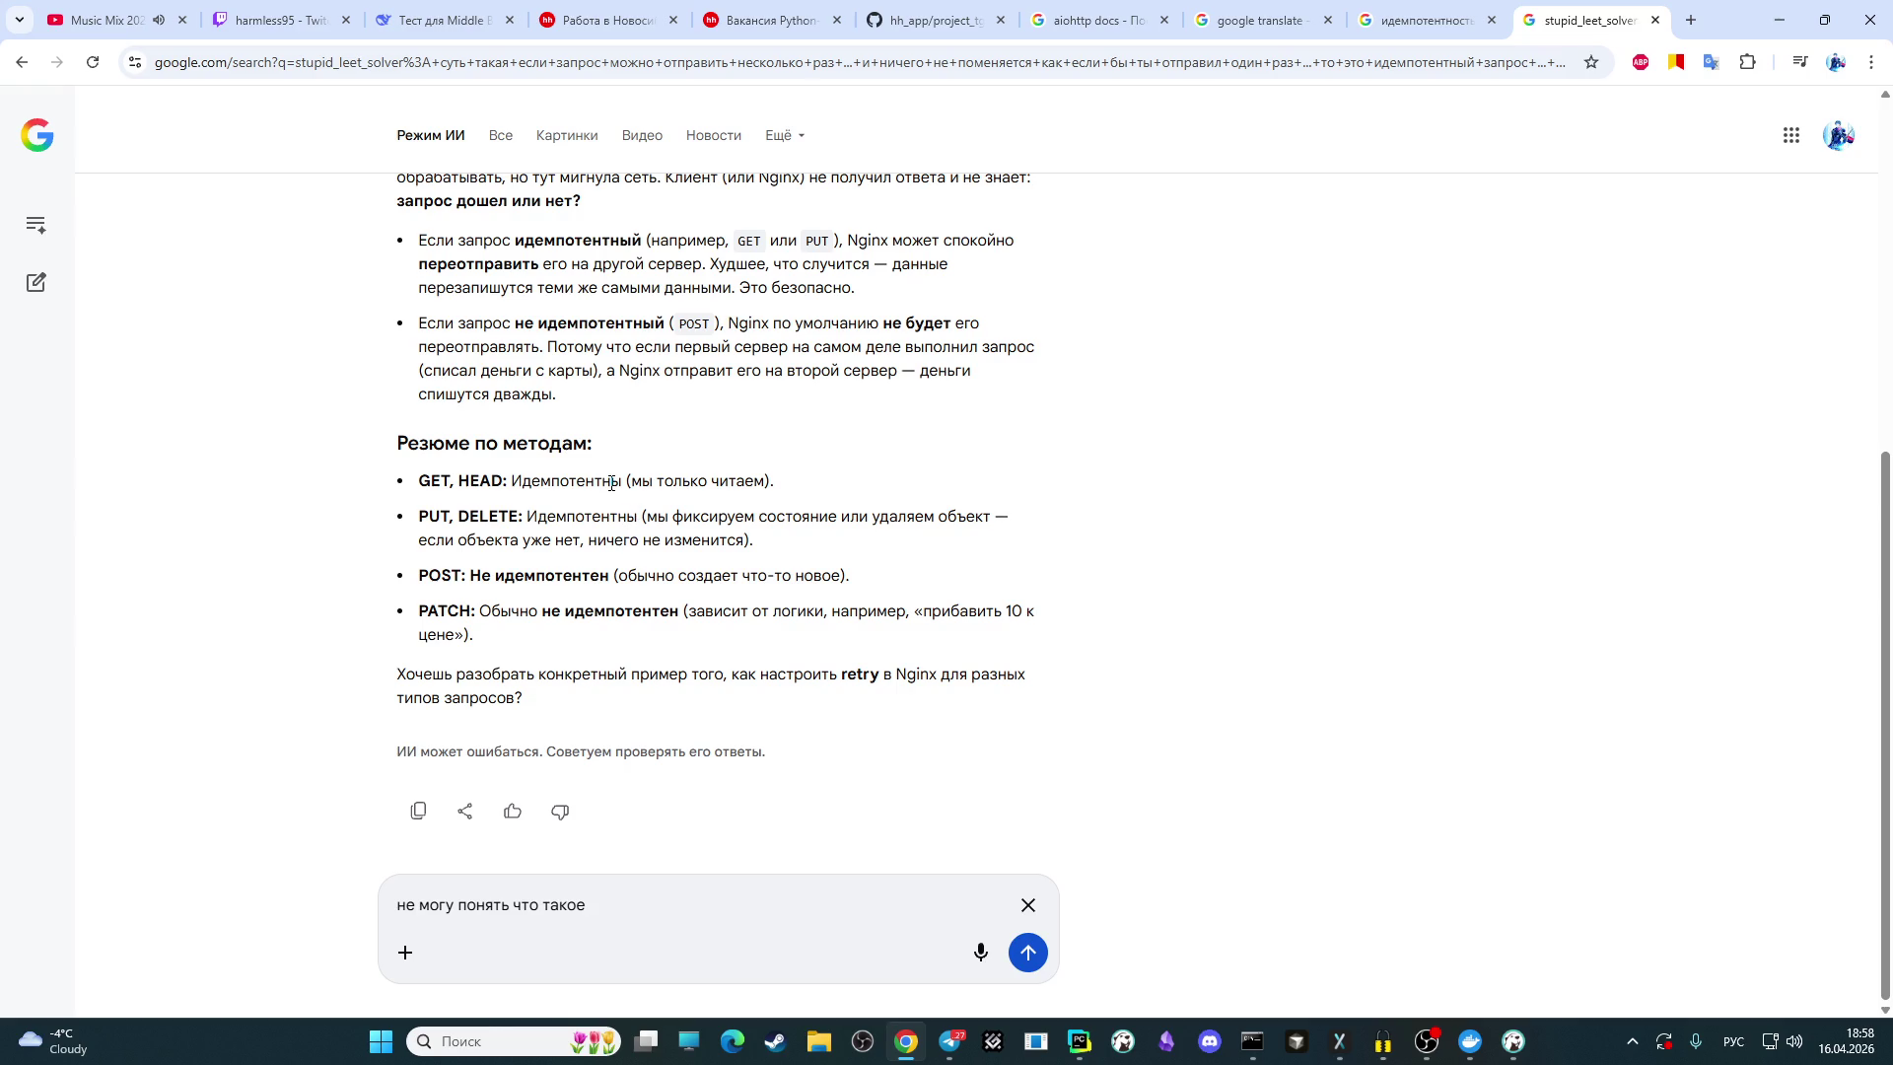
Step: Copy 'Идемпотентны' from the methods summary, append it to the question, and send it
left_click_drag(622, 483, 511, 478)
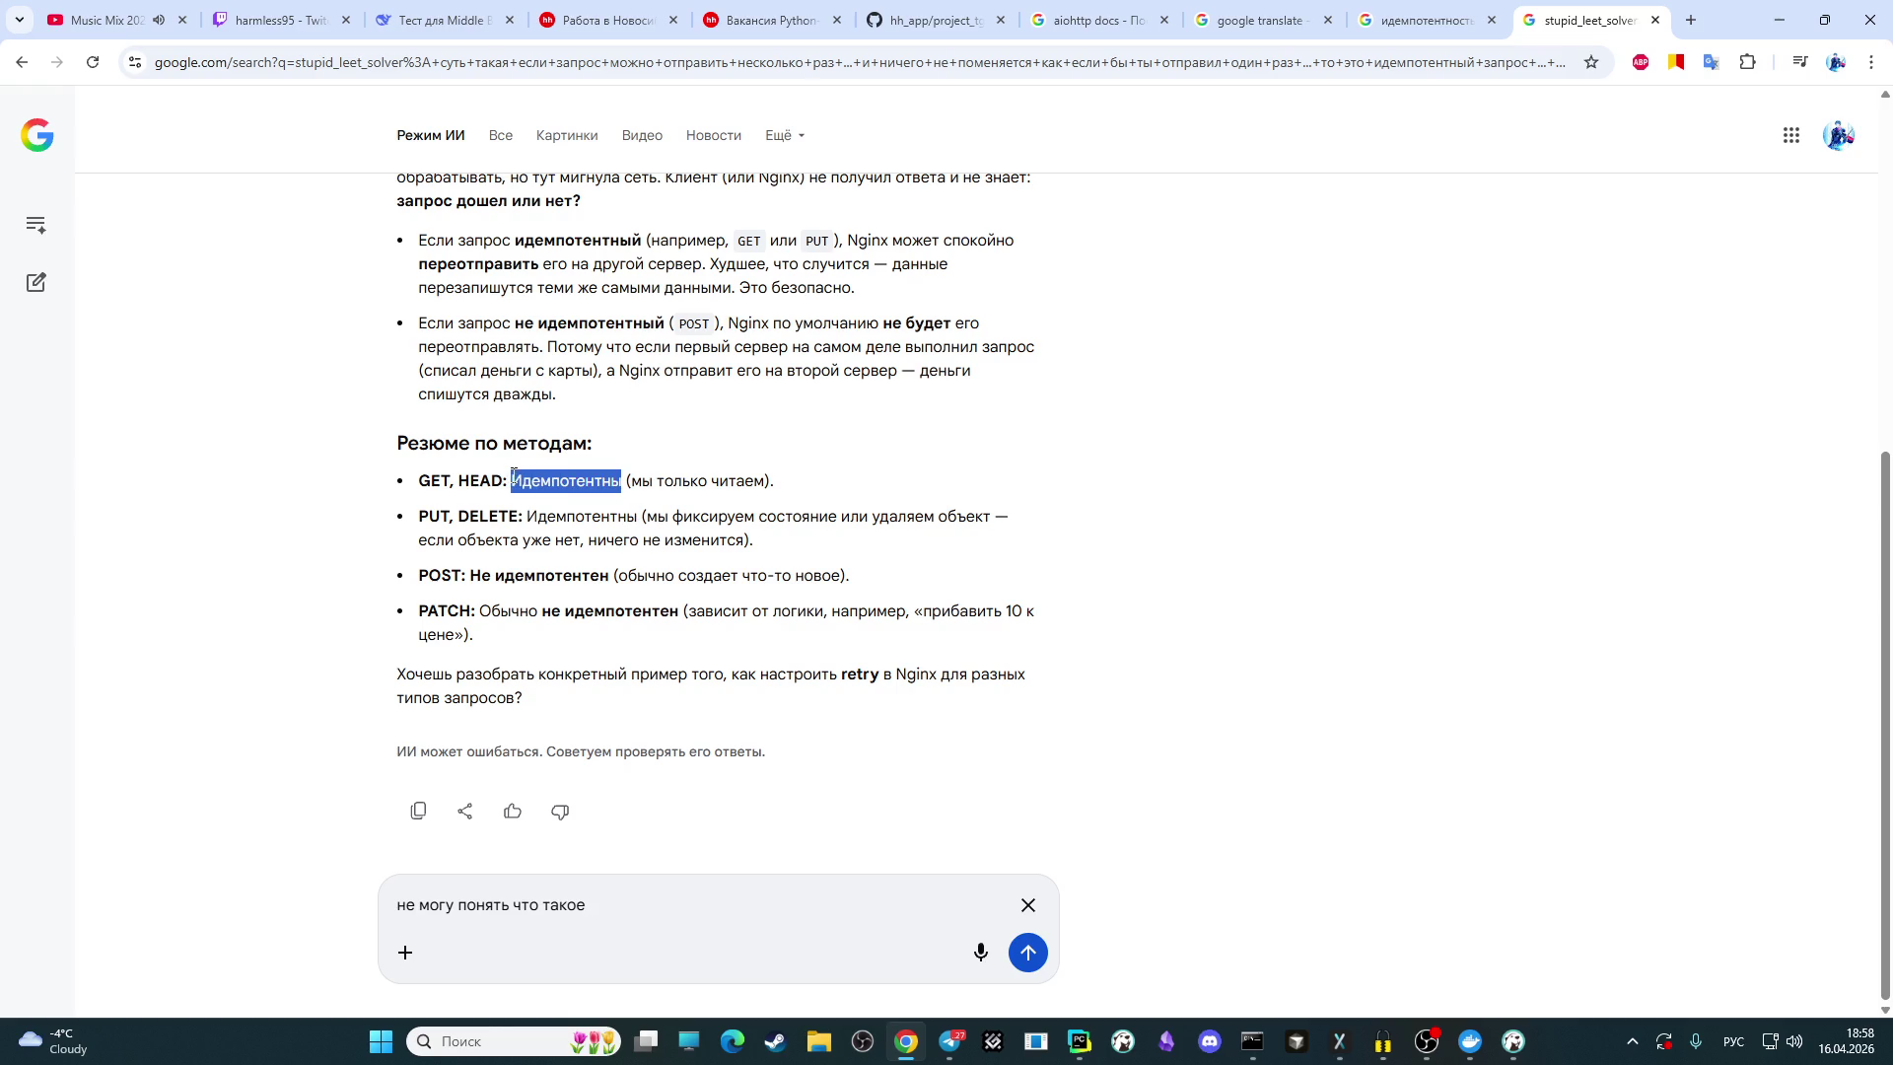
key("ctrl+c")
left_click(678, 901)
key("ctrl+v")
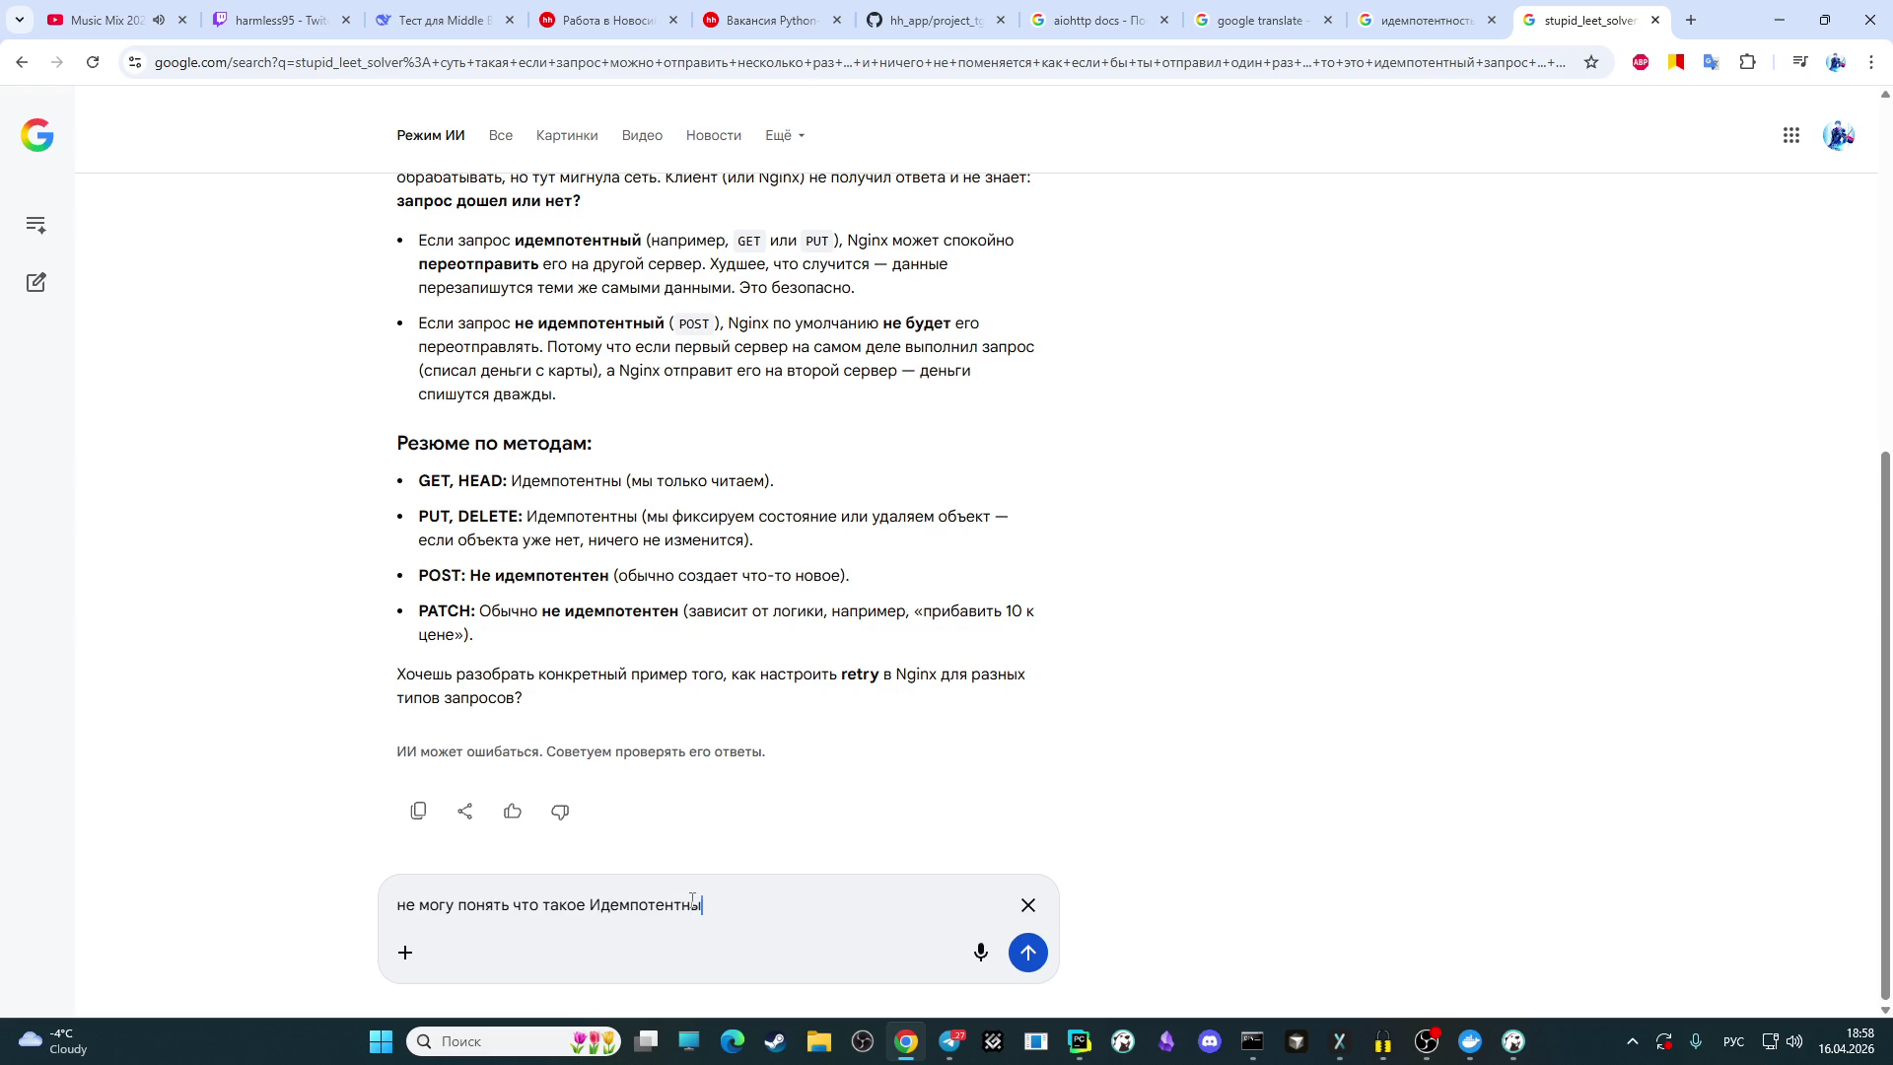
key("Return")
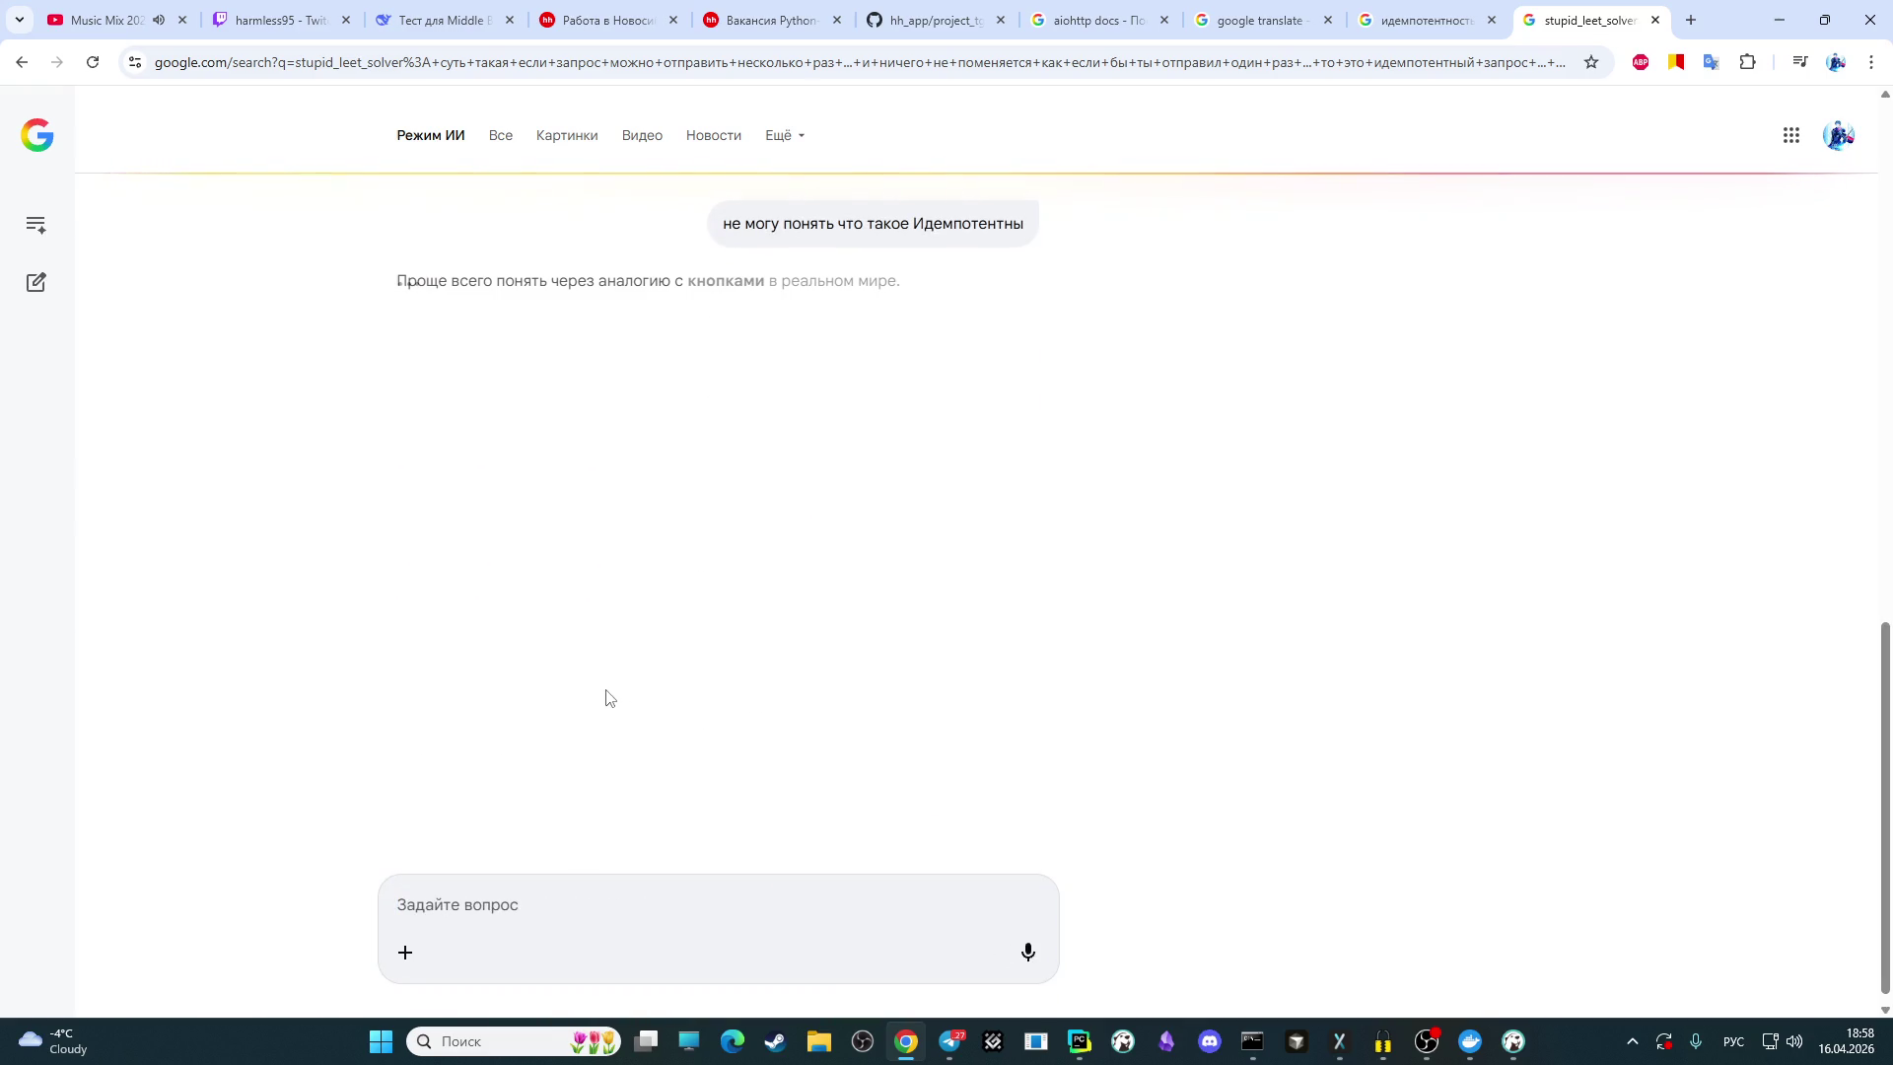